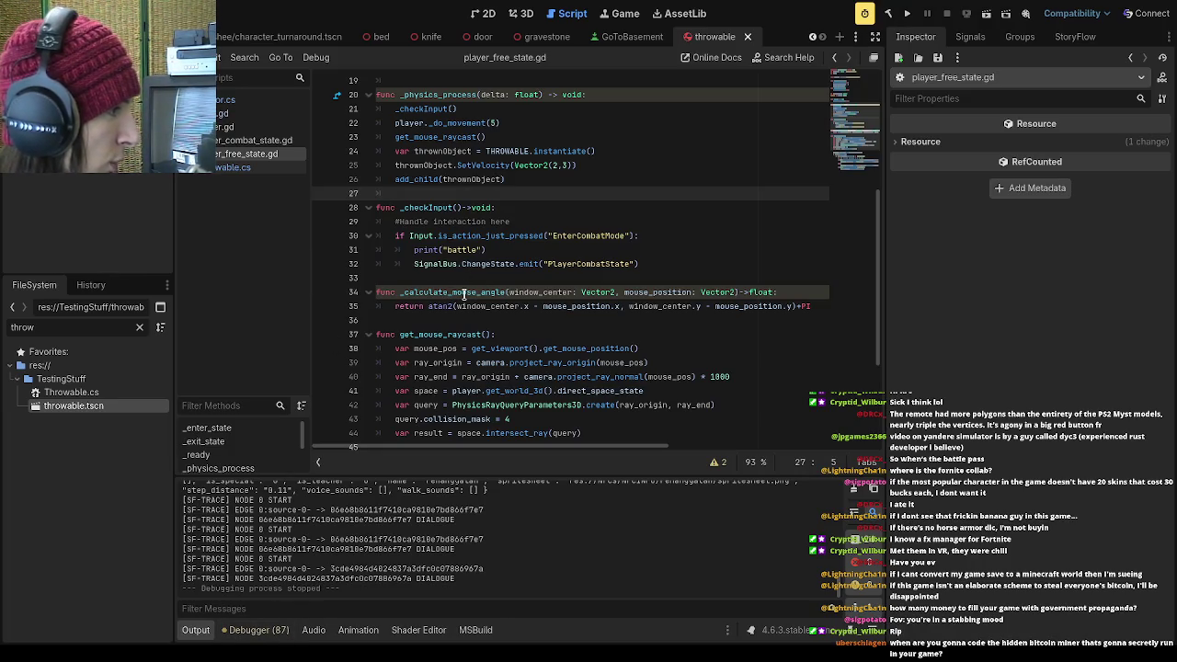
Look over the empty lines and physics code in player_free_state.gd
{"action": "left_click", "coordinate": [496, 278]}
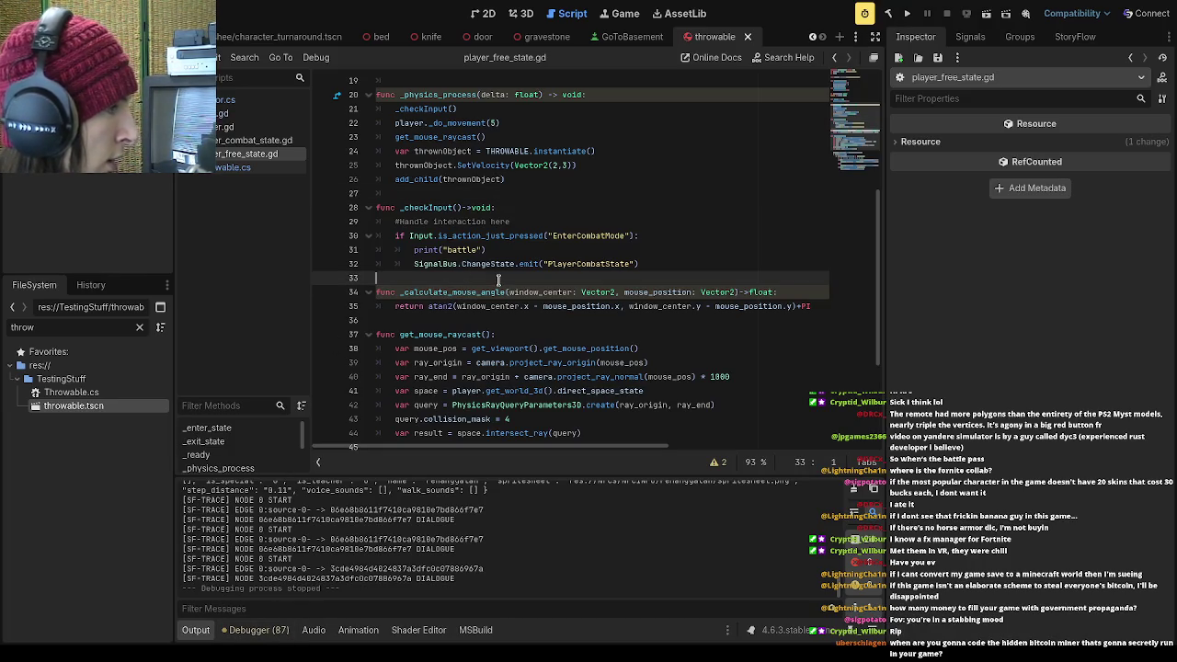
{"action": "left_click", "coordinate": [482, 196]}
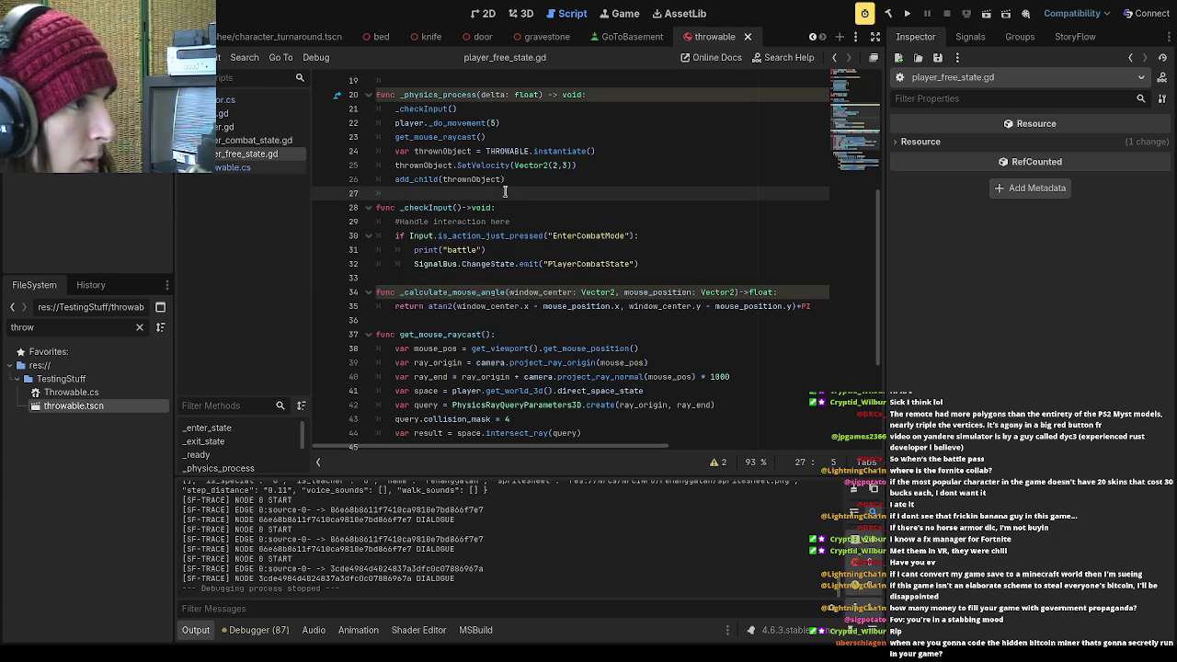
{"action": "scroll", "coordinate": [510, 198], "scroll_direction": "up", "scroll_amount": 1}
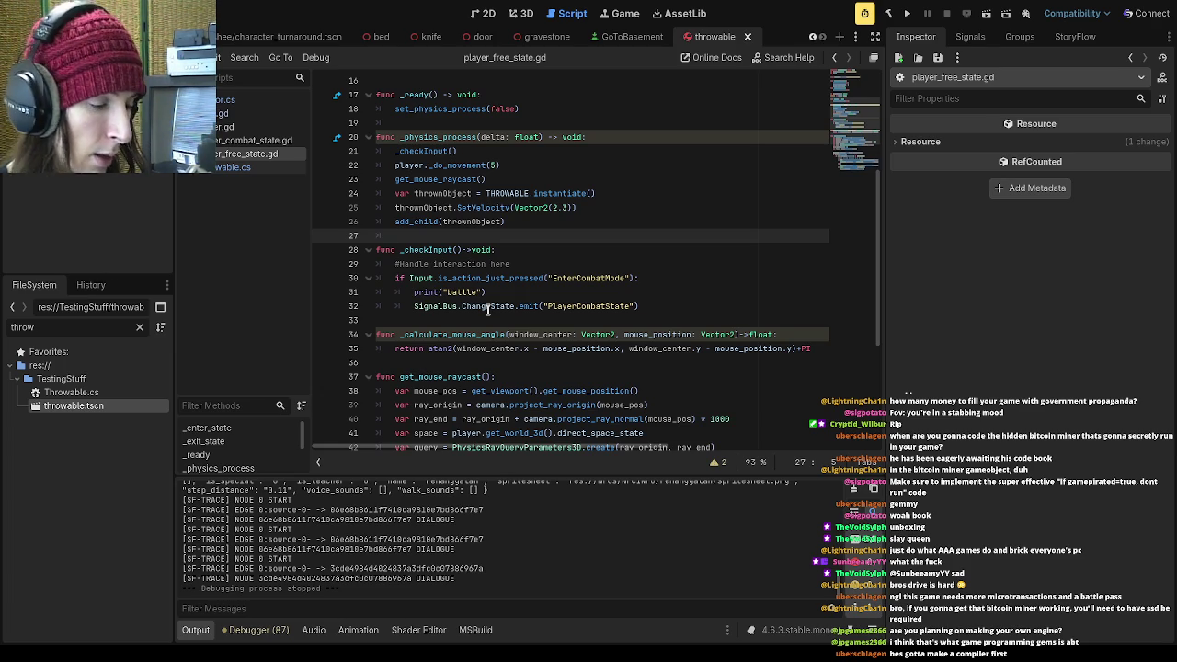
{"action": "left_click", "coordinate": [487, 310]}
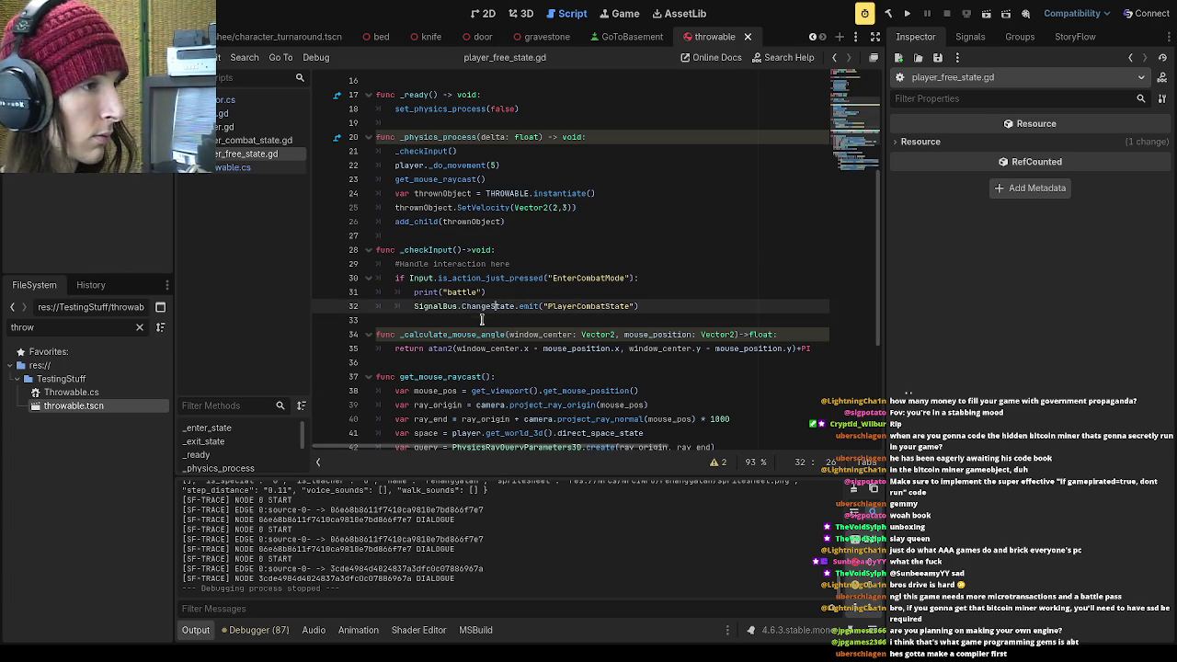
{"action": "left_click", "coordinate": [480, 322]}
{"action": "key", "text": "Up"}
{"action": "key", "text": "Up"}
{"action": "key", "text": "Up"}
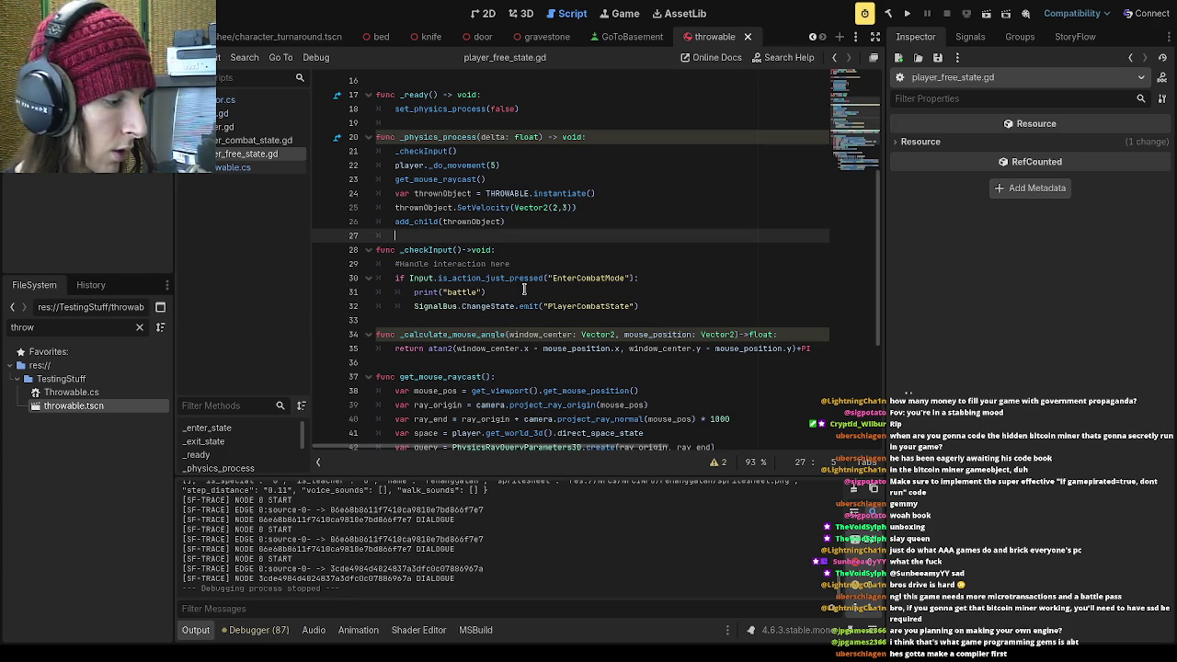
{"action": "scroll", "coordinate": [515, 340], "scroll_direction": "down", "scroll_amount": 3}
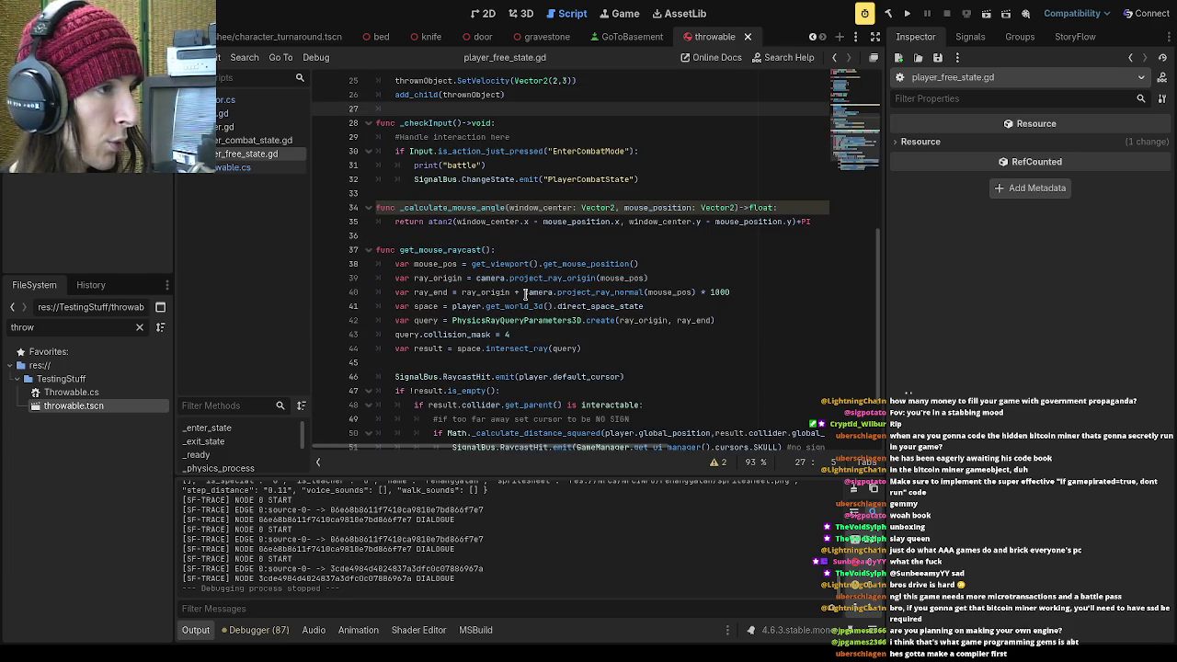
{"action": "left_click", "coordinate": [503, 360]}
{"action": "scroll", "coordinate": [506, 354], "scroll_direction": "down", "scroll_amount": 2}
{"action": "scroll", "coordinate": [511, 352], "scroll_direction": "up", "scroll_amount": 3}
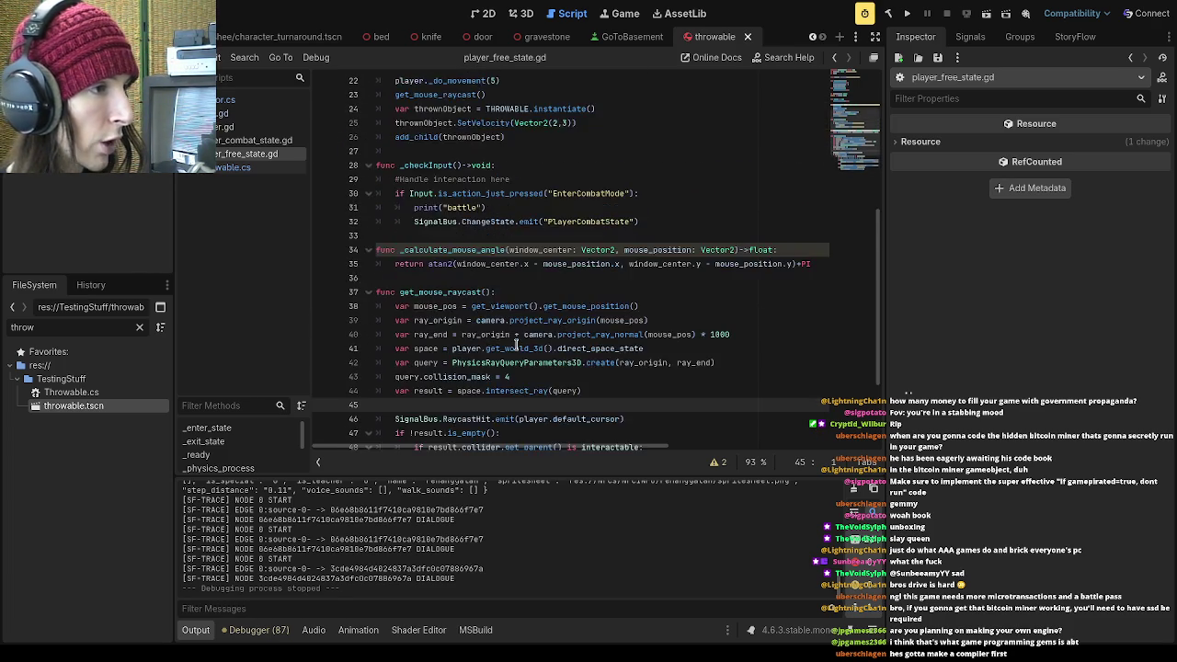
{"action": "scroll", "coordinate": [516, 345], "scroll_direction": "up", "scroll_amount": 3}
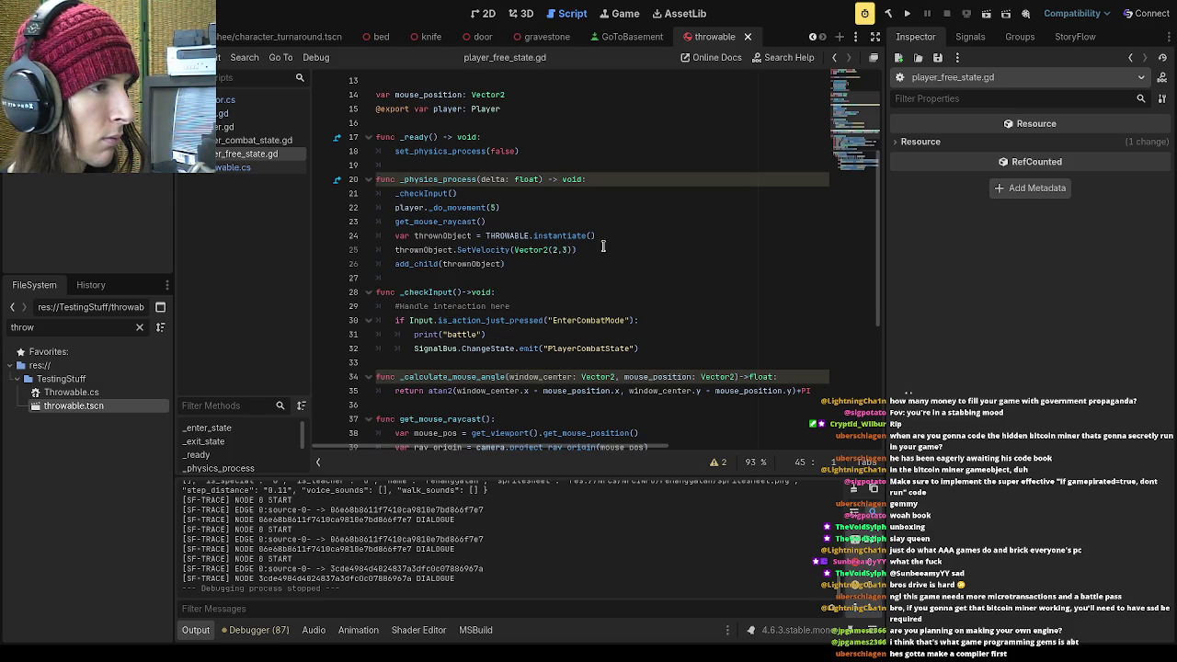
Select the three lines that spawn the thrown object, including SetVelocity and add_child
{"action": "left_click", "coordinate": [595, 249]}
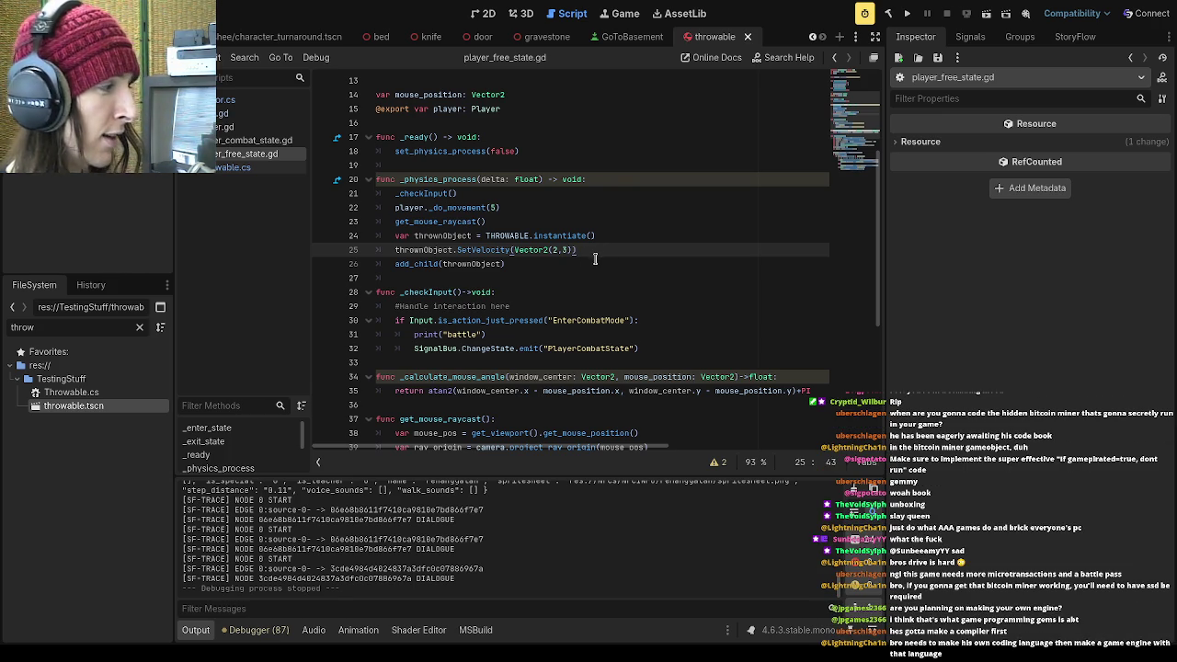
{"action": "left_click_drag", "start_coordinate": [515, 265], "coordinate": [377, 237]}
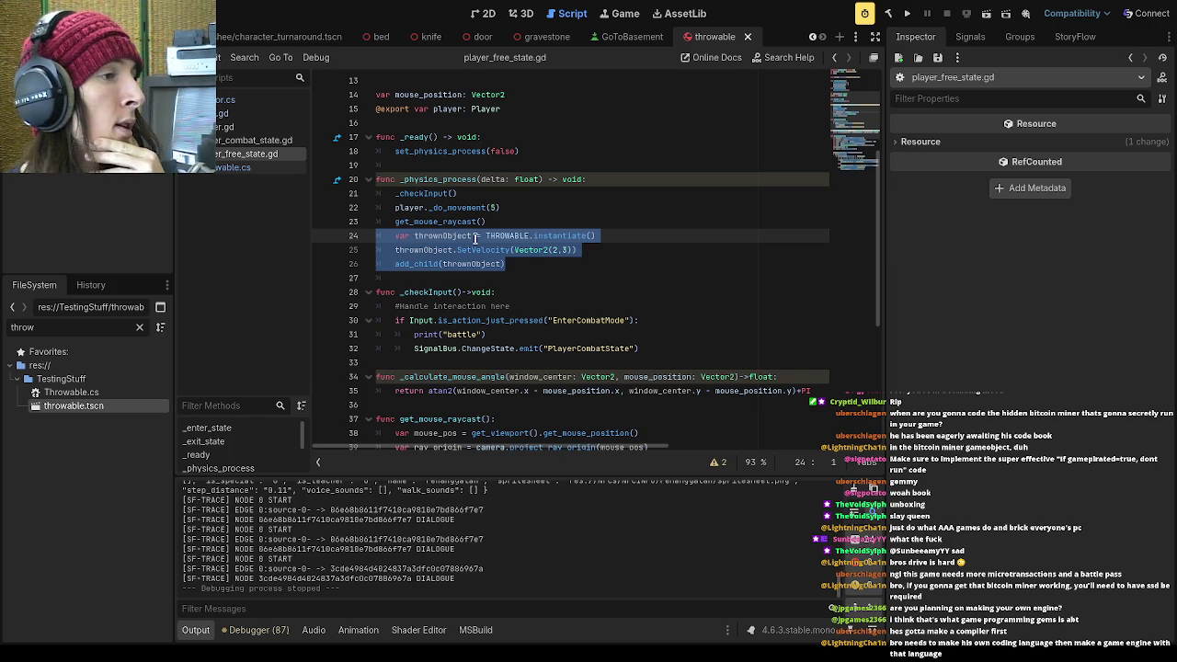
{"action": "left_click", "coordinate": [578, 276]}
{"action": "left_click", "coordinate": [553, 265]}
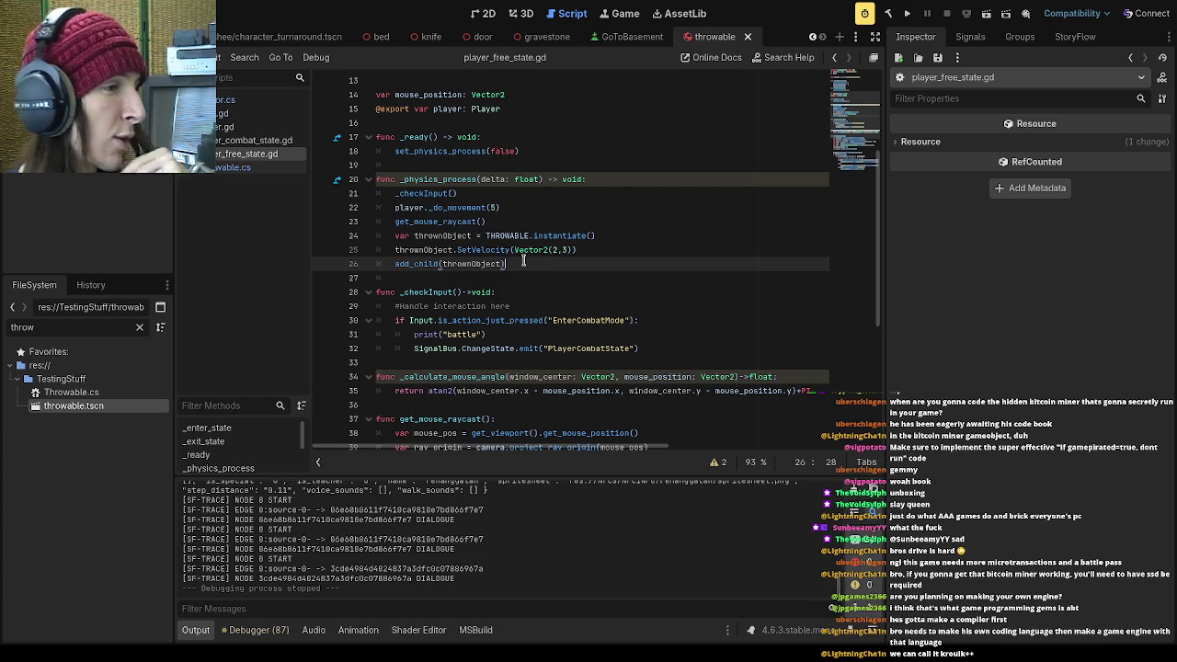
{"action": "key", "text": "shift+Up"}
{"action": "key", "text": "shift+Up"}
{"action": "key", "text": "shift+Home"}
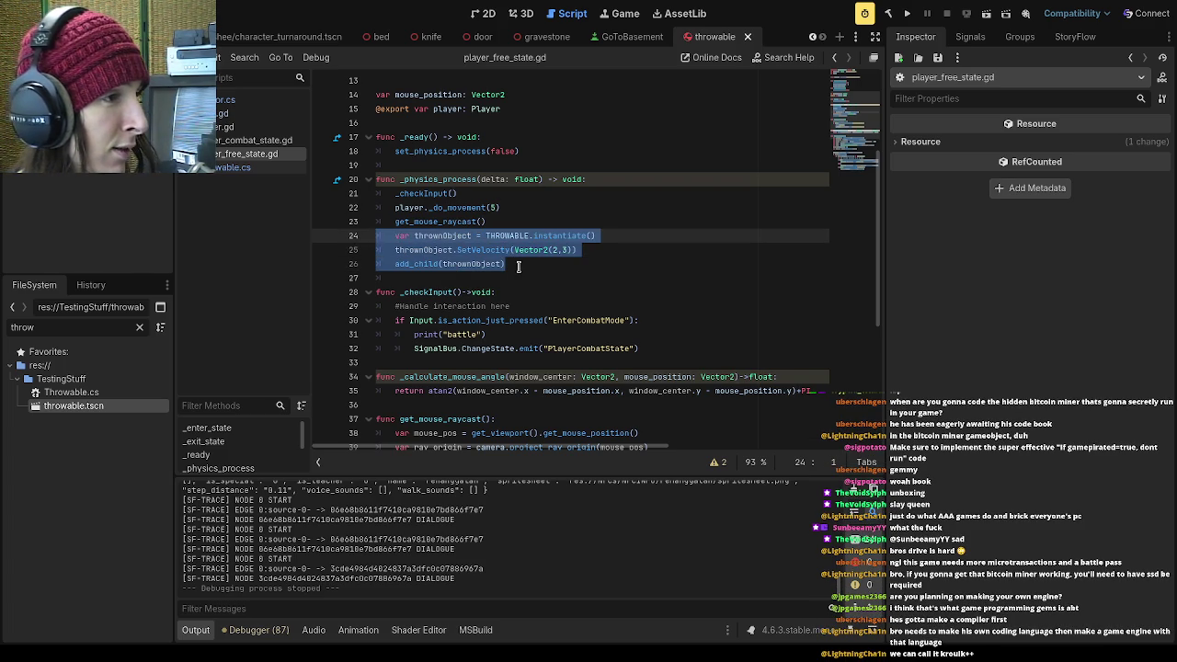
Scroll back through the raycast code, then switch to knife.gd
{"action": "scroll", "coordinate": [540, 269], "scroll_direction": "up", "scroll_amount": 2}
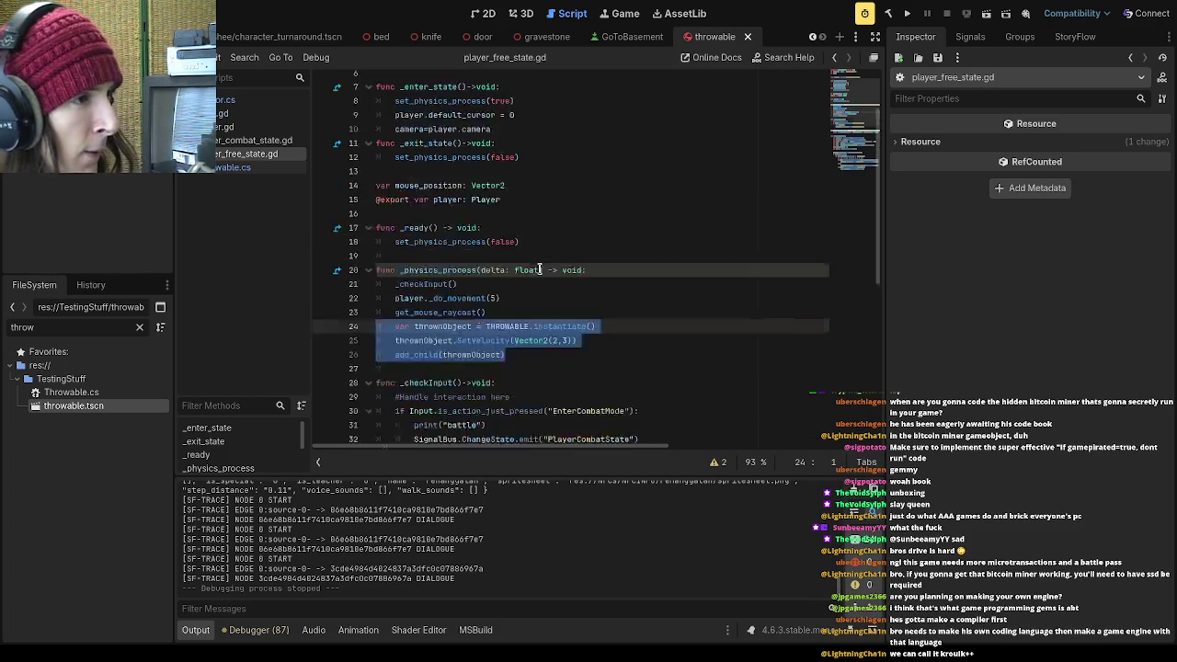
{"action": "scroll", "coordinate": [540, 269], "scroll_direction": "up", "scroll_amount": 2}
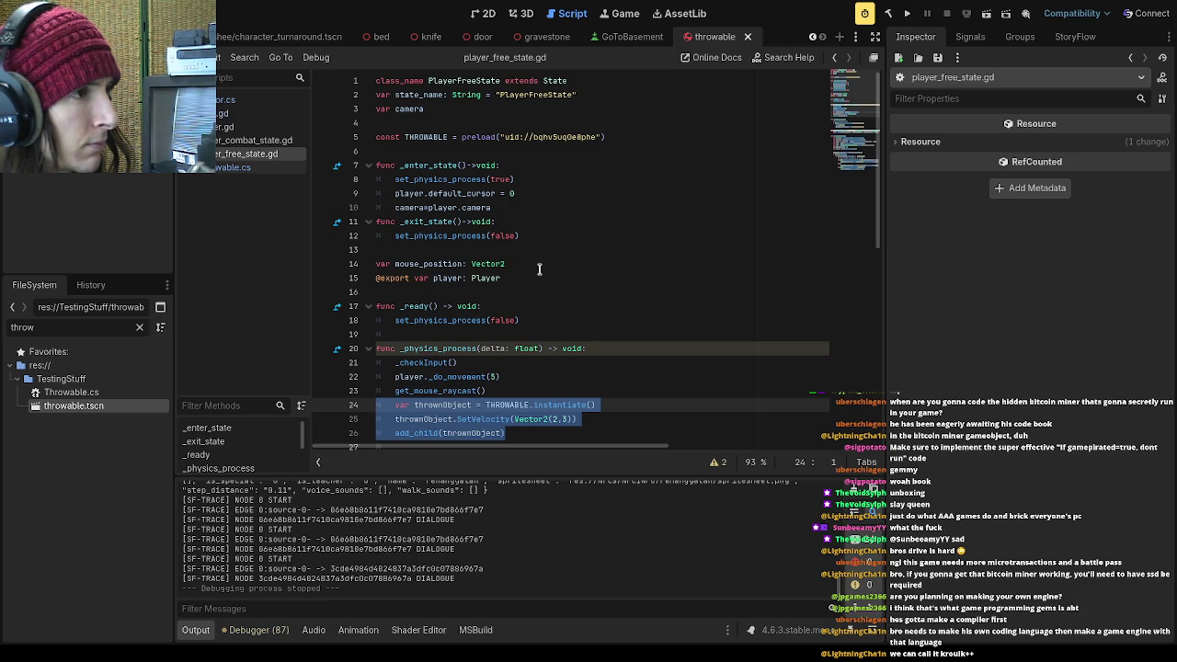
{"action": "scroll", "coordinate": [540, 269], "scroll_direction": "down", "scroll_amount": 5}
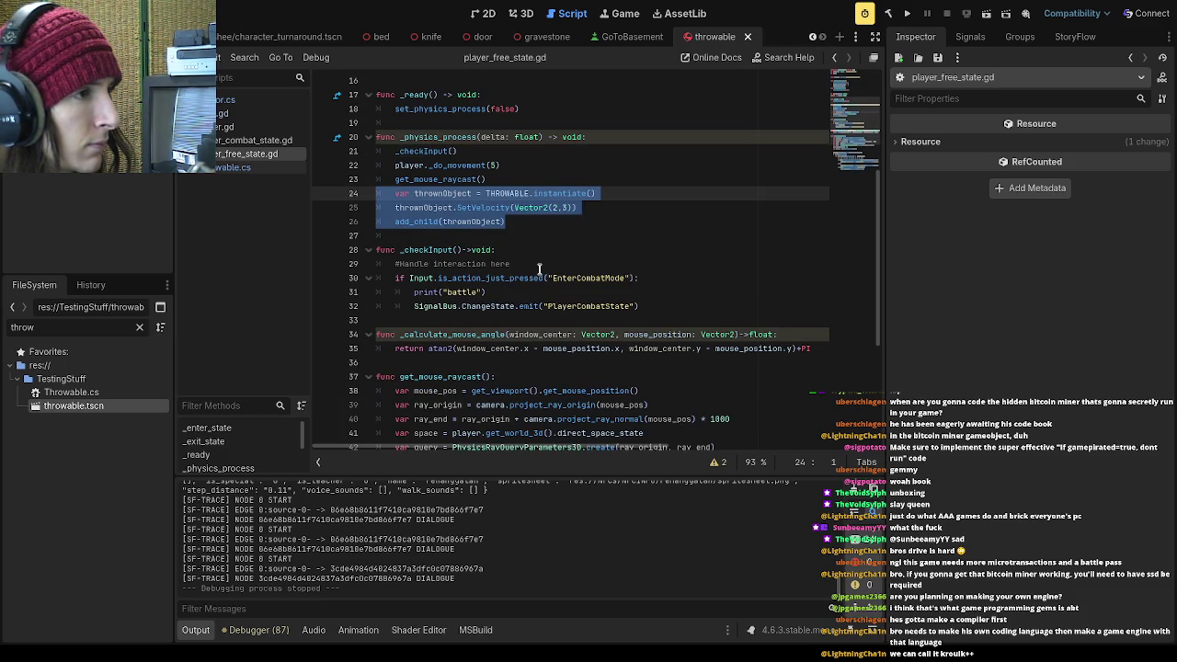
{"action": "scroll", "coordinate": [540, 269], "scroll_direction": "down", "scroll_amount": 4}
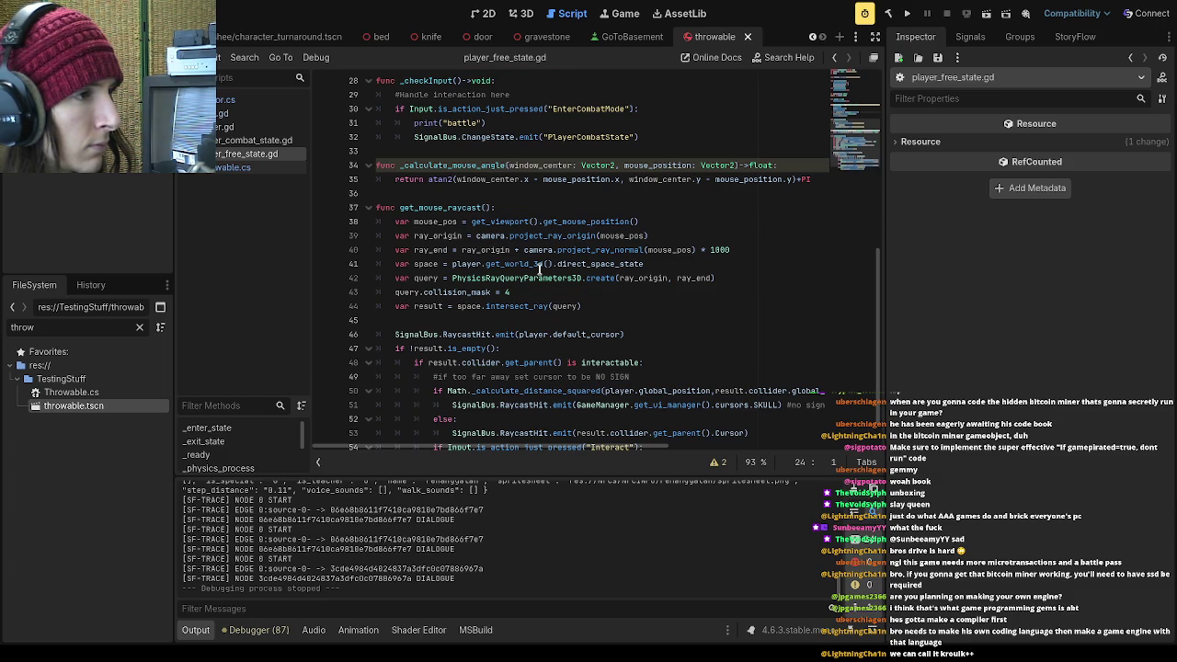
{"action": "left_click", "coordinate": [265, 113]}
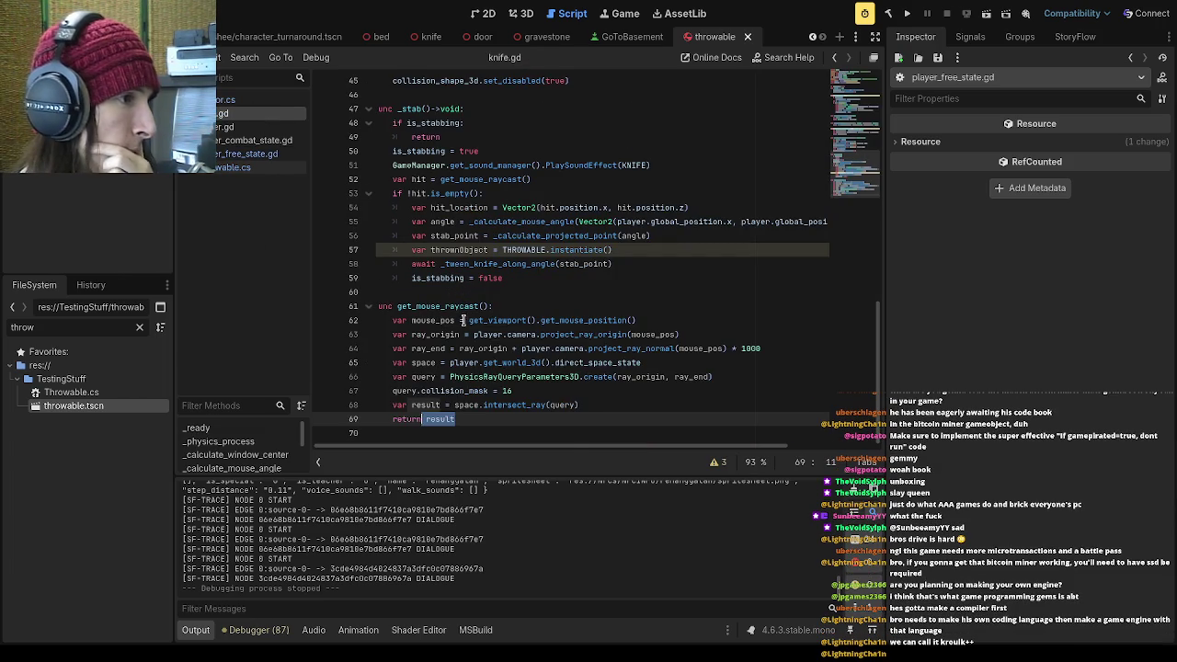
Delete the 'var thrownObject = THROWABLE.instantiate()' line from _stab
{"action": "scroll", "coordinate": [463, 319], "scroll_direction": "up", "scroll_amount": 1}
{"action": "left_click", "coordinate": [510, 234]}
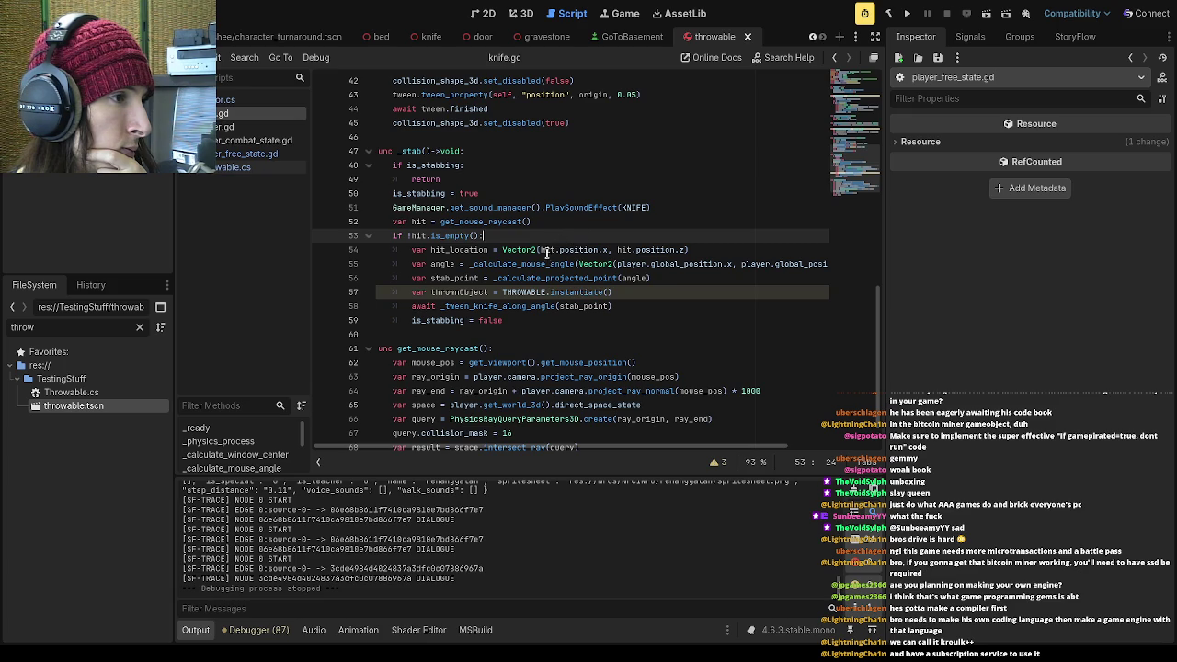
{"action": "left_click_drag", "start_coordinate": [657, 449], "coordinate": [674, 448]}
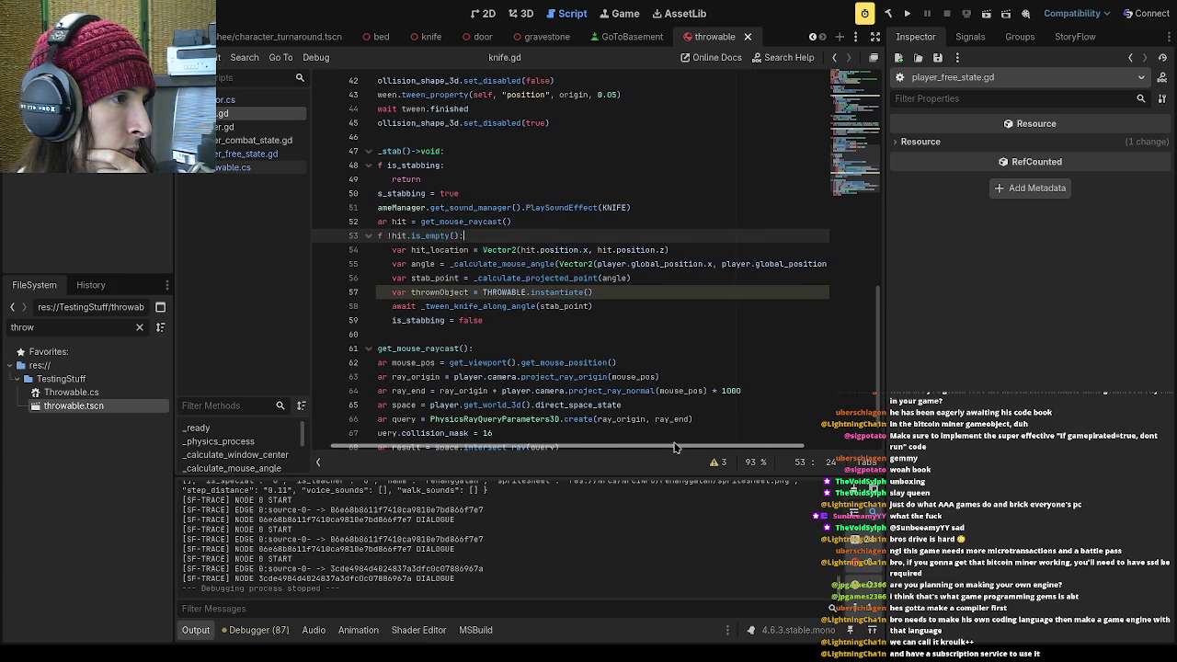
{"action": "left_click", "coordinate": [592, 307]}
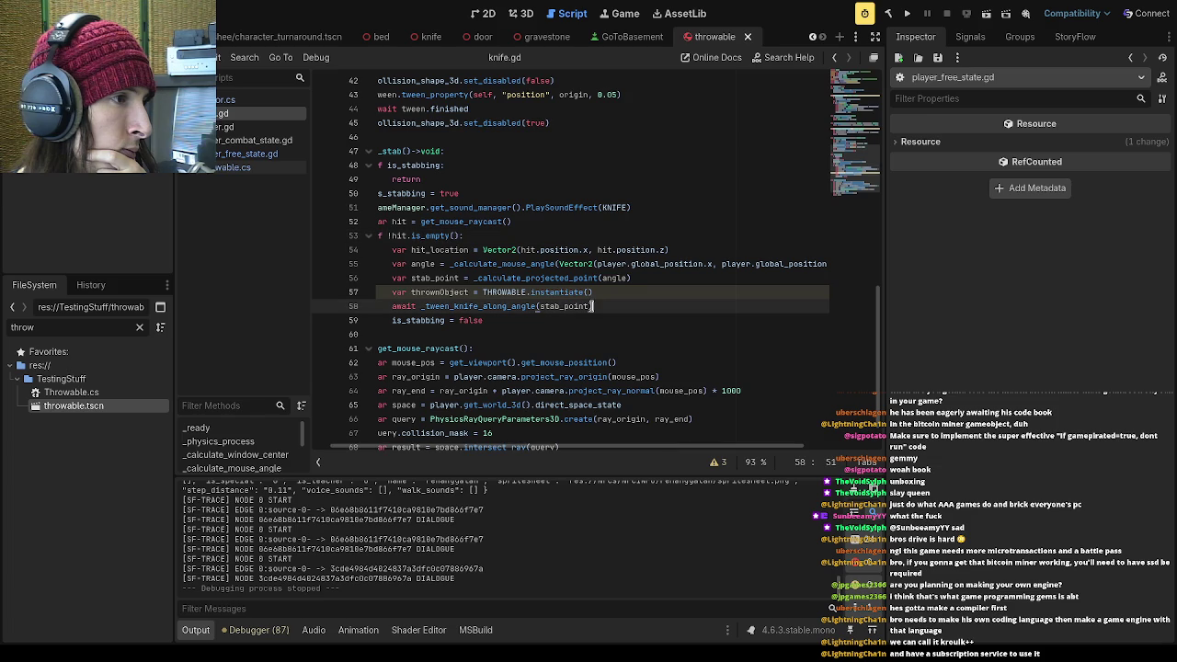
{"action": "mouse_move", "coordinate": [597, 292]}
{"action": "left_mouse_down"}
{"action": "mouse_move", "coordinate": [397, 302]}
{"action": "mouse_move", "coordinate": [332, 293]}
{"action": "left_mouse_up"}
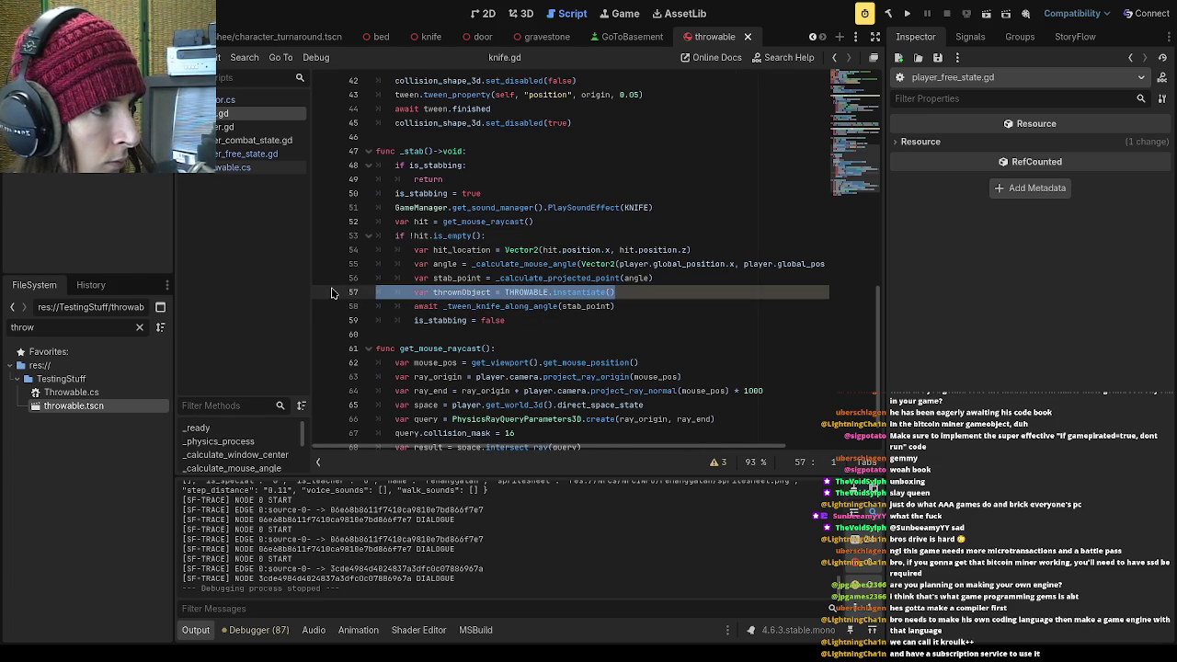
{"action": "key", "text": "BackSpace"}
{"action": "key", "text": "BackSpace"}
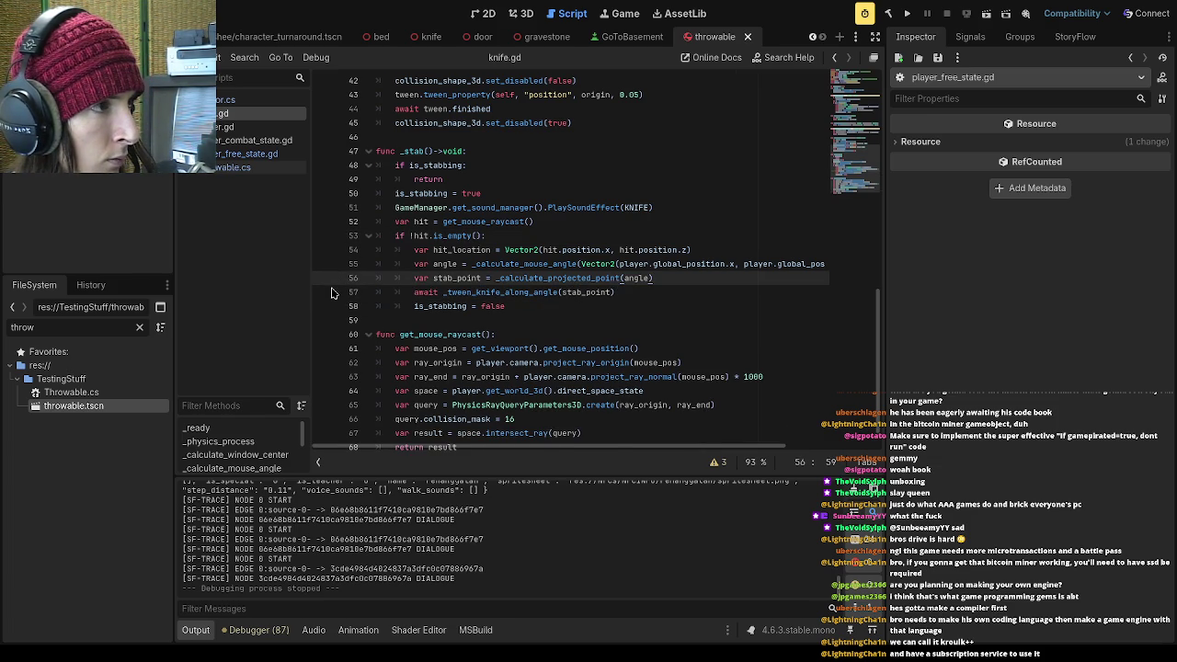
Select the hit_location and angle lines in _stab, then save knife.gd
{"action": "mouse_move", "coordinate": [506, 447]}
{"action": "left_mouse_down"}
{"action": "mouse_move", "coordinate": [592, 463]}
{"action": "mouse_move", "coordinate": [453, 438]}
{"action": "left_mouse_up"}
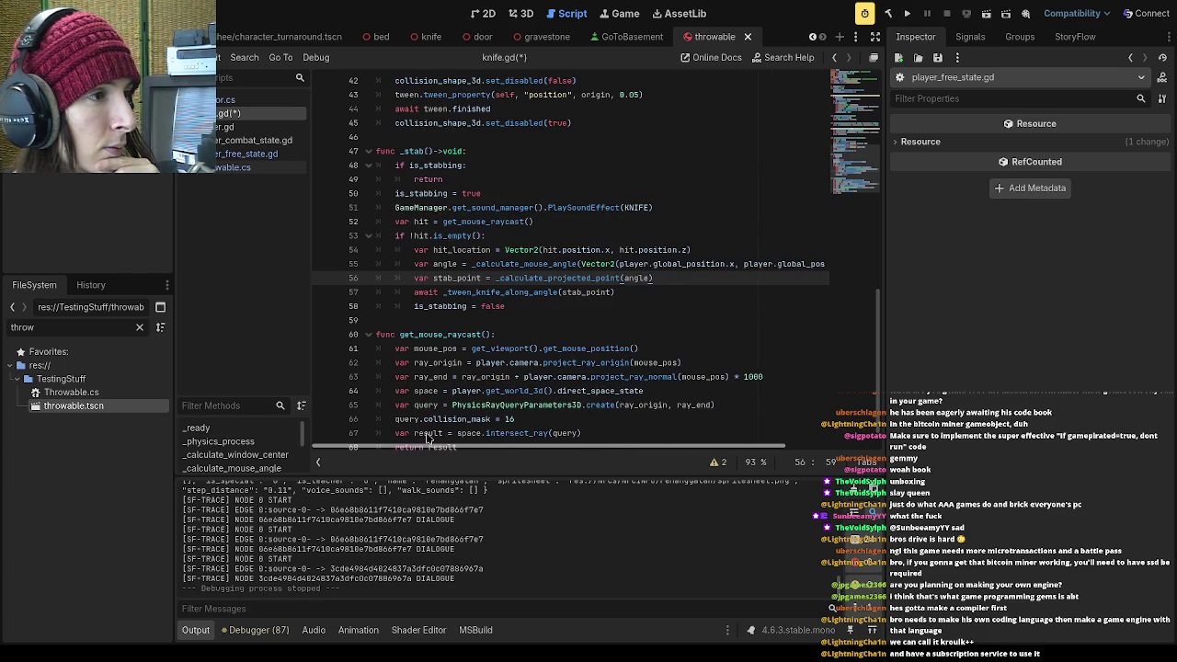
{"action": "double_click", "coordinate": [545, 250]}
{"action": "left_click", "coordinate": [546, 250]}
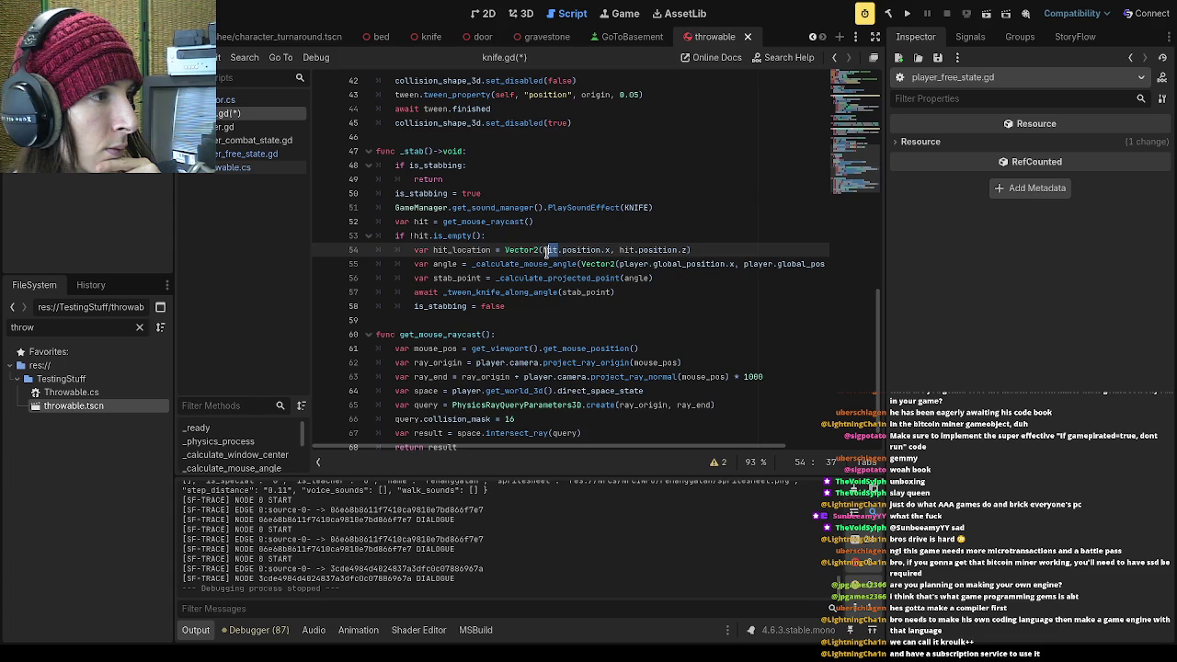
{"action": "left_click", "coordinate": [641, 264]}
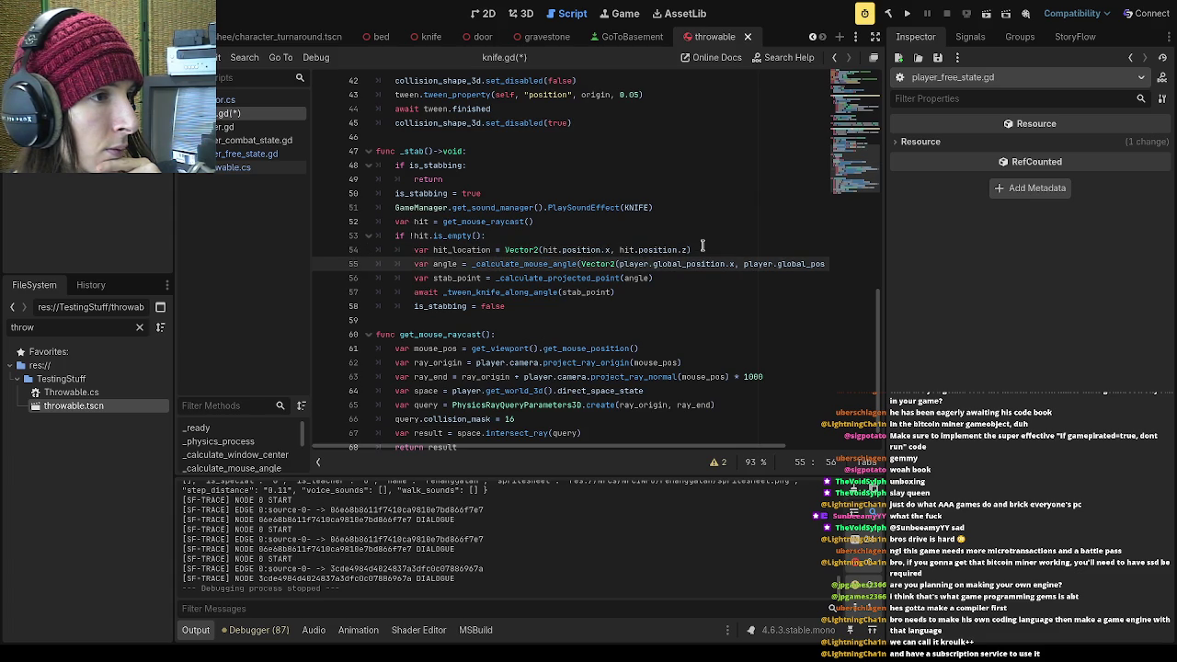
{"action": "left_click_drag", "start_coordinate": [410, 248], "coordinate": [840, 264]}
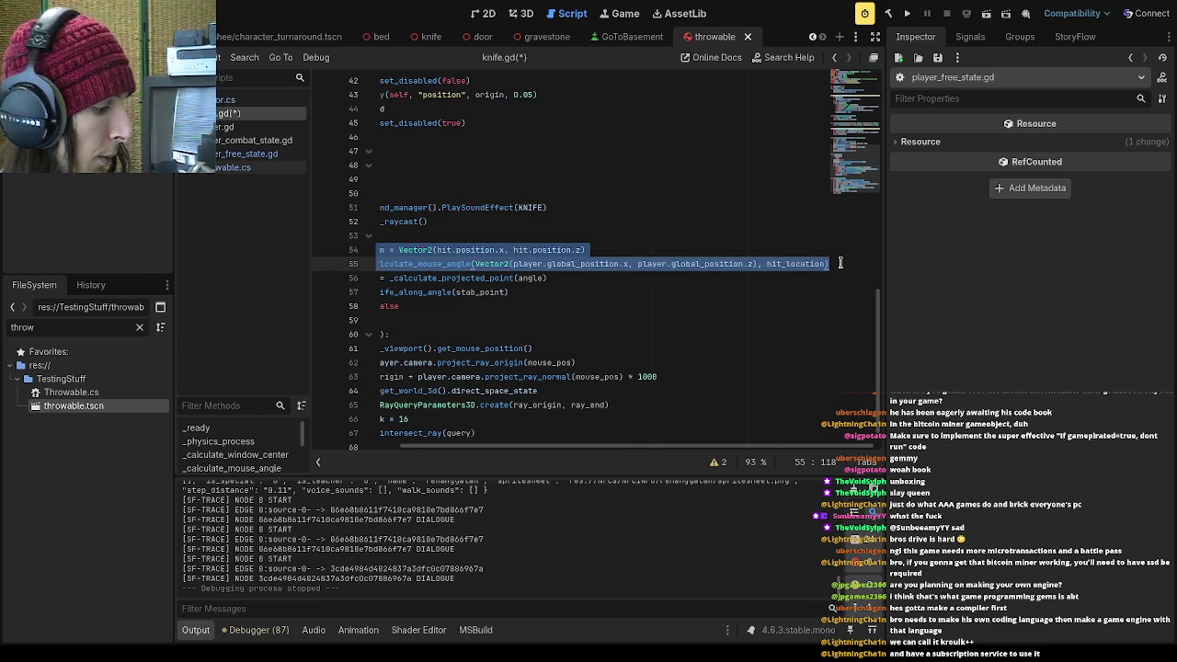
{"action": "left_click_drag", "start_coordinate": [641, 449], "coordinate": [552, 449]}
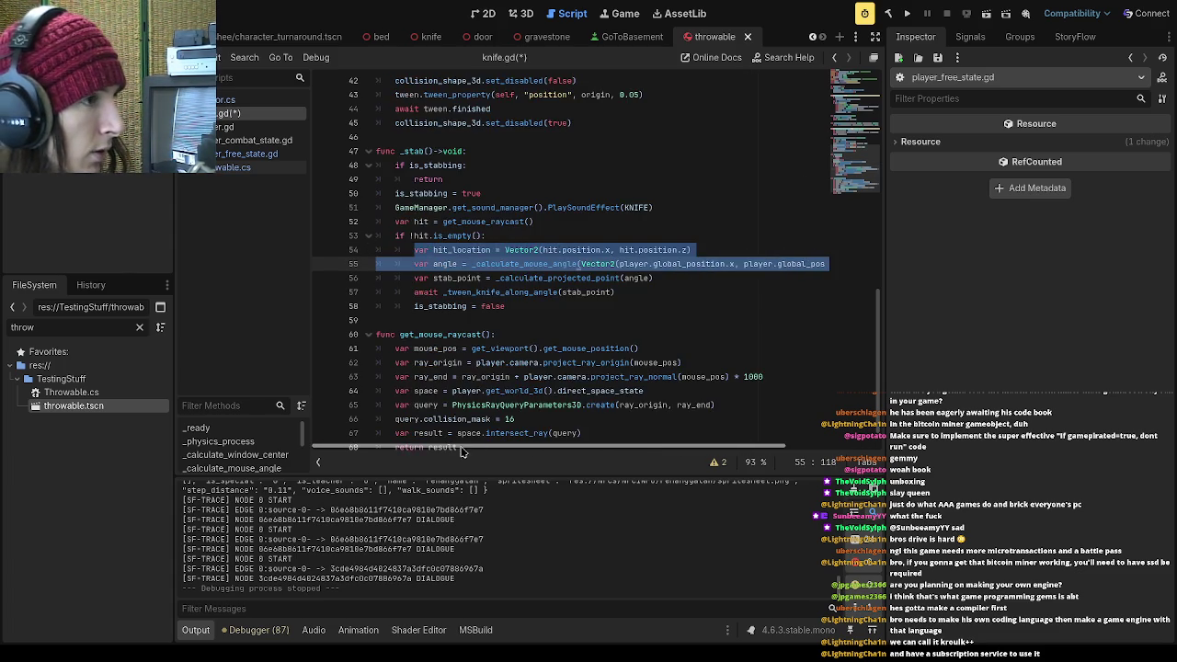
{"action": "left_click", "coordinate": [536, 291]}
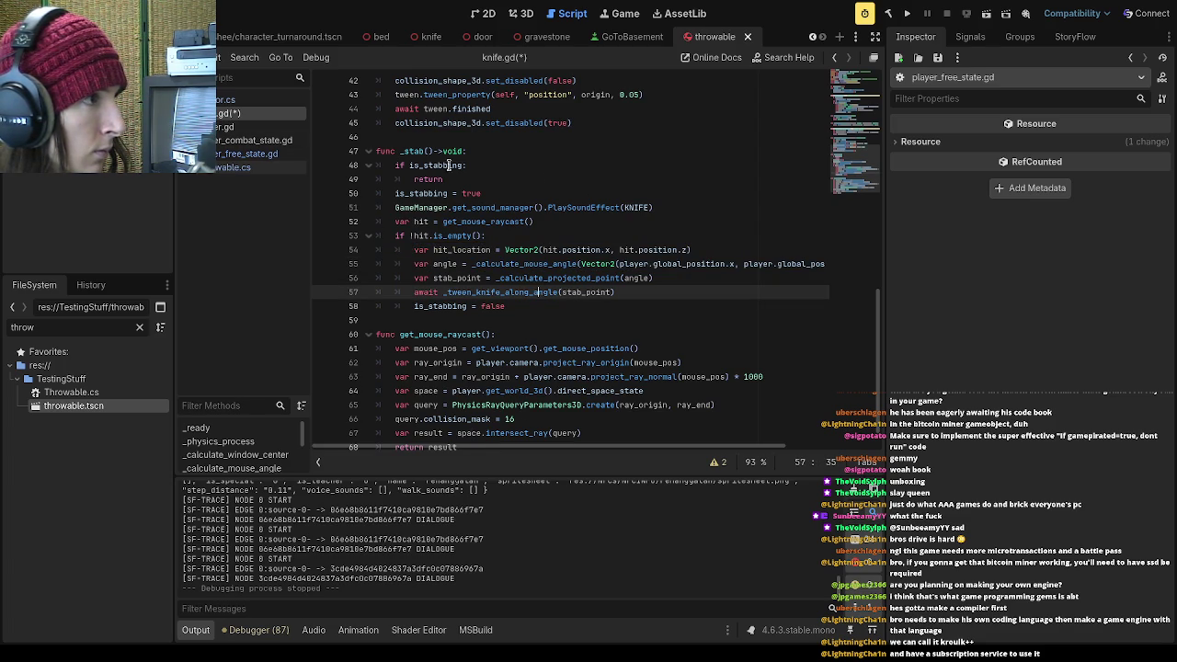
{"action": "key", "text": "ctrl+s"}
In player_free_state.gd, indent the throw code one level under the Interact check
{"action": "left_click", "coordinate": [258, 168]}
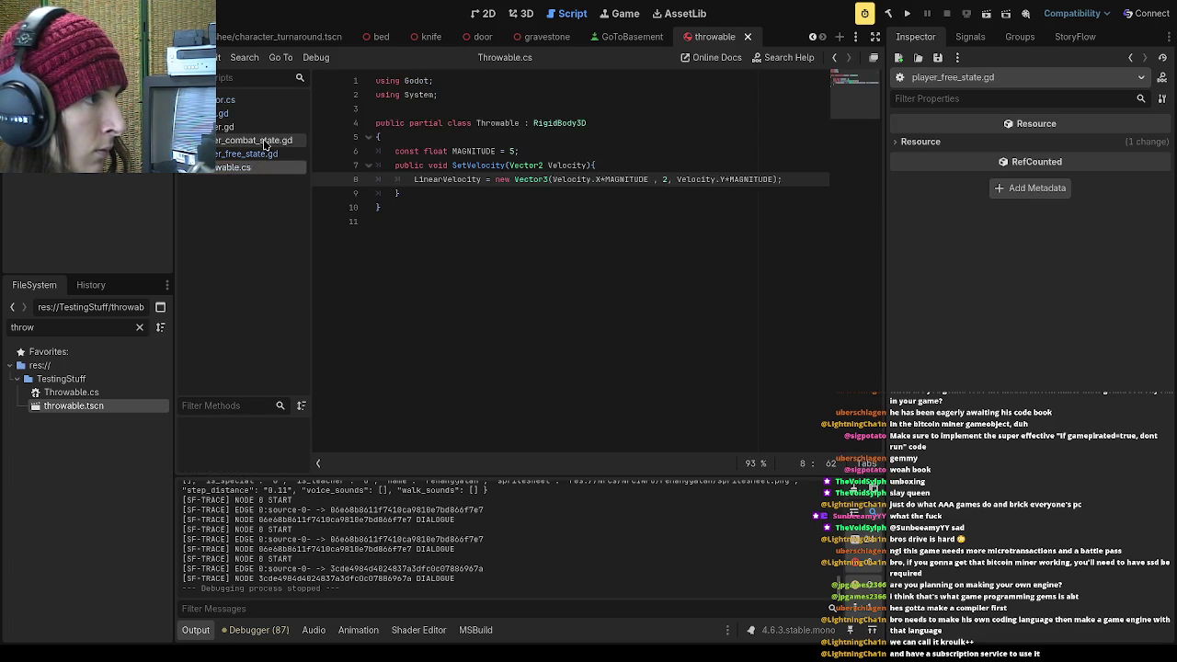
{"action": "left_click", "coordinate": [260, 140]}
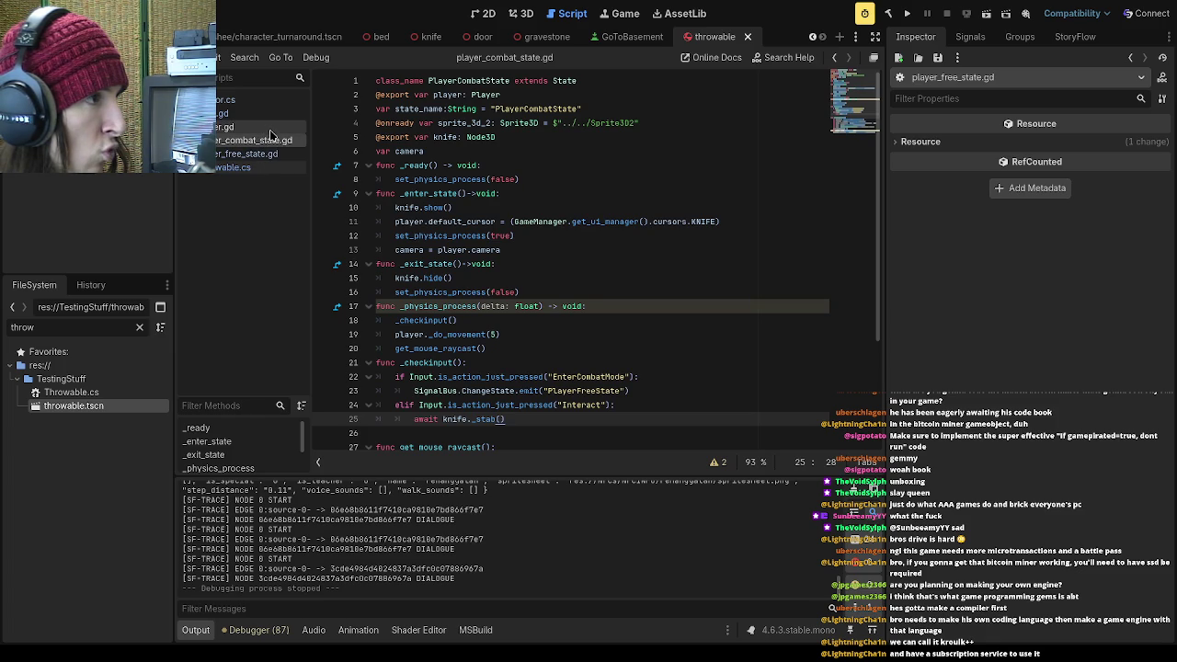
{"action": "left_click", "coordinate": [273, 156]}
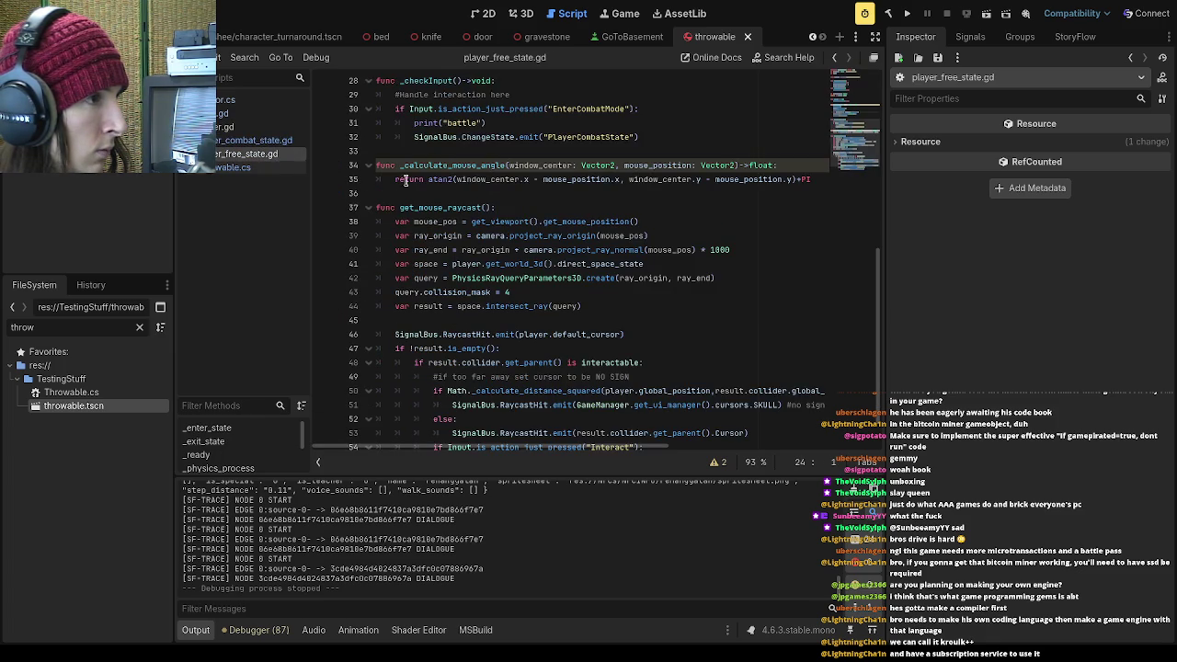
{"action": "scroll", "coordinate": [552, 210], "scroll_direction": "up", "scroll_amount": 3}
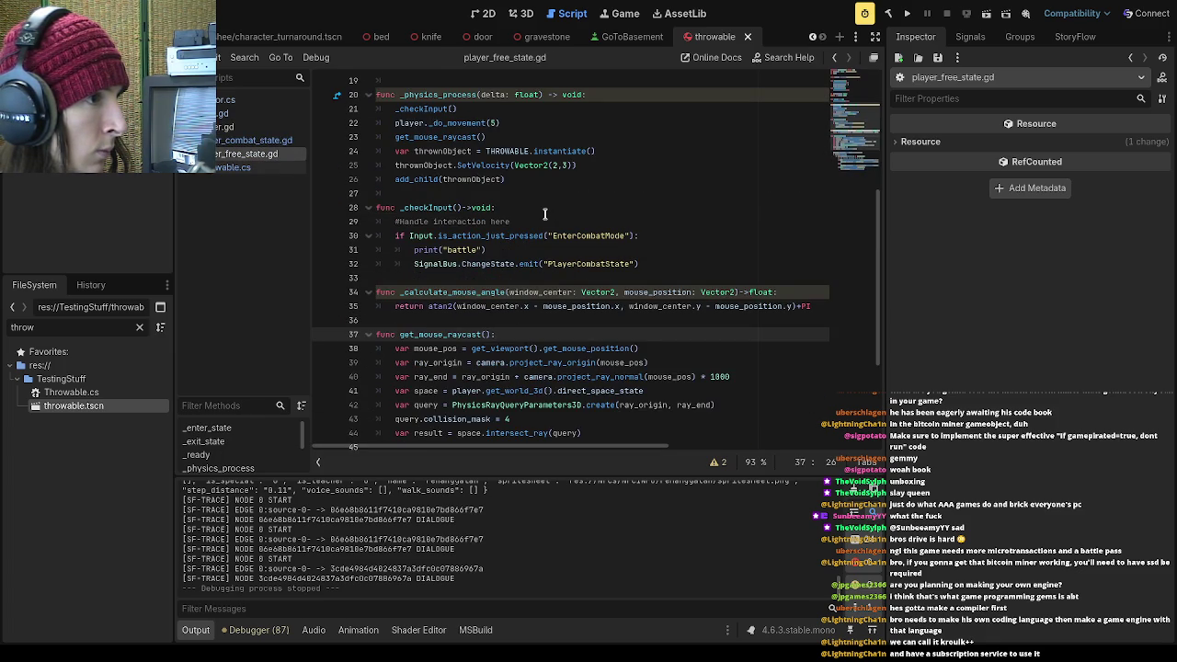
{"action": "left_click", "coordinate": [544, 193]}
{"action": "key", "text": "BackSpace"}
{"action": "key", "text": "BackSpace"}
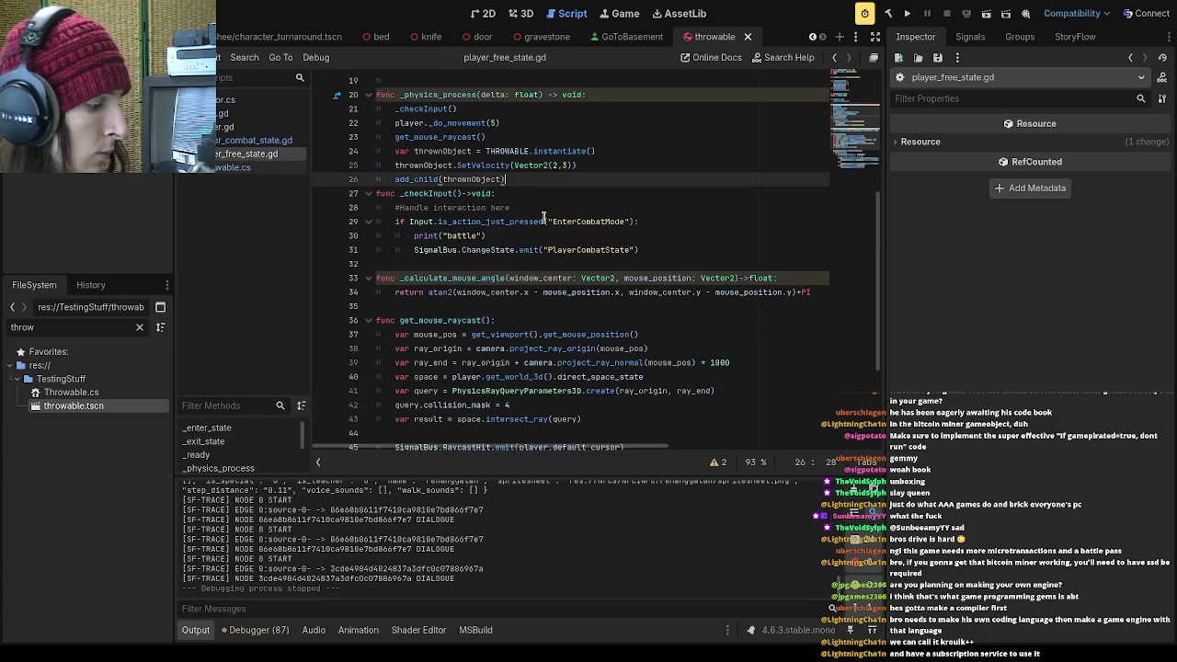
{"action": "left_click_drag", "start_coordinate": [395, 151], "coordinate": [515, 180]}
{"action": "key", "text": "Tab"}
{"action": "scroll", "coordinate": [591, 263], "scroll_direction": "up", "scroll_amount": 3}
Undo the edits to restore the raycast and angle version of the throw code
{"action": "key", "text": "ctrl+z"}
{"action": "key", "text": "ctrl+z"}
{"action": "key", "text": "ctrl+z"}
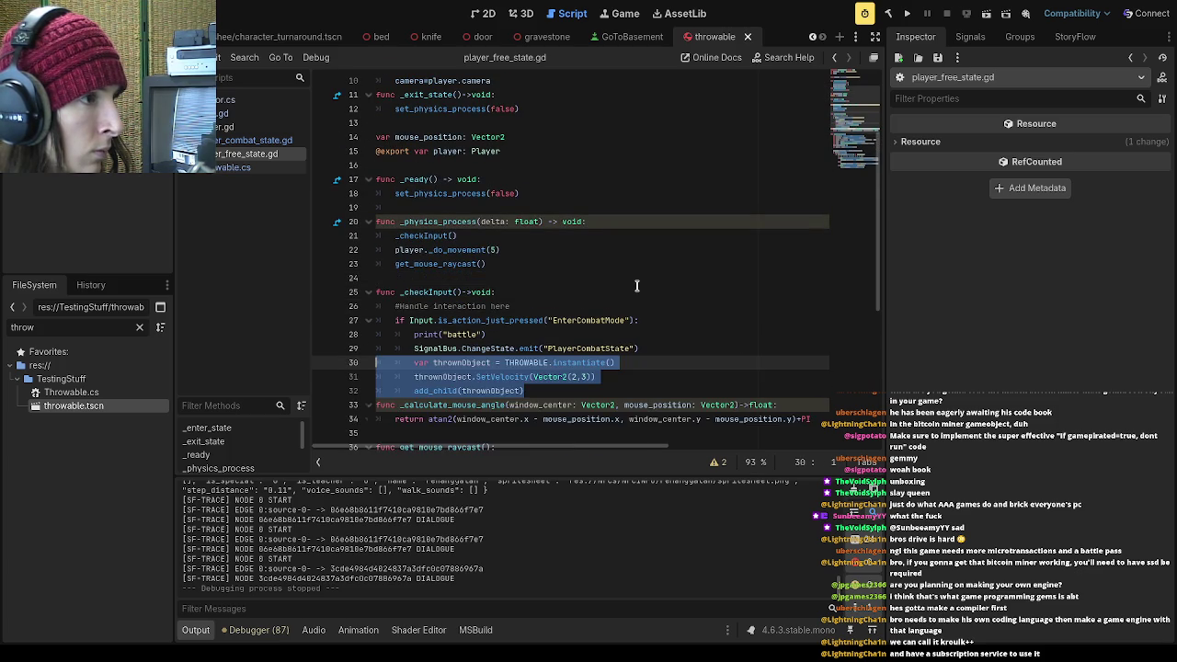
{"action": "key", "text": "ctrl+z"}
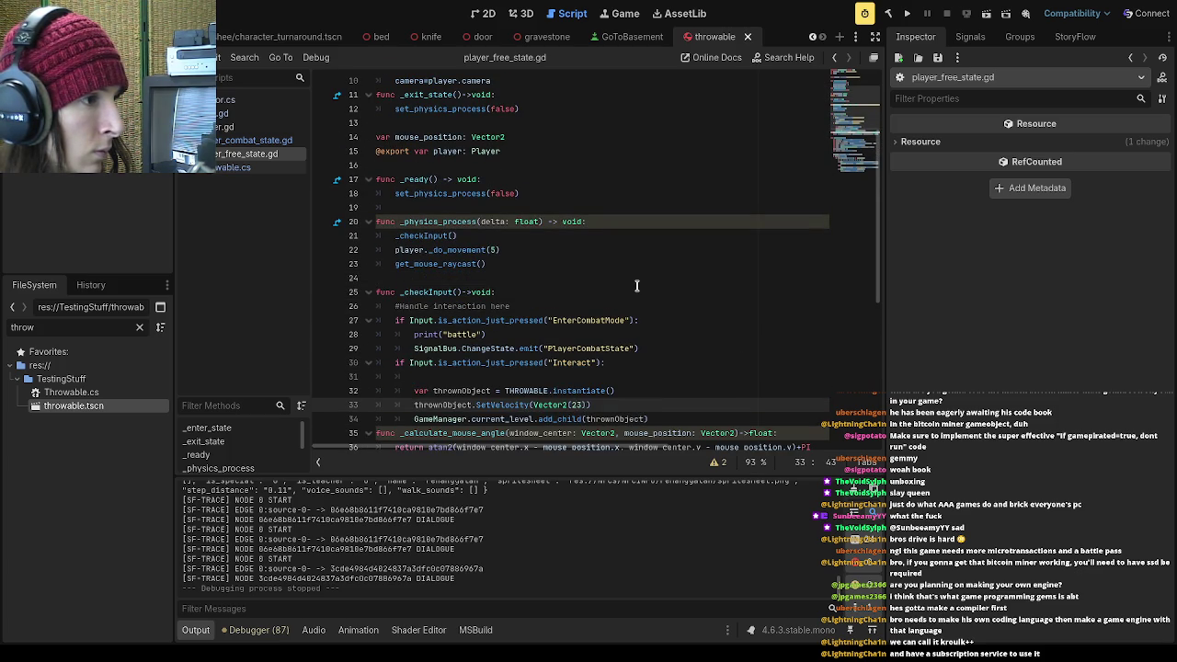
{"action": "key", "text": "ctrl+z"}
{"action": "key", "text": "ctrl+z"}
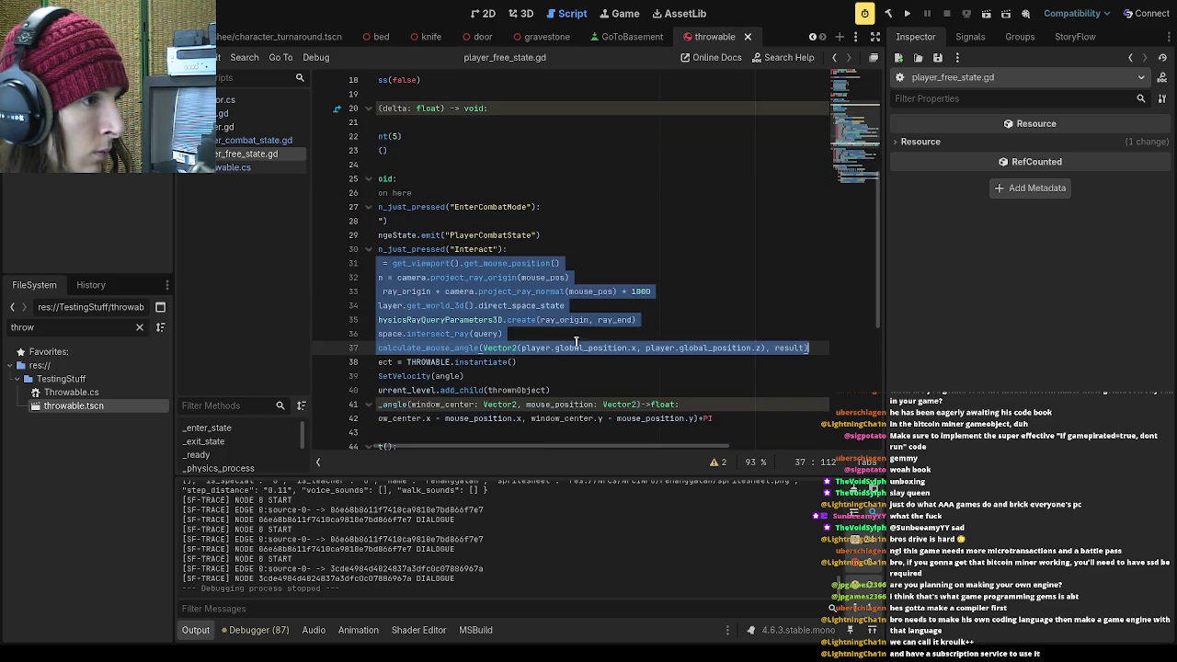
{"action": "left_click_drag", "start_coordinate": [530, 450], "coordinate": [467, 450]}
{"action": "left_click", "coordinate": [565, 334]}
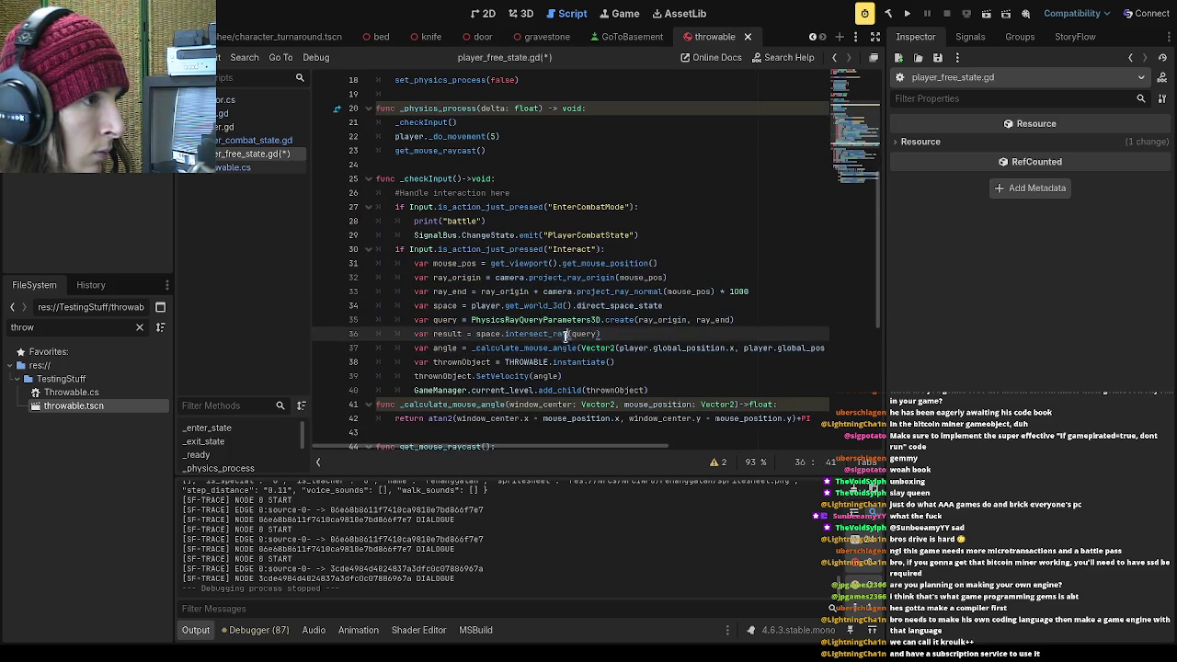
{"action": "left_click", "coordinate": [628, 254]}
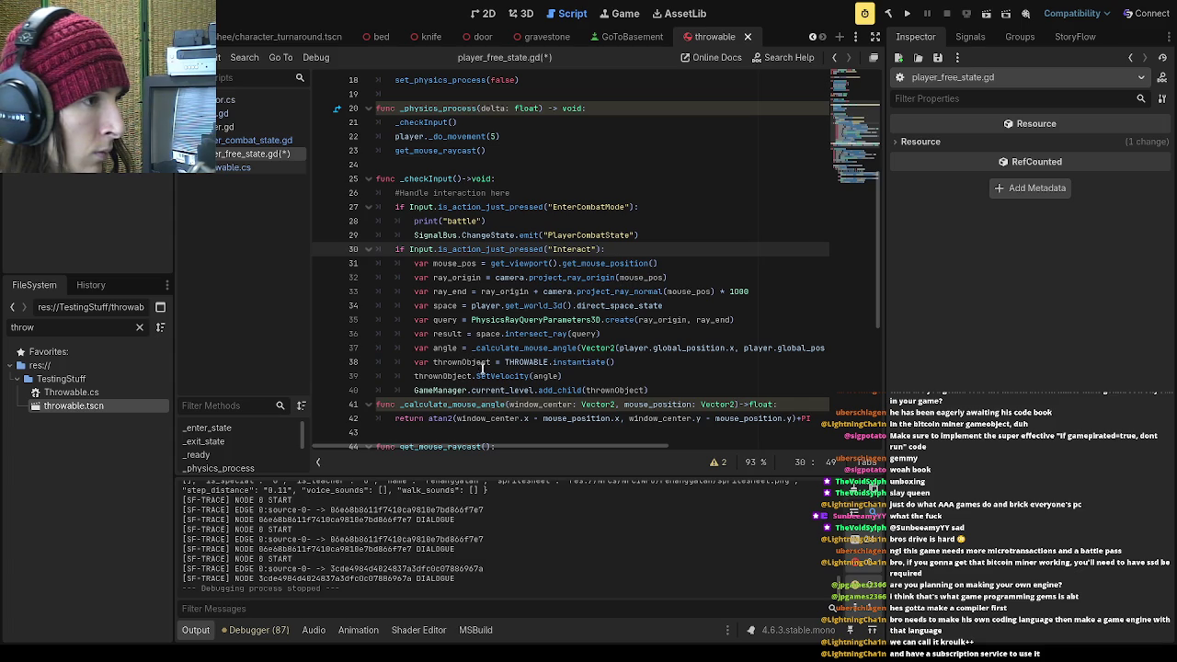
Paste the hit_location and angle lines after intersect_ray and delete the duplicate angle line
{"action": "left_click", "coordinate": [661, 334]}
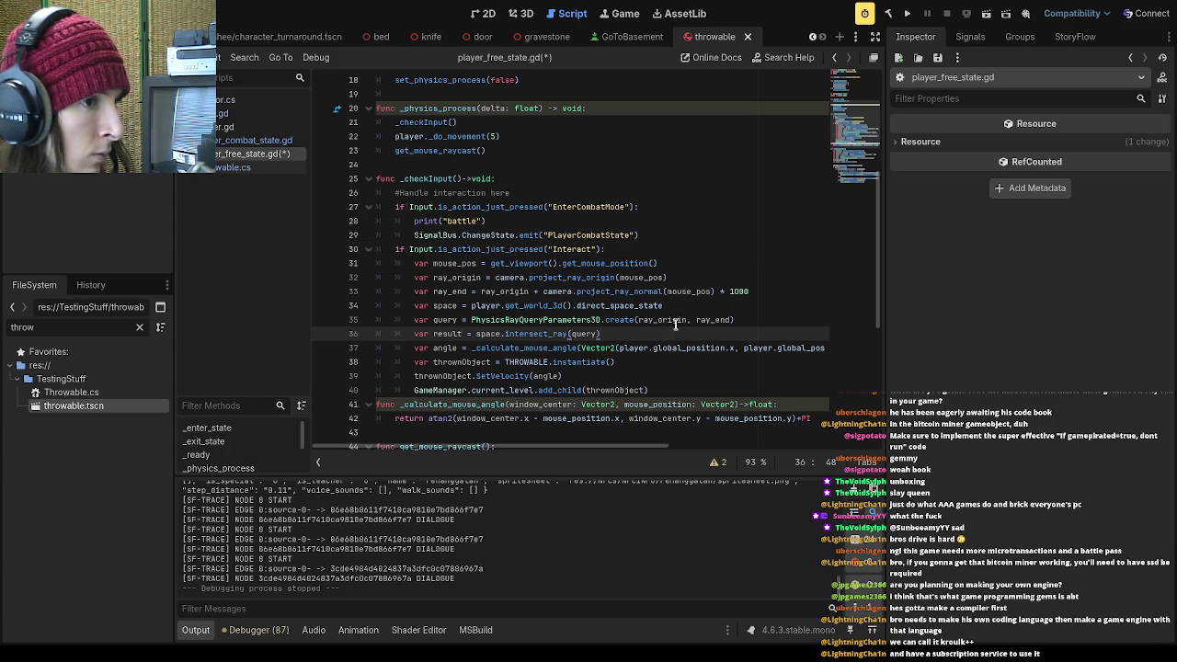
{"action": "key", "text": "Return"}
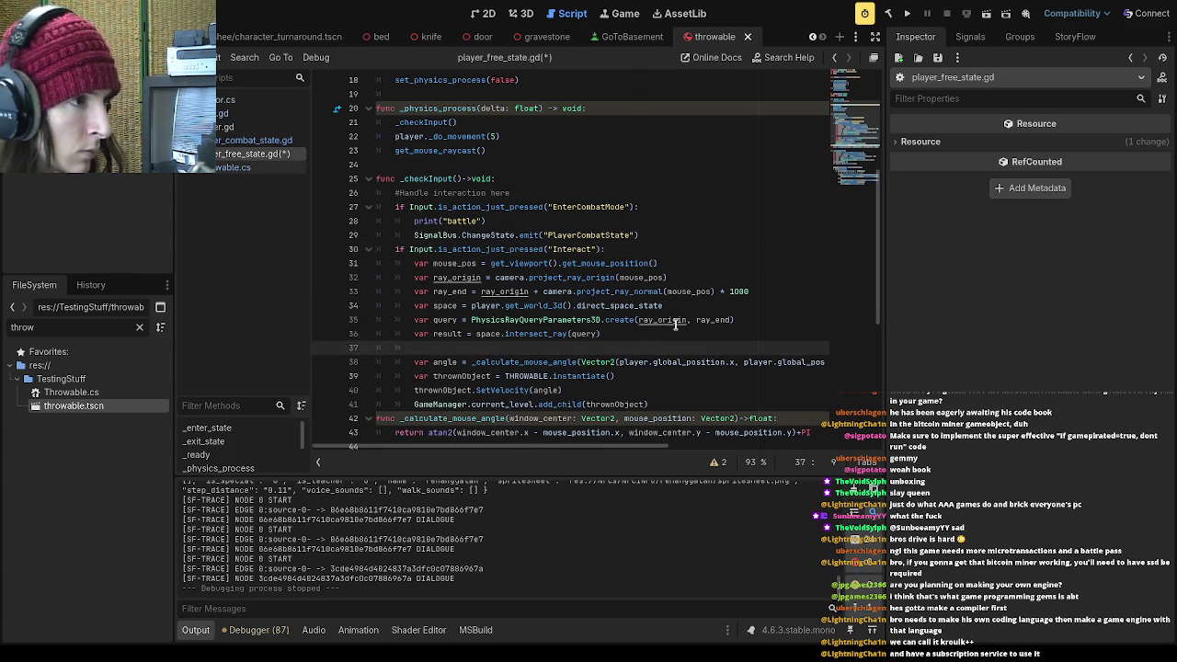
{"action": "type", "text": "var hit_location = Vector2(hit.position.x, hit.position.z) \t\tvar angle = _calculate_mouse_angle(Vector2(player.global_position.x, player.global_position.z), hit_location)"}
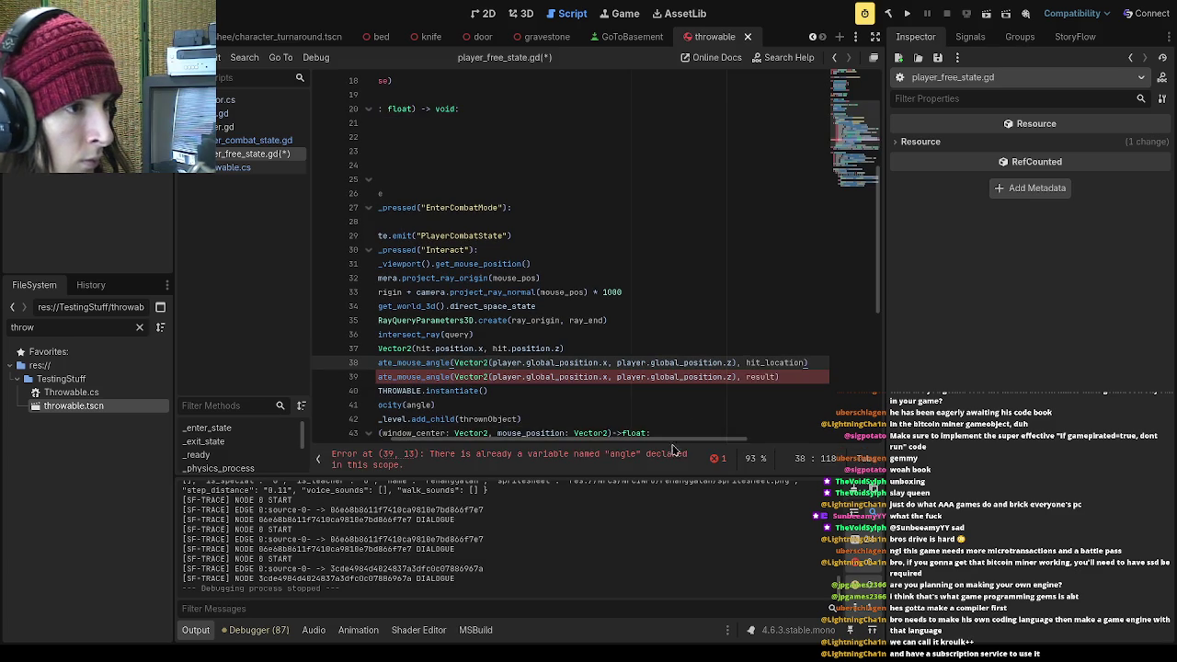
{"action": "left_click_drag", "start_coordinate": [670, 444], "coordinate": [571, 433]}
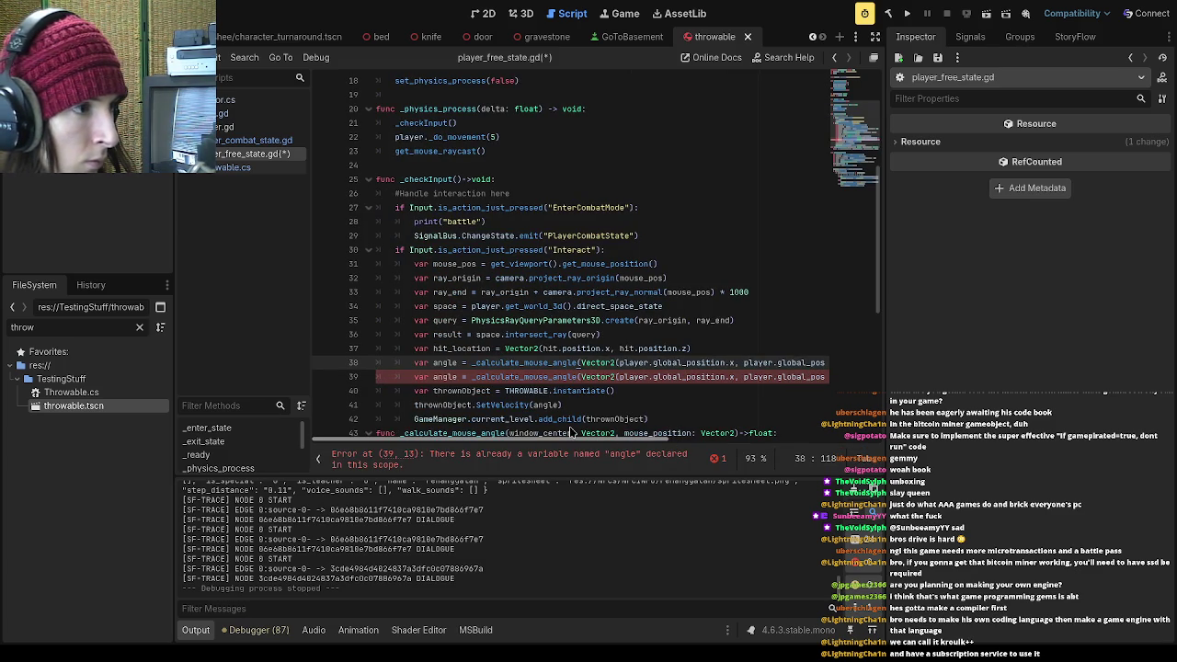
{"action": "left_click_drag", "start_coordinate": [580, 433], "coordinate": [709, 433]}
{"action": "left_click", "coordinate": [732, 376]}
{"action": "mouse_move", "coordinate": [709, 376]}
{"action": "left_mouse_down"}
{"action": "mouse_move", "coordinate": [386, 364]}
{"action": "mouse_move", "coordinate": [367, 382]}
{"action": "left_mouse_up"}
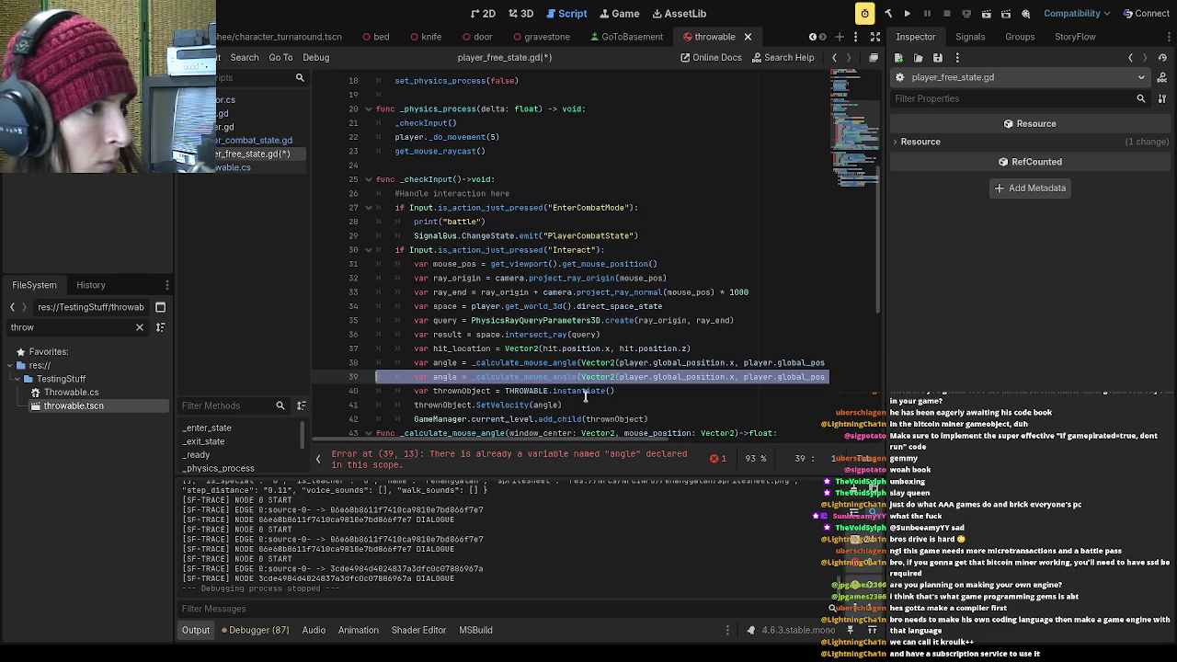
{"action": "key", "text": "BackSpace"}
{"action": "key", "text": "BackSpace"}
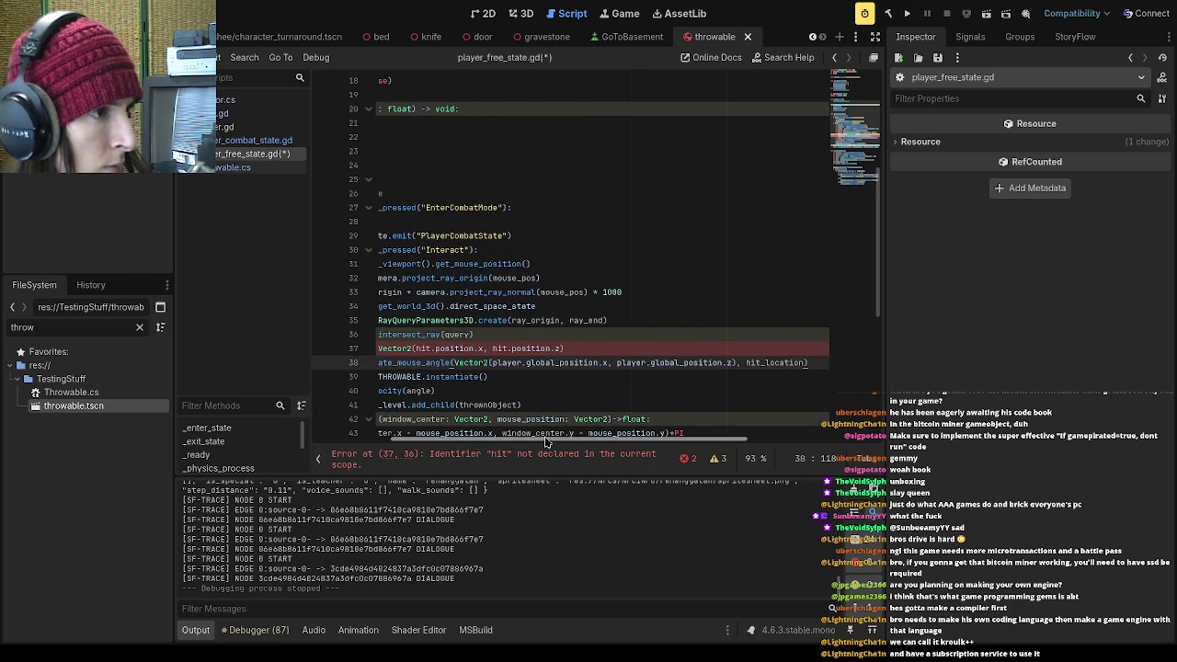
Replace both undeclared 'hit' references with 'result', then save and run the game
{"action": "left_click_drag", "start_coordinate": [545, 437], "coordinate": [414, 438]}
{"action": "left_click", "coordinate": [568, 363]}
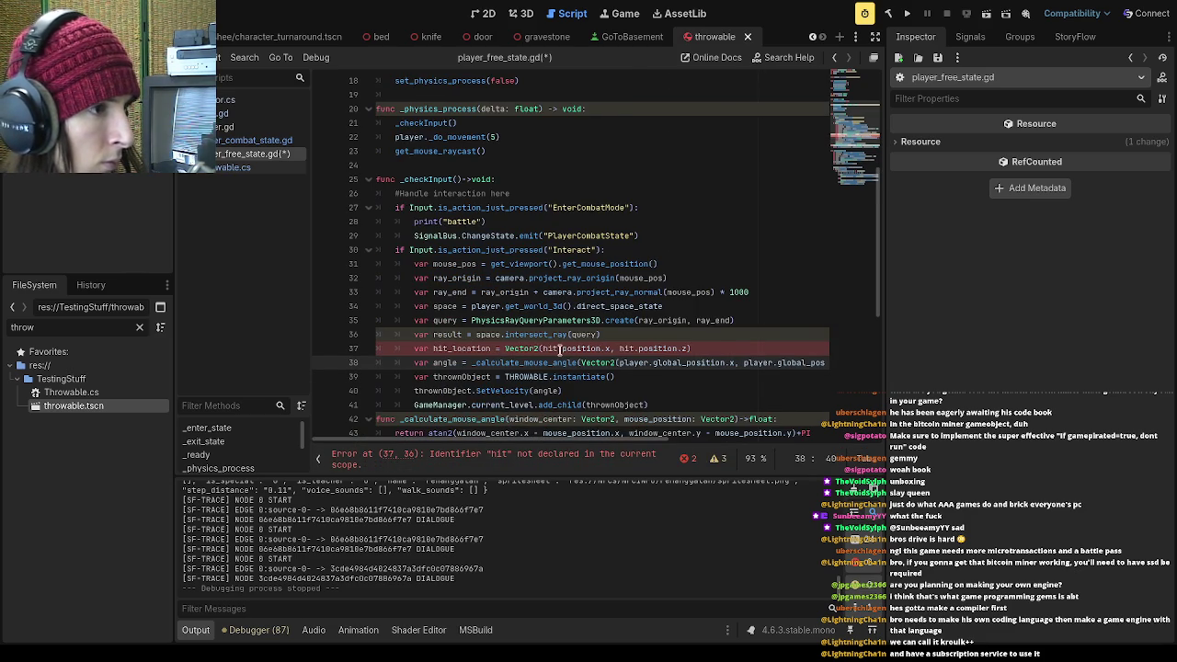
{"action": "double_click", "coordinate": [552, 348]}
{"action": "type", "text": "result"}
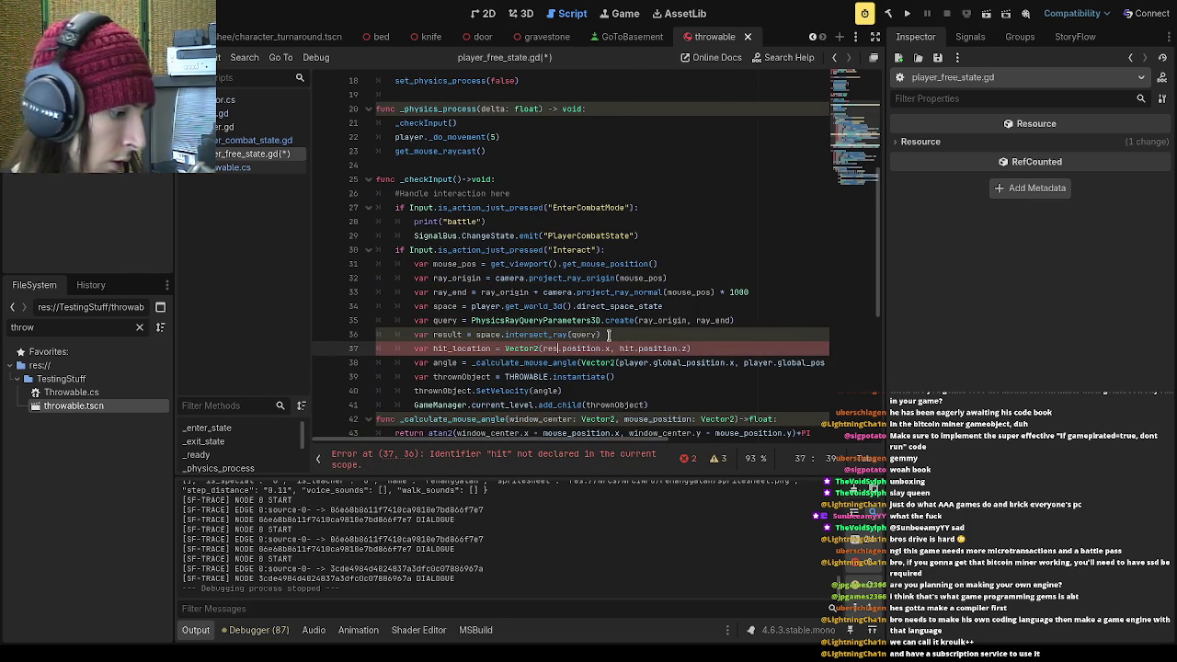
{"action": "left_click", "coordinate": [634, 377]}
{"action": "double_click", "coordinate": [644, 348]}
{"action": "type", "text": "result"}
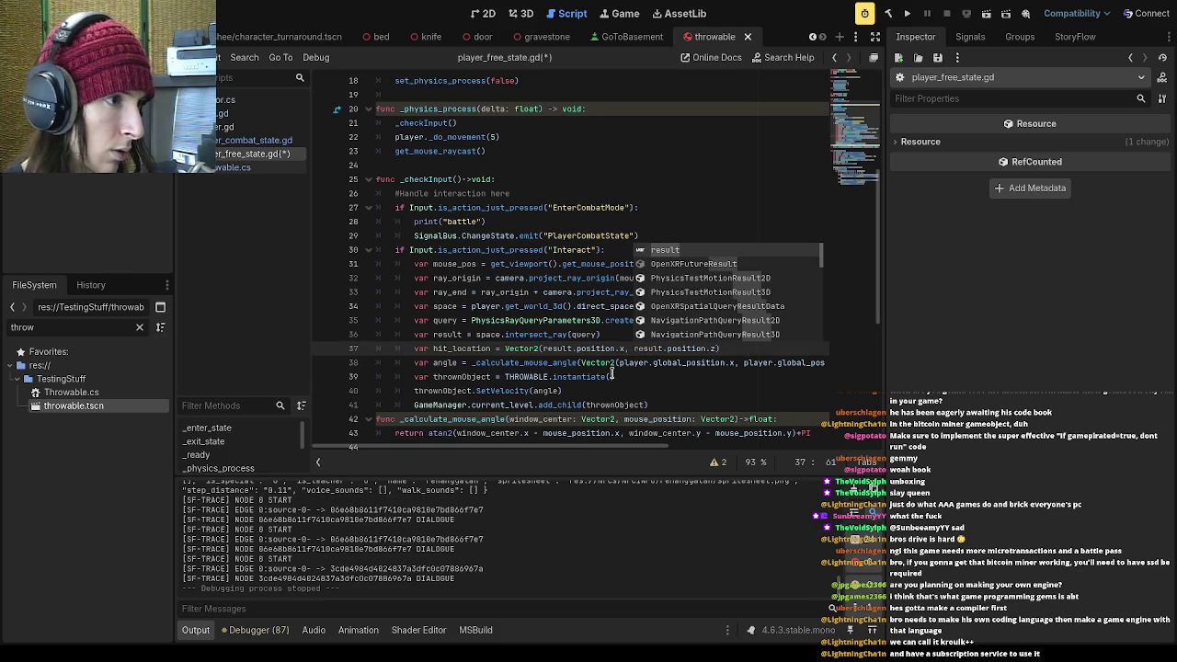
{"action": "left_click", "coordinate": [449, 335]}
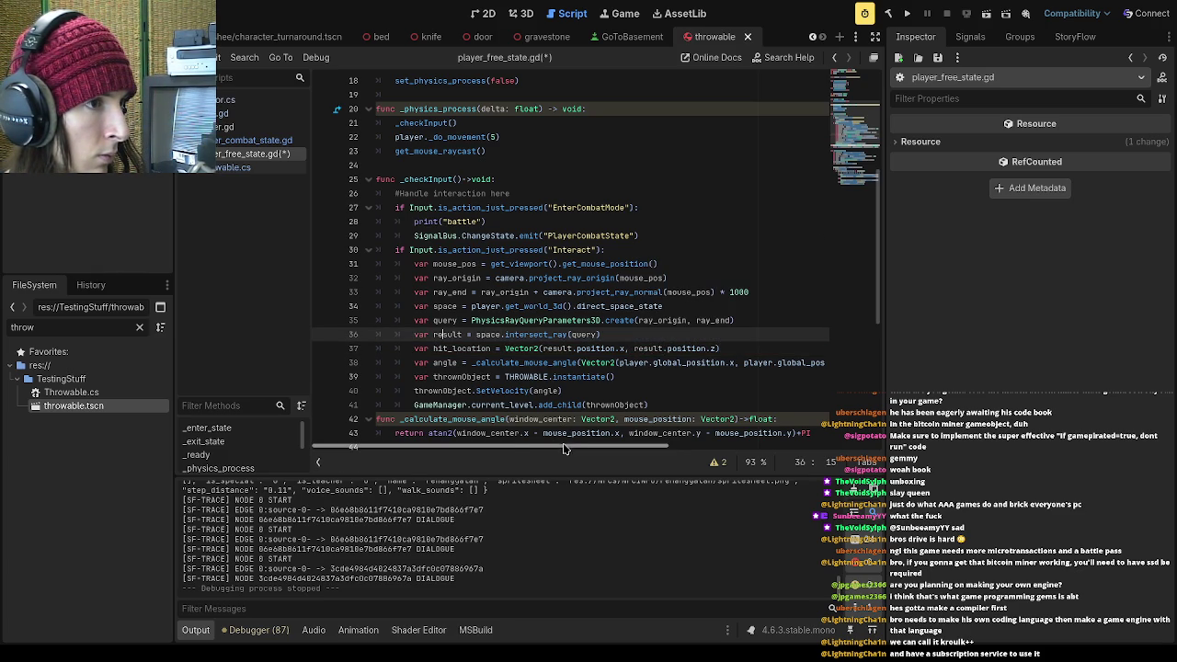
{"action": "key", "text": "F5"}
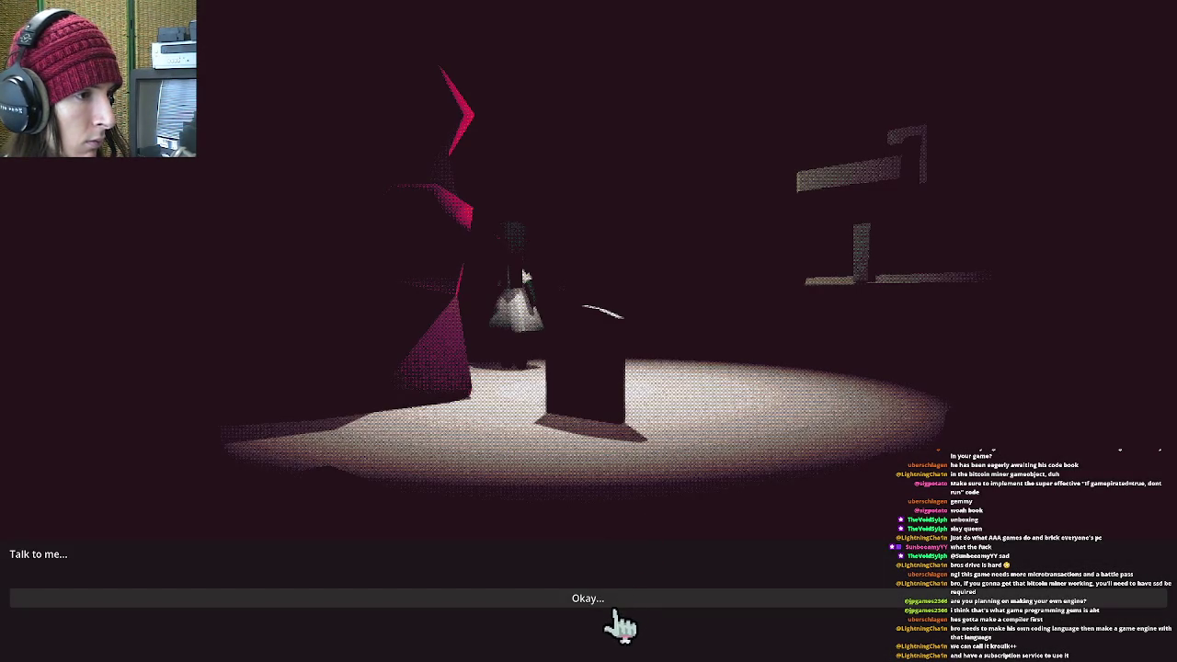
Get through the dialogue into the Go To School level and widen the camera field of view
{"action": "left_click", "coordinate": [609, 622]}
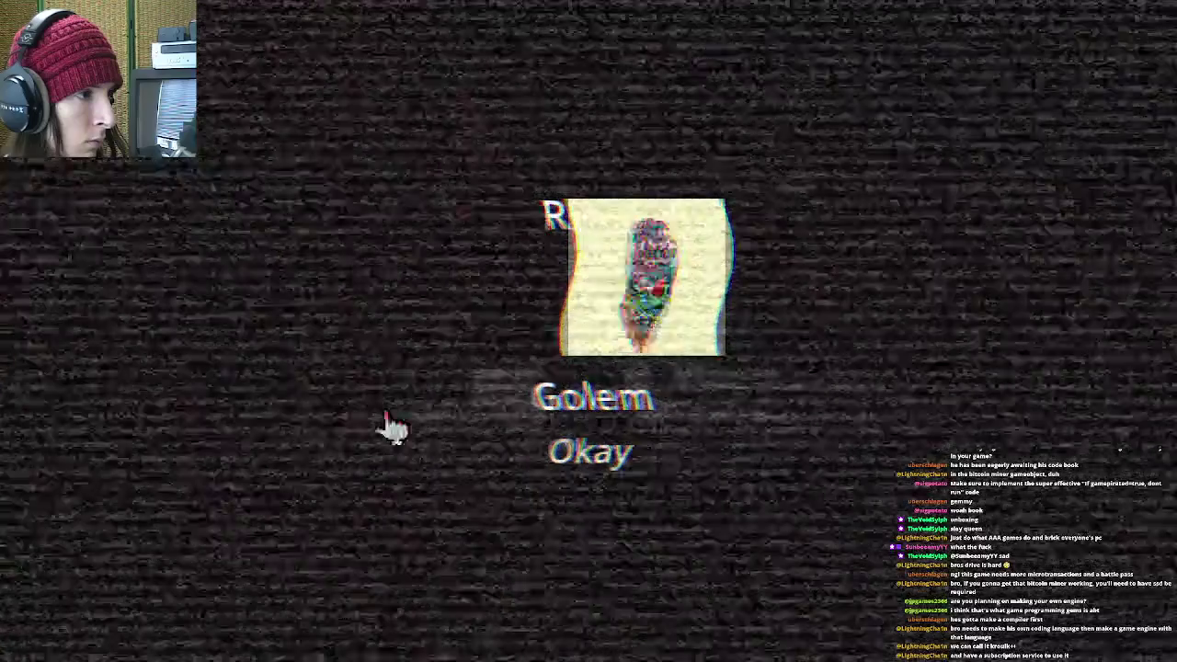
{"action": "left_click", "coordinate": [577, 447]}
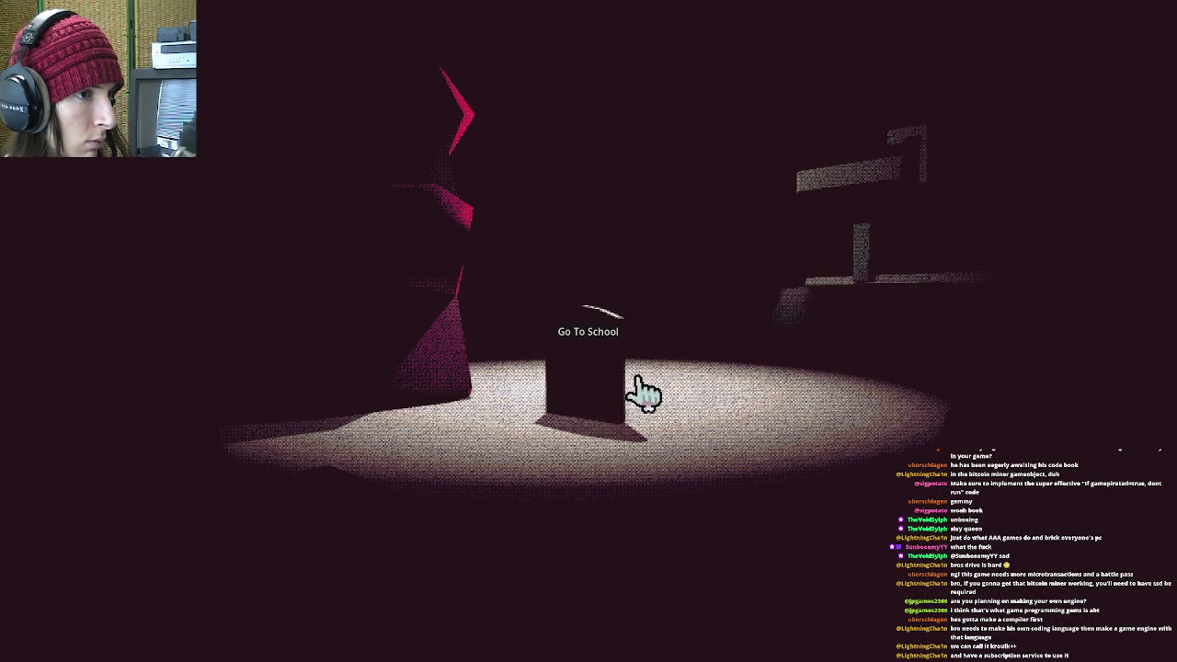
{"action": "left_click", "coordinate": [598, 346]}
{"action": "key", "text": "Escape"}
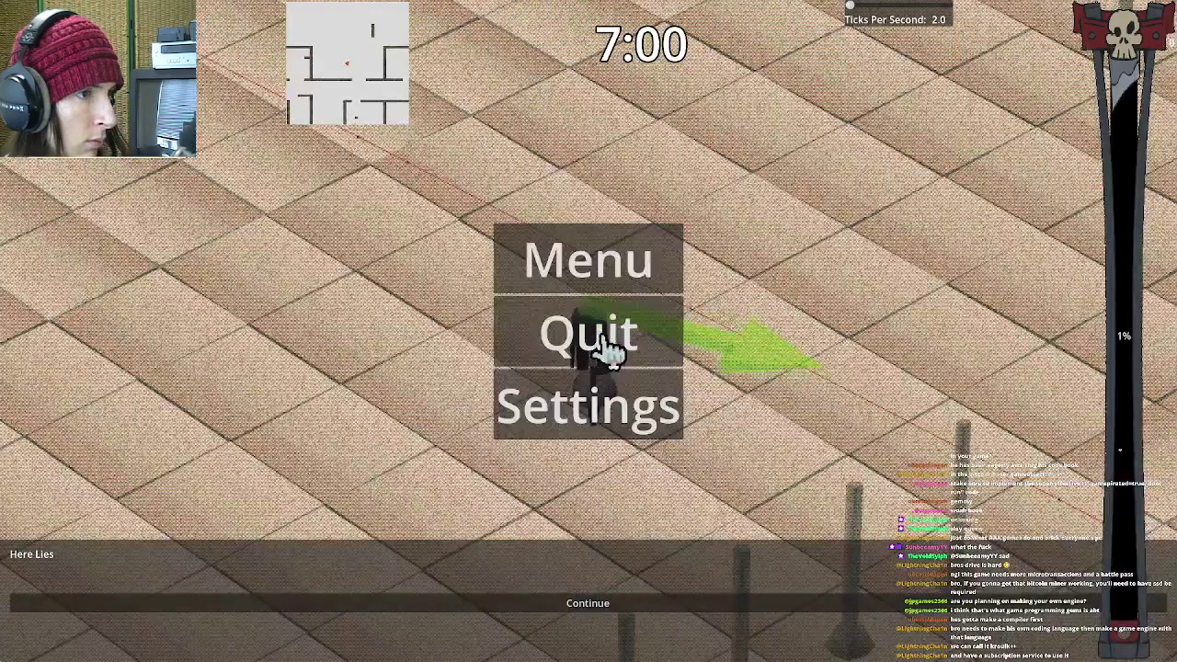
{"action": "left_click", "coordinate": [611, 414]}
{"action": "left_click_drag", "start_coordinate": [631, 253], "coordinate": [664, 258]}
{"action": "key", "text": "Escape"}
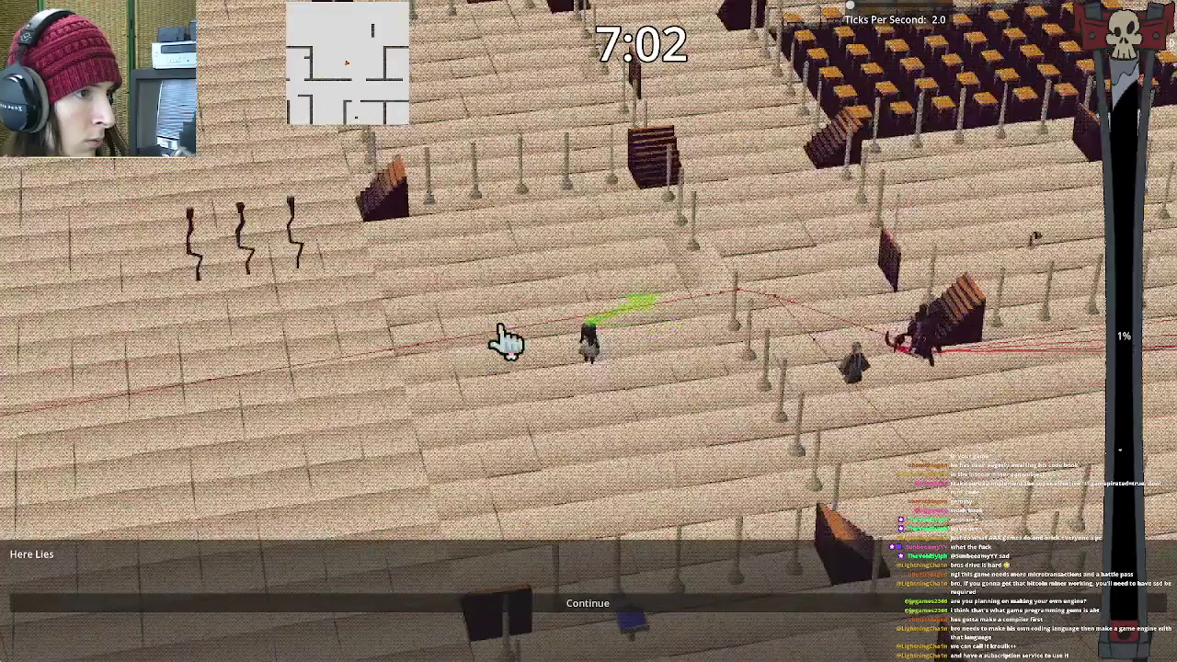
Close and relaunch the game, start as Banshee, answer Okay..., and return to the editor
{"action": "key", "text": "alt+Tab"}
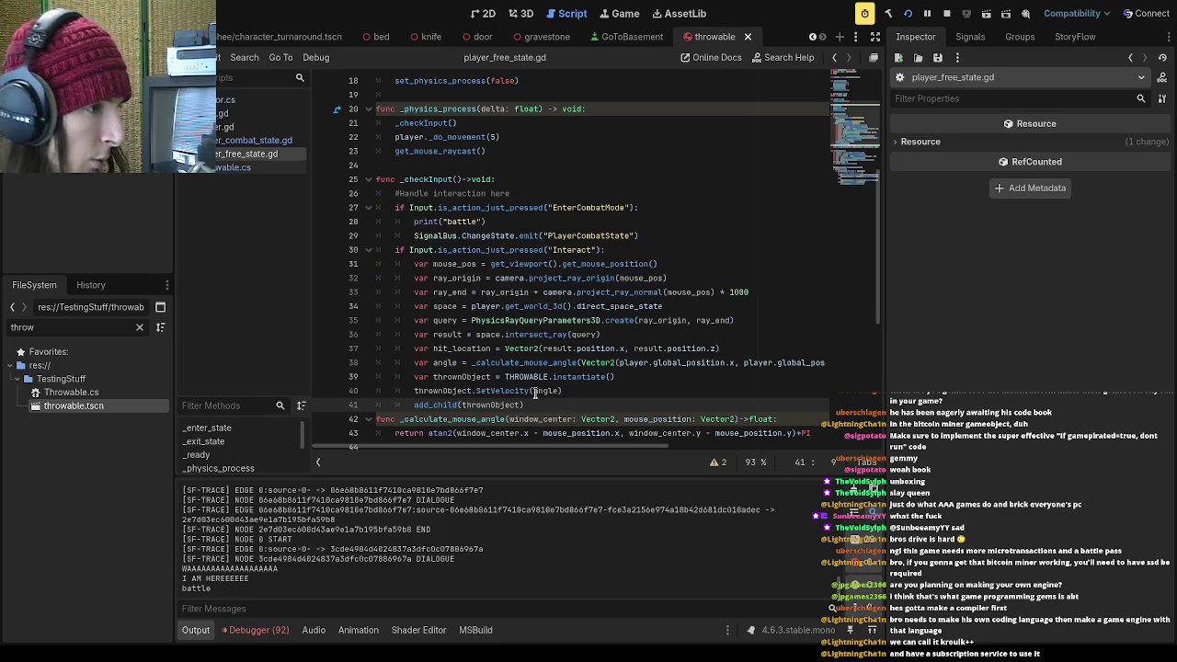
{"action": "key", "text": "alt+Tab"}
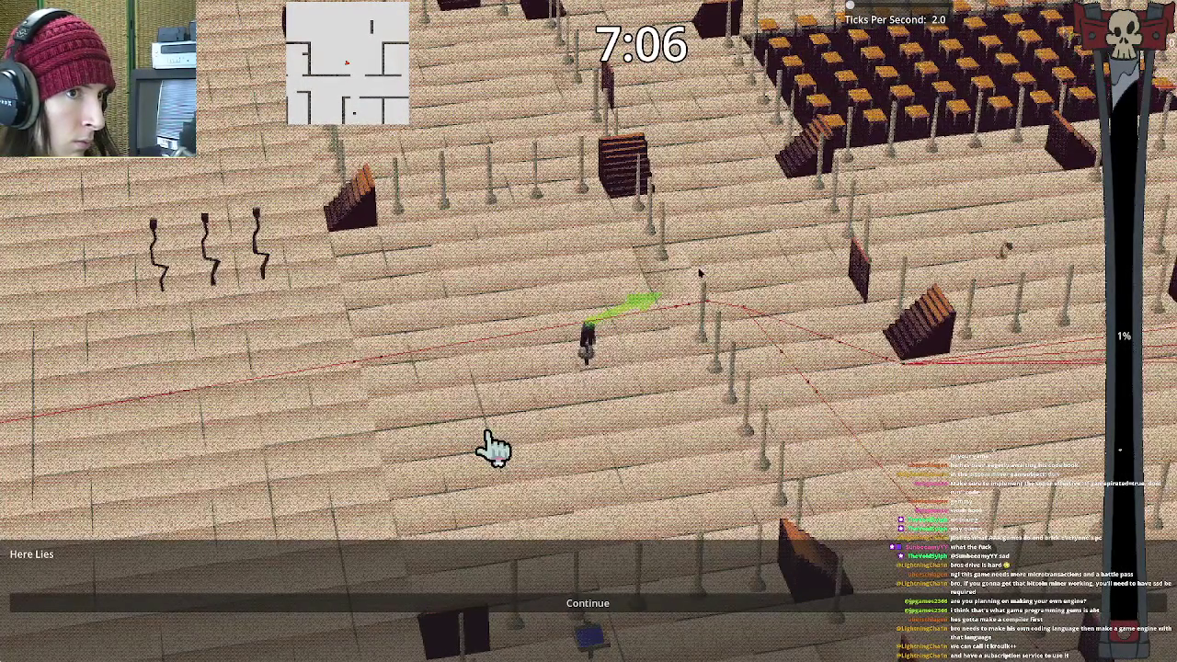
{"action": "key", "text": "alt+F4"}
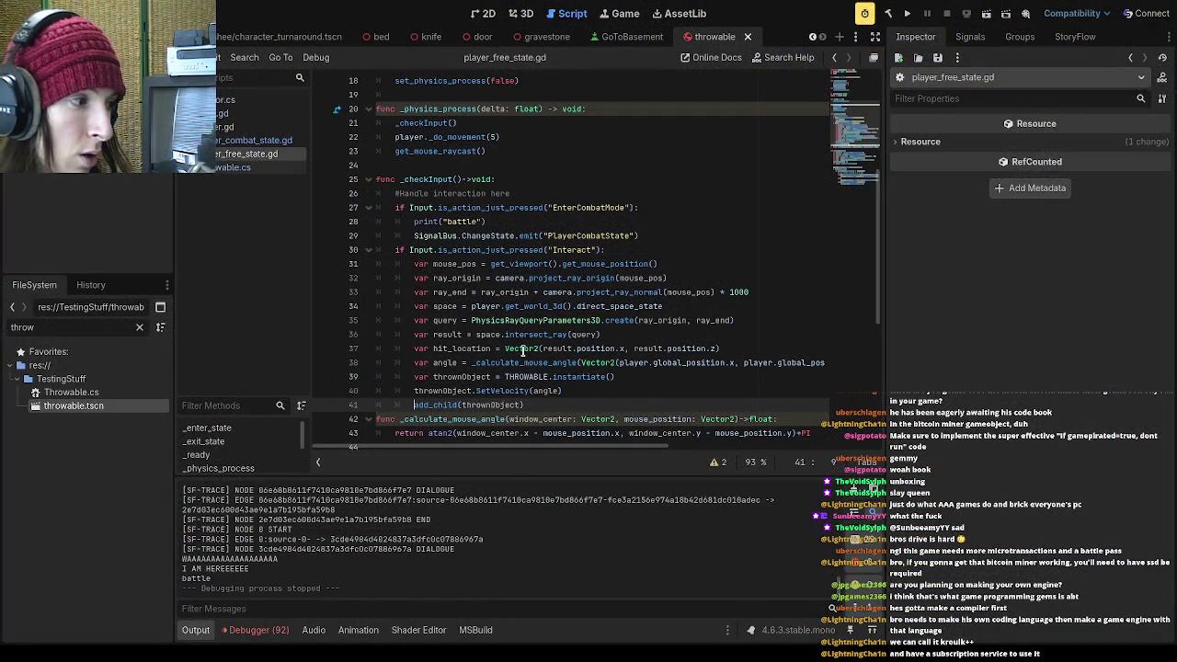
{"action": "left_click", "coordinate": [910, 14]}
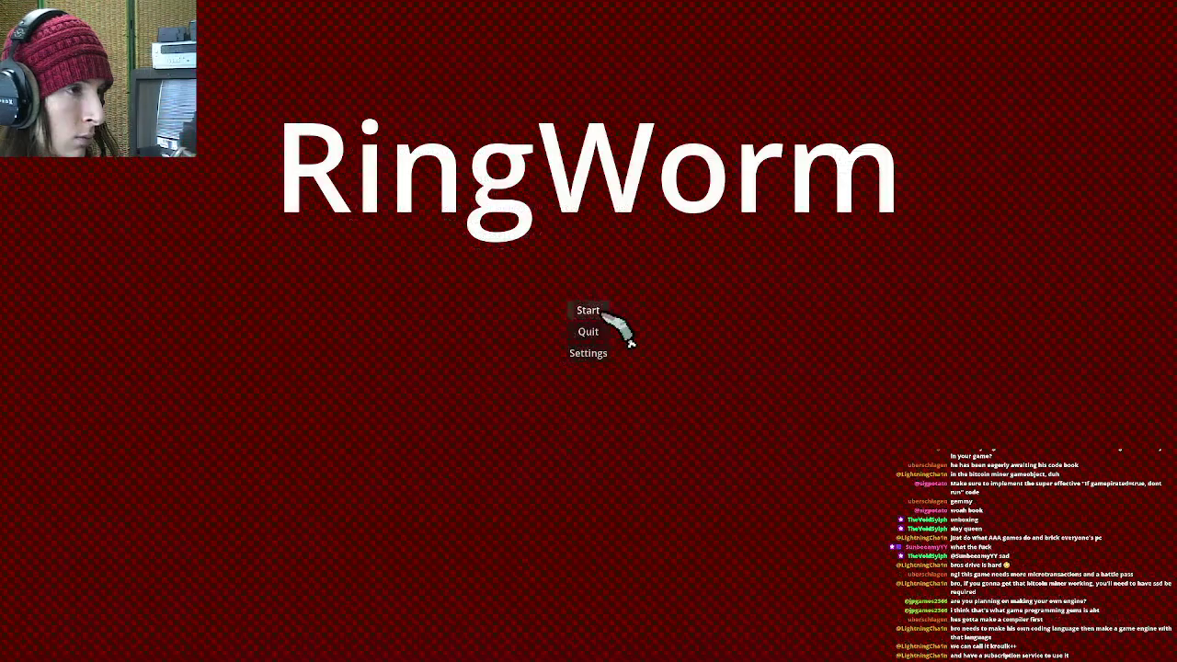
{"action": "left_click", "coordinate": [607, 314]}
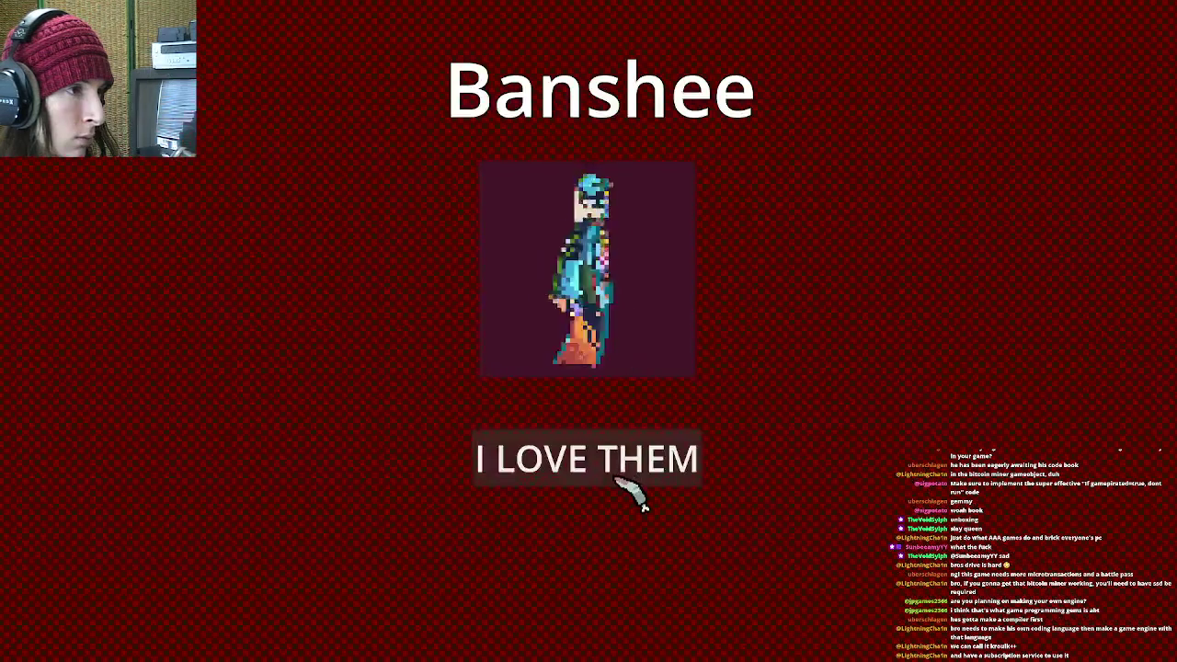
{"action": "left_click", "coordinate": [618, 473]}
{"action": "left_click", "coordinate": [597, 602]}
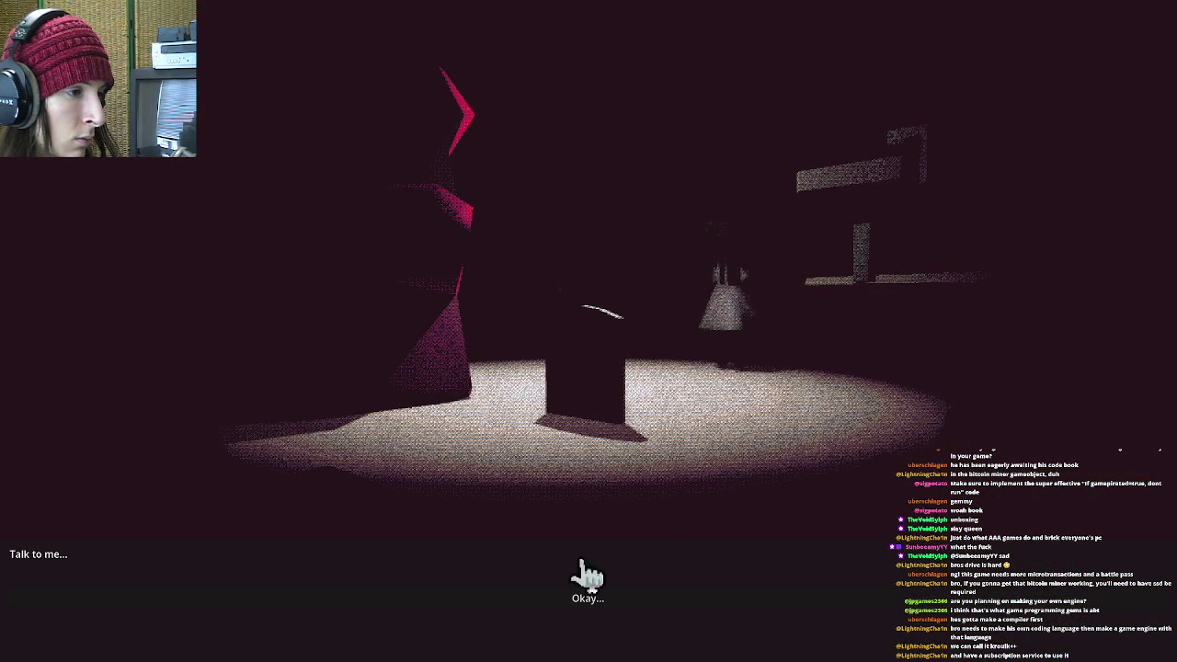
{"action": "left_click", "coordinate": [574, 600]}
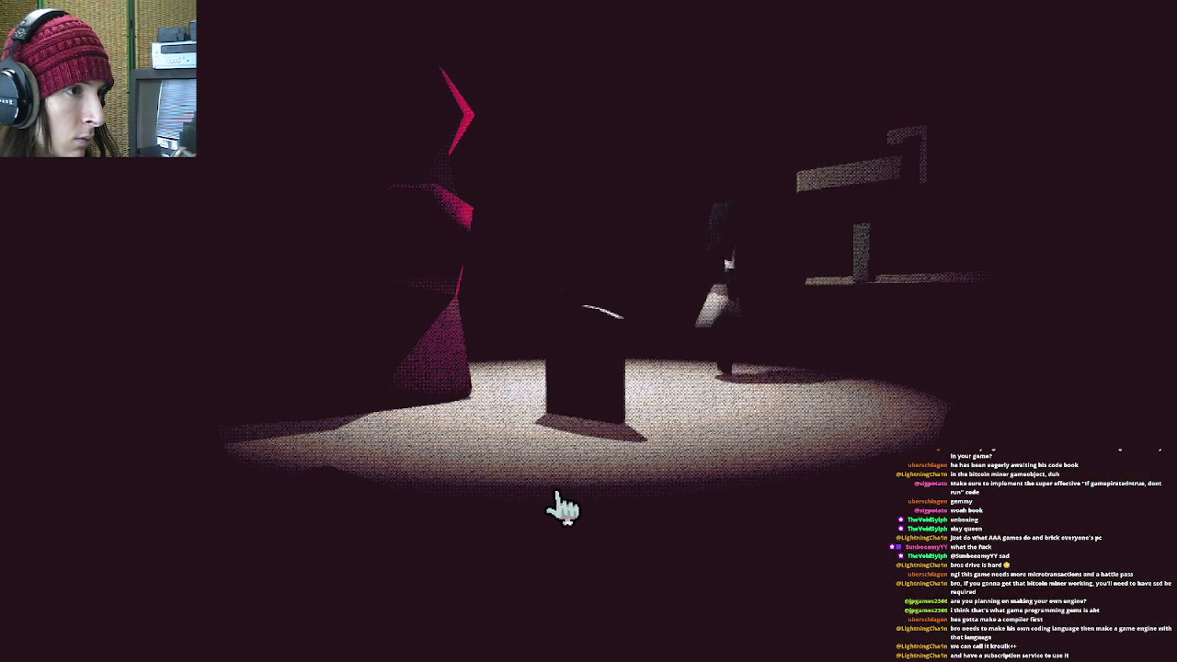
{"action": "key", "text": "alt+Tab"}
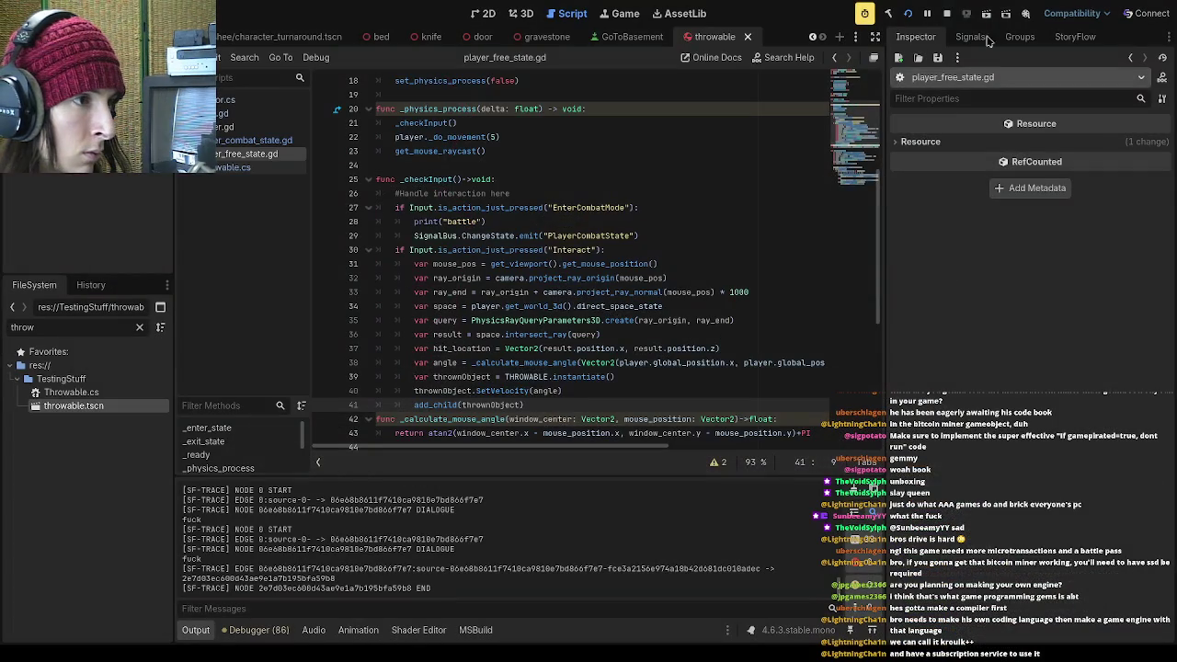
Stop the game, use GameManager.current_level.add_child, and begin a thrownObject.global_position assignment
{"action": "left_click", "coordinate": [946, 14]}
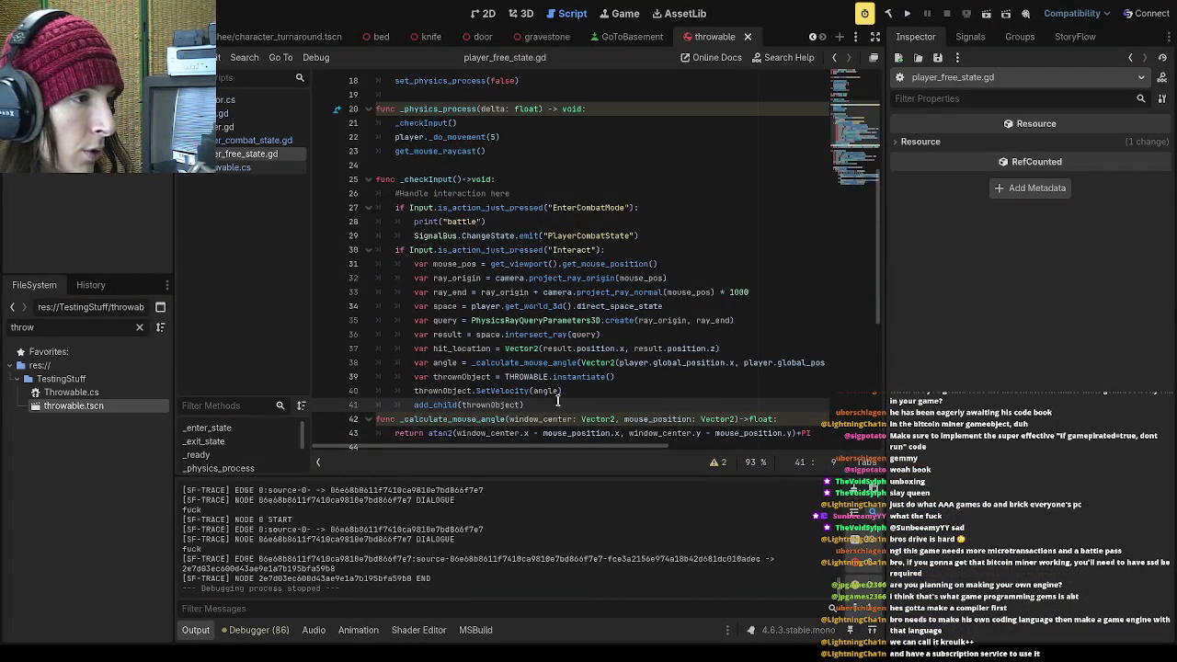
{"action": "type", "text": "GameManager.current_level."}
{"action": "left_click", "coordinate": [694, 402]}
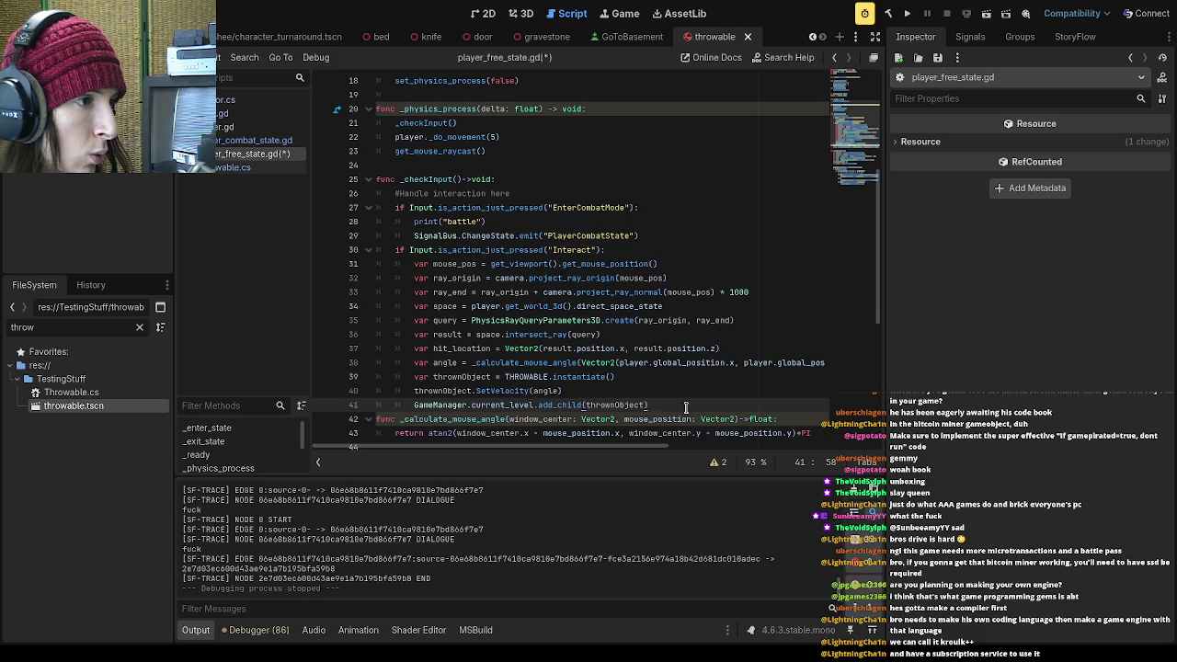
{"action": "scroll", "coordinate": [688, 402], "scroll_direction": "down", "scroll_amount": 1}
{"action": "left_click", "coordinate": [596, 344]}
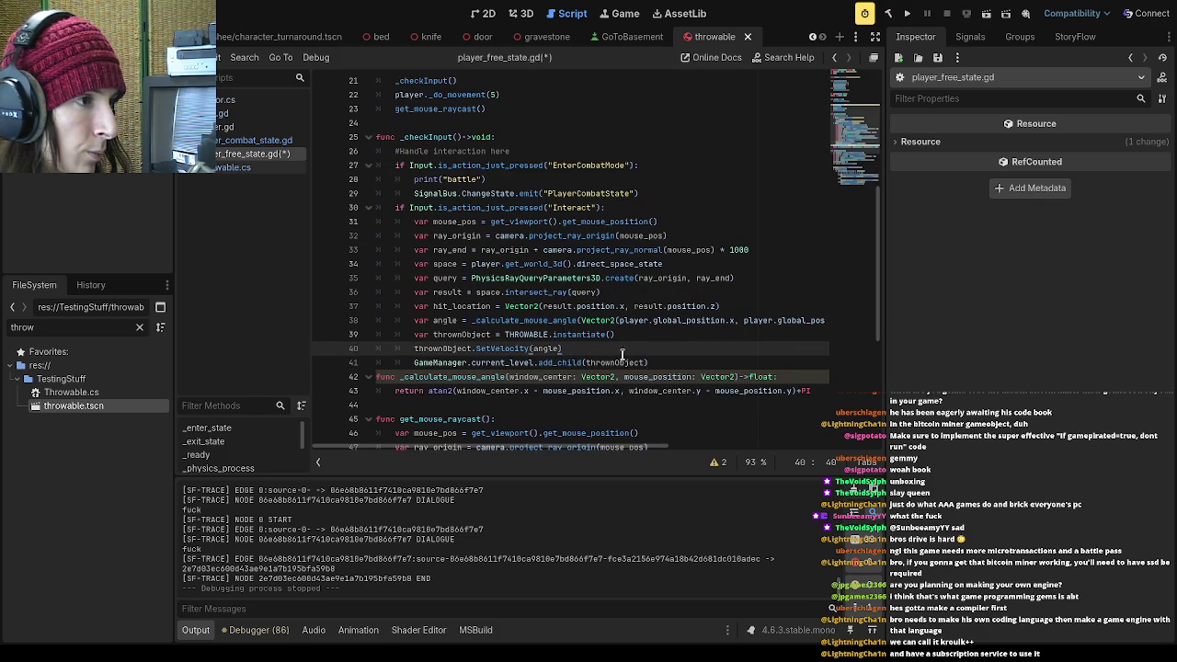
{"action": "key", "text": "Return"}
{"action": "type", "text": "th"}
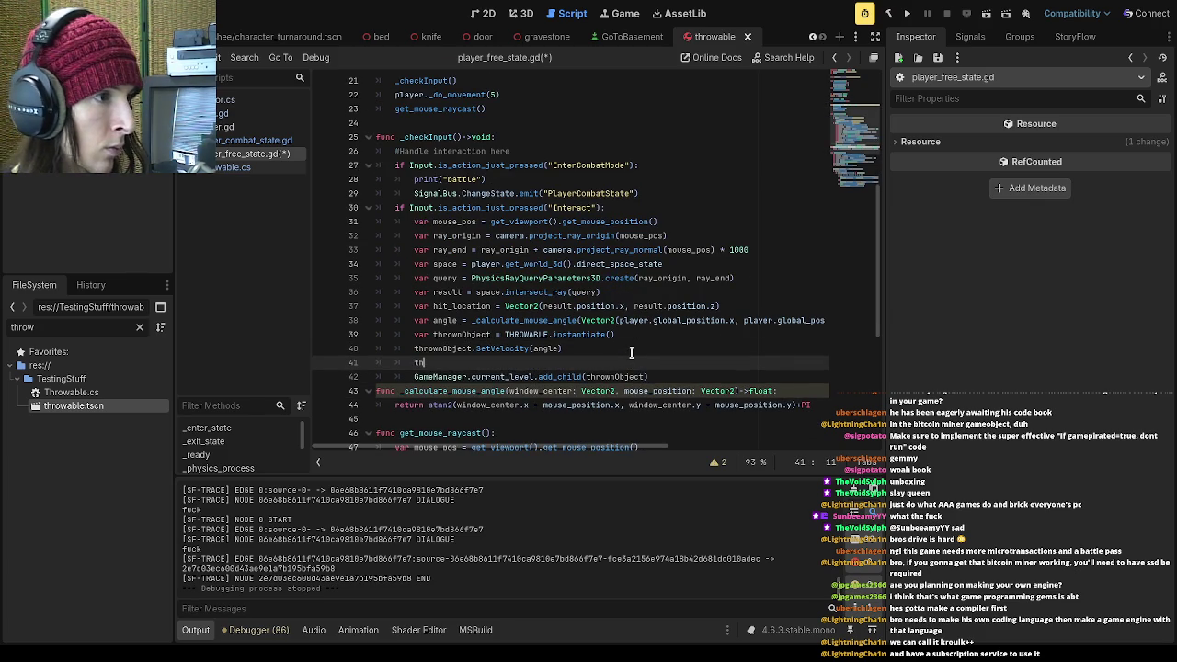
{"action": "key", "text": "Return"}
{"action": "type", "text": ".gl"}
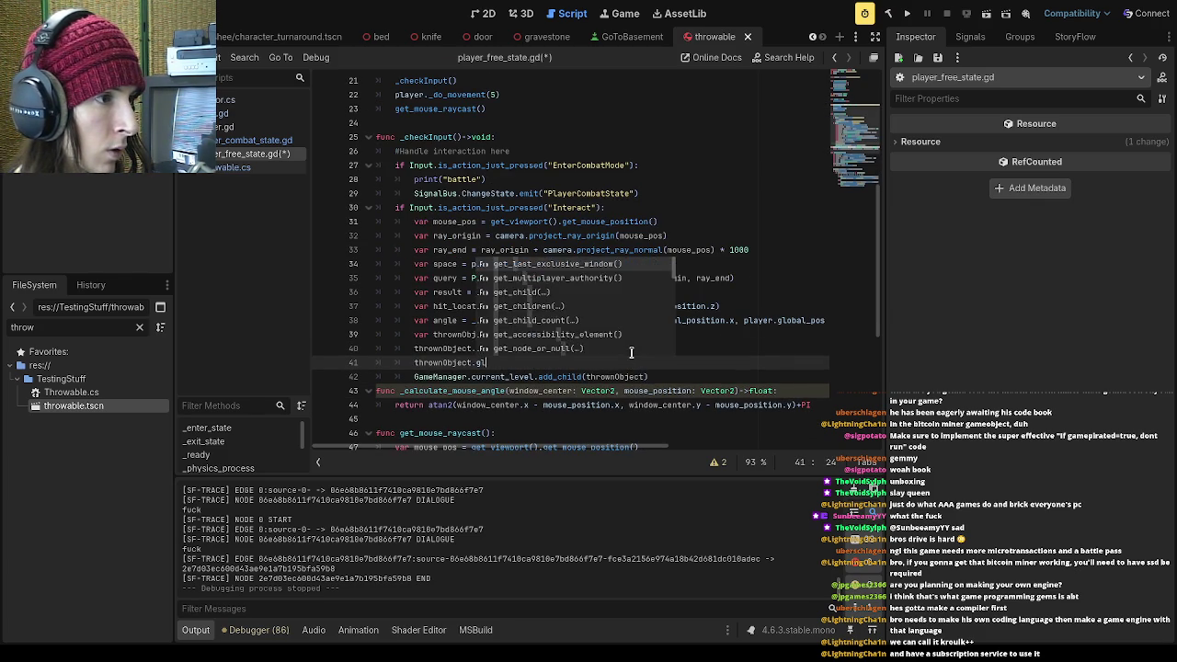
{"action": "type", "text": "obal_p"}
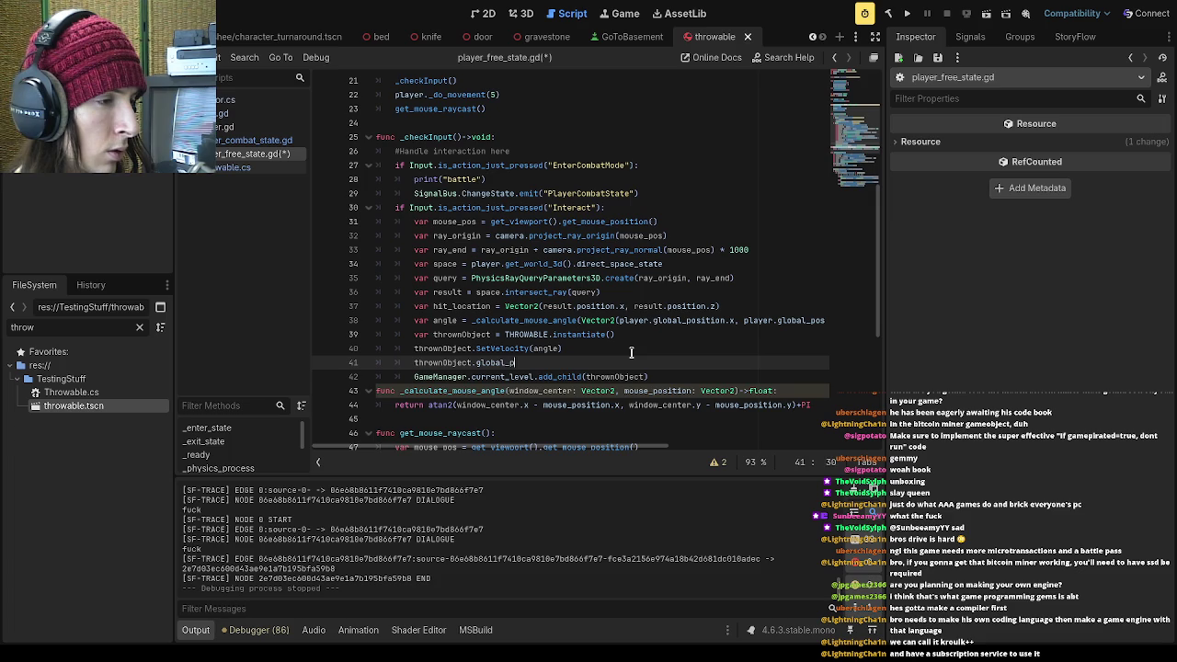
{"action": "type", "text": "osition ="}
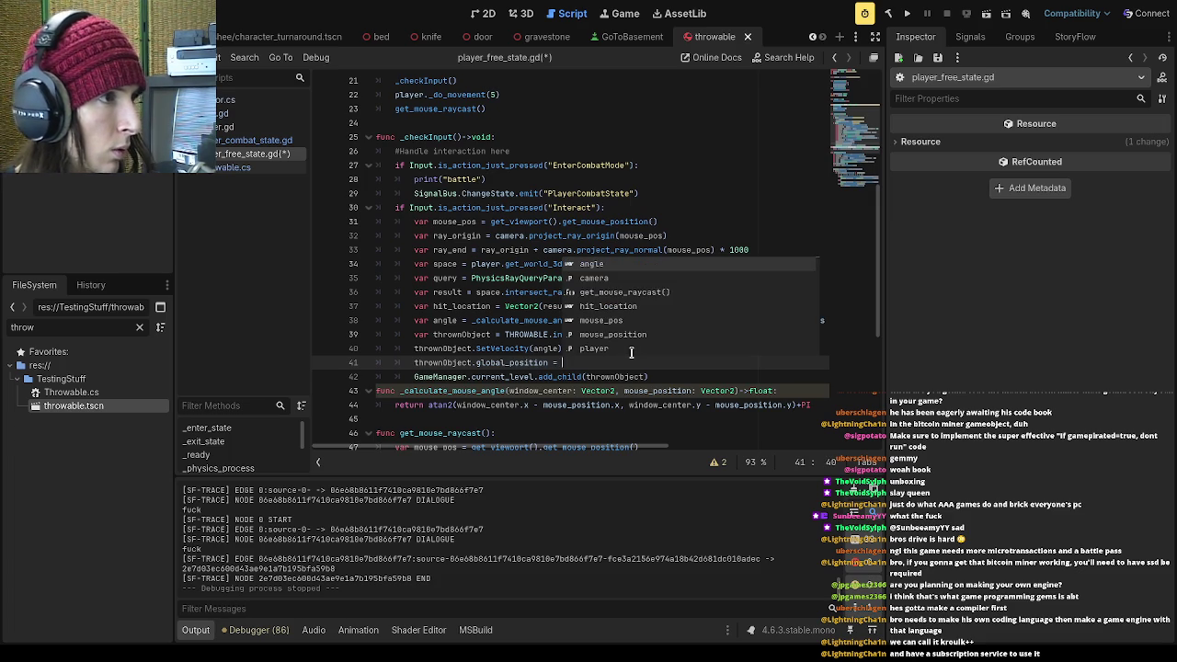
Assign it player.global_position, save the script, and run the game
{"action": "scroll", "coordinate": [504, 299], "scroll_direction": "up", "scroll_amount": 4}
{"action": "scroll", "coordinate": [504, 299], "scroll_direction": "up", "scroll_amount": 3}
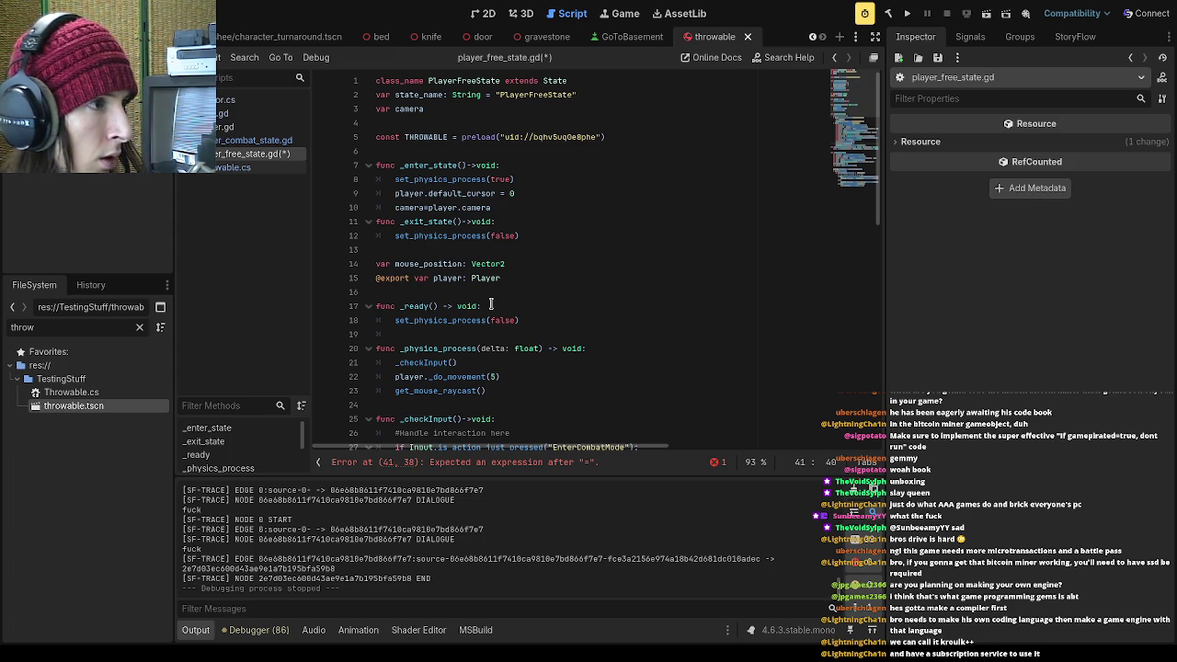
{"action": "double_click", "coordinate": [458, 278]}
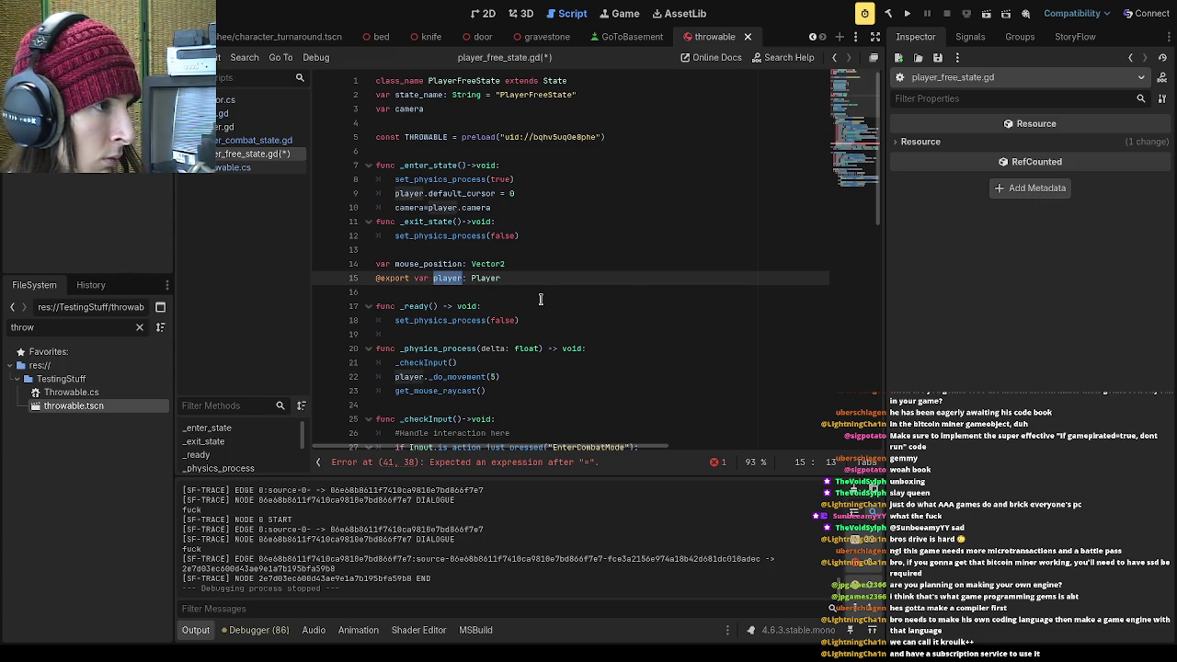
{"action": "scroll", "coordinate": [541, 299], "scroll_direction": "down", "scroll_amount": 4}
{"action": "left_click", "coordinate": [590, 386]}
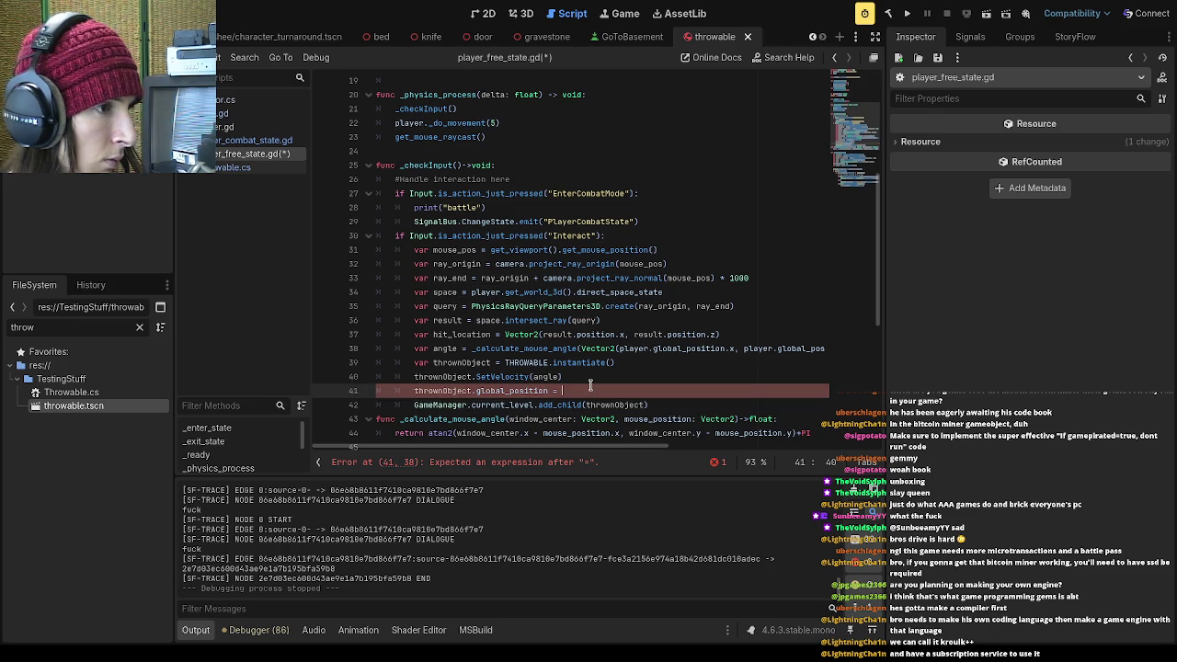
{"action": "type", "text": "player.glob"}
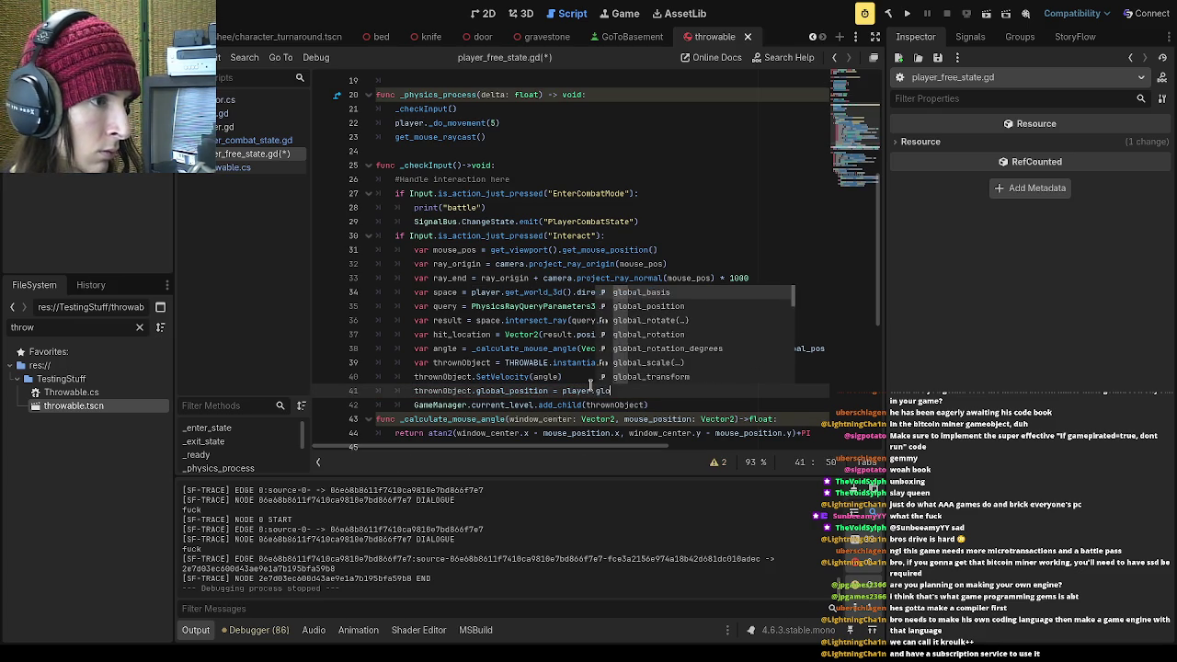
{"action": "key", "text": "Down"}
{"action": "key", "text": "Return"}
{"action": "key", "text": "ctrl+s"}
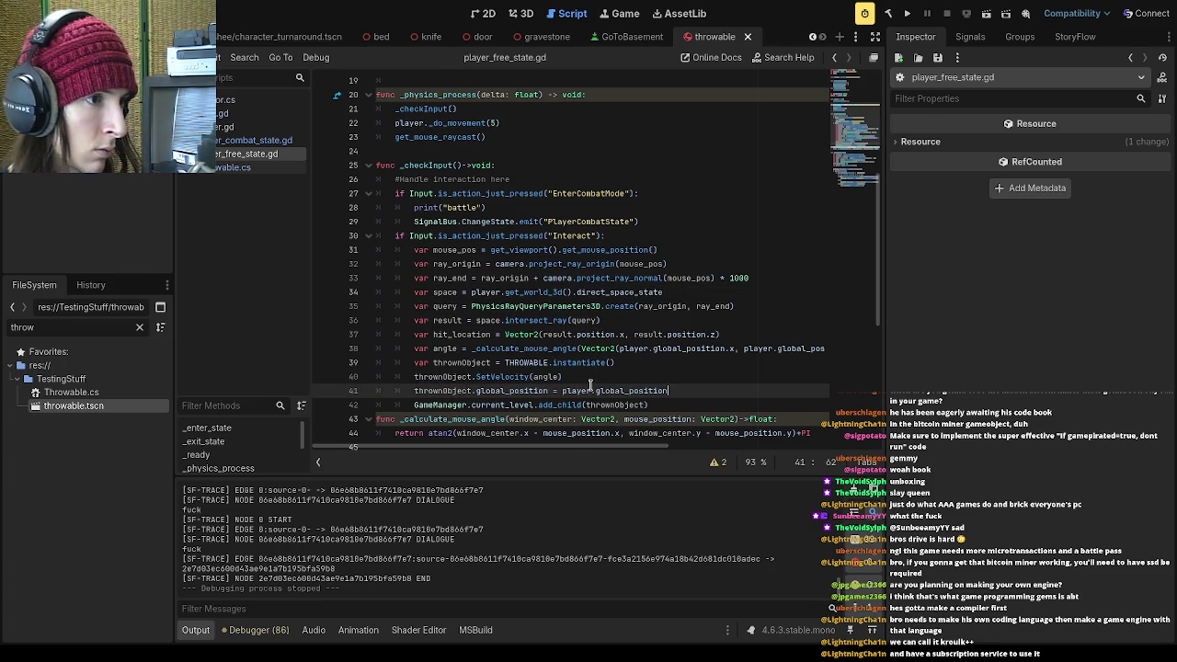
{"action": "left_click", "coordinate": [906, 13]}
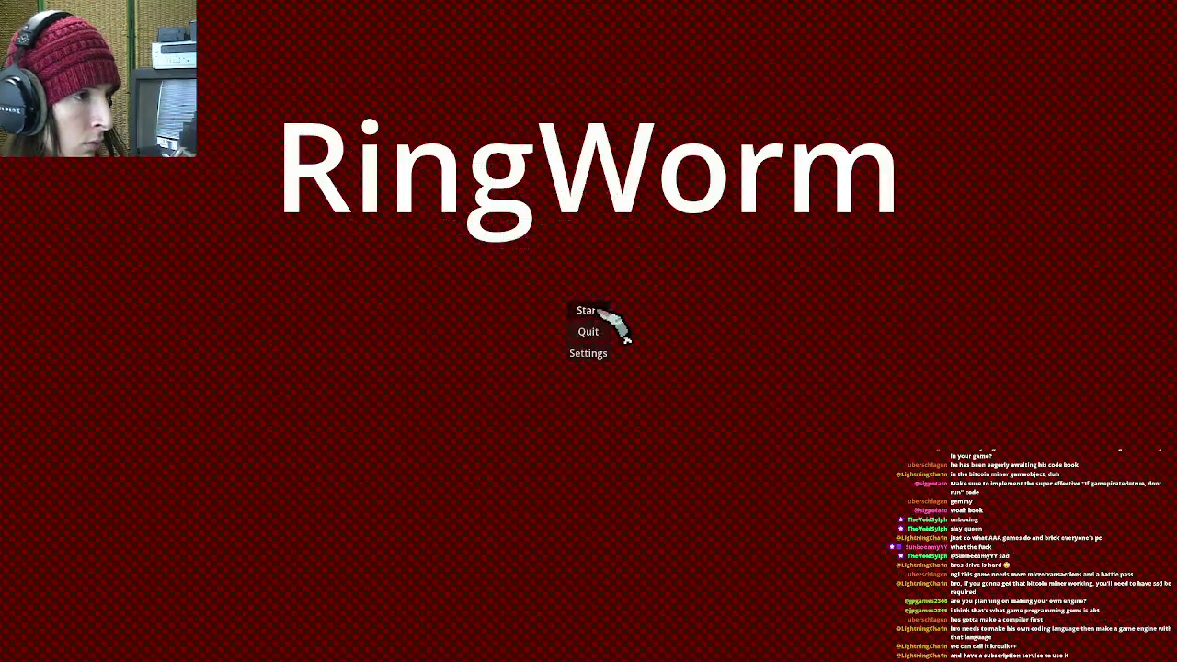
{"action": "left_click", "coordinate": [600, 312]}
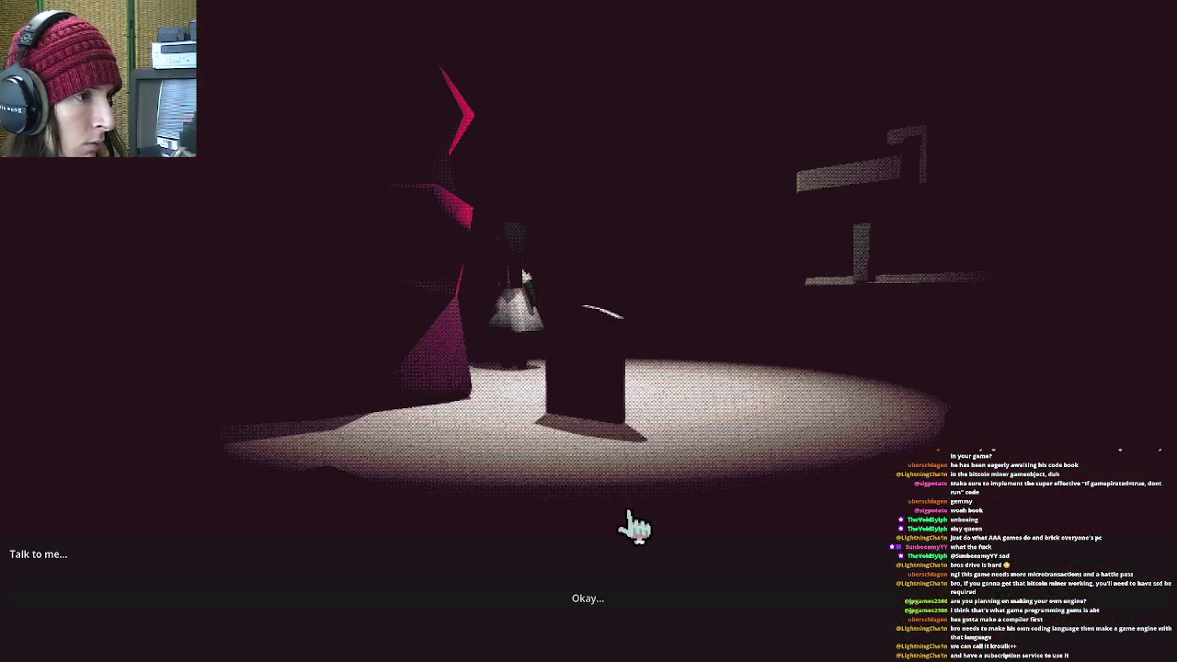
{"action": "left_click", "coordinate": [599, 598]}
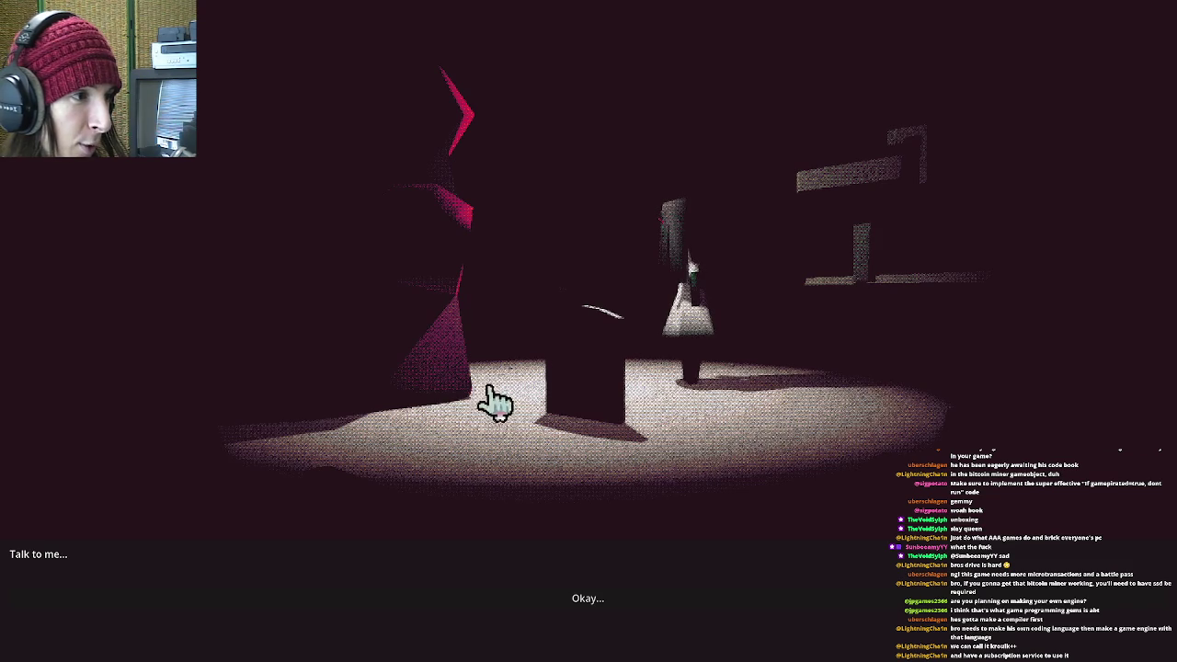
{"action": "key", "text": "alt+Tab"}
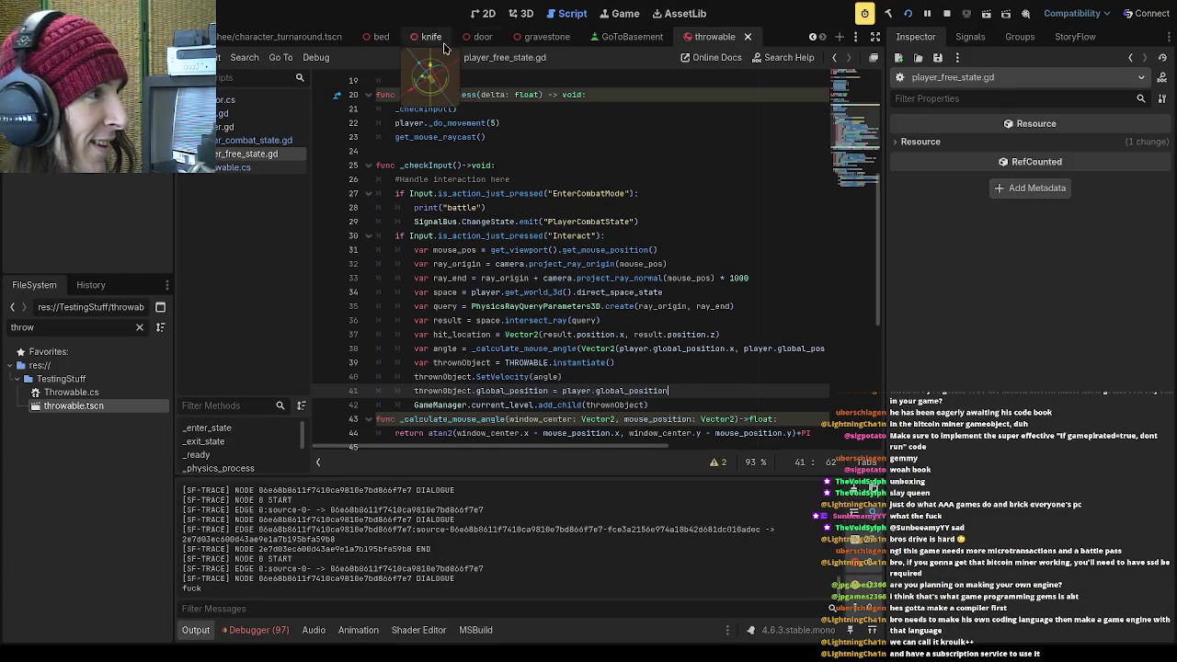
Scale the Throwable root body to 3.375 in the 3D view, then save and run
{"action": "left_click", "coordinate": [520, 14]}
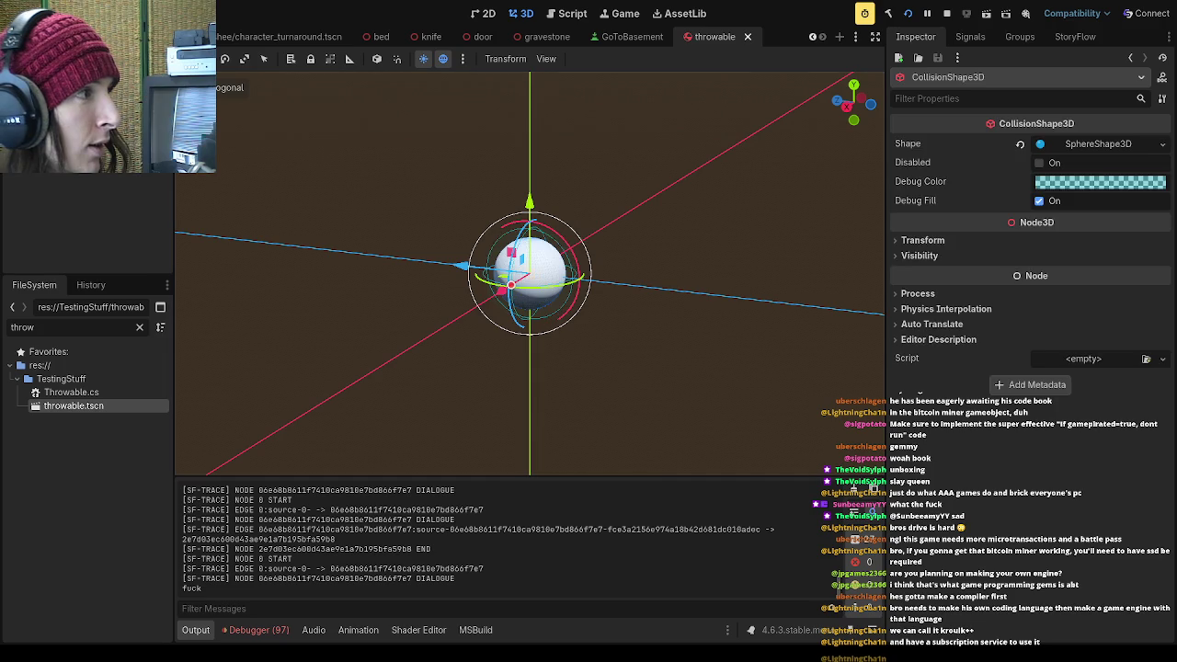
{"action": "left_click", "coordinate": [528, 267]}
{"action": "left_click", "coordinate": [423, 181]}
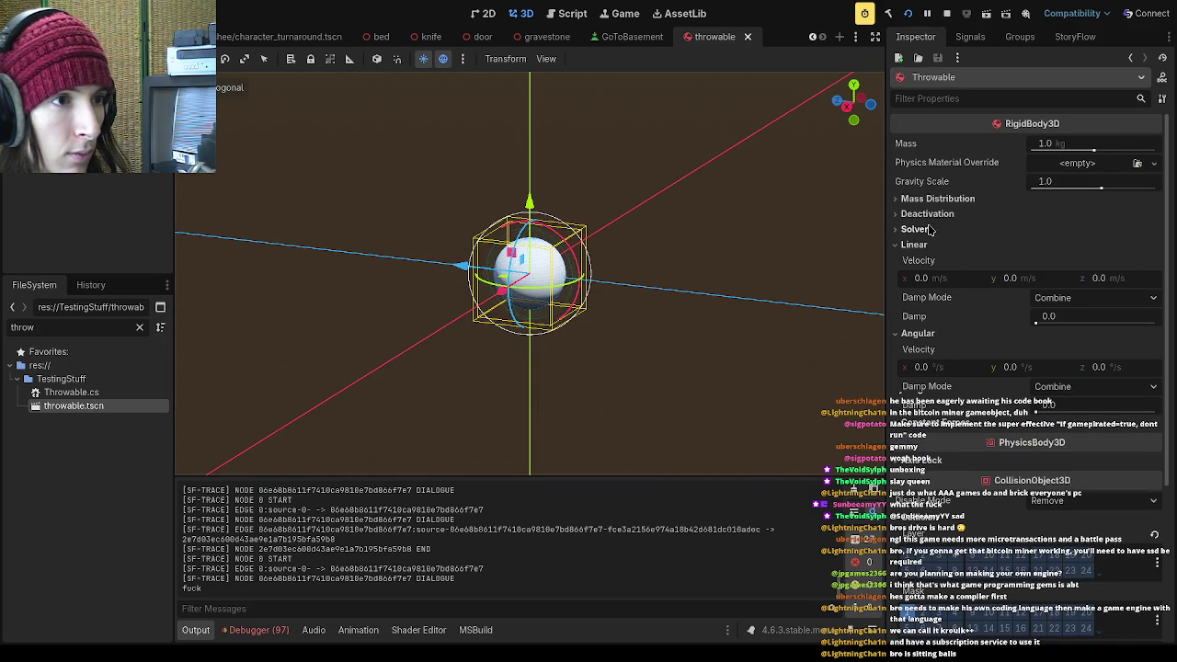
{"action": "left_click", "coordinate": [910, 245]}
{"action": "scroll", "coordinate": [908, 338], "scroll_direction": "down", "scroll_amount": 3}
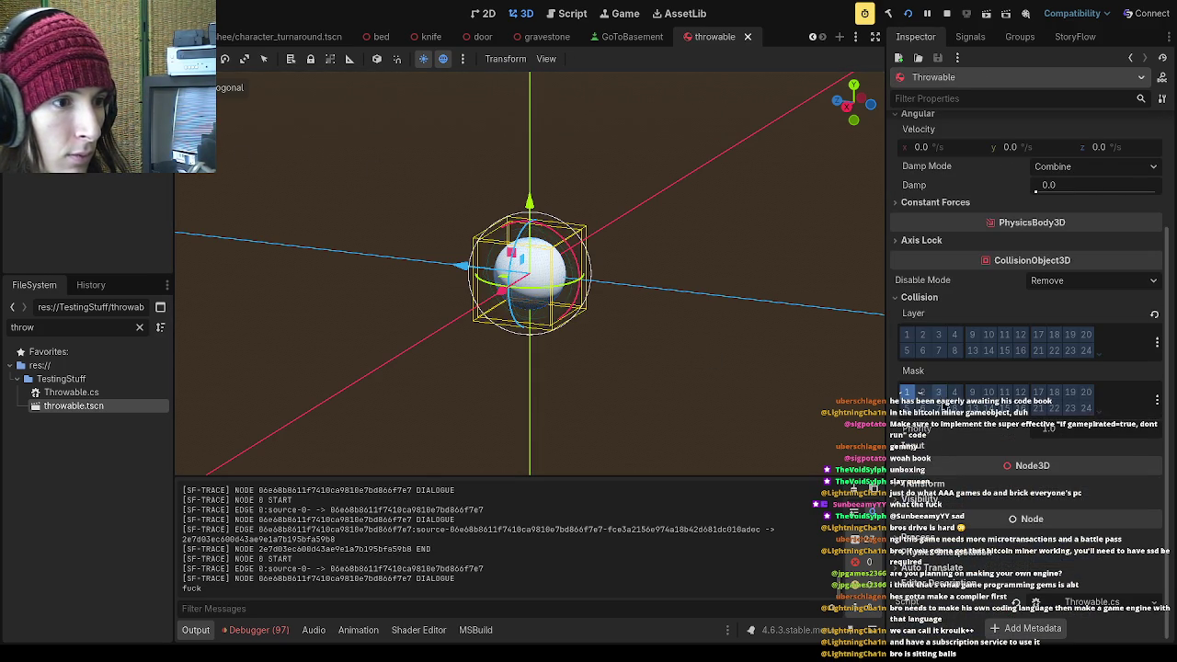
{"action": "left_click_drag", "start_coordinate": [924, 590], "coordinate": [1039, 590]}
{"action": "key", "text": "F5"}
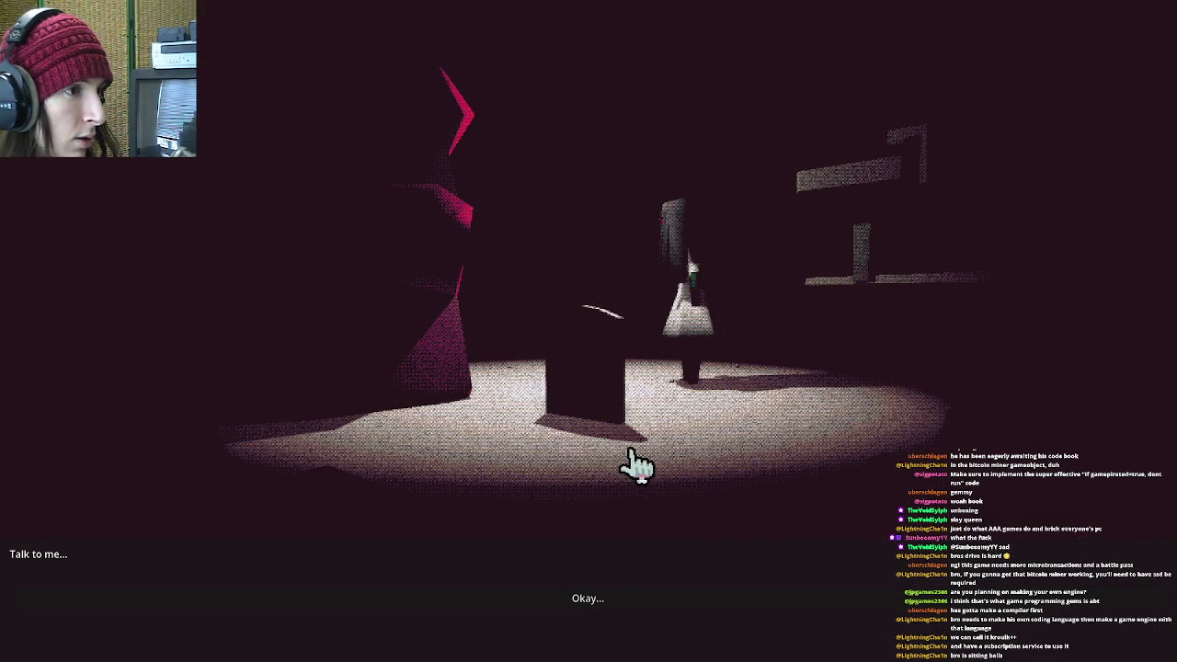
Restart the game, start as Banshee to test the throw, then stop it
{"action": "key", "text": "F8"}
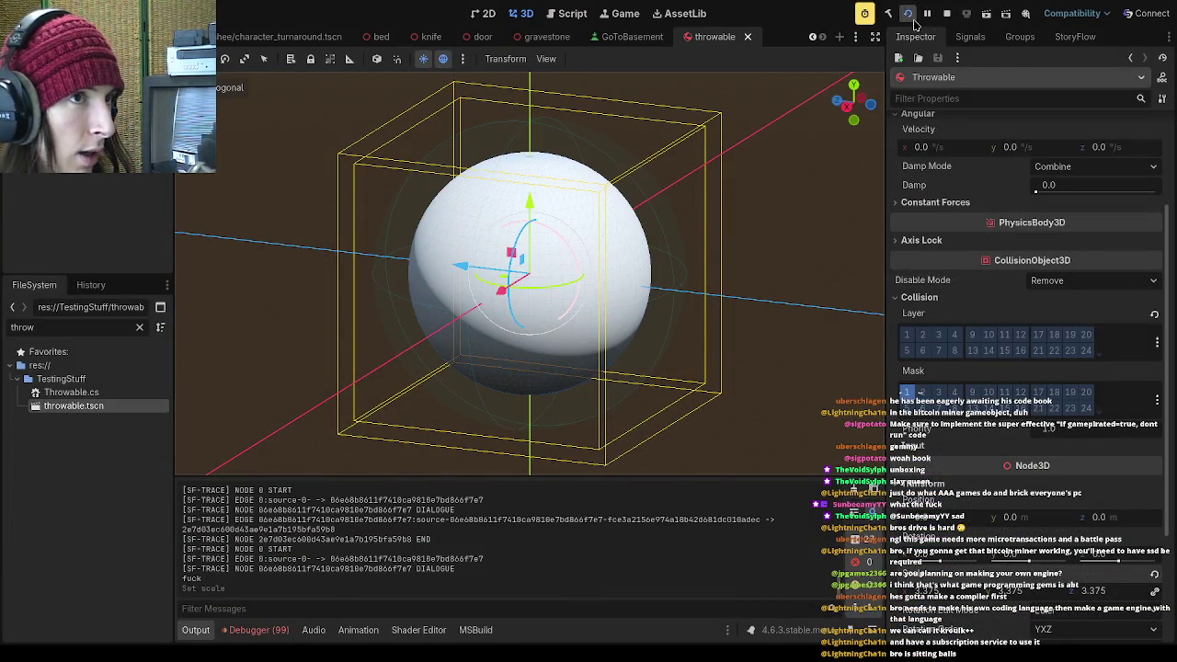
{"action": "left_click", "coordinate": [913, 18]}
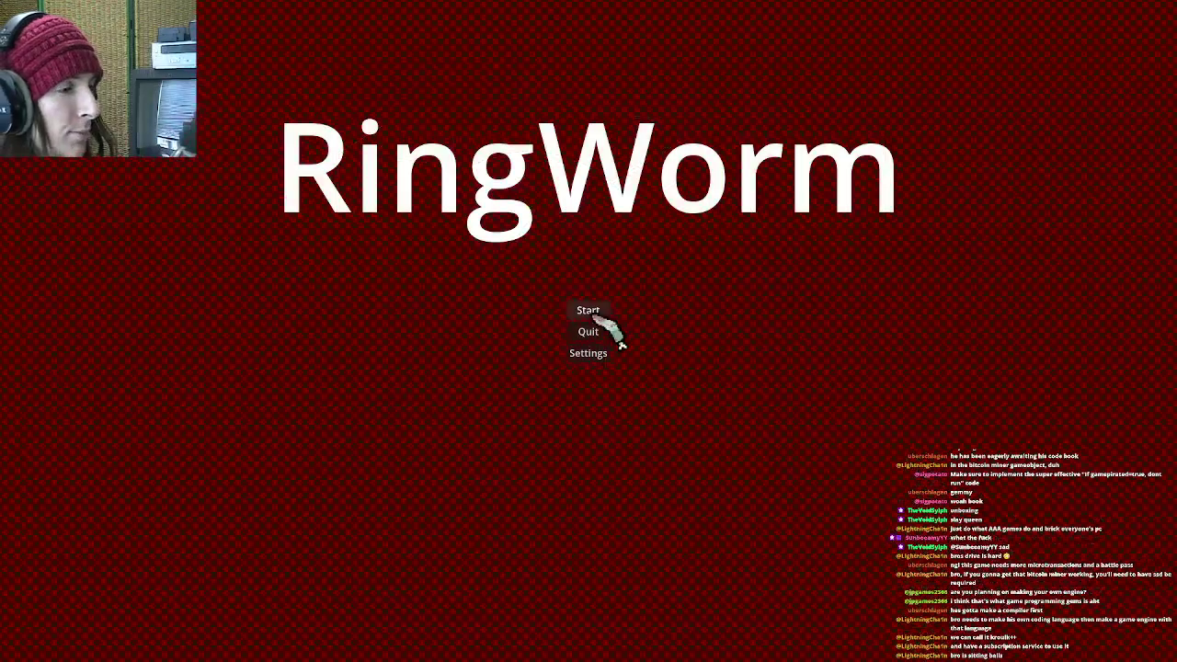
{"action": "left_click", "coordinate": [595, 315]}
{"action": "left_click", "coordinate": [656, 460]}
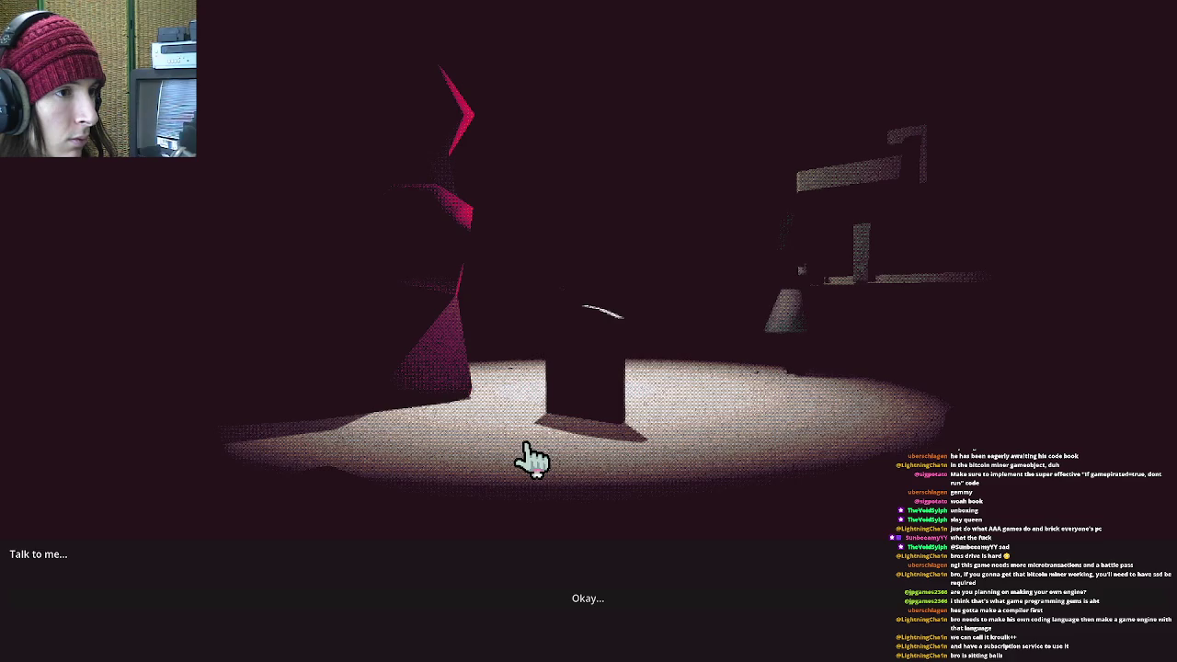
{"action": "key", "text": "F8"}
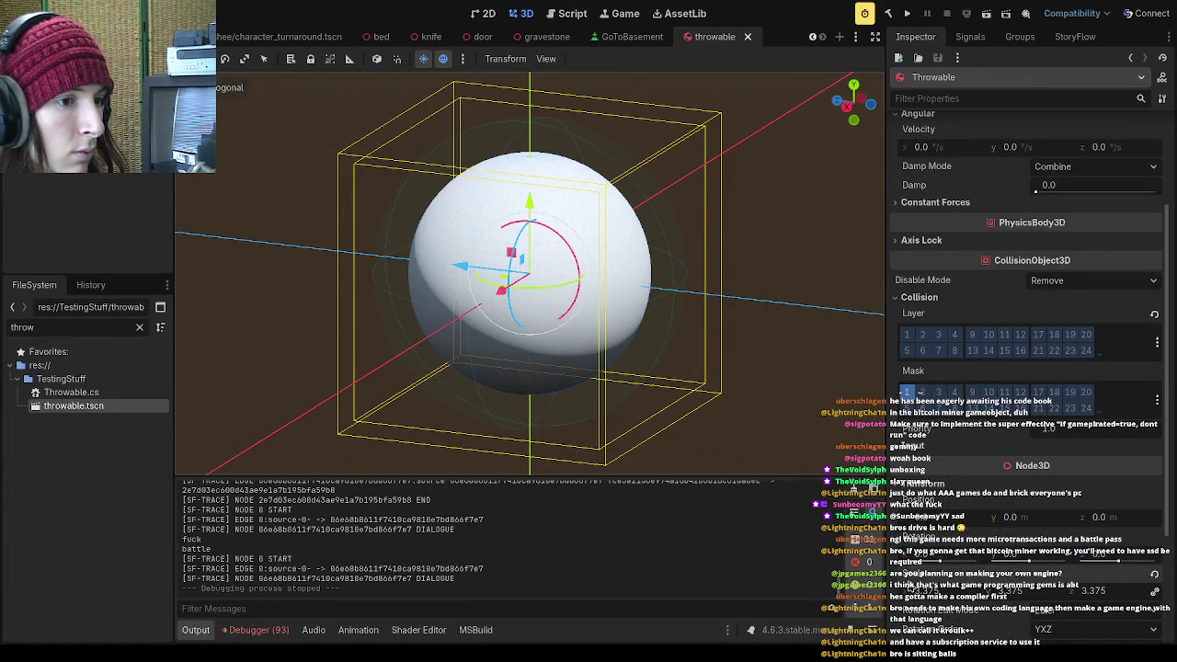
Reset the Throwable scale to 1.0, save, and shrink the collision sphere radius to about 0.085
{"action": "left_click", "coordinate": [1155, 589]}
{"action": "key", "text": "ctrl+s"}
{"action": "left_click", "coordinate": [526, 275]}
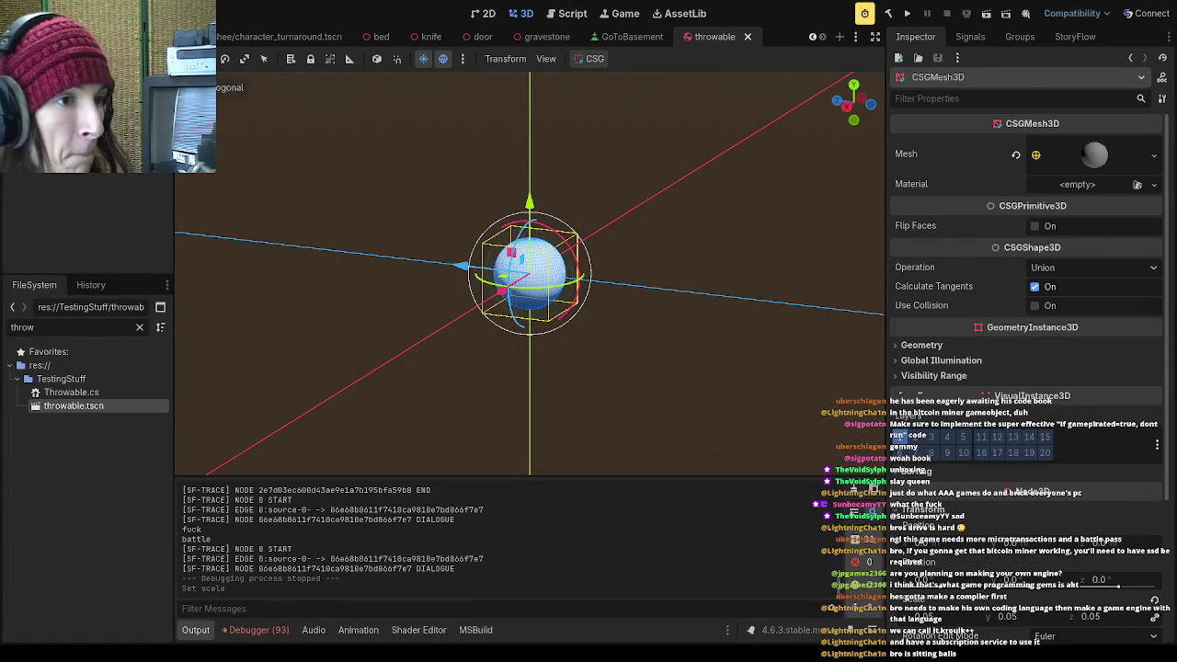
{"action": "left_click", "coordinate": [526, 275]}
{"action": "mouse_move", "coordinate": [511, 285]}
{"action": "left_mouse_down"}
{"action": "mouse_move", "coordinate": [441, 328]}
{"action": "mouse_move", "coordinate": [479, 324]}
{"action": "left_mouse_up"}
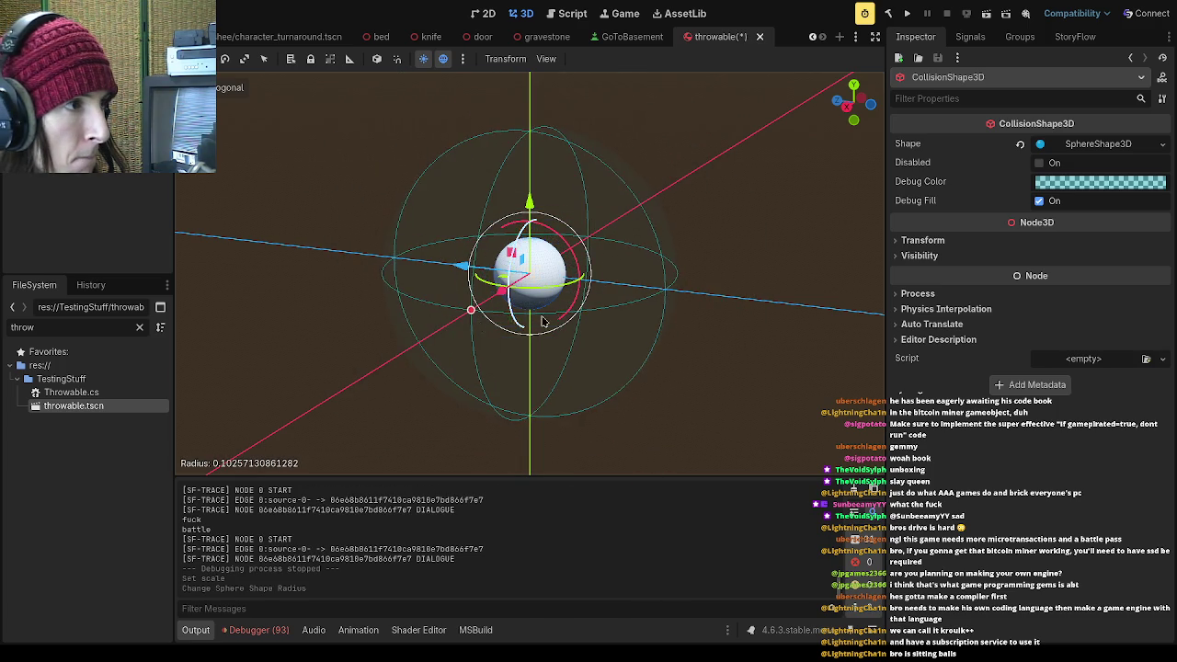
{"action": "scroll", "coordinate": [606, 267], "scroll_direction": "down", "scroll_amount": 3}
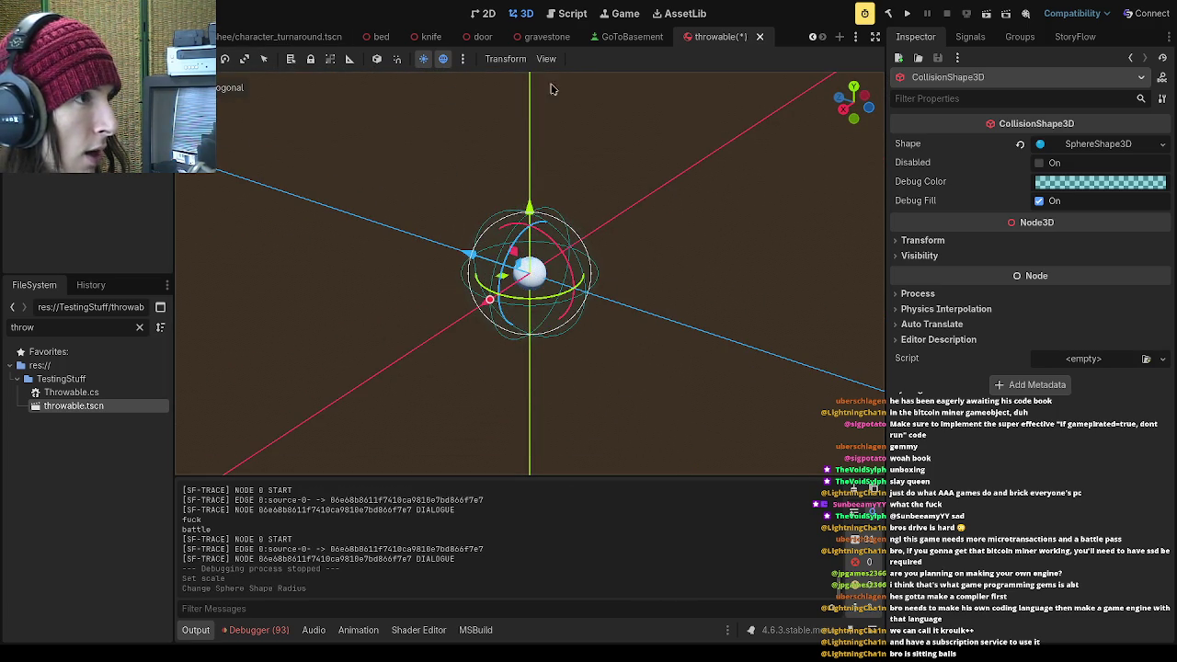
{"action": "left_click_drag", "start_coordinate": [539, 110], "coordinate": [547, 72]}
{"action": "left_click", "coordinate": [547, 37]}
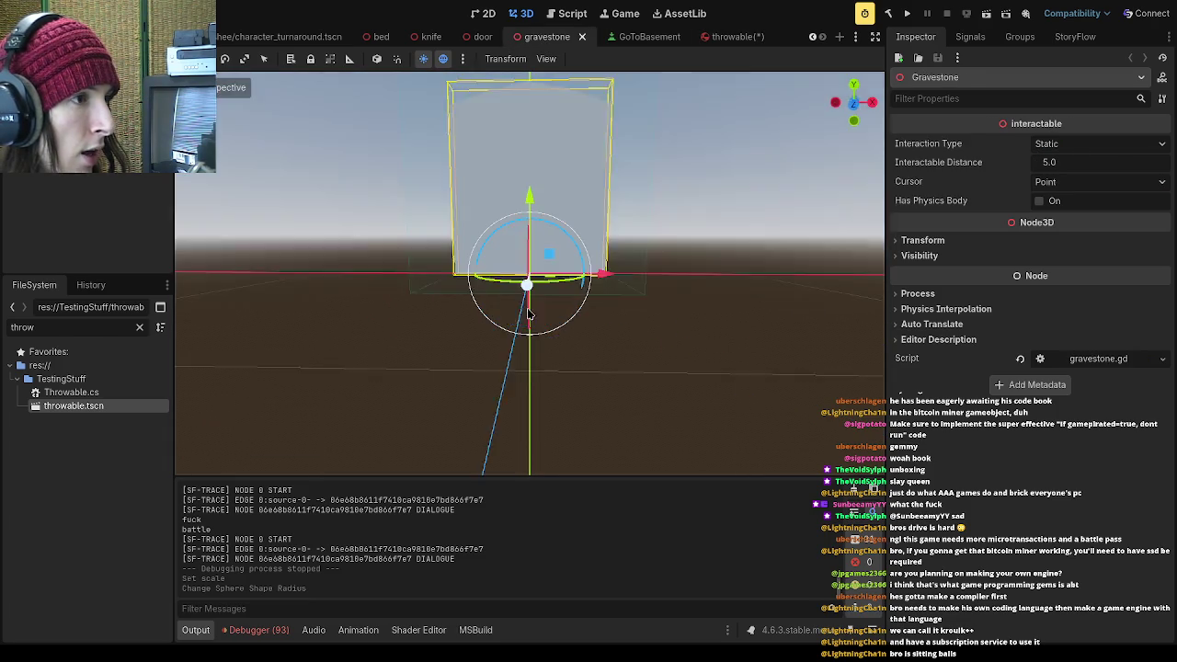
{"action": "scroll", "coordinate": [487, 241], "scroll_direction": "down", "scroll_amount": 3}
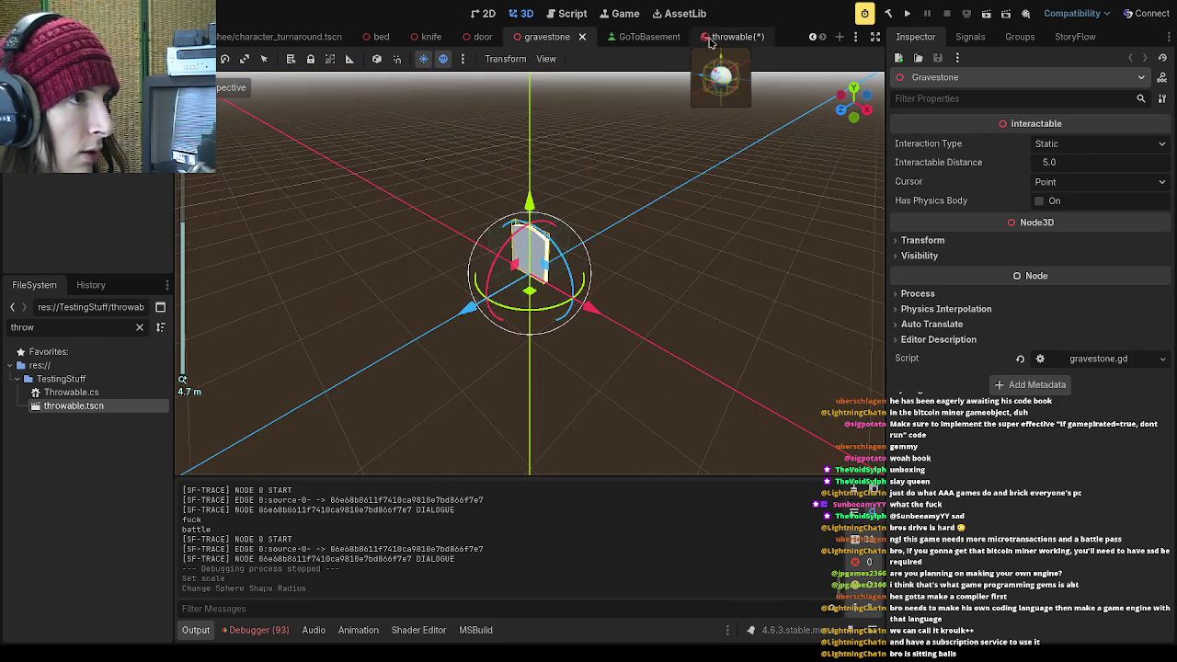
{"action": "left_click", "coordinate": [721, 36]}
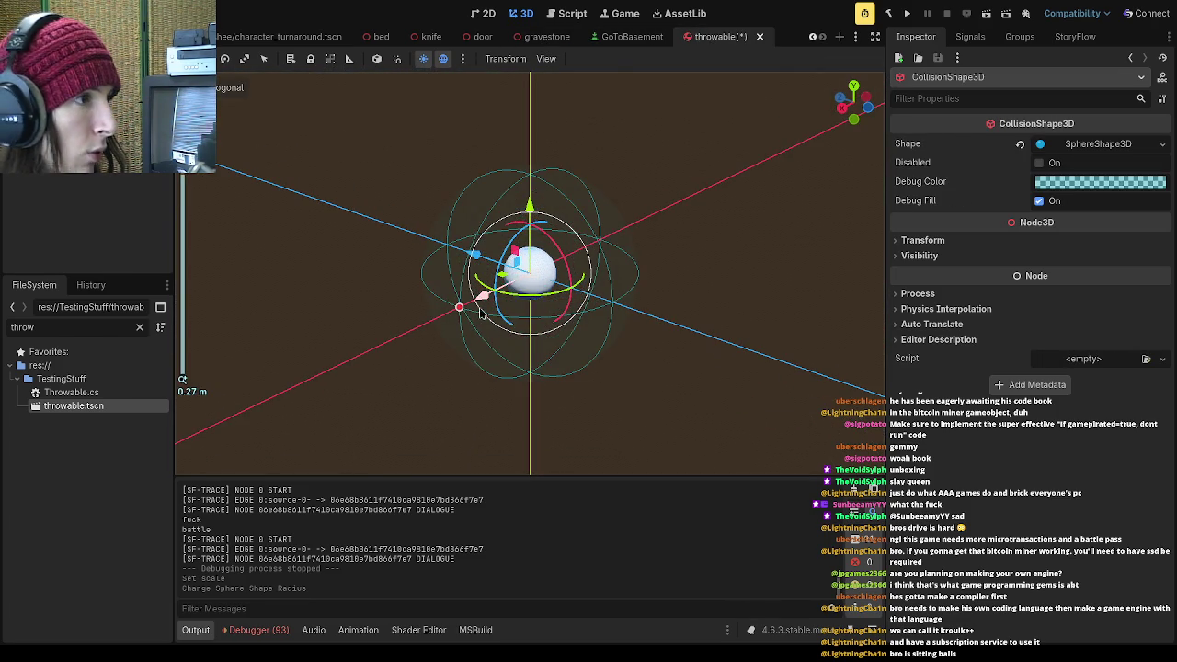
{"action": "left_click_drag", "start_coordinate": [469, 302], "coordinate": [471, 301]}
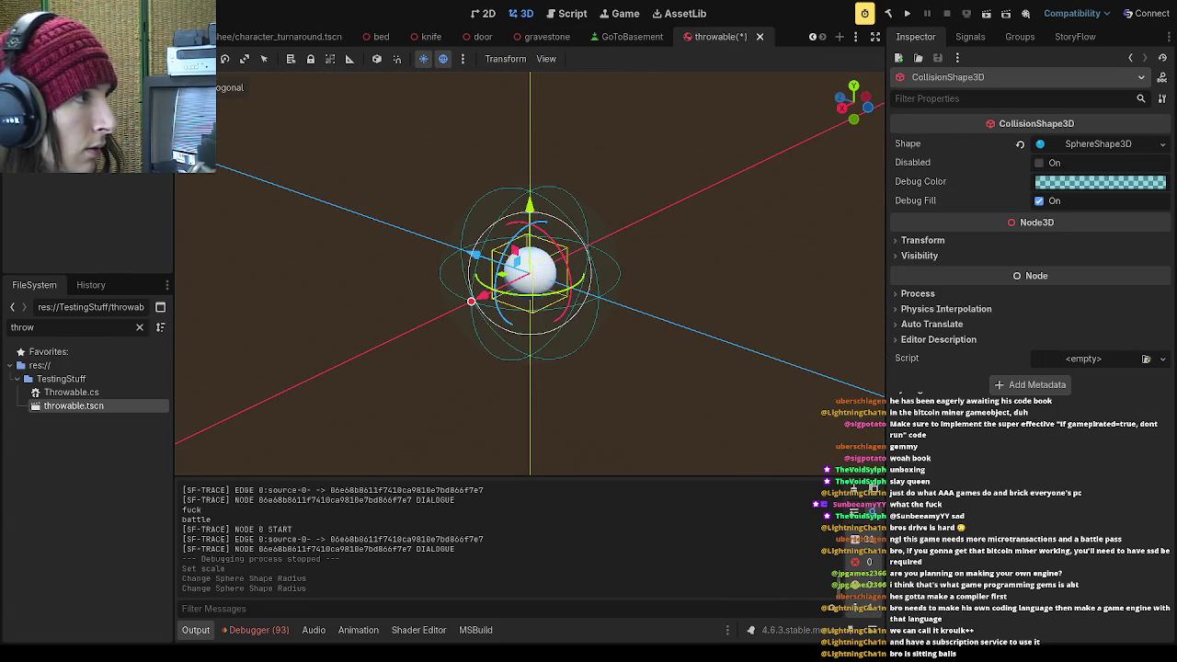
Scale the visible sphere mesh up to about 0.165, save the scene, and run the game
{"action": "left_click", "coordinate": [529, 274]}
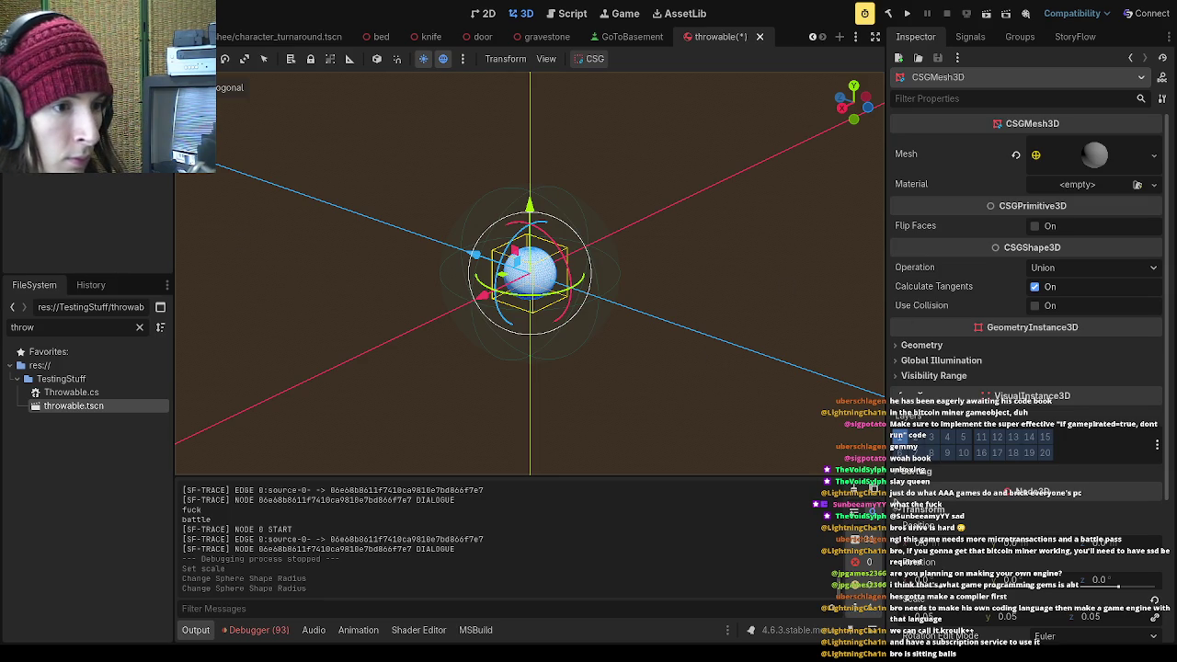
{"action": "left_click_drag", "start_coordinate": [552, 285], "coordinate": [798, 431]}
{"action": "left_click", "coordinate": [798, 431]}
{"action": "key", "text": "ctrl+s"}
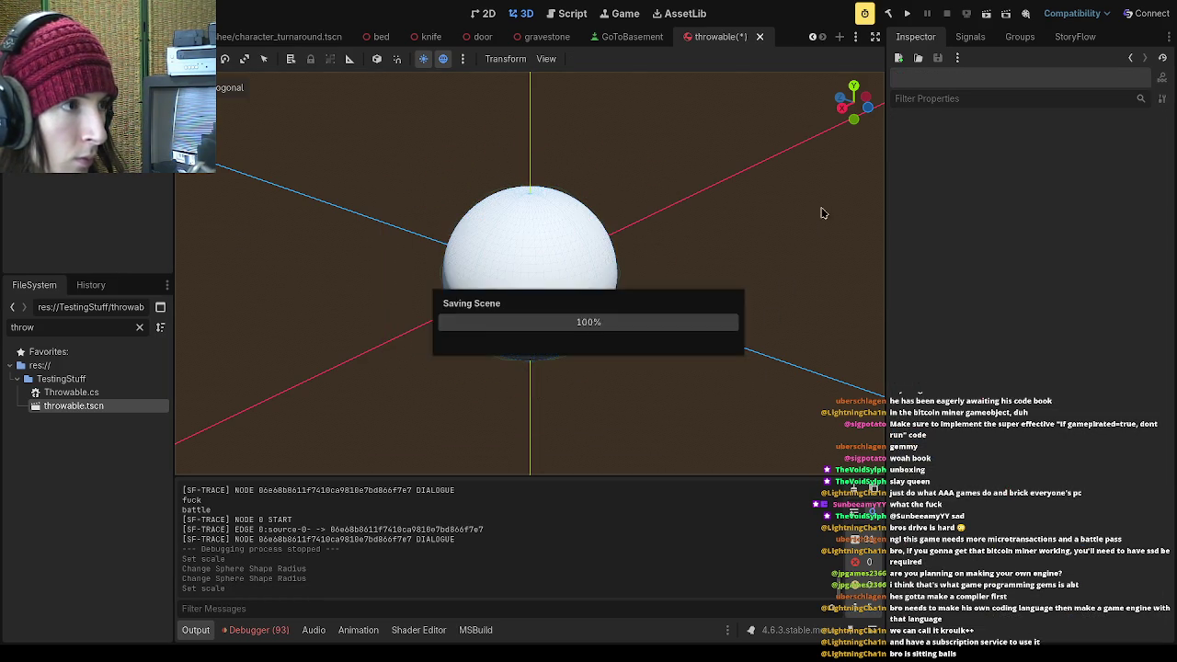
{"action": "left_click", "coordinate": [905, 13]}
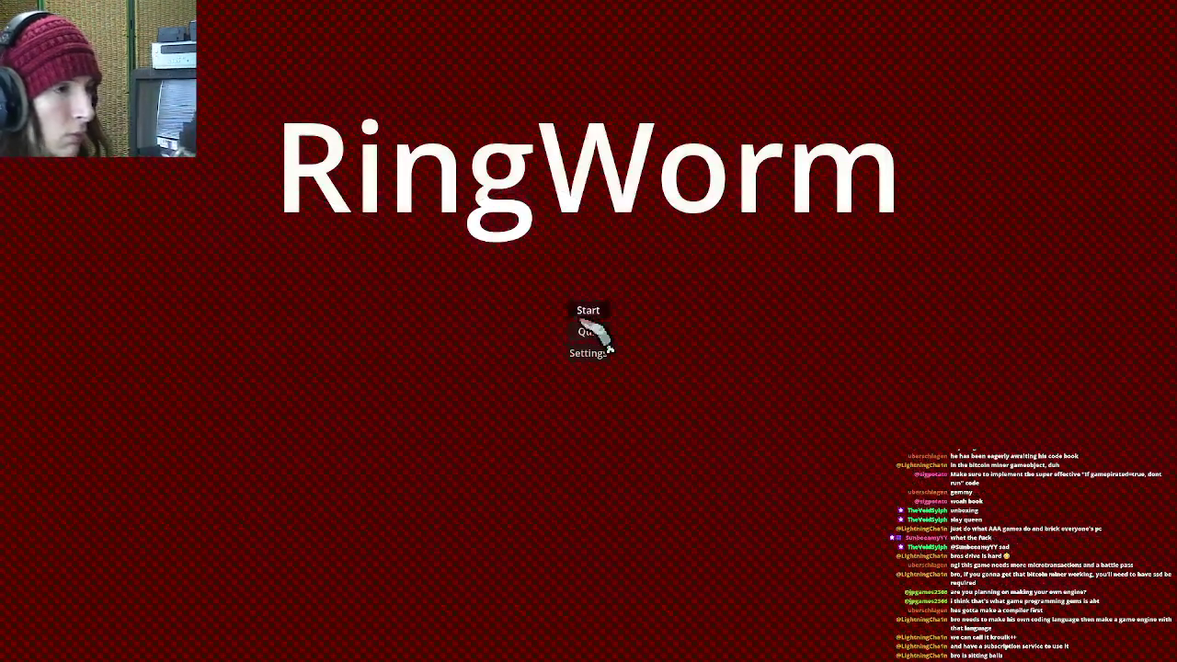
Play into the level, then change MAGNITUDE on line 6 of Throwable.cs from 5 to 200 and save
{"action": "left_click", "coordinate": [589, 313]}
{"action": "left_click", "coordinate": [678, 460]}
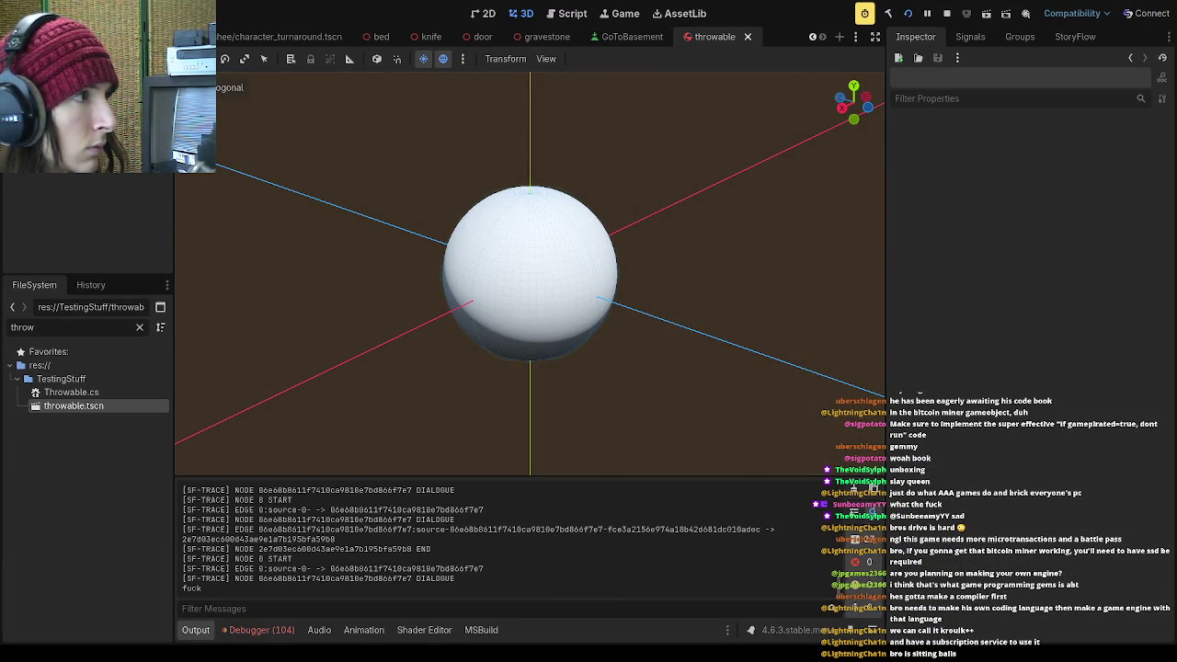
{"action": "key", "text": "ctrl+F3"}
{"action": "left_click", "coordinate": [513, 150]}
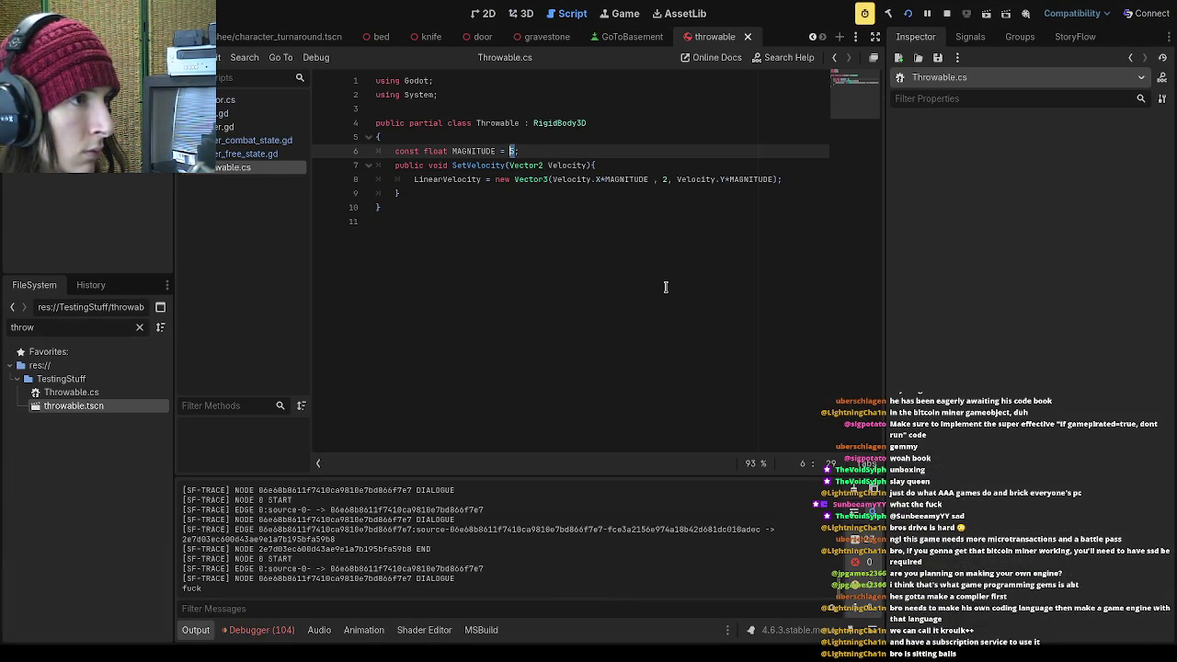
{"action": "type", "text": "200"}
{"action": "key", "text": "ctrl+s"}
Type a semicolon in the script, then relaunch the game from the RingWorm menu
{"action": "type", "text": ";"}
{"action": "left_click", "coordinate": [907, 13]}
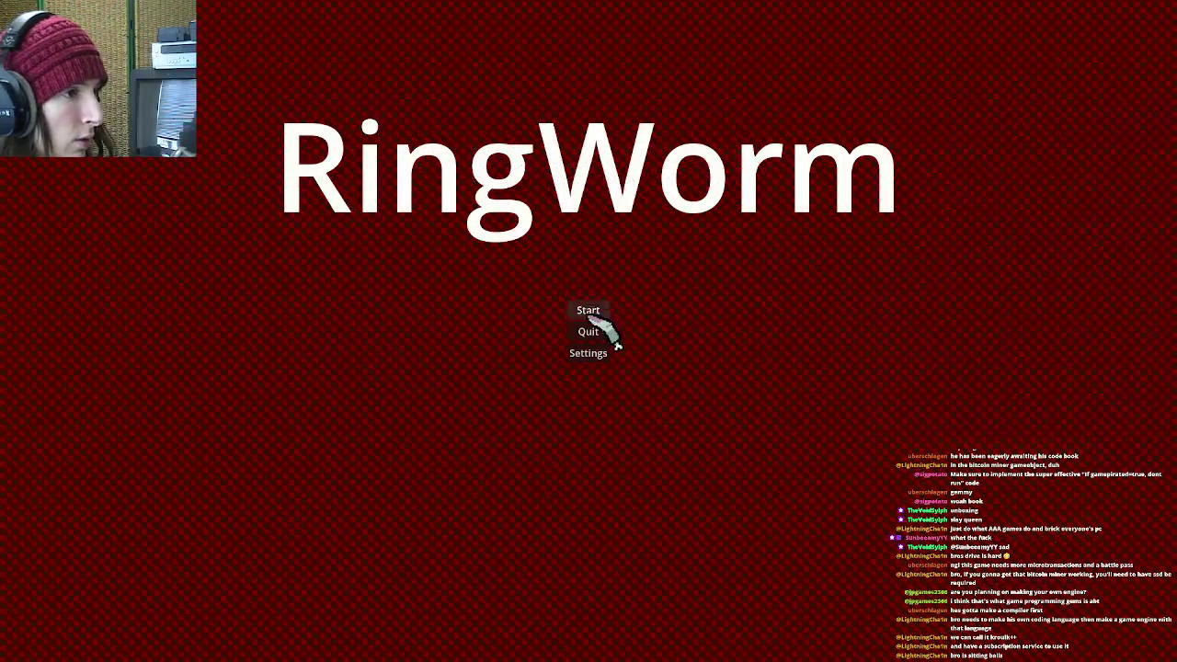
{"action": "left_click", "coordinate": [589, 310]}
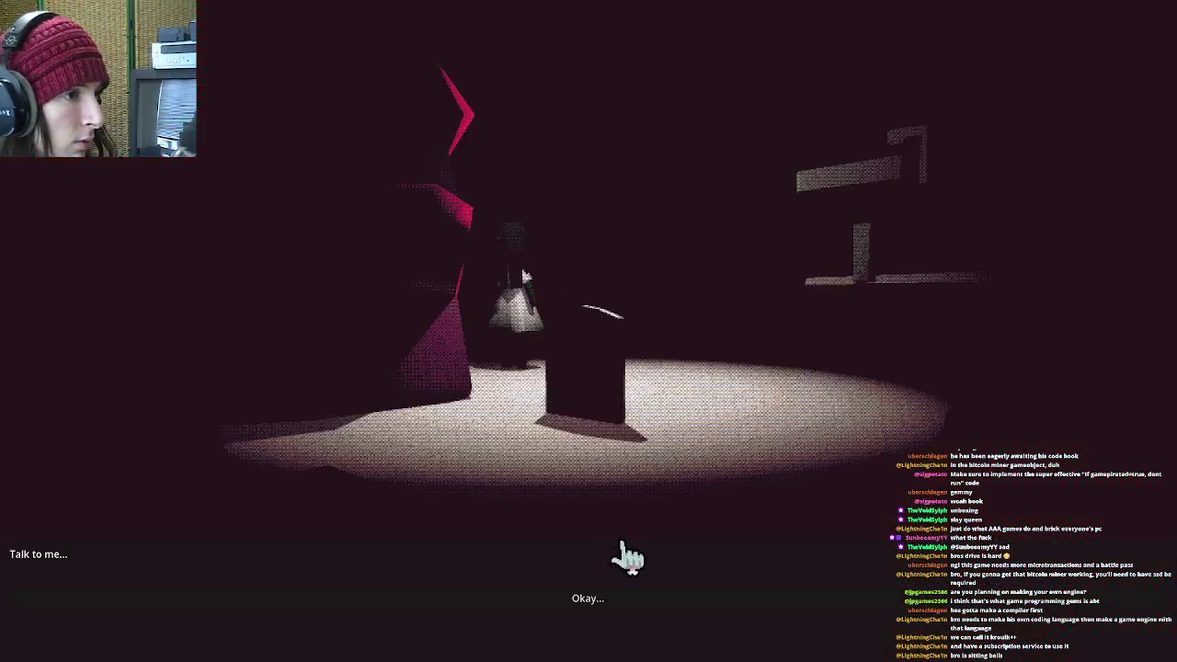
Continue past the Banshee screen into the level to test a throw, then return to Throwable.cs
{"action": "left_click", "coordinate": [614, 605]}
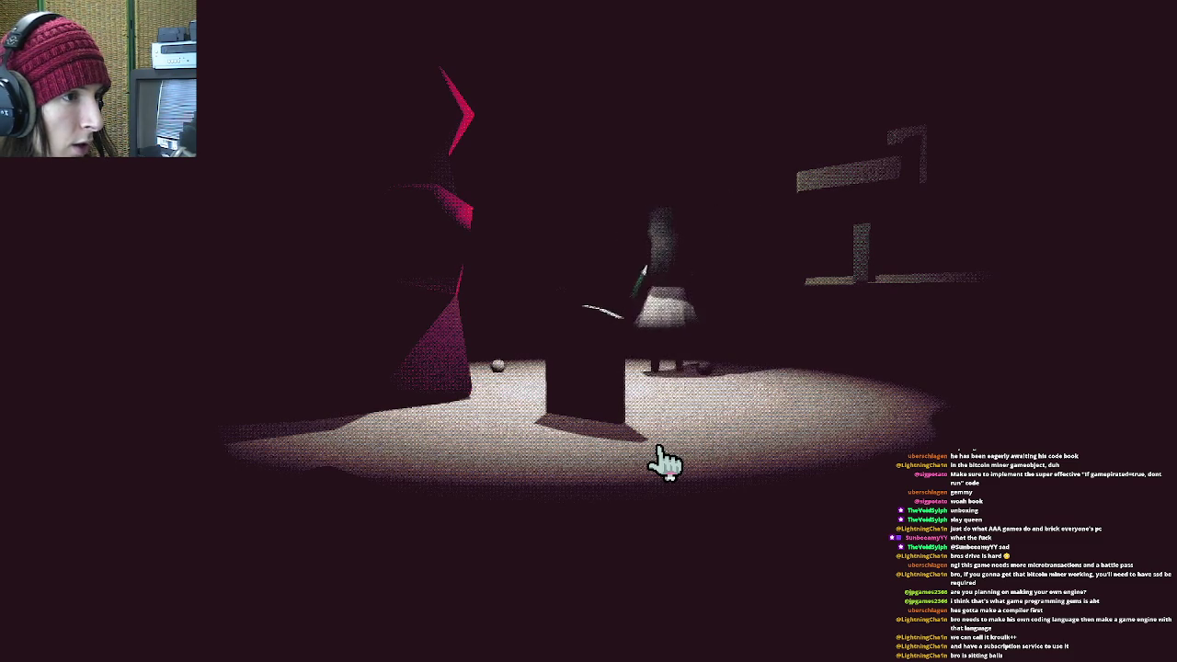
{"action": "key", "text": "F8"}
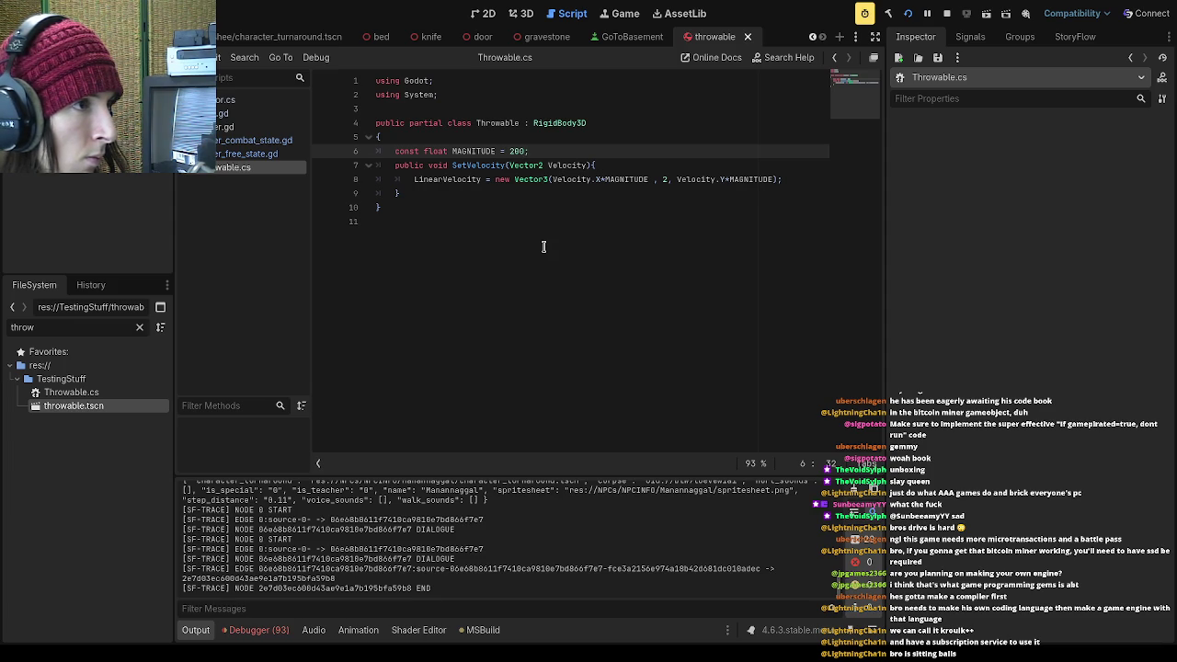
In player_free_state.gd, insert a blank line 40 after the THROWABLE.instantiate() line
{"action": "key", "text": "BackSpace"}
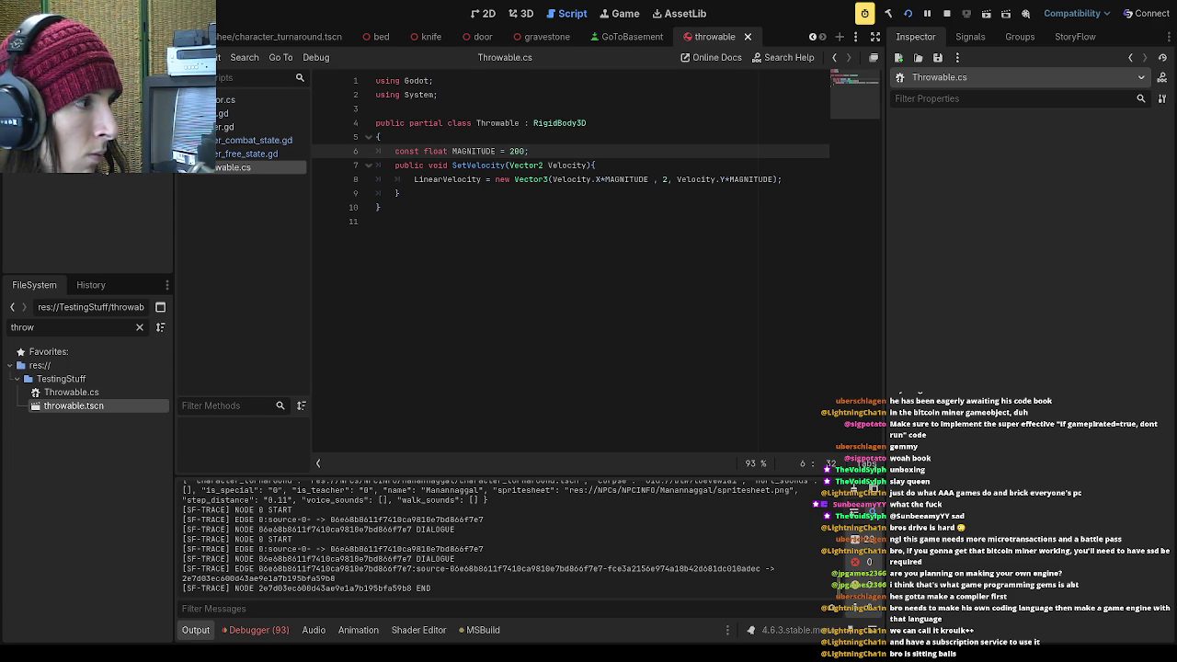
{"action": "left_click", "coordinate": [253, 156]}
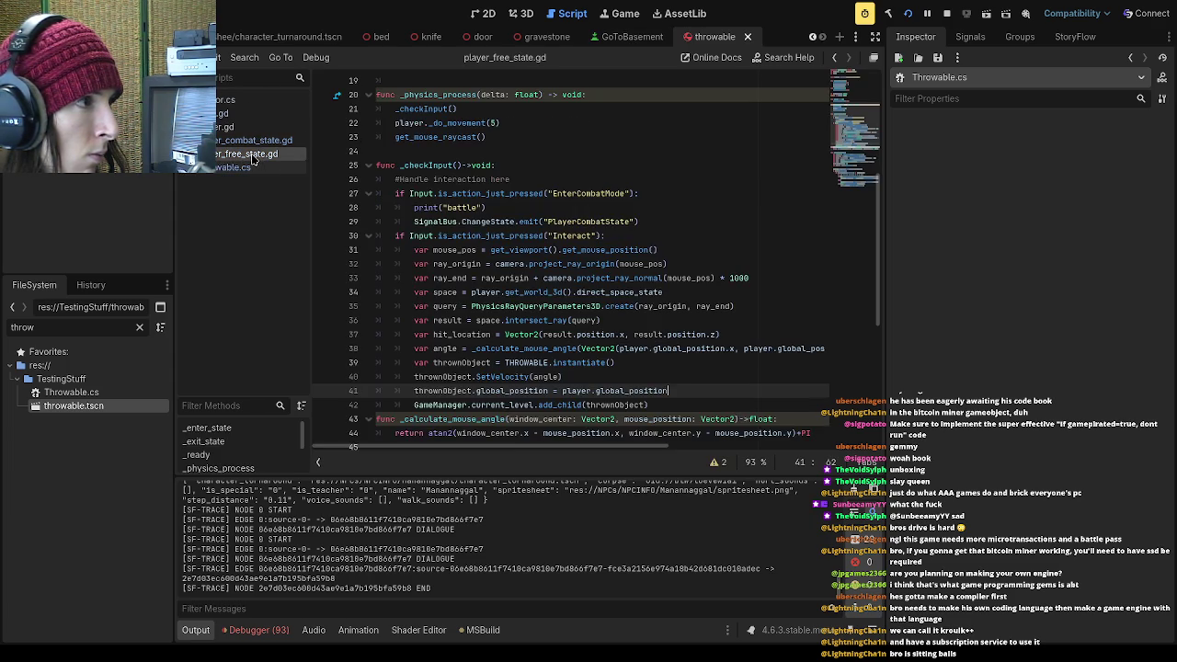
{"action": "scroll", "coordinate": [595, 370], "scroll_direction": "down", "scroll_amount": 2}
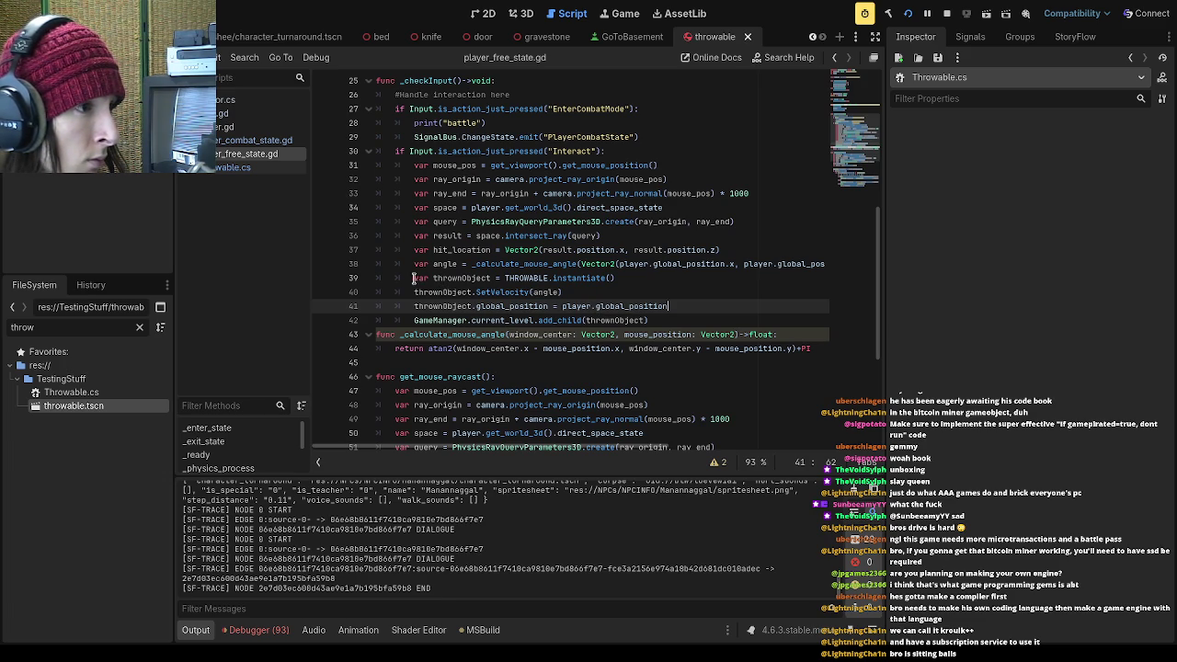
{"action": "left_click", "coordinate": [653, 278]}
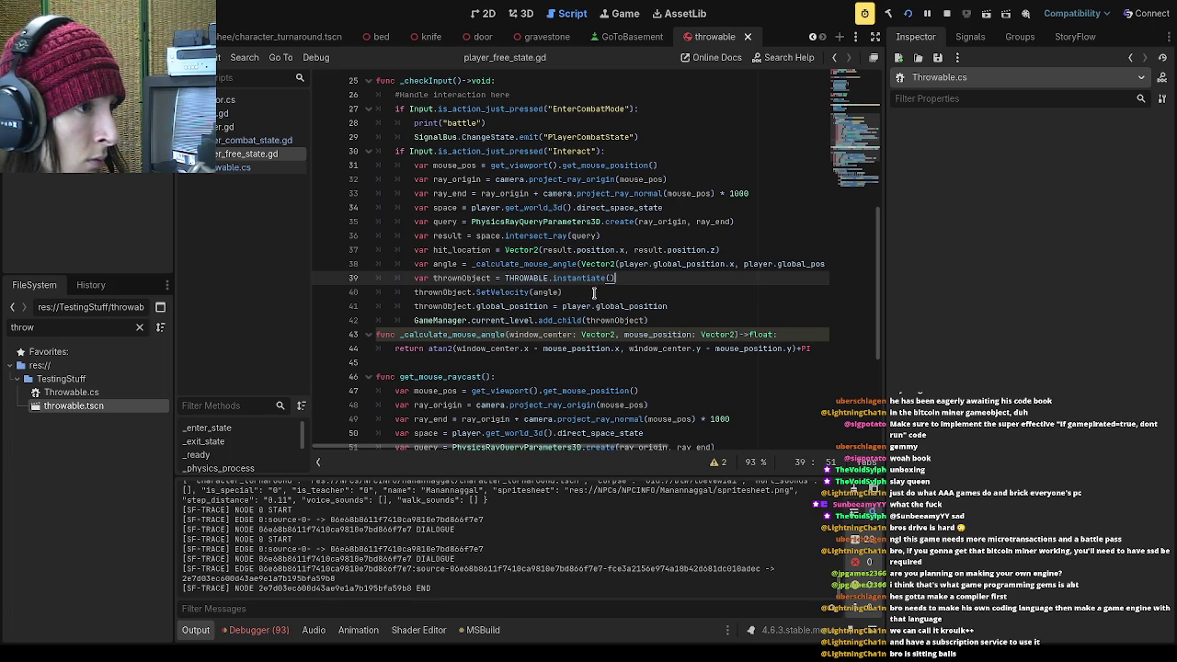
{"action": "key", "text": "Return"}
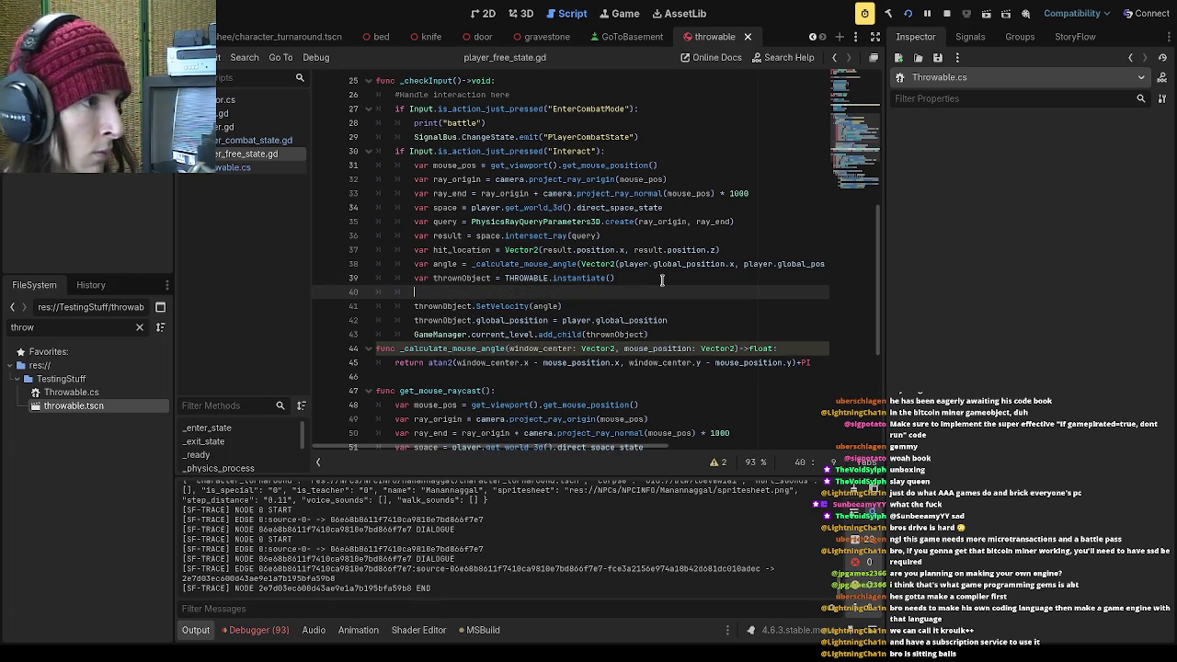
Add print(angle) on line 40, save, and run the game to print throw angles
{"action": "type", "text": "print(angle"}
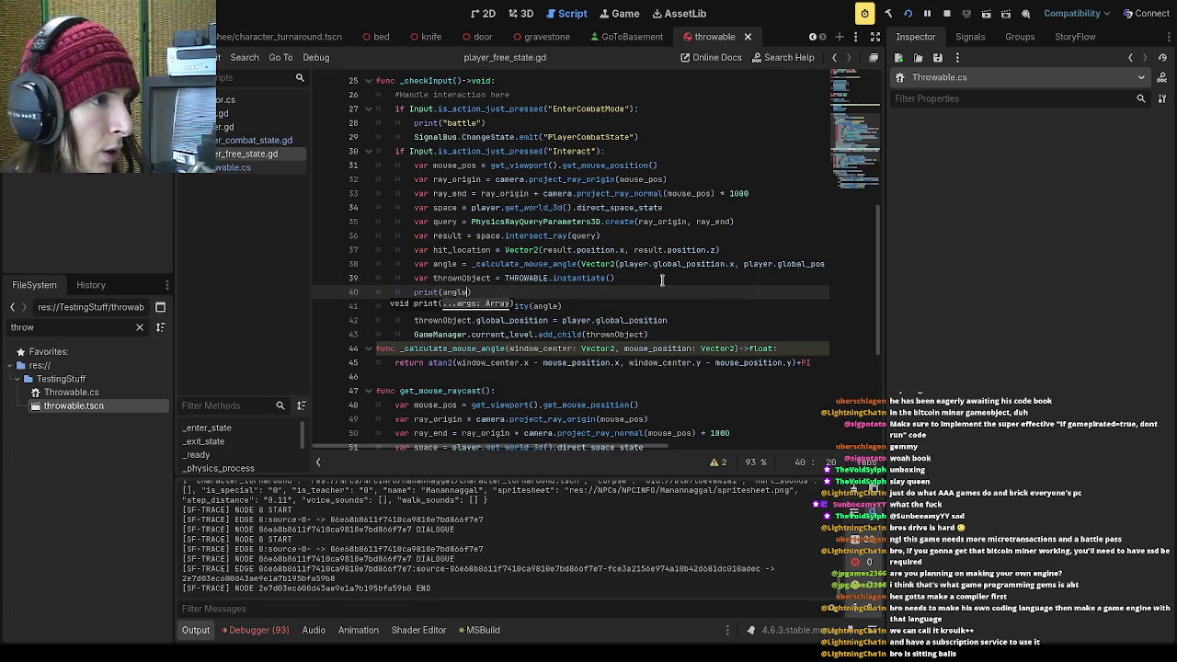
{"action": "key", "text": "ctrl+s"}
{"action": "key", "text": "F5"}
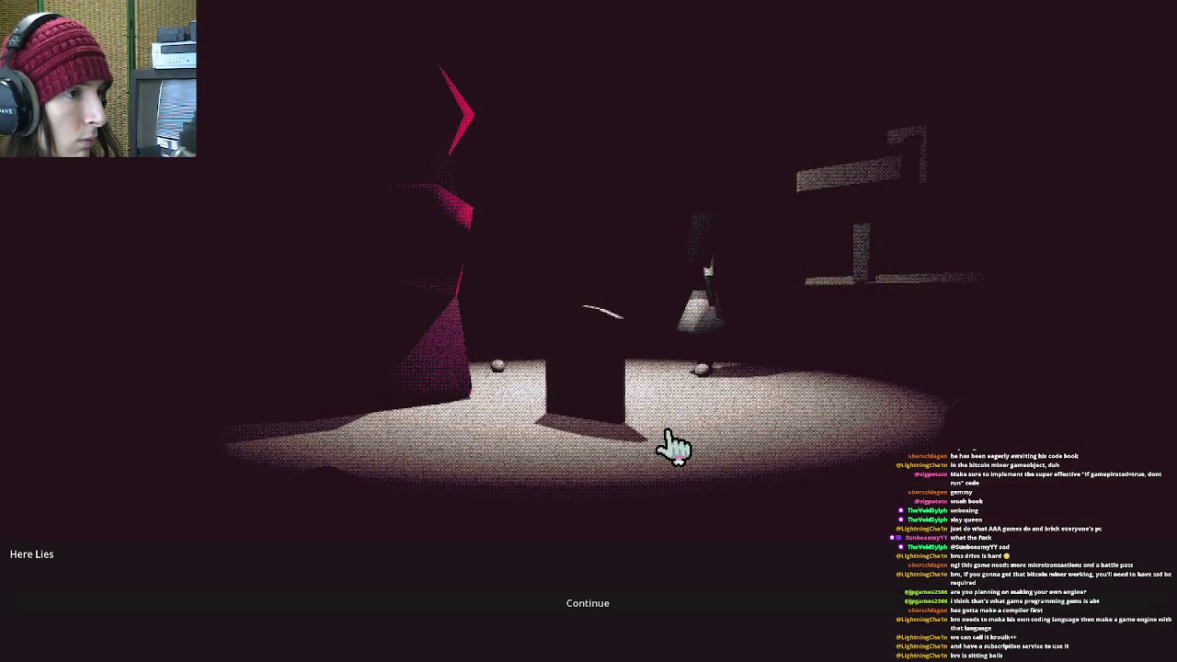
{"action": "key", "text": "F8"}
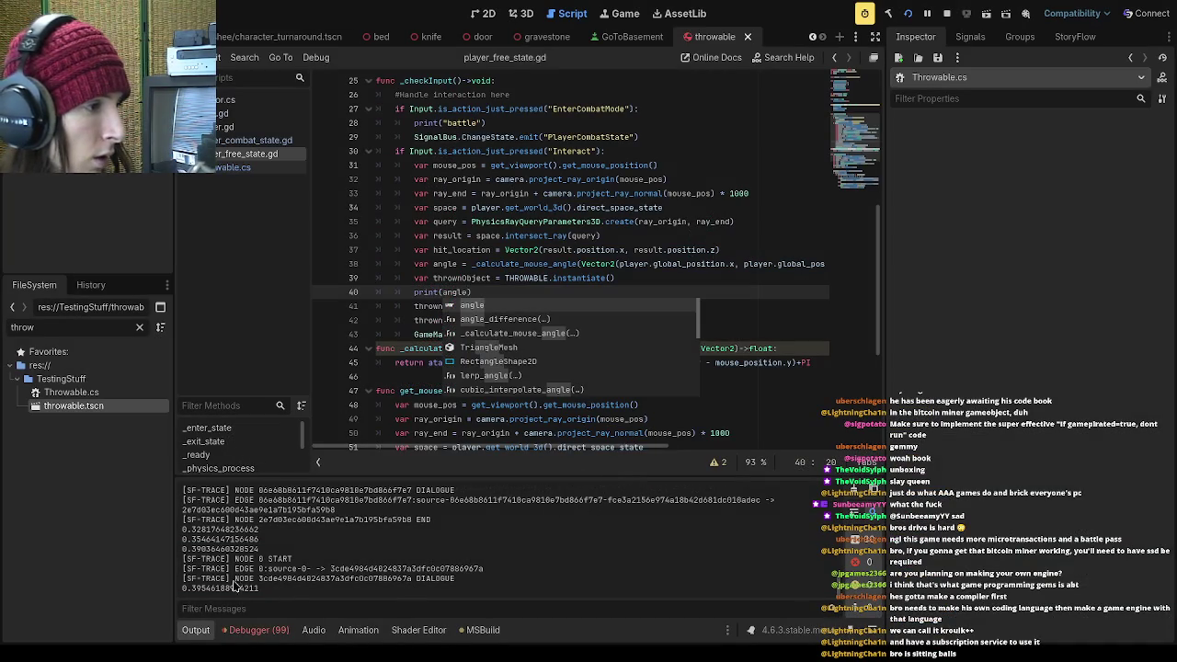
Select a printed angle value in the output, then stop the running game
{"action": "left_click_drag", "start_coordinate": [261, 538], "coordinate": [168, 542]}
{"action": "left_click", "coordinate": [263, 543]}
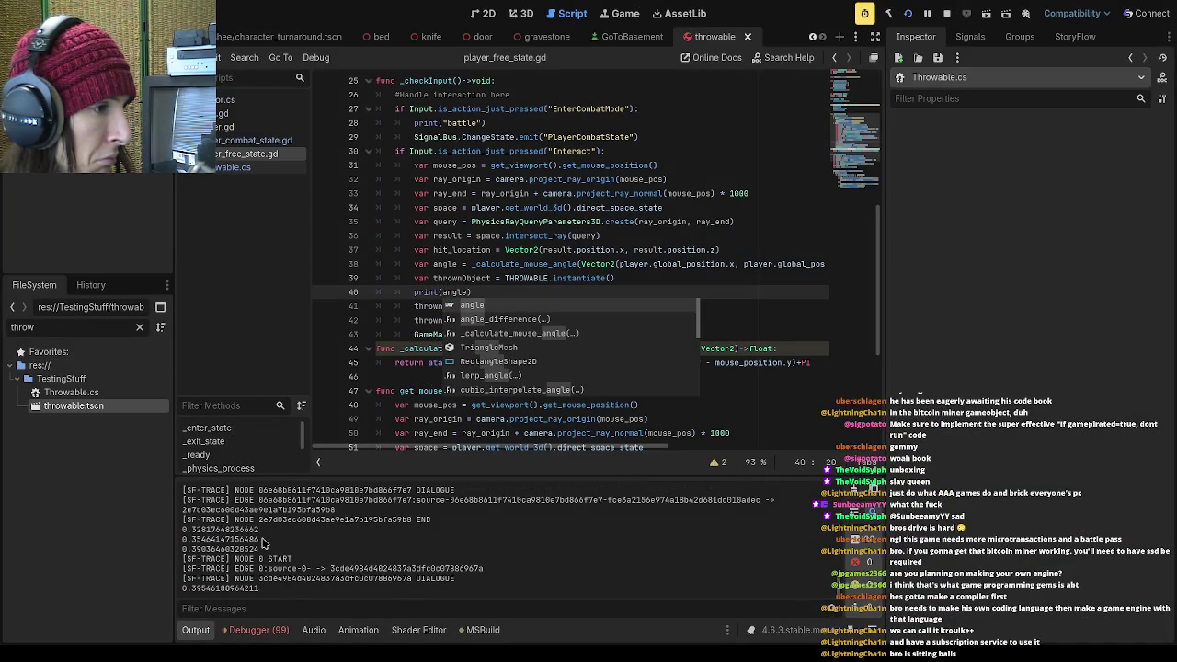
{"action": "left_click_drag", "start_coordinate": [258, 539], "coordinate": [190, 541]}
{"action": "left_click", "coordinate": [505, 253]}
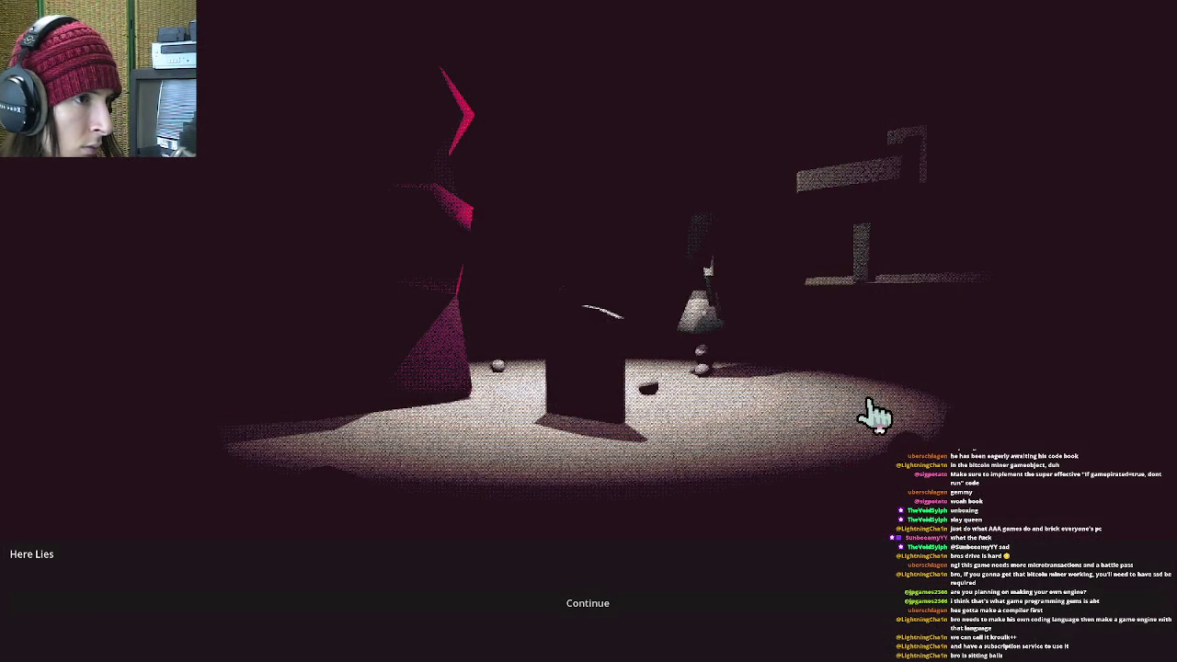
{"action": "key", "text": "alt+Tab"}
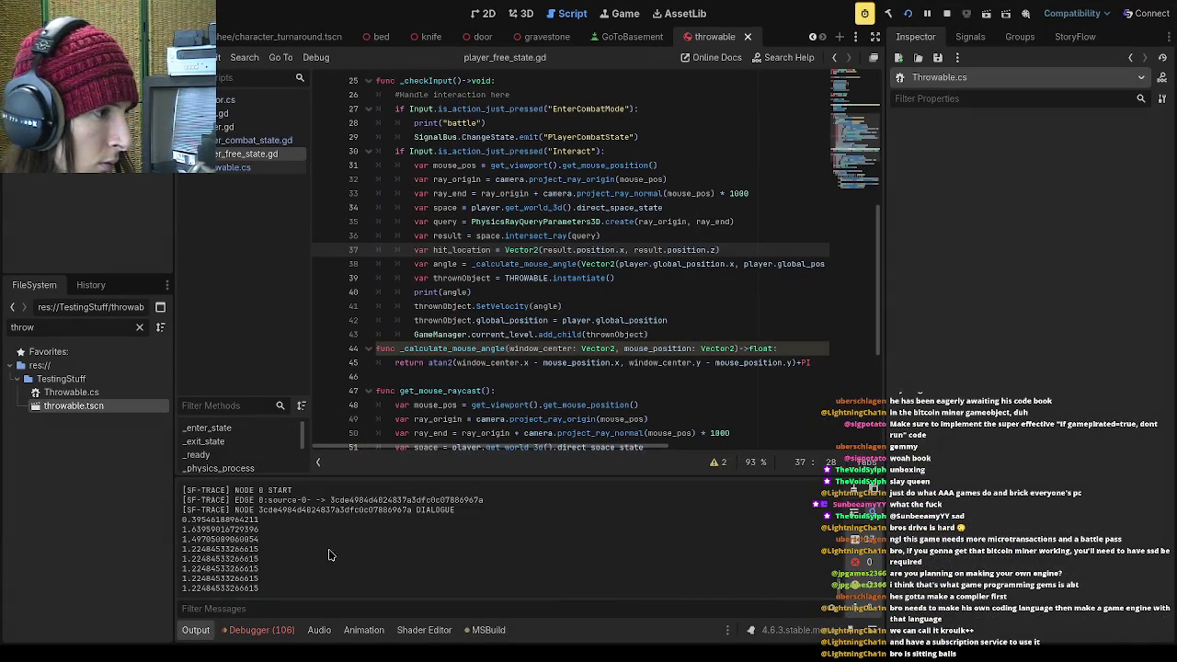
{"action": "left_click", "coordinate": [946, 13]}
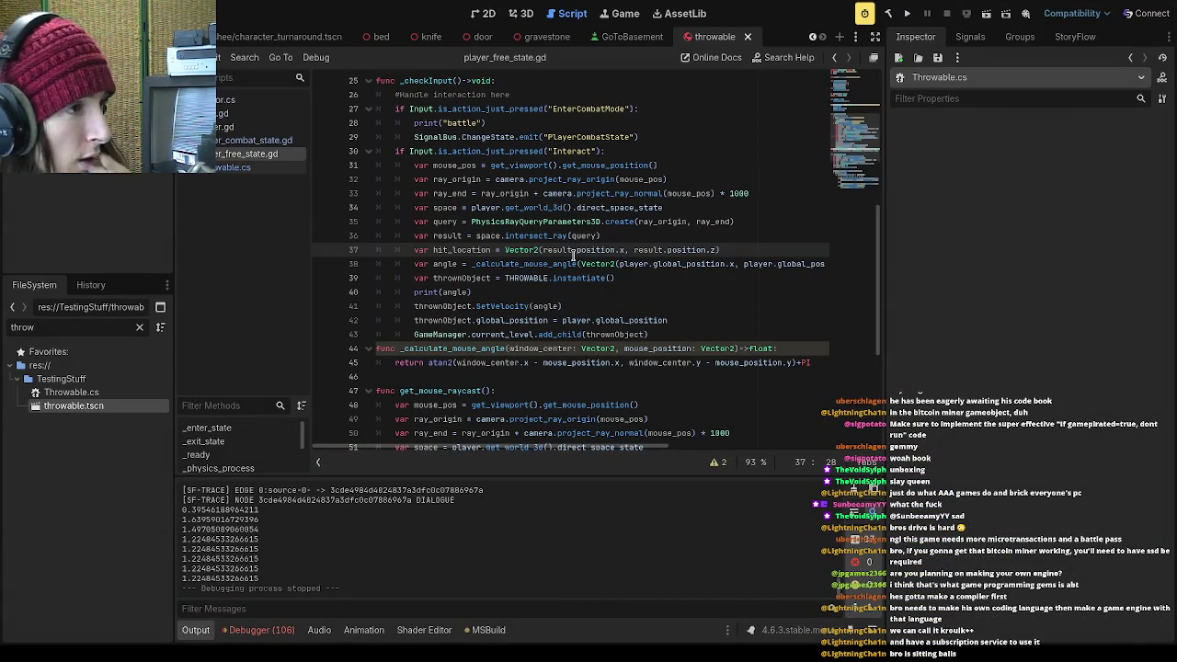
{"action": "scroll", "coordinate": [577, 313], "scroll_direction": "up", "scroll_amount": 2}
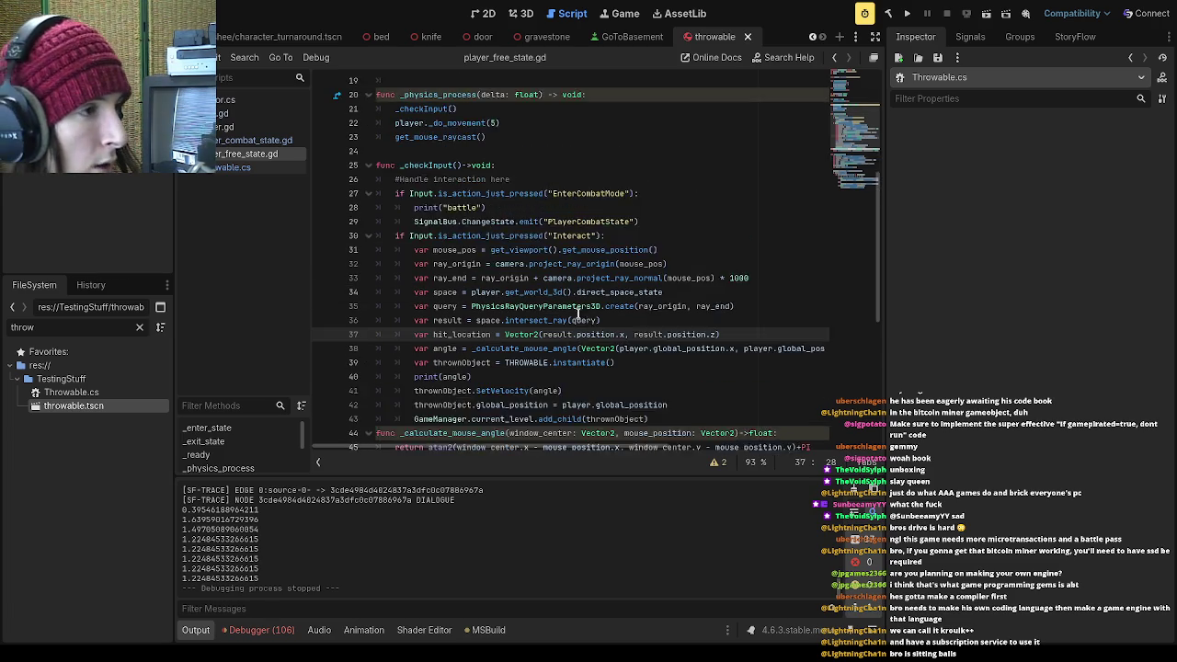
{"action": "scroll", "coordinate": [577, 312], "scroll_direction": "down", "scroll_amount": 1}
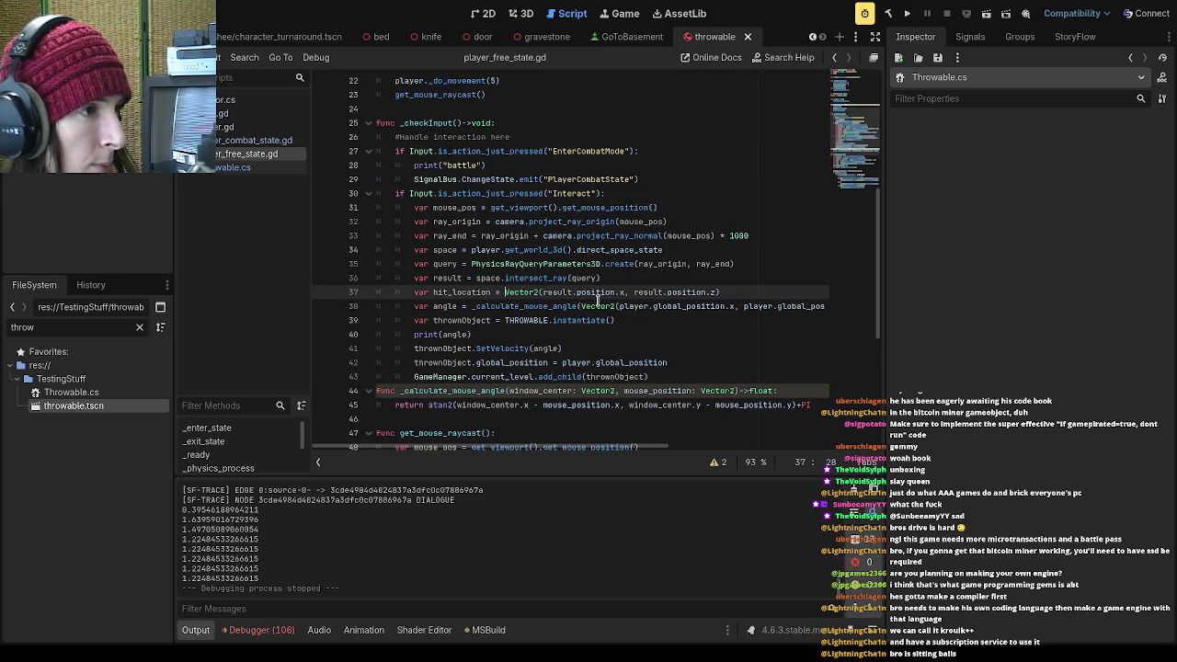
Review the angle calculation and add_child lines in the throw code, then open knife.gd
{"action": "left_click", "coordinate": [553, 307]}
{"action": "left_click_drag", "start_coordinate": [571, 453], "coordinate": [669, 442]}
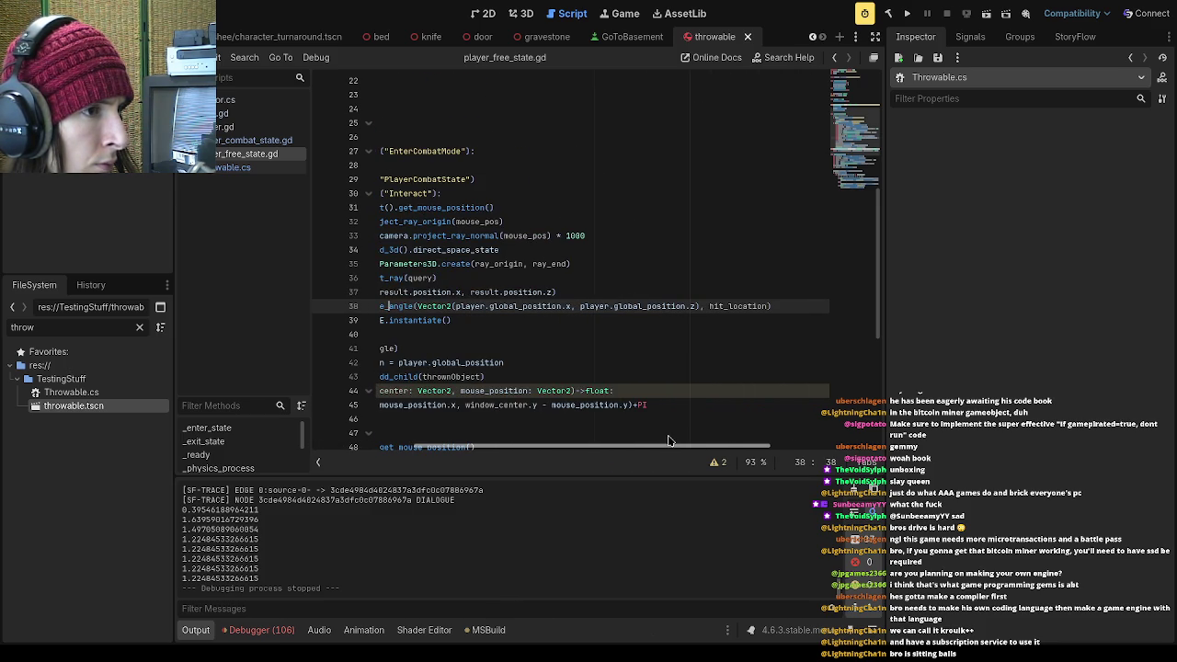
{"action": "left_click_drag", "start_coordinate": [668, 441], "coordinate": [553, 429]}
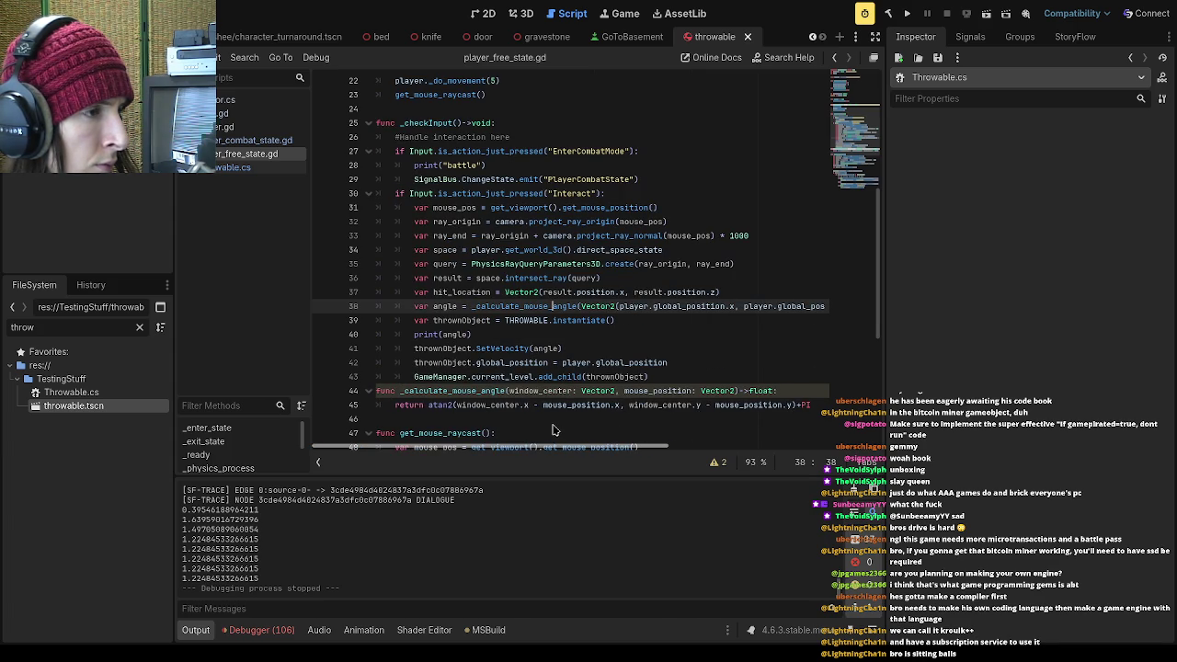
{"action": "double_click", "coordinate": [548, 348]}
{"action": "left_click", "coordinate": [559, 377]}
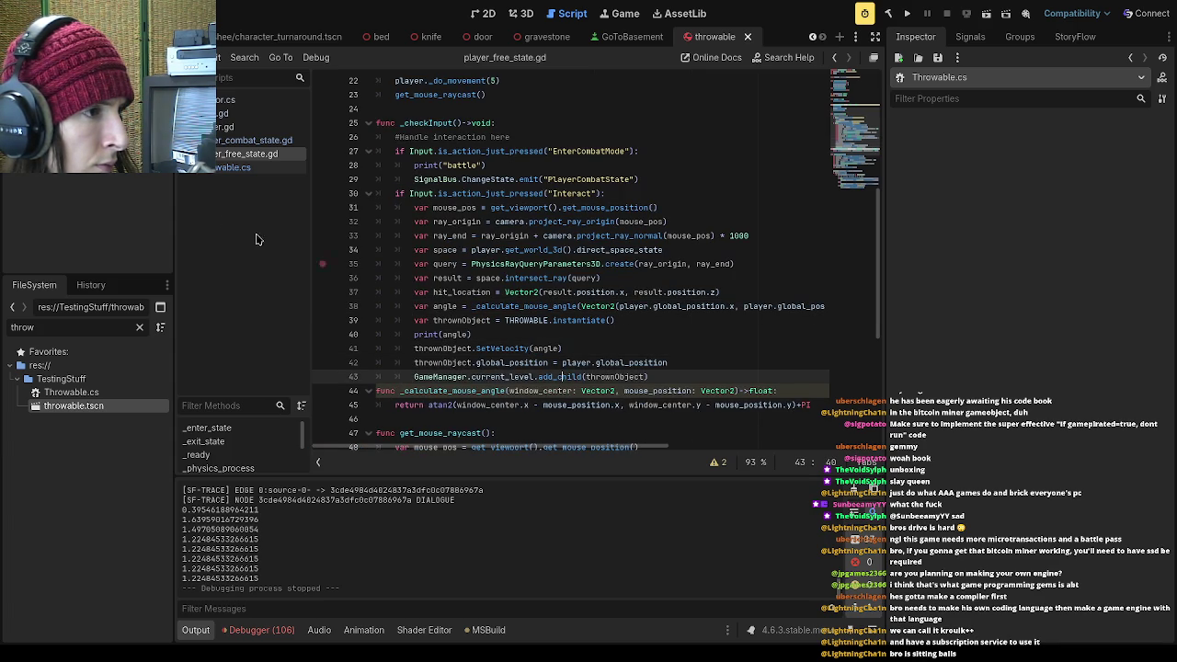
{"action": "left_click", "coordinate": [254, 112]}
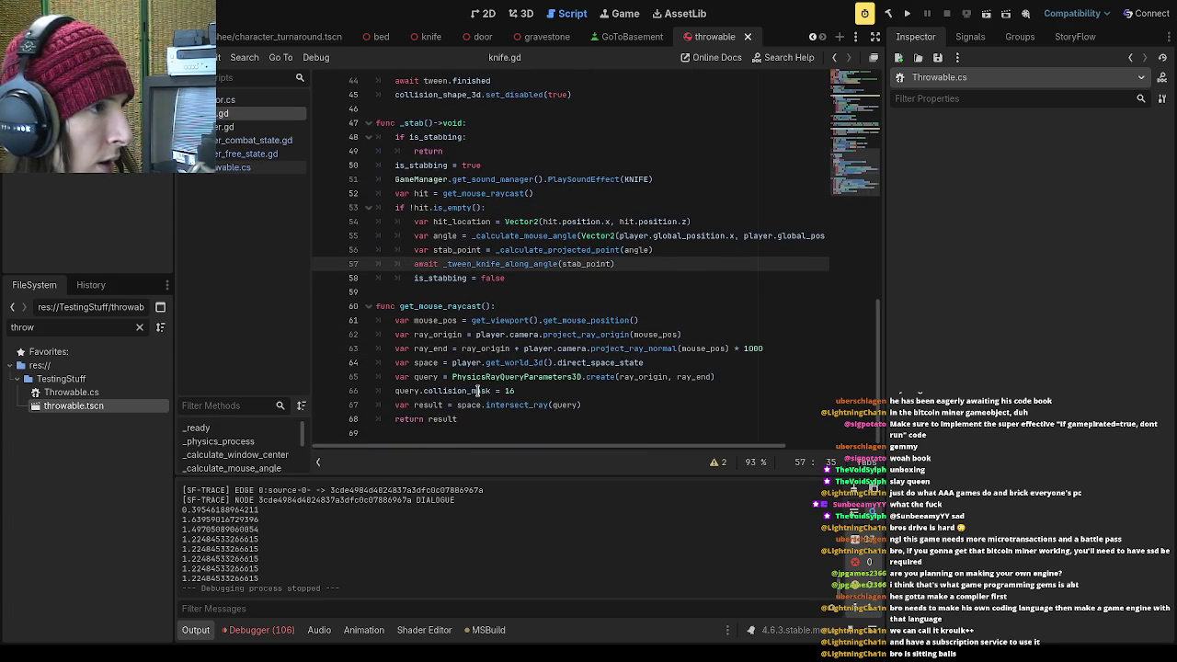
Locate _calculate_projected_point in knife.gd and inspect its float parameter and Vector3 return type
{"action": "left_click", "coordinate": [487, 277]}
{"action": "scroll", "coordinate": [478, 294], "scroll_direction": "up", "scroll_amount": 6}
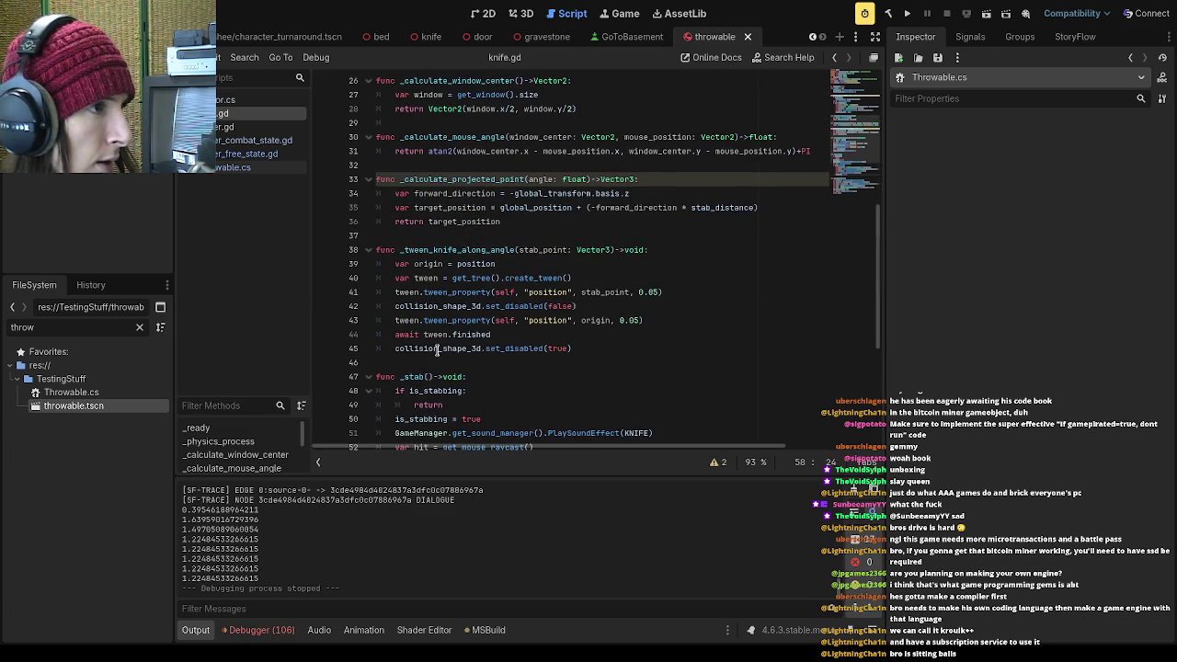
{"action": "scroll", "coordinate": [442, 349], "scroll_direction": "down", "scroll_amount": 6}
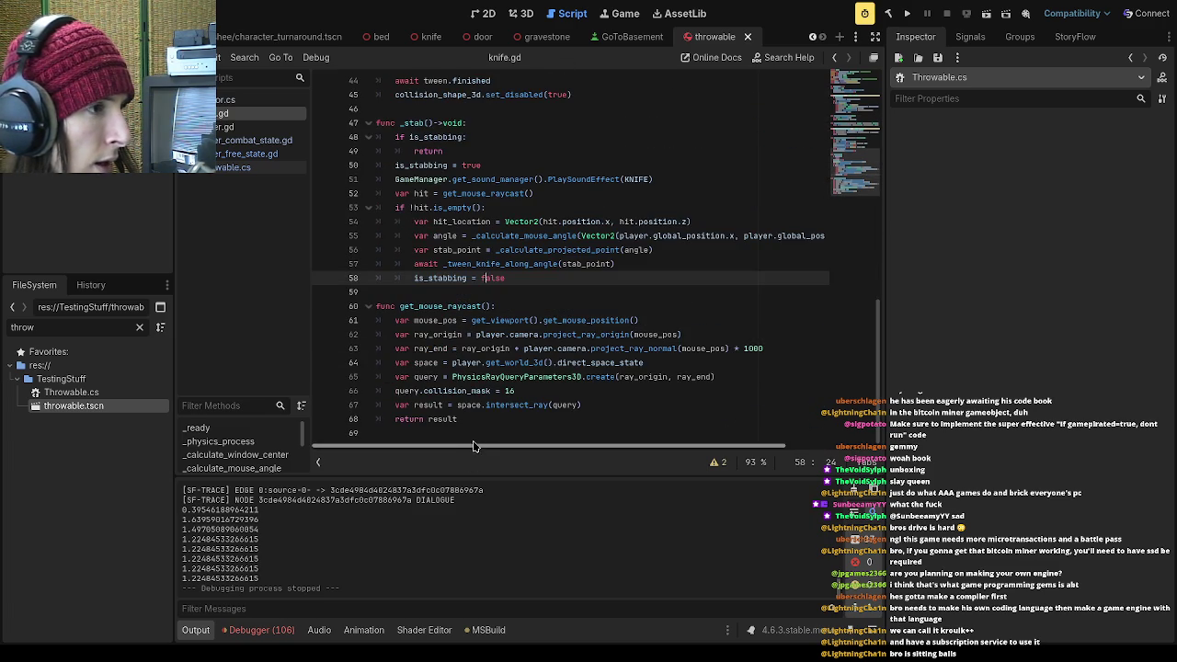
{"action": "scroll", "coordinate": [460, 437], "scroll_direction": "up", "scroll_amount": 1}
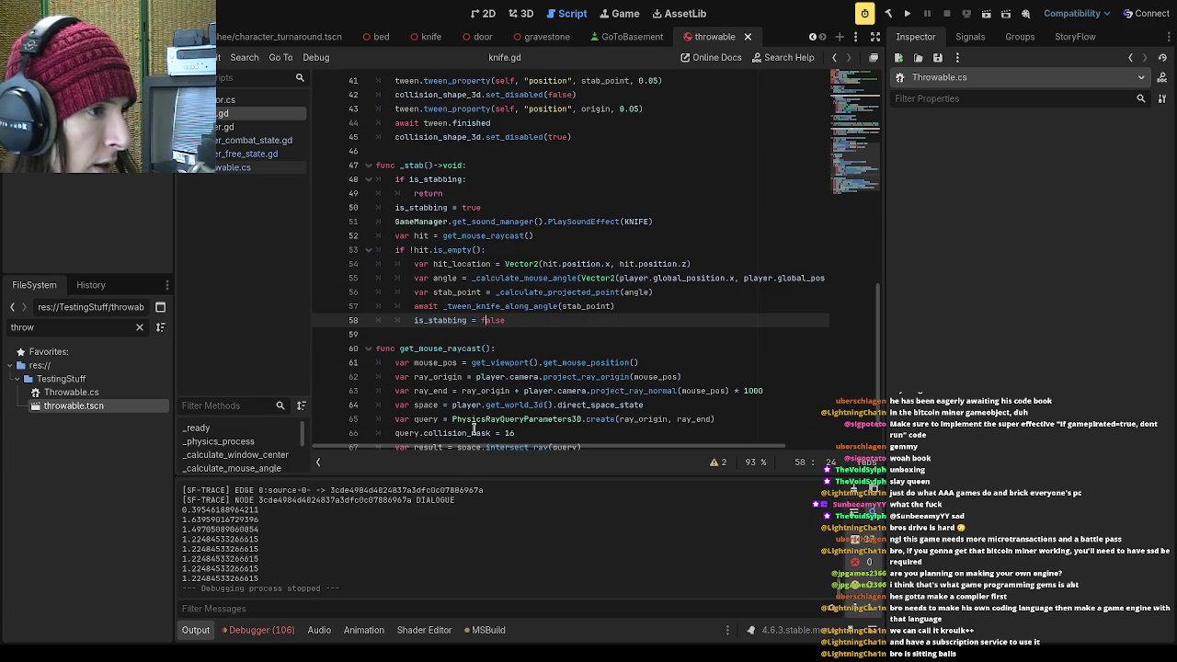
{"action": "key", "text": "Page_Up"}
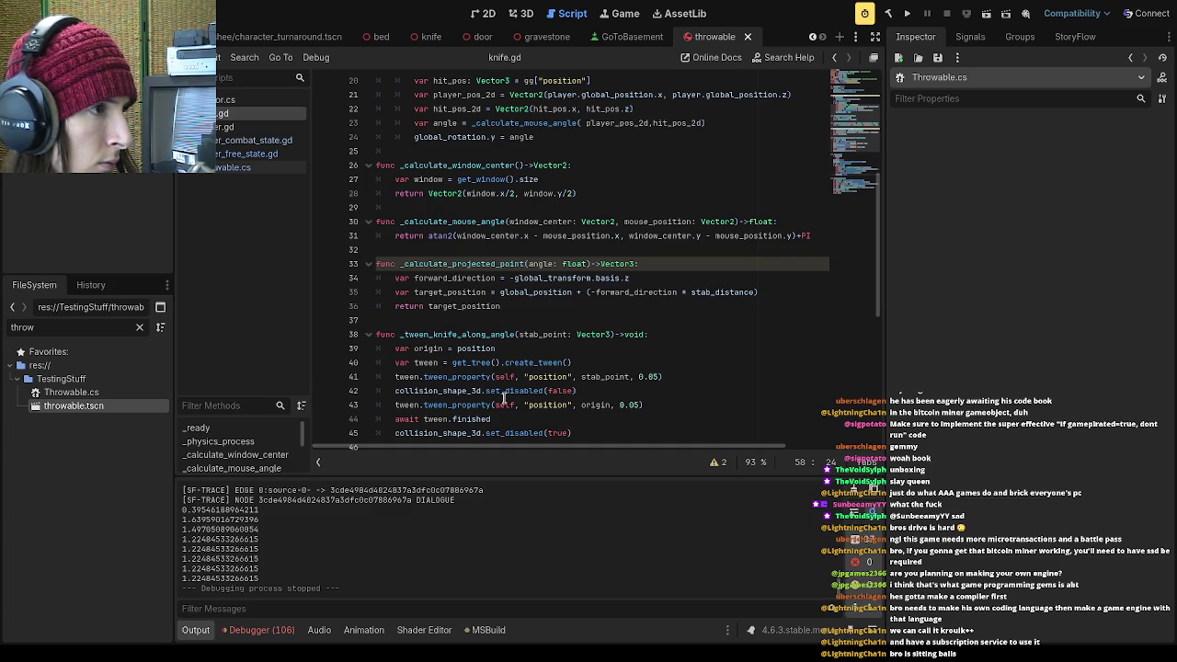
{"action": "left_click", "coordinate": [598, 292]}
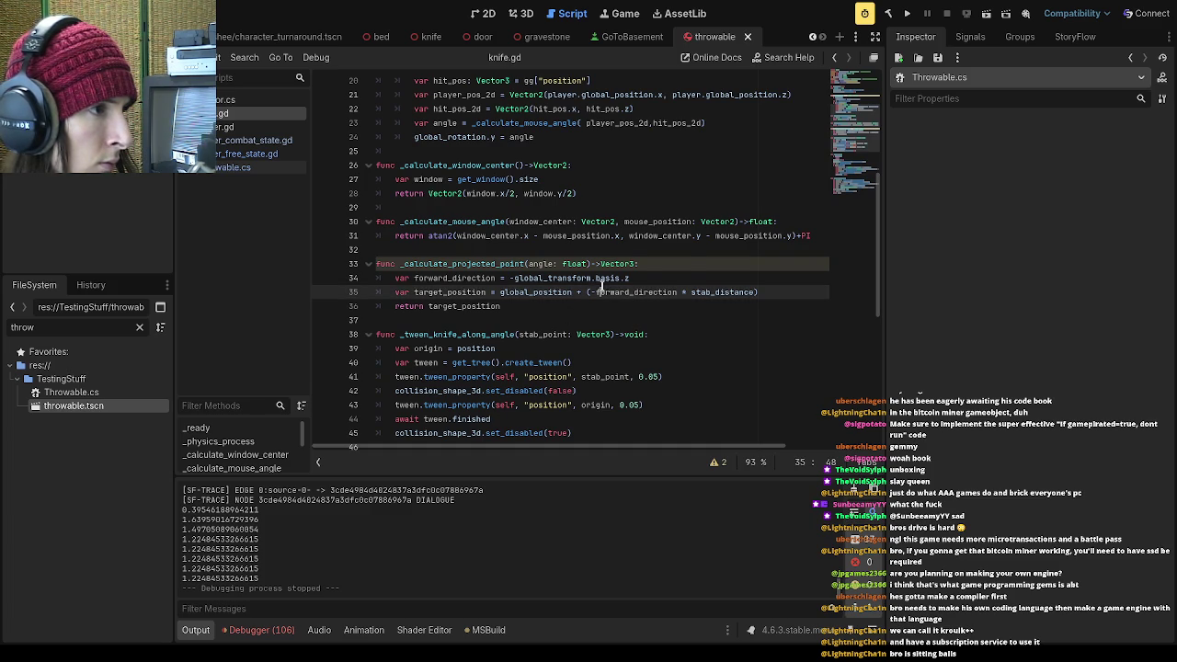
{"action": "double_click", "coordinate": [567, 263]}
{"action": "left_click", "coordinate": [628, 278]}
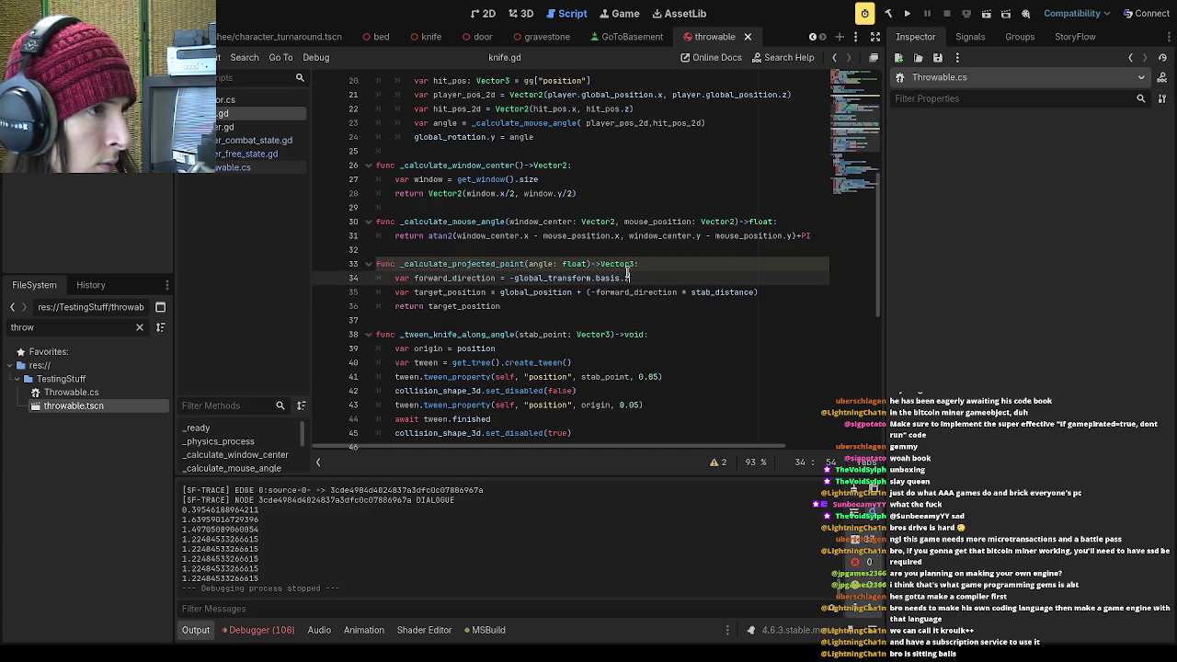
{"action": "double_click", "coordinate": [631, 264]}
{"action": "left_click", "coordinate": [652, 292]}
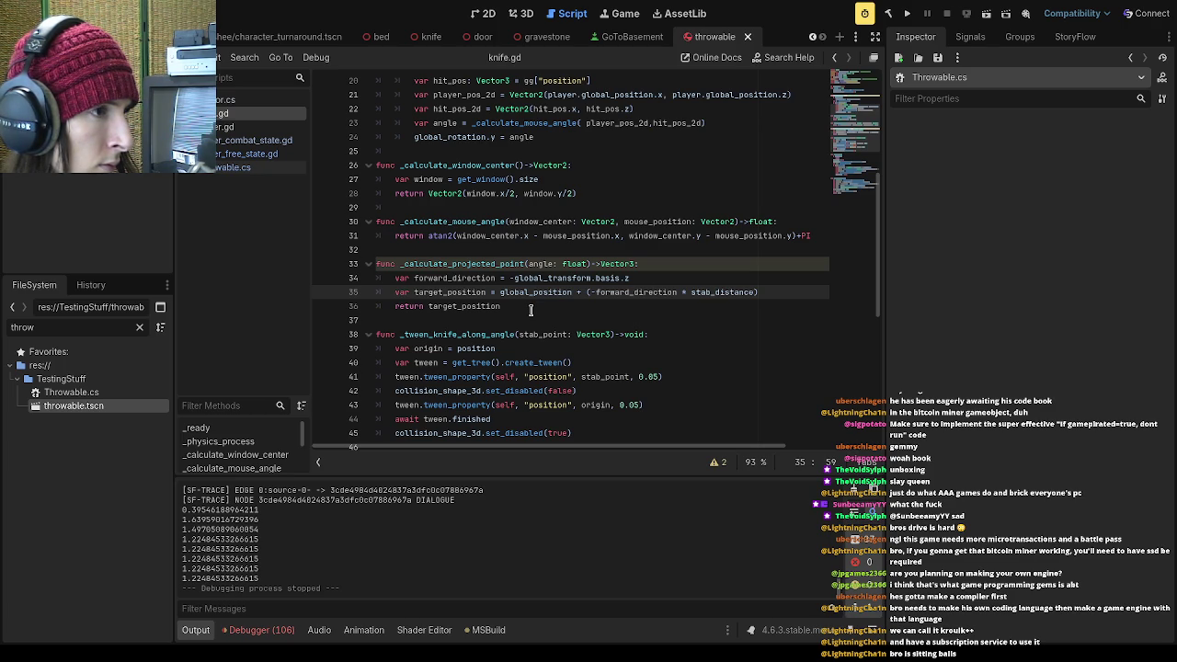
Select the whole function and move to an empty line in player_free_state.gd
{"action": "left_click_drag", "start_coordinate": [530, 310], "coordinate": [349, 264]}
{"action": "key", "text": "ctrl+c"}
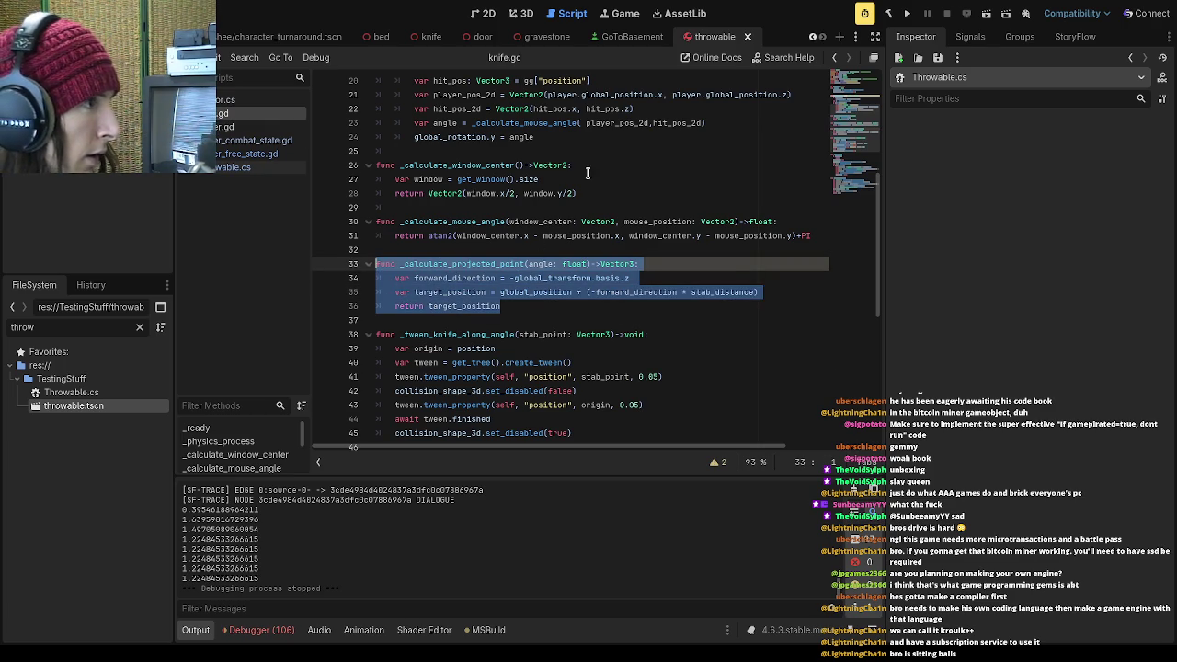
{"action": "left_click", "coordinate": [276, 154]}
{"action": "left_click", "coordinate": [464, 423]}
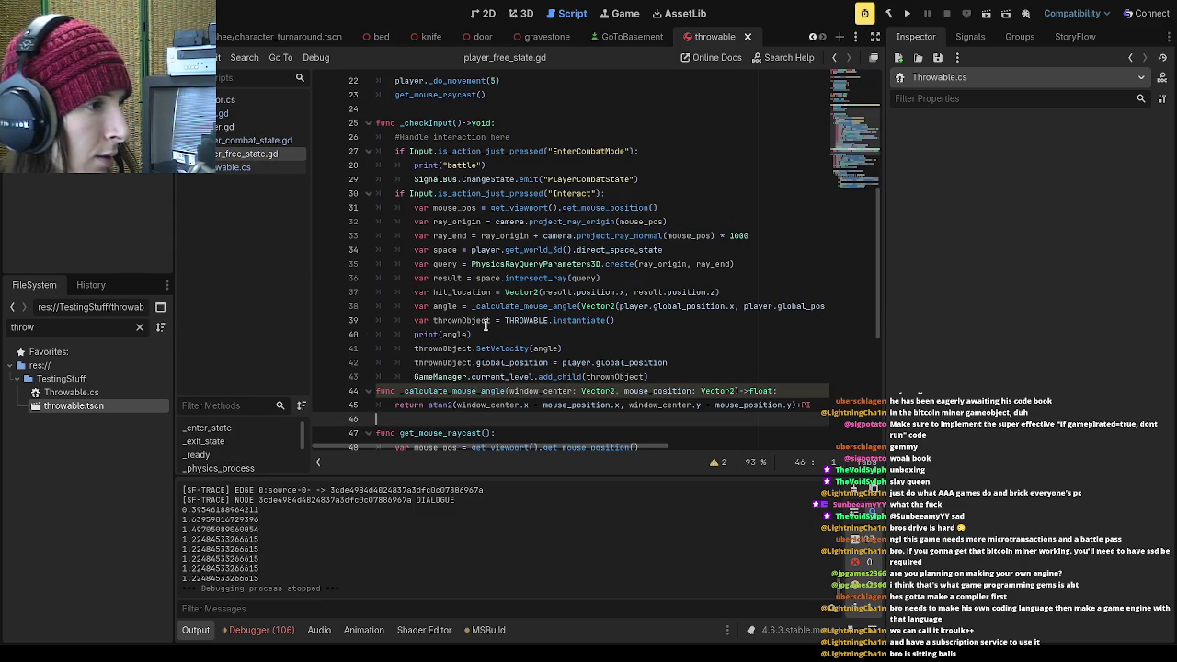
Paste _calculate_projected_point at line 24 of player_free_state.gd, separated by blank lines
{"action": "left_click", "coordinate": [478, 114]}
{"action": "key", "text": "ctrl+v"}
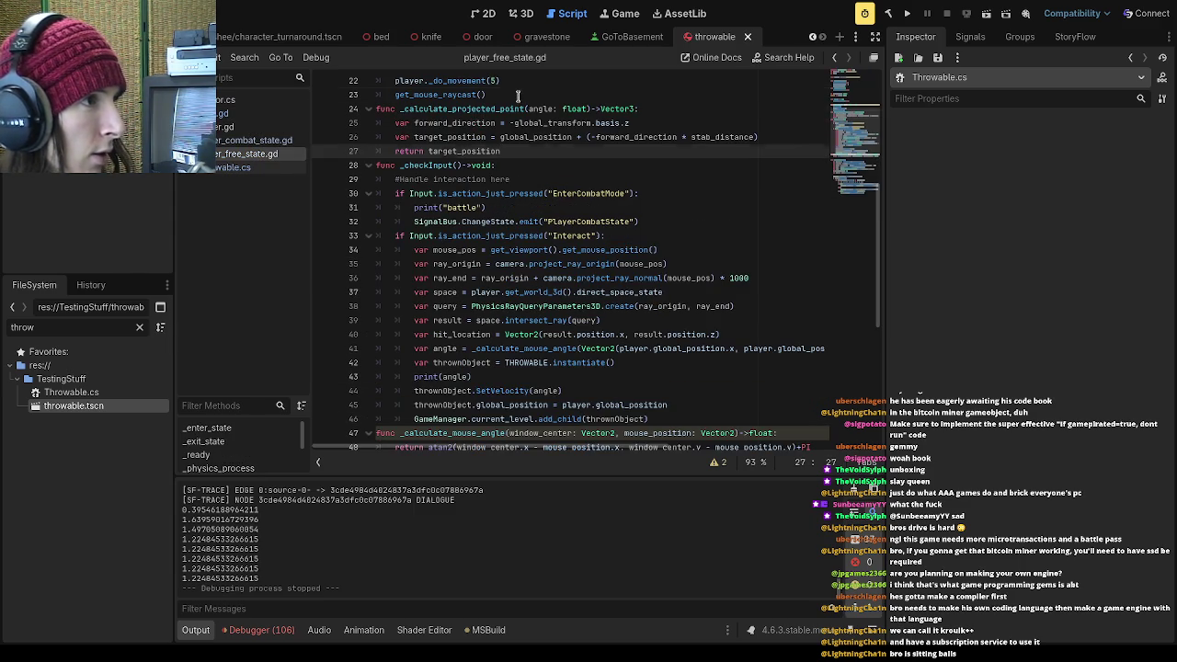
{"action": "left_click", "coordinate": [519, 94]}
{"action": "key", "text": "Return"}
{"action": "left_click", "coordinate": [521, 163]}
{"action": "key", "text": "Return"}
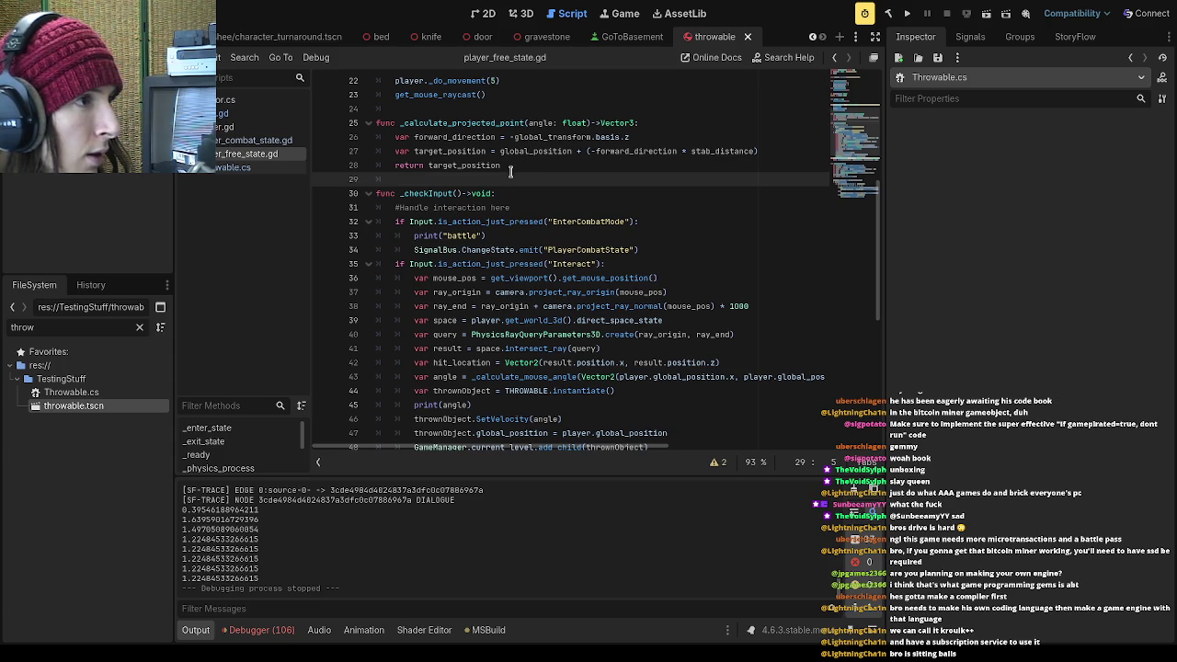
{"action": "scroll", "coordinate": [537, 229], "scroll_direction": "down", "scroll_amount": 1}
{"action": "scroll", "coordinate": [543, 241], "scroll_direction": "up", "scroll_amount": 1}
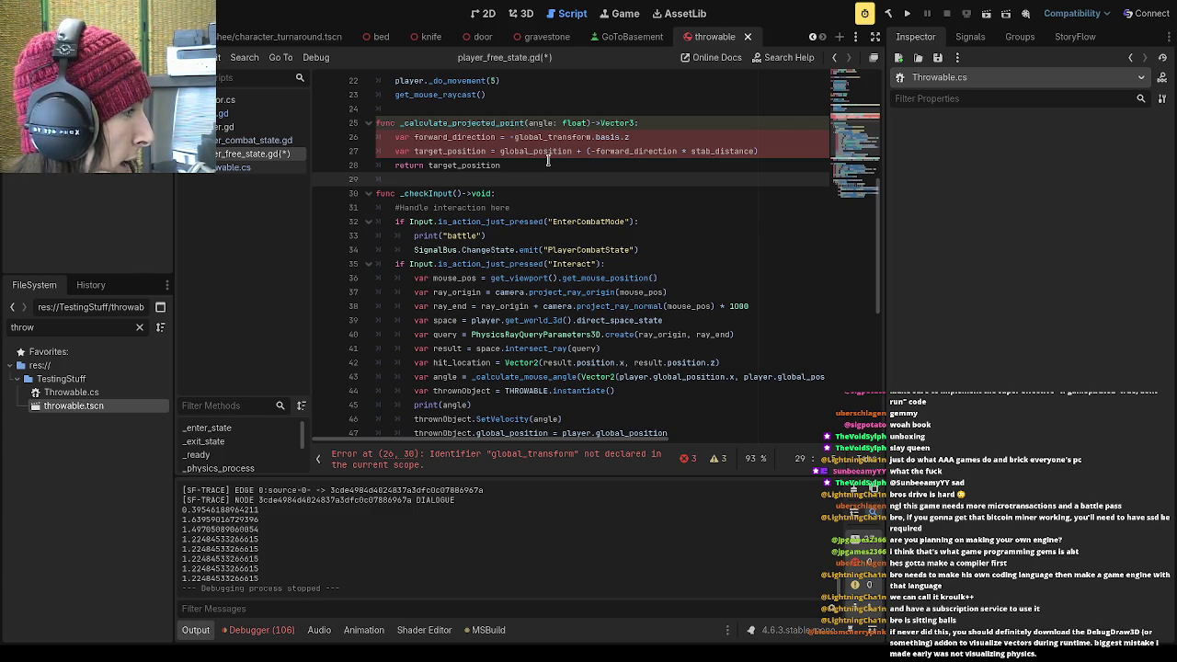
Delete the pasted function and save, then undo to restore it and go back to knife.gd
{"action": "left_click", "coordinate": [505, 112]}
{"action": "key", "text": "ctrl+shift+k"}
{"action": "key", "text": "ctrl+shift+k"}
{"action": "key", "text": "ctrl+shift+k"}
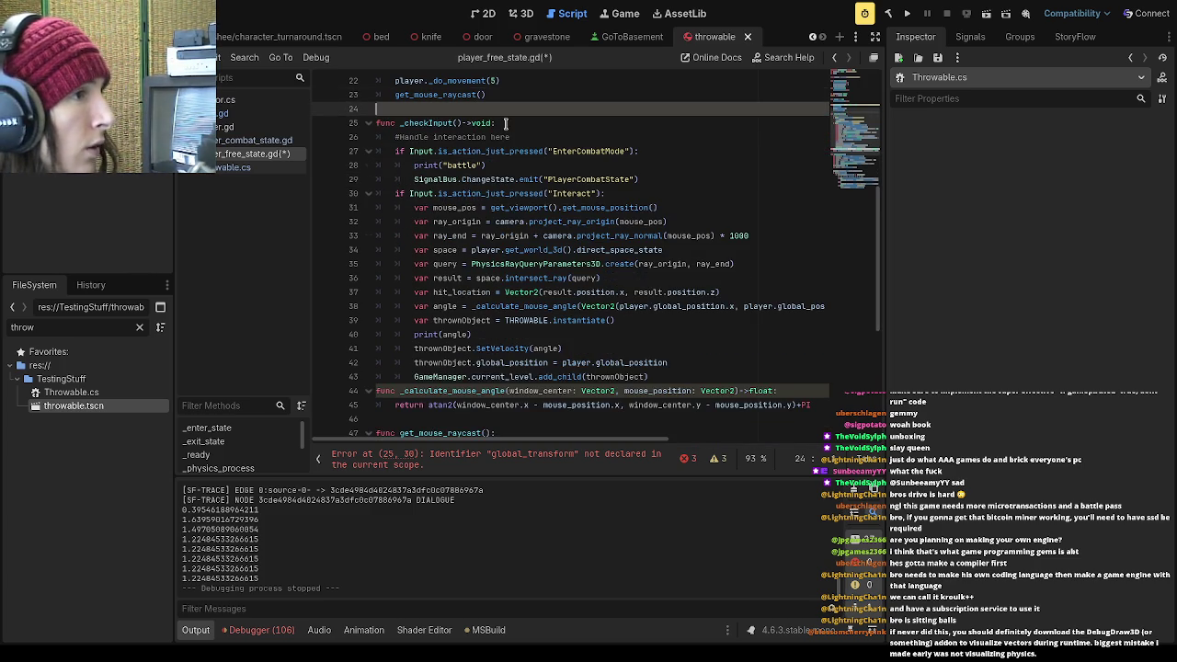
{"action": "key", "text": "ctrl+s"}
{"action": "left_click", "coordinate": [516, 150]}
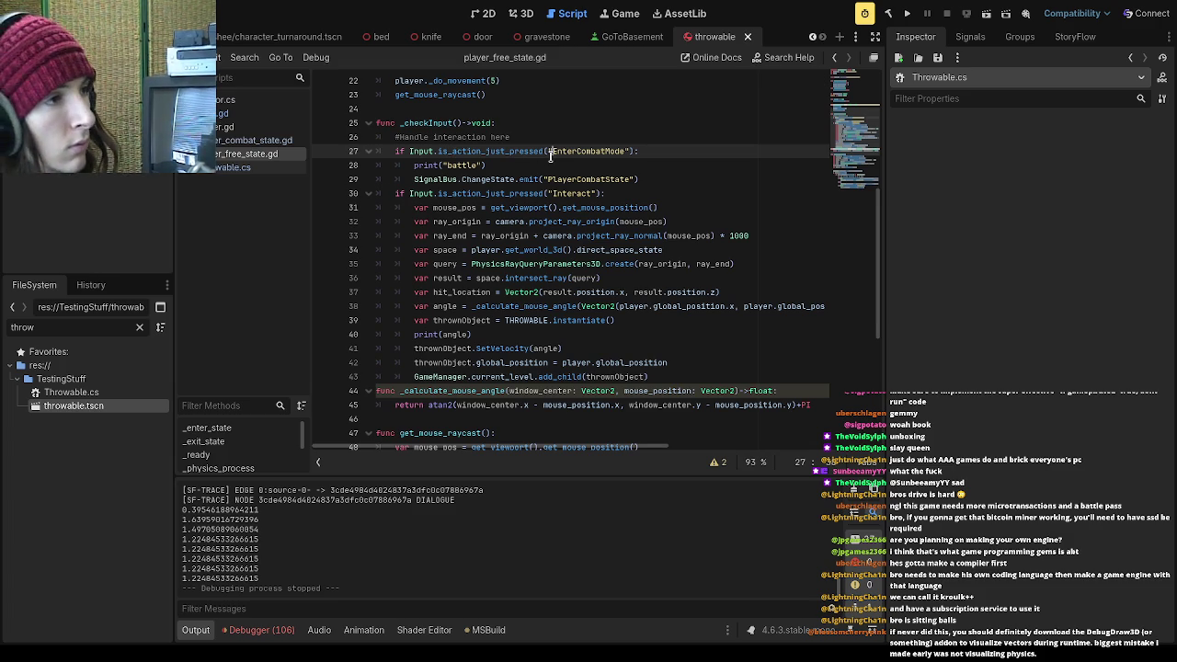
{"action": "left_click", "coordinate": [542, 164]}
{"action": "scroll", "coordinate": [542, 164], "scroll_direction": "down", "scroll_amount": 1}
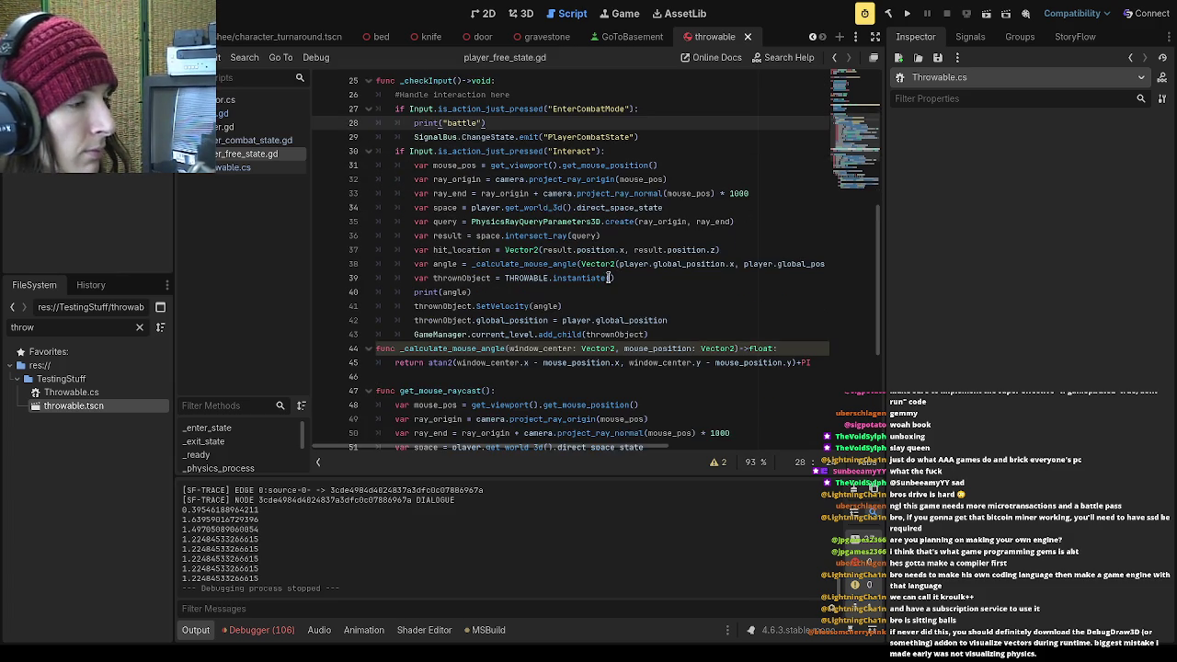
{"action": "left_click", "coordinate": [653, 334]}
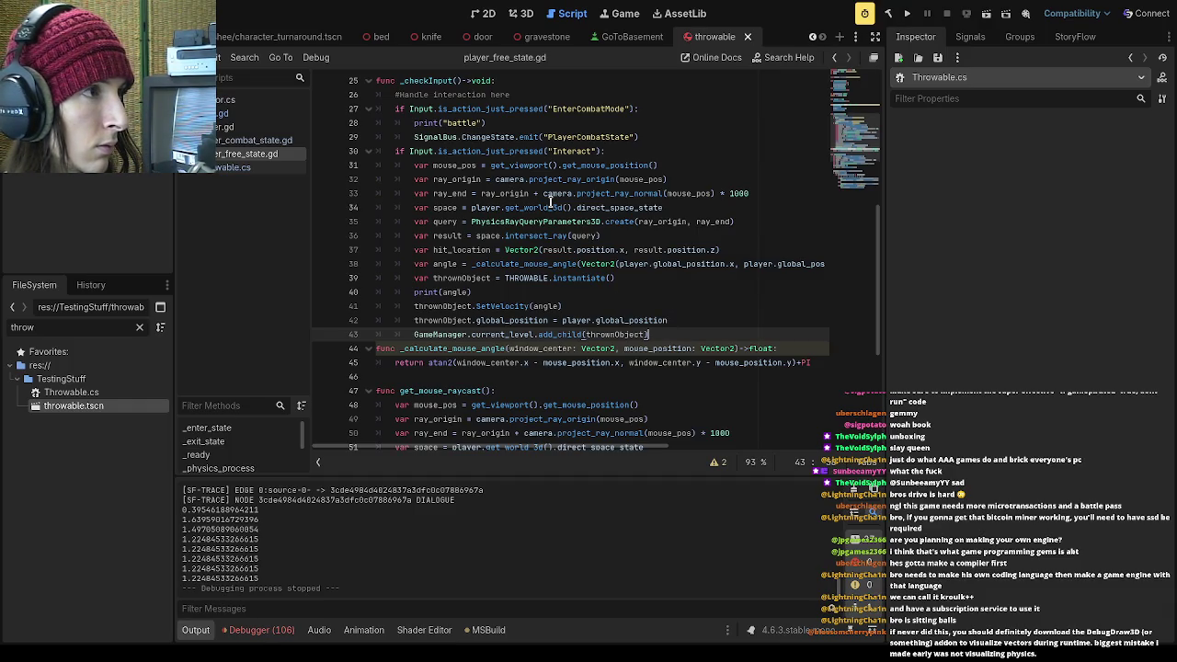
{"action": "key", "text": "ctrl+z"}
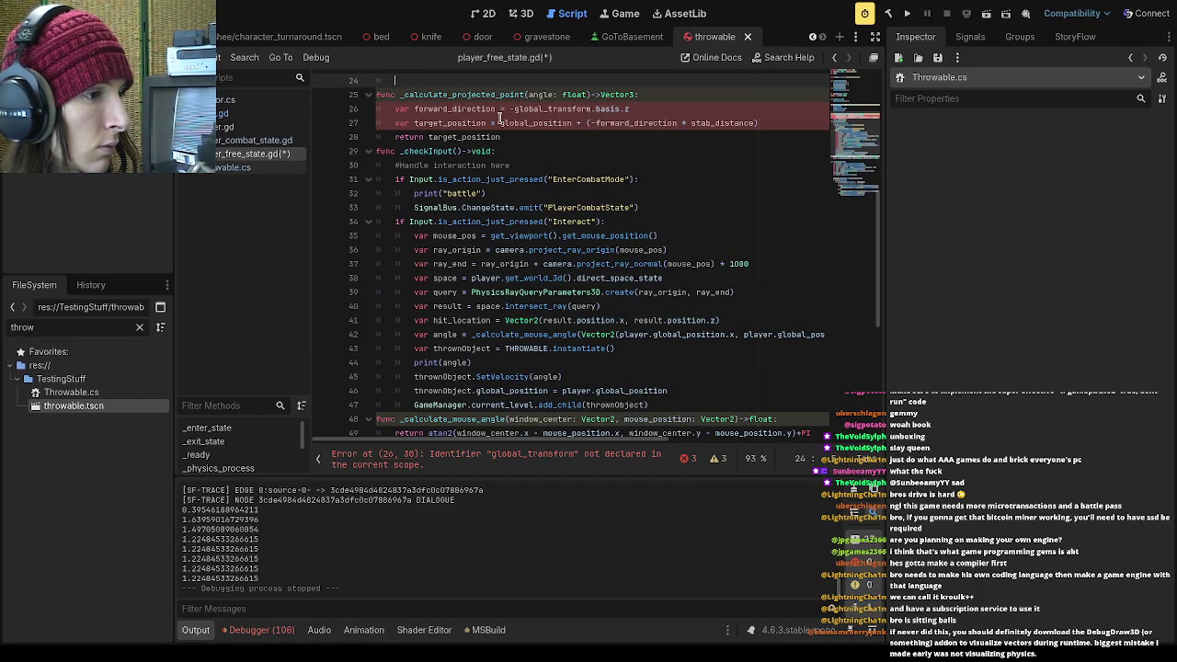
{"action": "scroll", "coordinate": [500, 117], "scroll_direction": "up", "scroll_amount": 2}
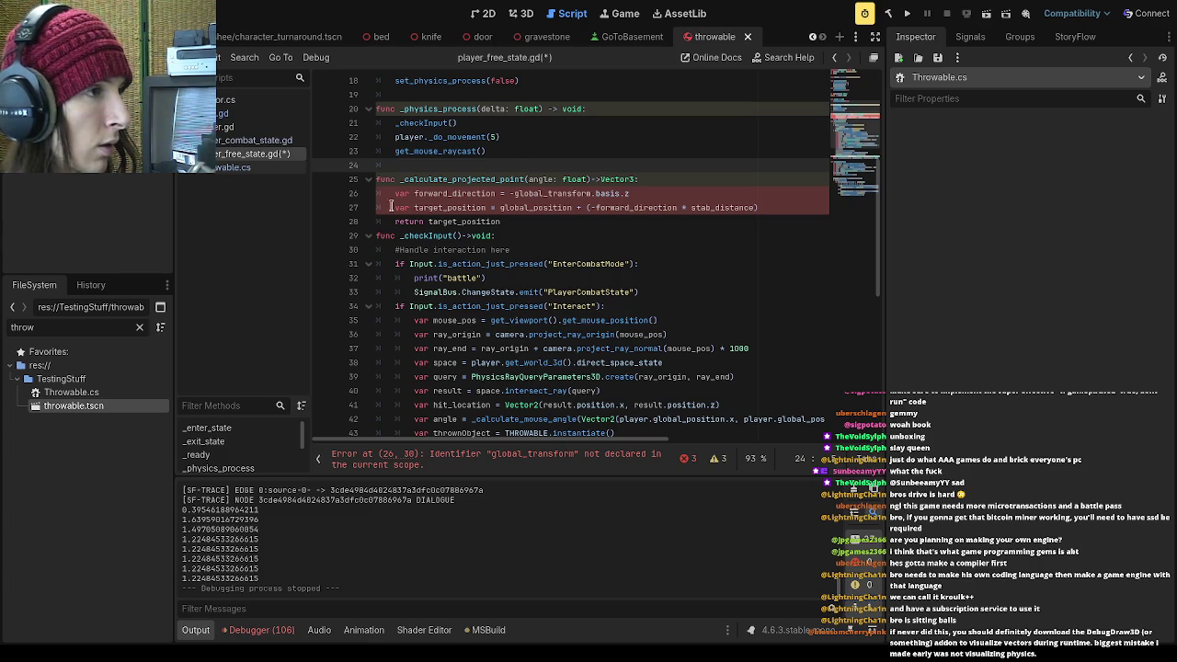
{"action": "left_click", "coordinate": [254, 114]}
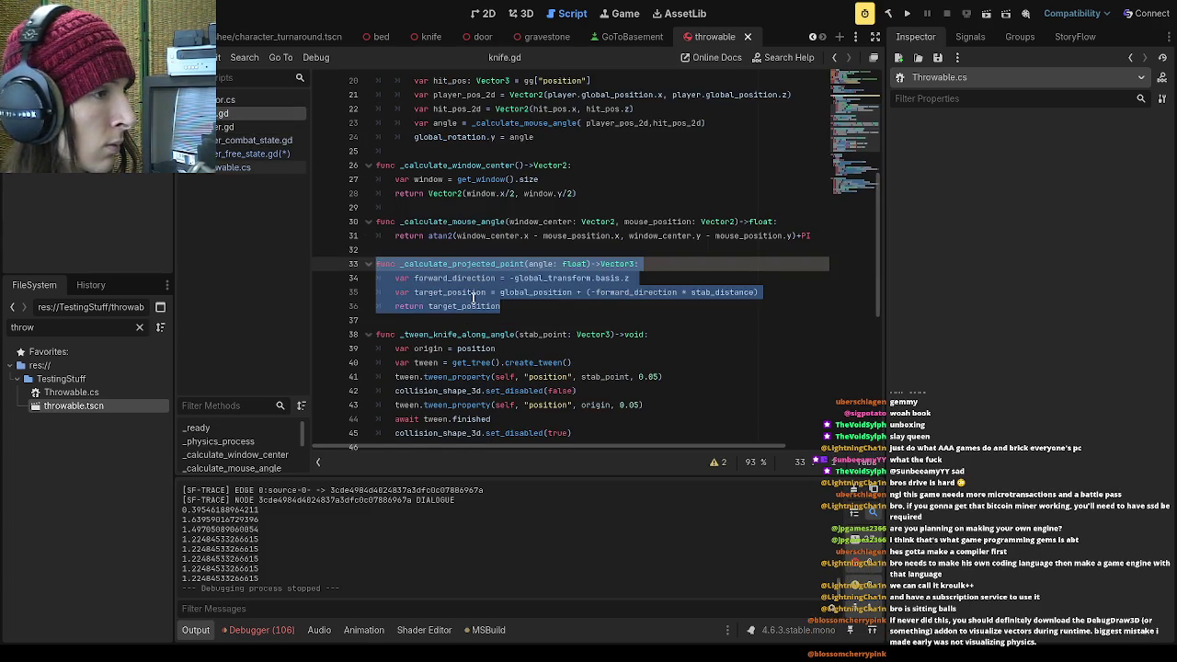
Scroll through knife.gd's stab functions, then go back to the modified player_free_state.gd
{"action": "scroll", "coordinate": [474, 296], "scroll_direction": "up", "scroll_amount": 2}
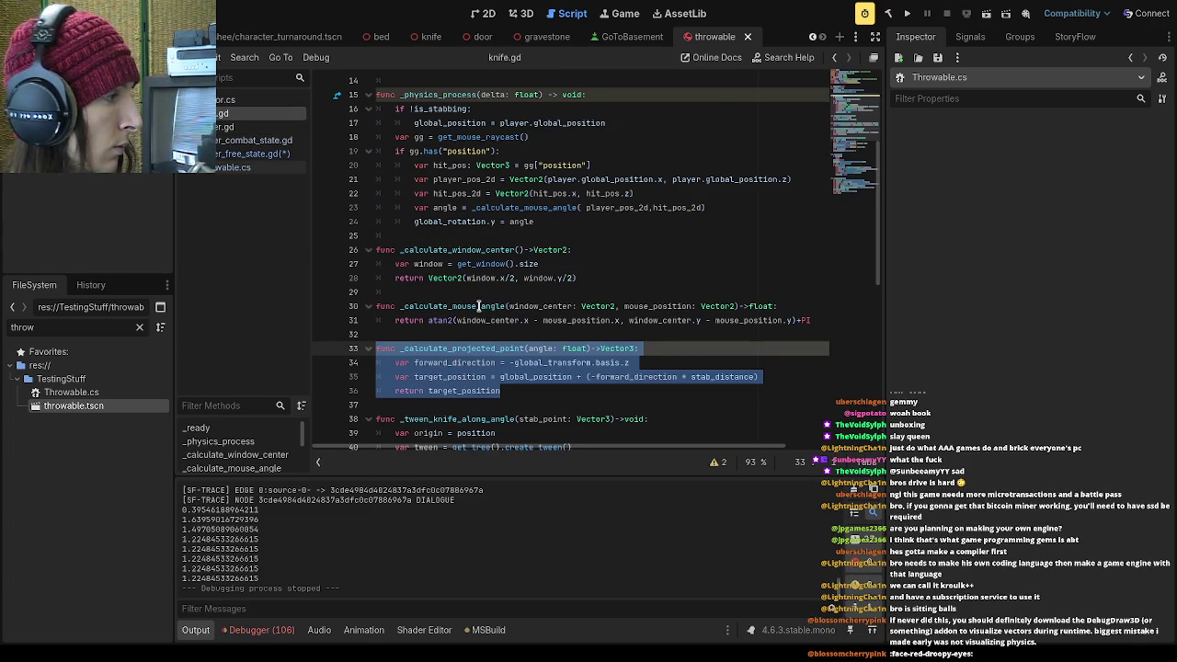
{"action": "scroll", "coordinate": [478, 312], "scroll_direction": "up", "scroll_amount": 1}
{"action": "scroll", "coordinate": [476, 319], "scroll_direction": "down", "scroll_amount": 4}
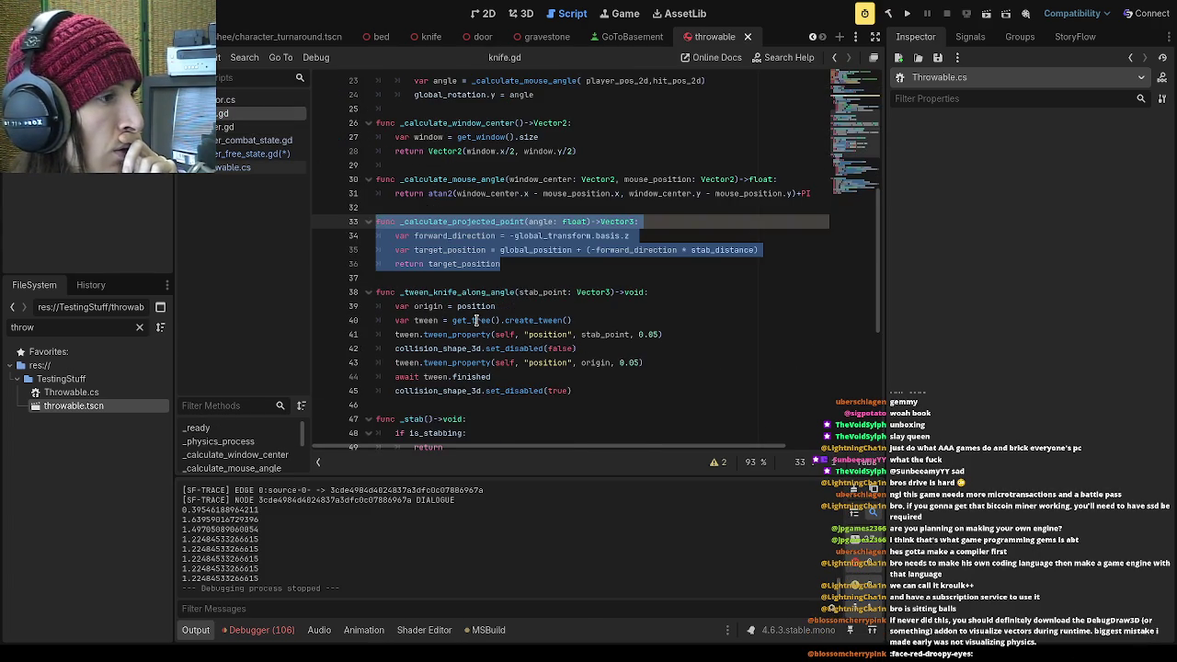
{"action": "left_click", "coordinate": [494, 279]}
{"action": "scroll", "coordinate": [492, 280], "scroll_direction": "down", "scroll_amount": 2}
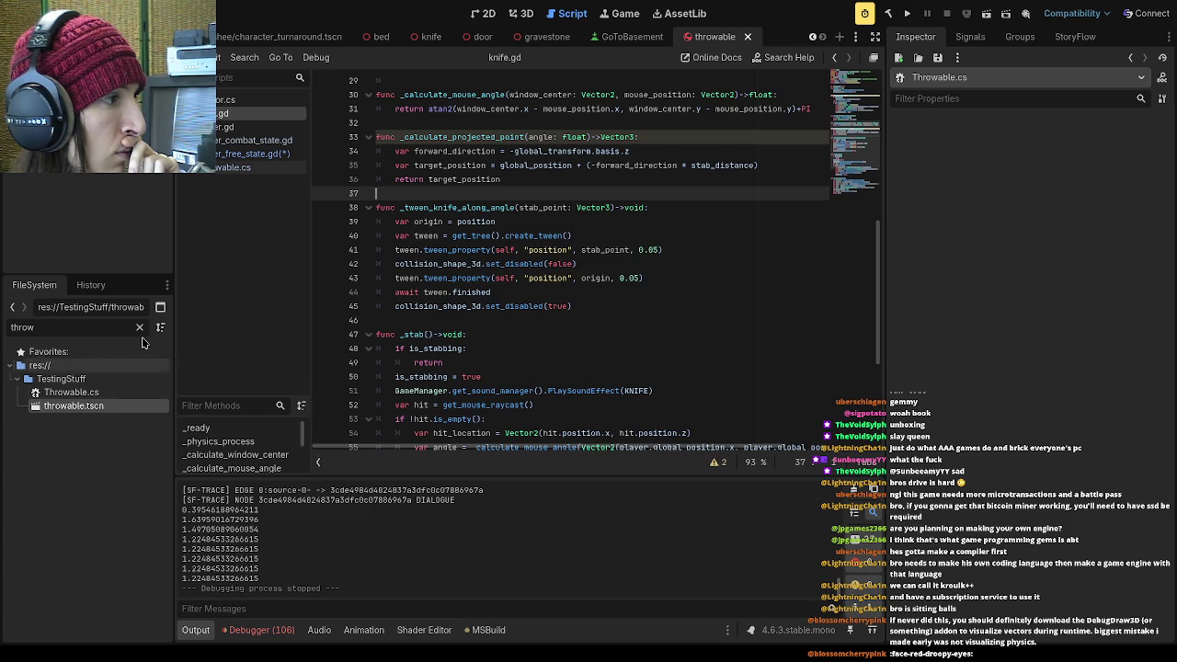
{"action": "left_click", "coordinate": [262, 156]}
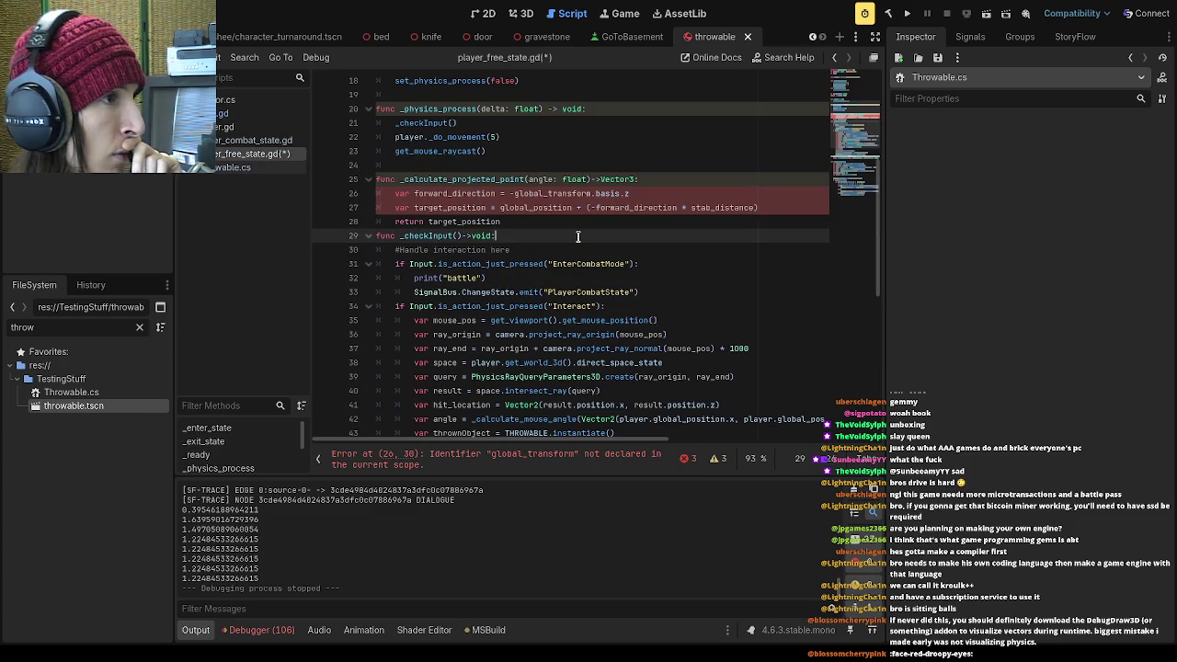
Undo the pasted function in player_free_state.gd, save it, and switch to knife.gd line 40
{"action": "key", "text": "ctrl+z"}
{"action": "key", "text": "ctrl+z"}
{"action": "key", "text": "ctrl+z"}
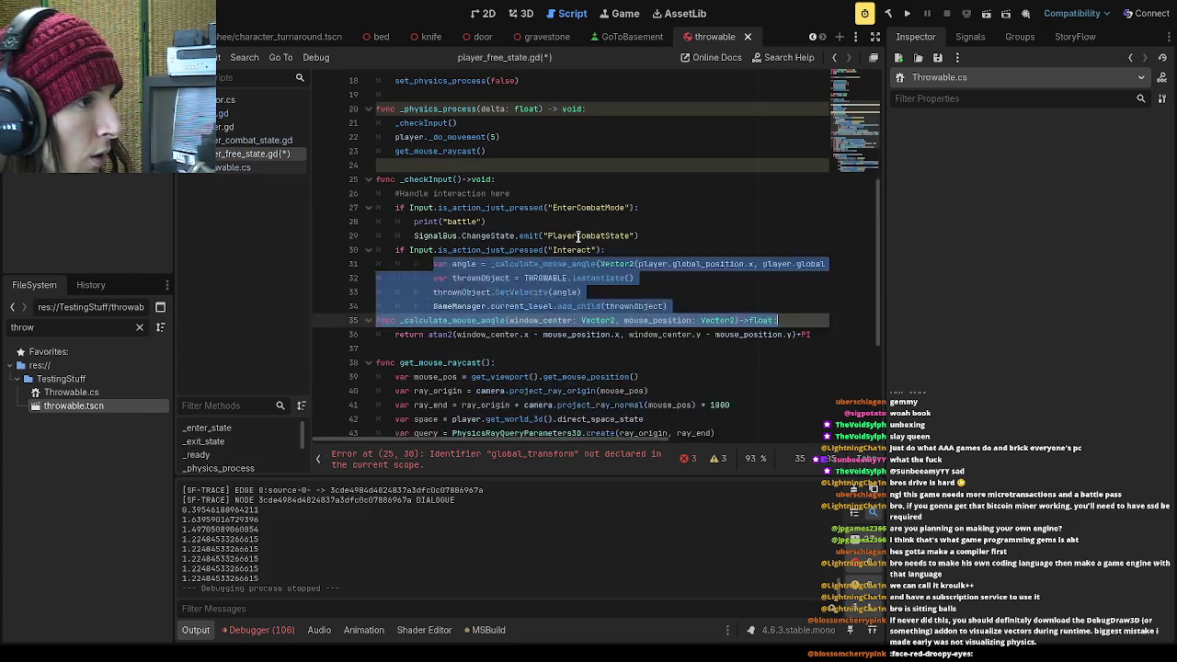
{"action": "key", "text": "ctrl+z"}
{"action": "key", "text": "ctrl+z"}
{"action": "key", "text": "ctrl+z"}
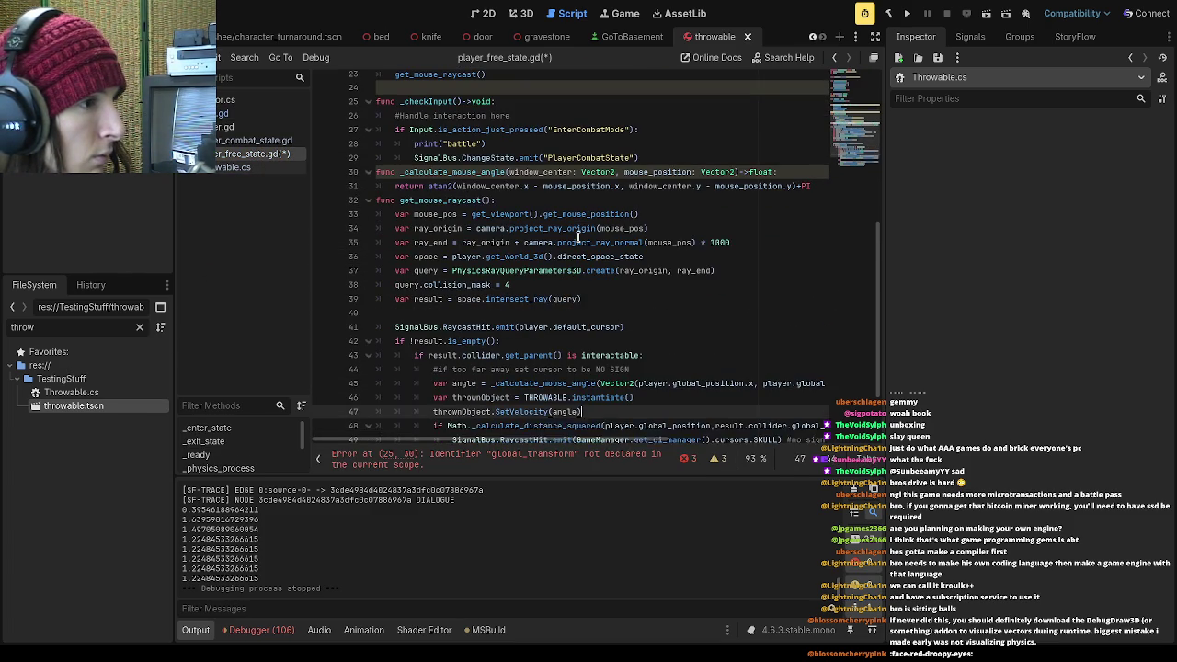
{"action": "key", "text": "ctrl+z"}
{"action": "key", "text": "ctrl+z"}
{"action": "key", "text": "ctrl+z"}
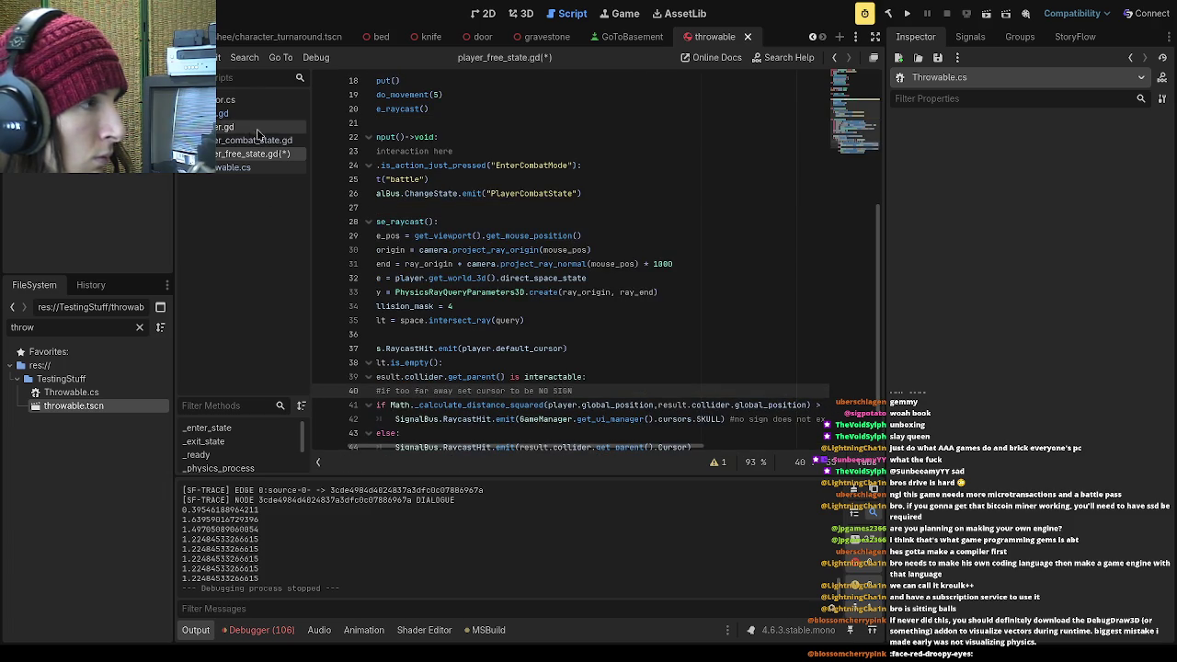
{"action": "key", "text": "ctrl+s"}
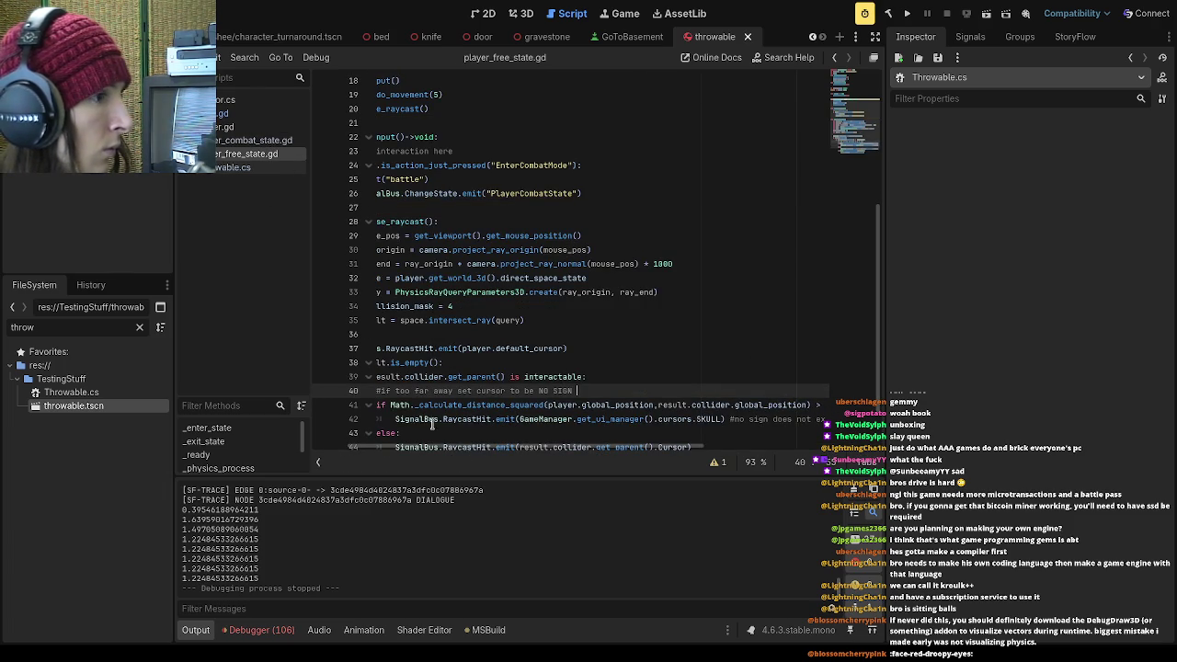
{"action": "left_click", "coordinate": [228, 113]}
{"action": "left_click", "coordinate": [653, 230]}
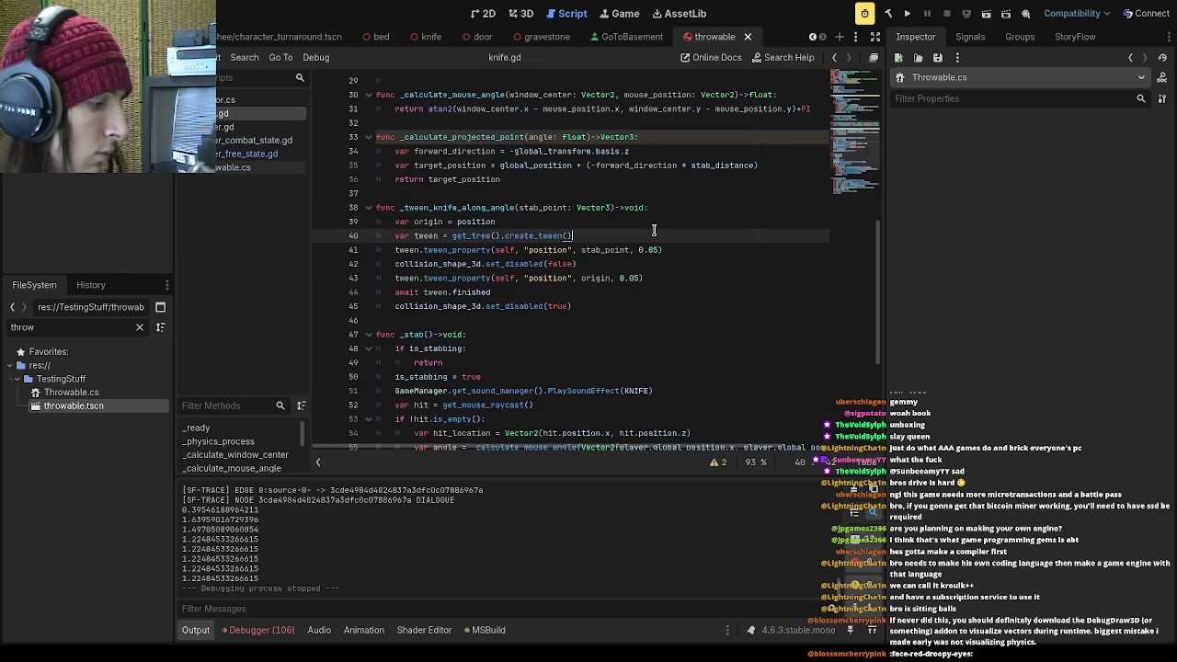
Insert an empty line 57 after the stab_point calculation in knife.gd's _stab function
{"action": "scroll", "coordinate": [654, 231], "scroll_direction": "down", "scroll_amount": 3}
{"action": "scroll", "coordinate": [648, 239], "scroll_direction": "up", "scroll_amount": 12}
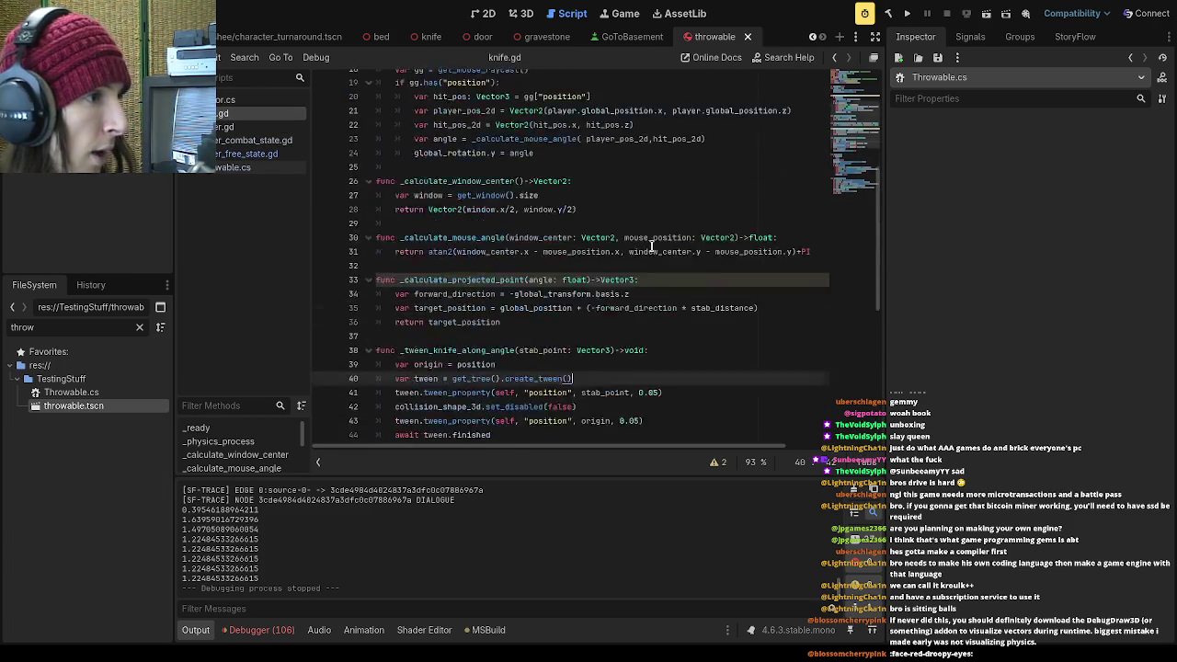
{"action": "scroll", "coordinate": [645, 243], "scroll_direction": "down", "scroll_amount": 12}
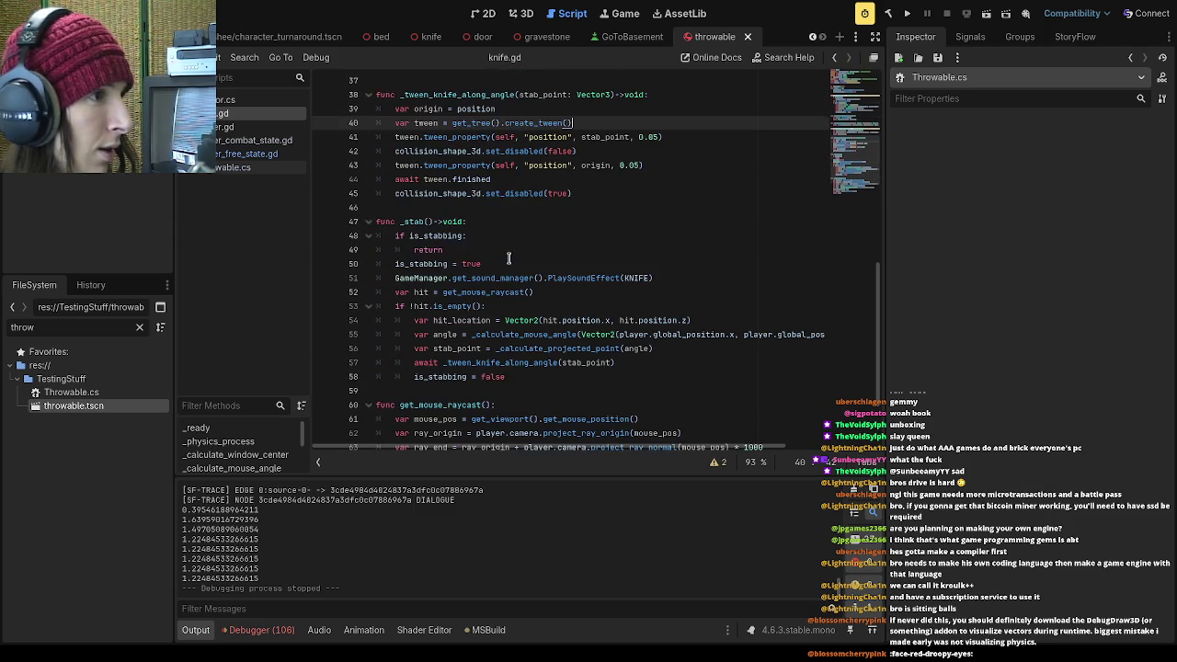
{"action": "left_click", "coordinate": [638, 363]}
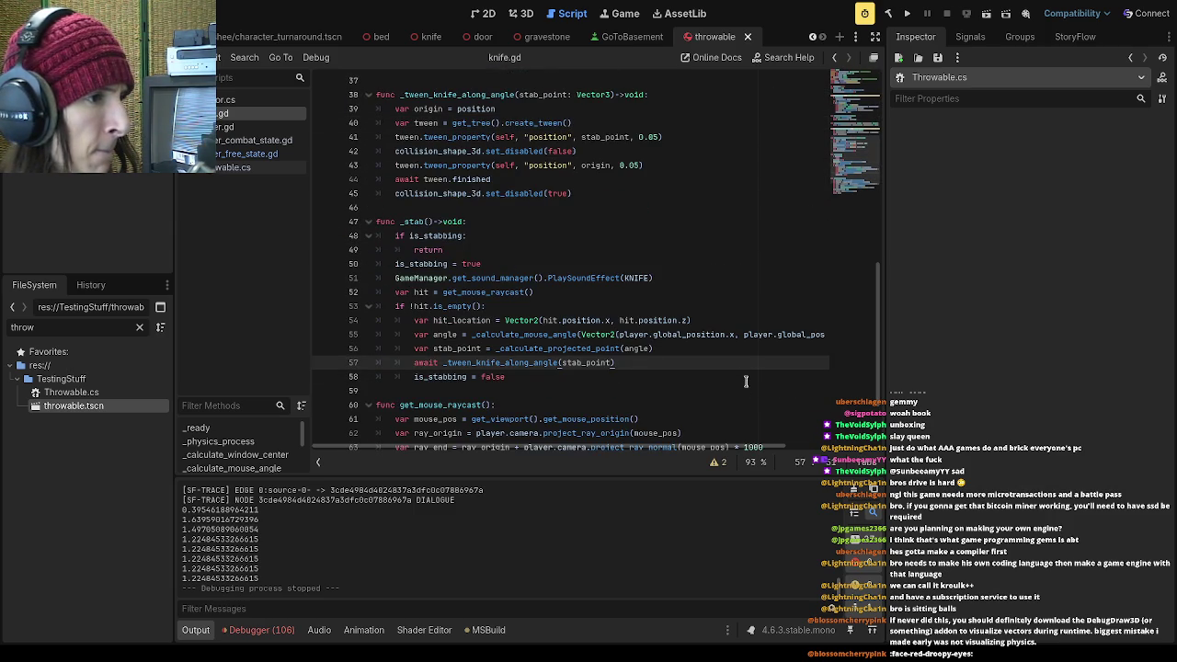
{"action": "key", "text": "Return"}
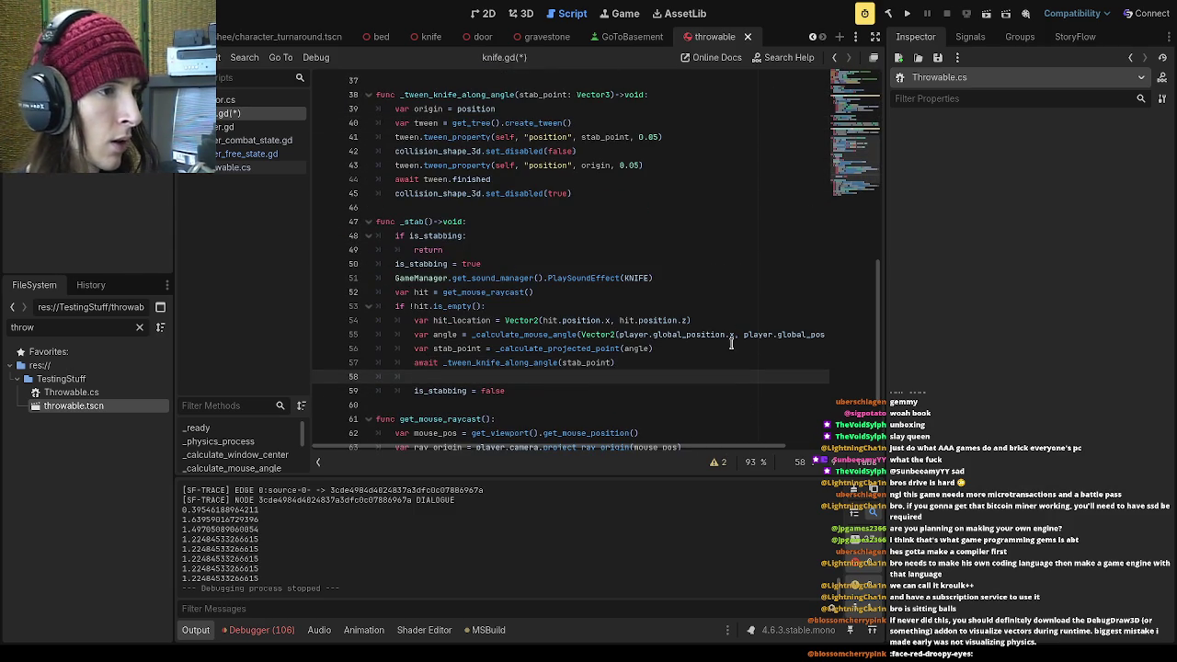
{"action": "key", "text": "BackSpace"}
{"action": "key", "text": "BackSpace"}
{"action": "key", "text": "BackSpace"}
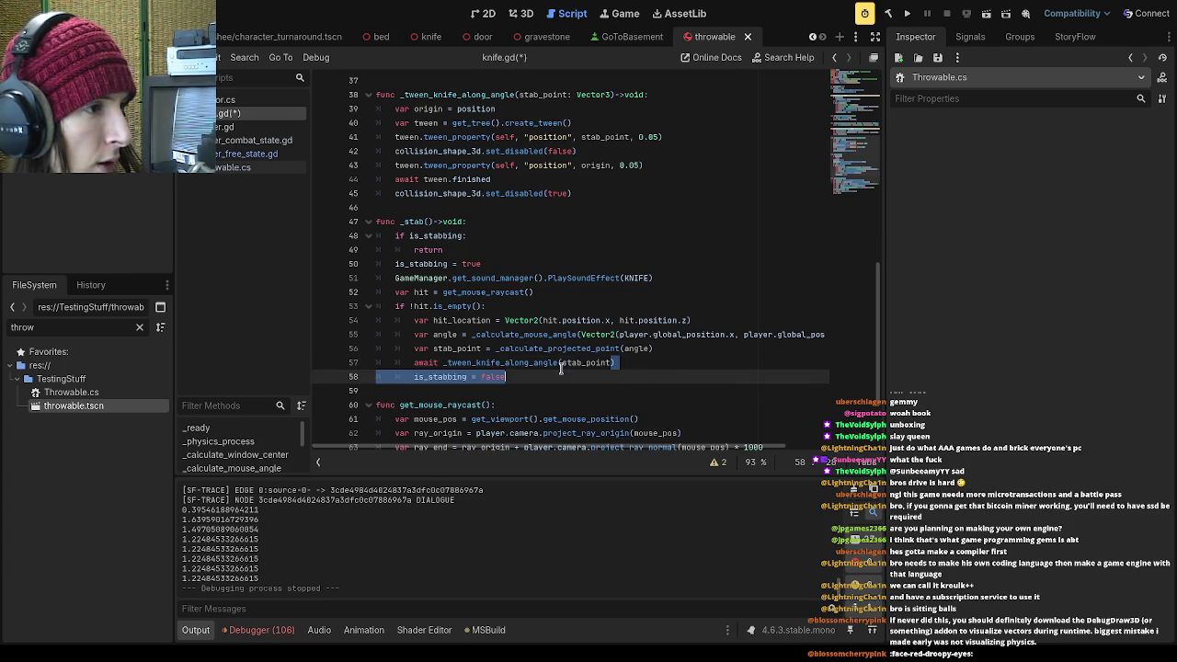
{"action": "left_click", "coordinate": [471, 349]}
{"action": "left_click", "coordinate": [662, 349]}
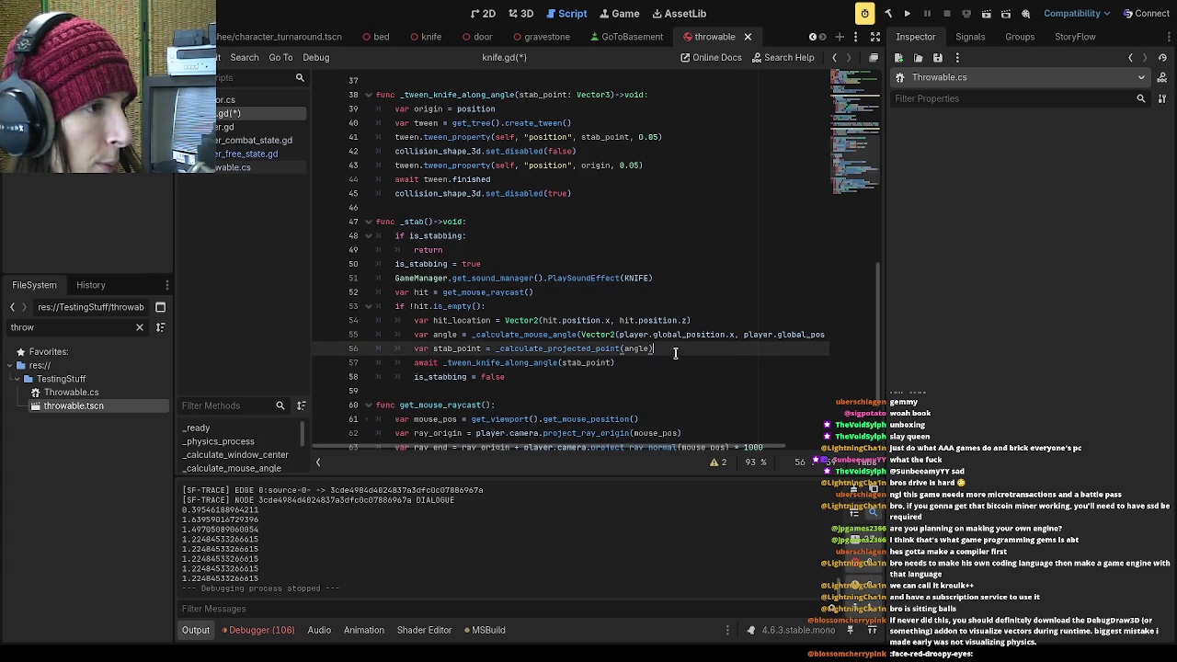
{"action": "key", "text": "Return"}
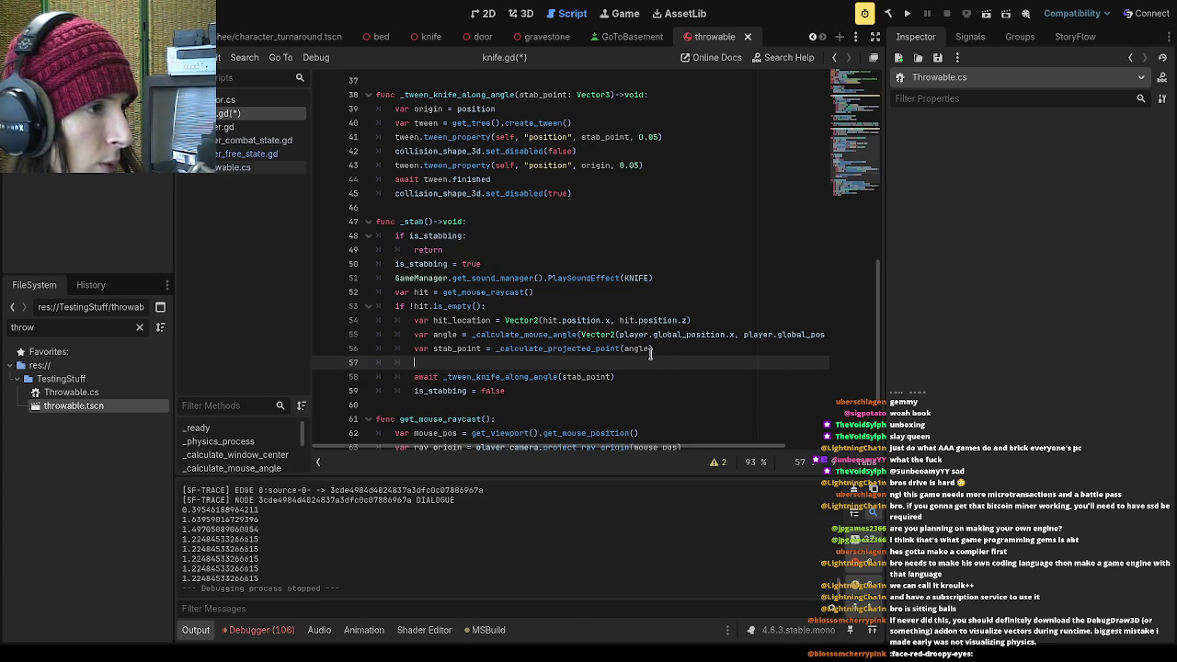
{"action": "double_click", "coordinate": [626, 349]}
{"action": "left_click", "coordinate": [624, 364]}
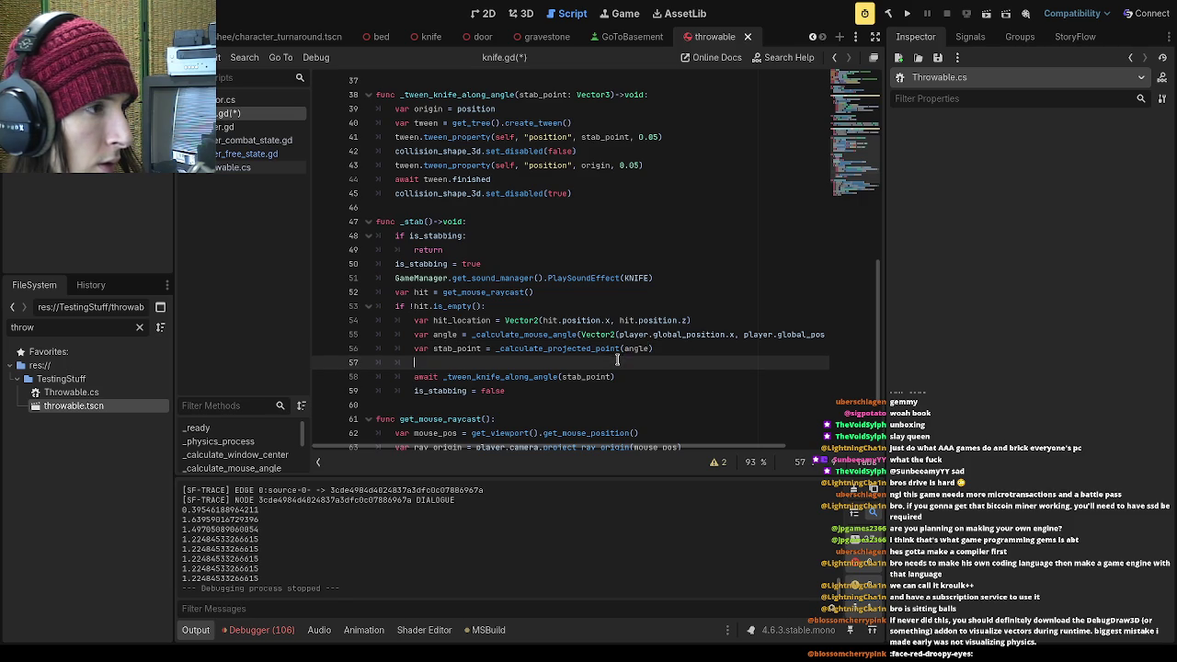
{"action": "left_click", "coordinate": [671, 348]}
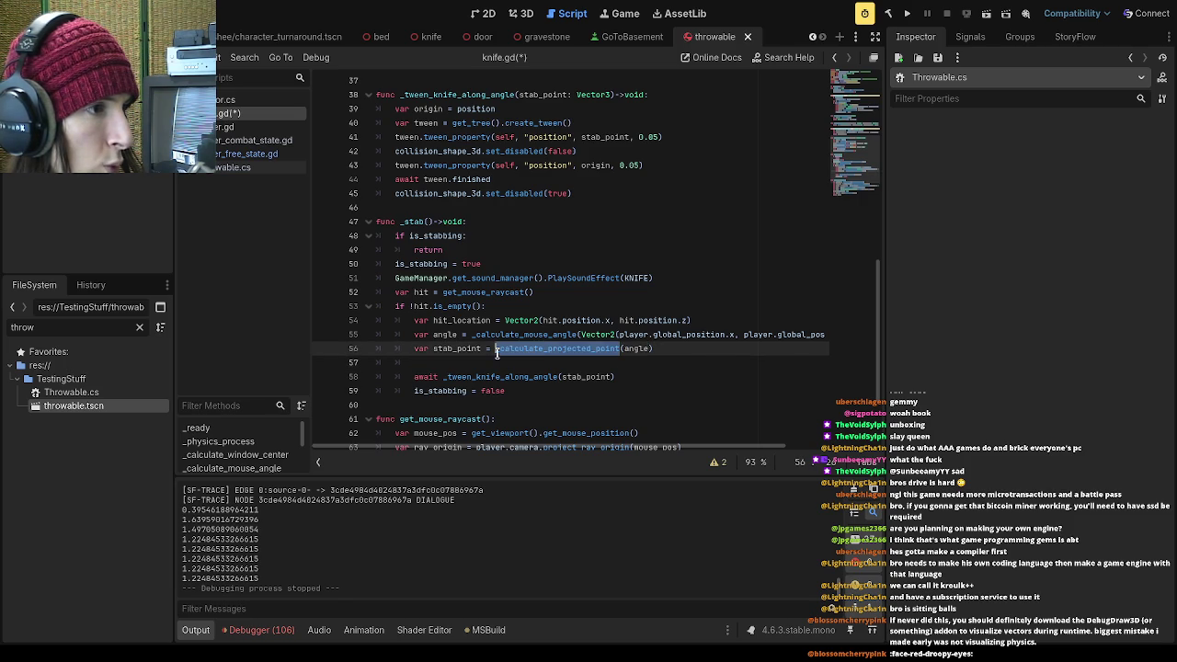
{"action": "left_click", "coordinate": [659, 363]}
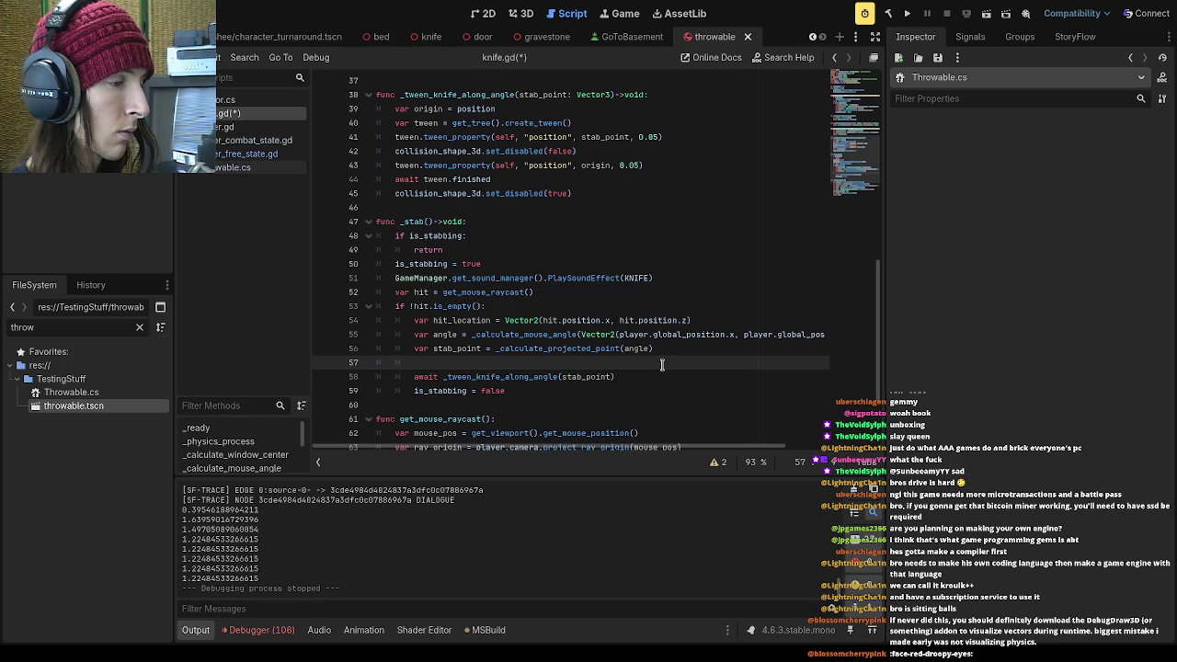
Add var thrown = THROWABLE.instantiate() in _stab
{"action": "type", "text": "var thrown = th"}
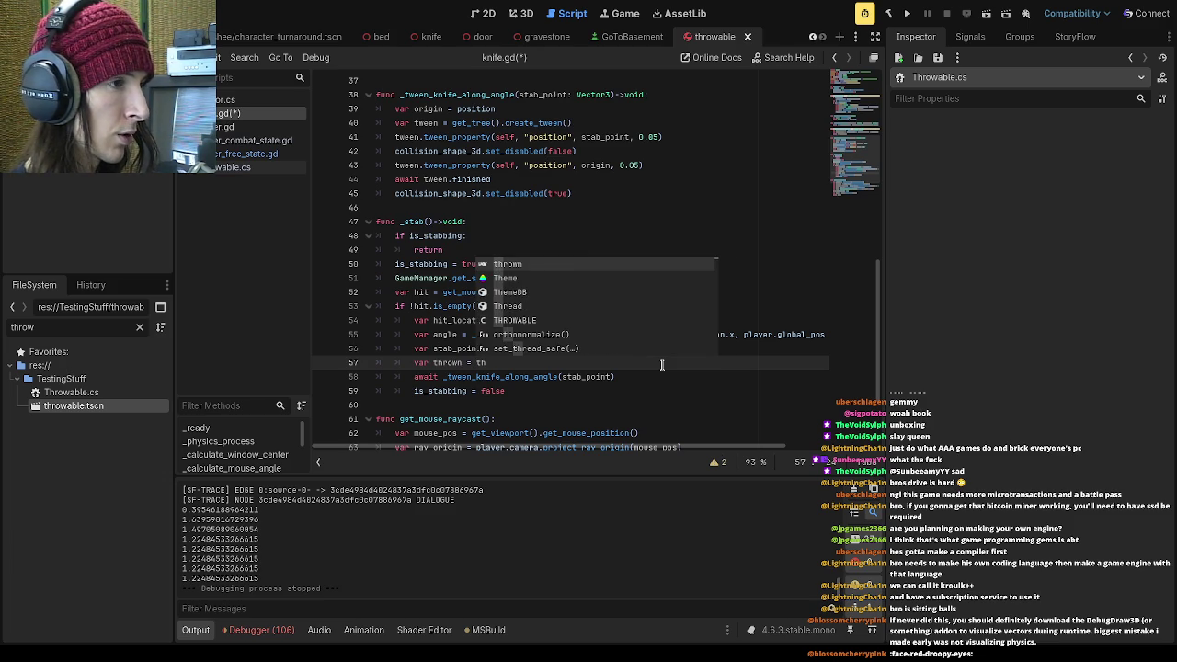
{"action": "key", "text": "Down"}
{"action": "key", "text": "Down"}
{"action": "key", "text": "Down"}
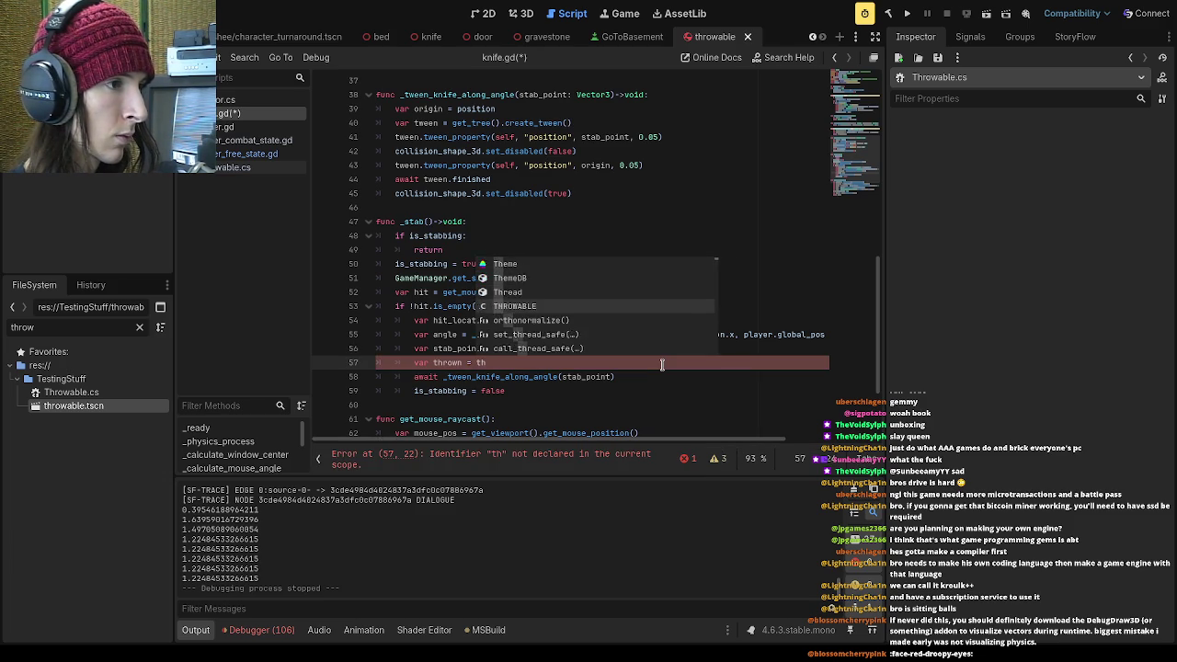
{"action": "key", "text": "Return"}
{"action": "type", "text": "st"}
{"action": "key", "text": "Return"}
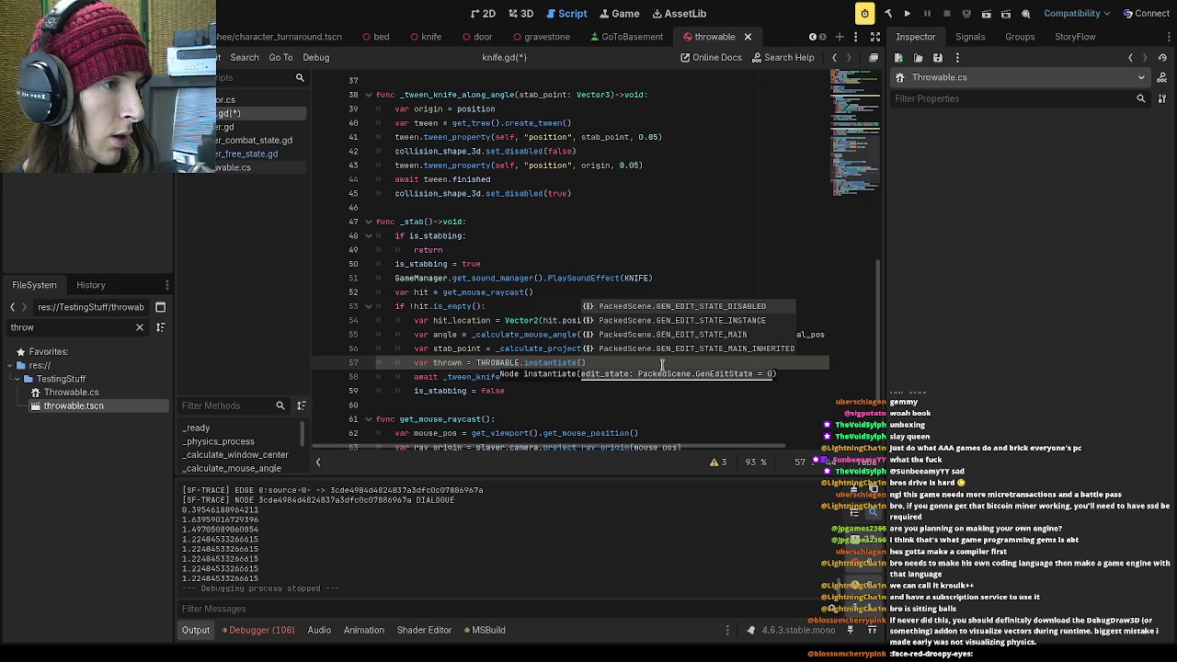
{"action": "key", "text": "End"}
{"action": "key", "text": "Return"}
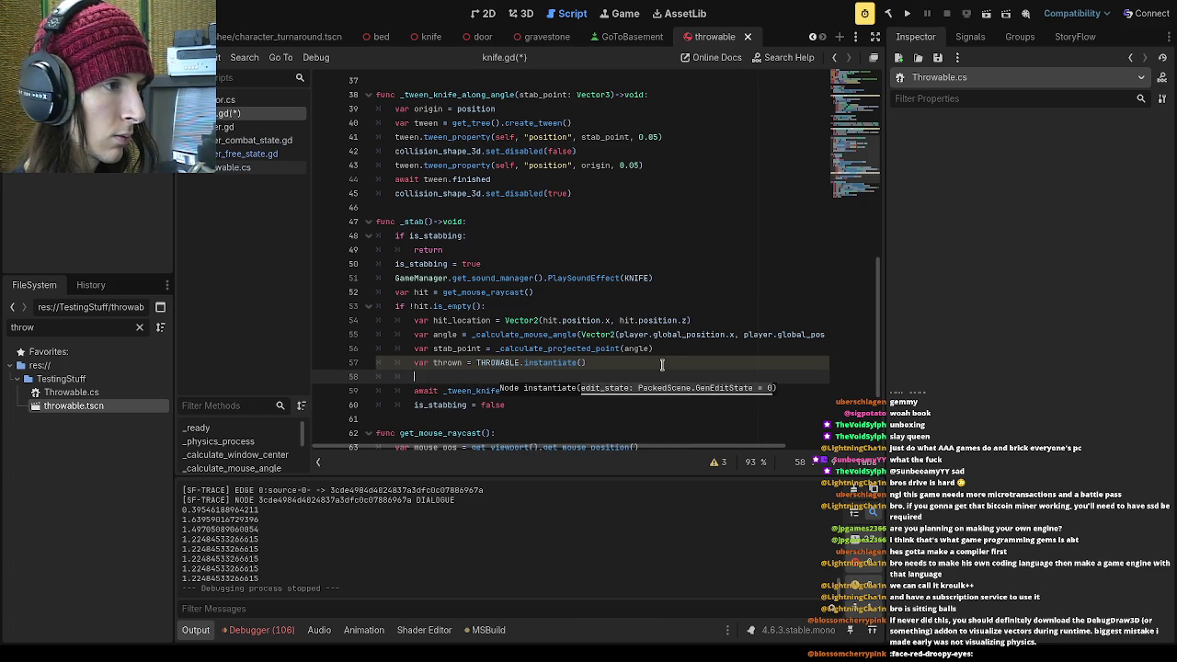
Add thrown.SetVelocity(Vector2(stab_point.x, stab_point.z)) on the next line
{"action": "type", "text": "thr"}
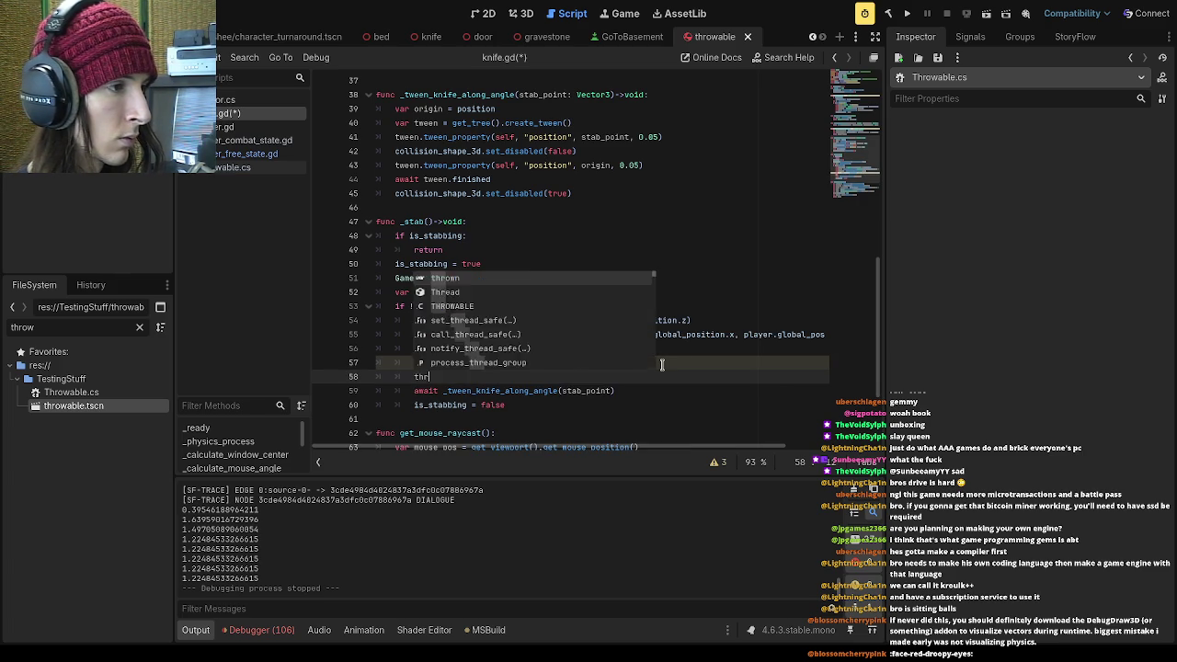
{"action": "type", "text": "own.SEt"}
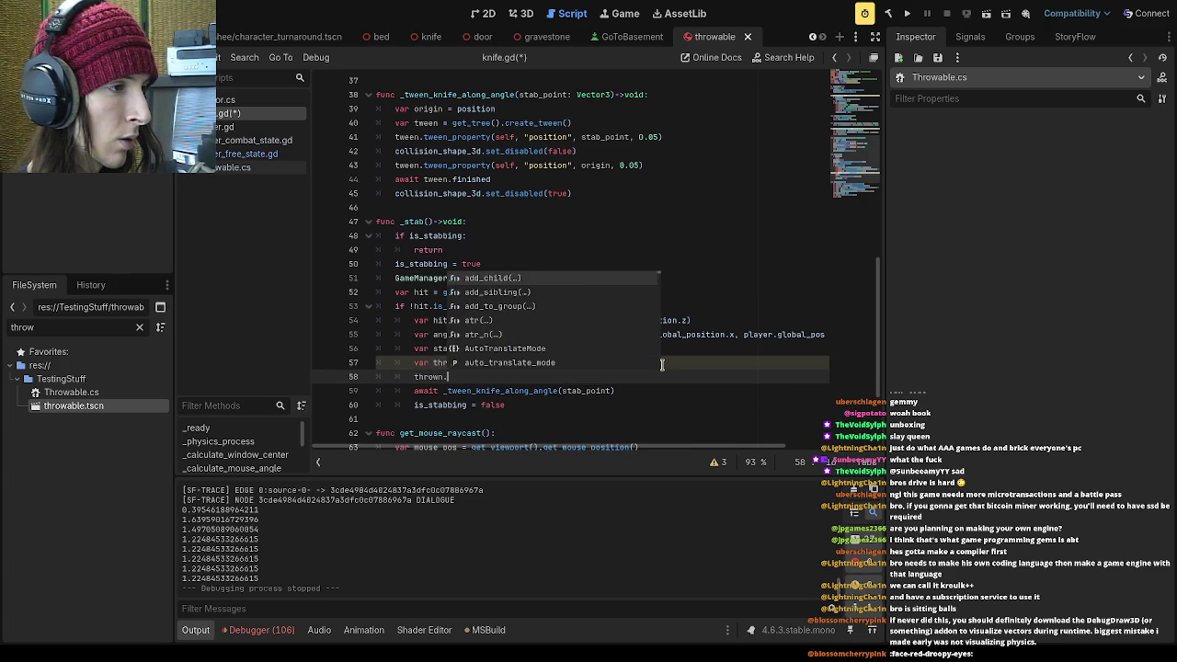
{"action": "key", "text": "BackSpace"}
{"action": "key", "text": "BackSpace"}
{"action": "type", "text": "et"}
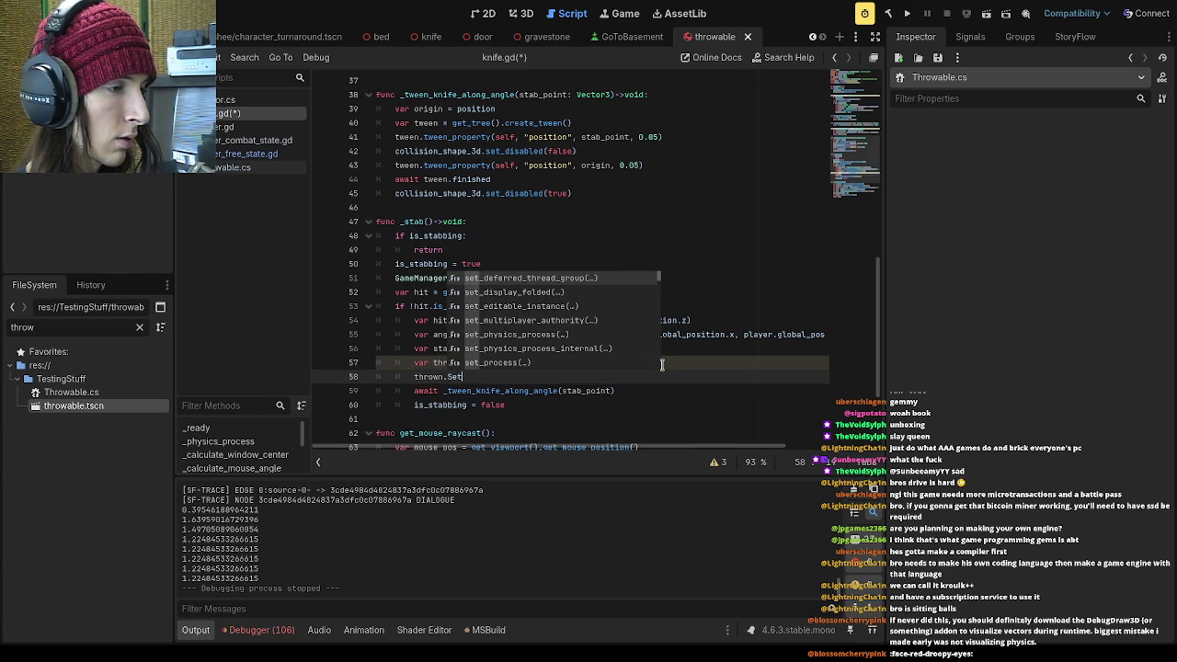
{"action": "type", "text": "Velocity"}
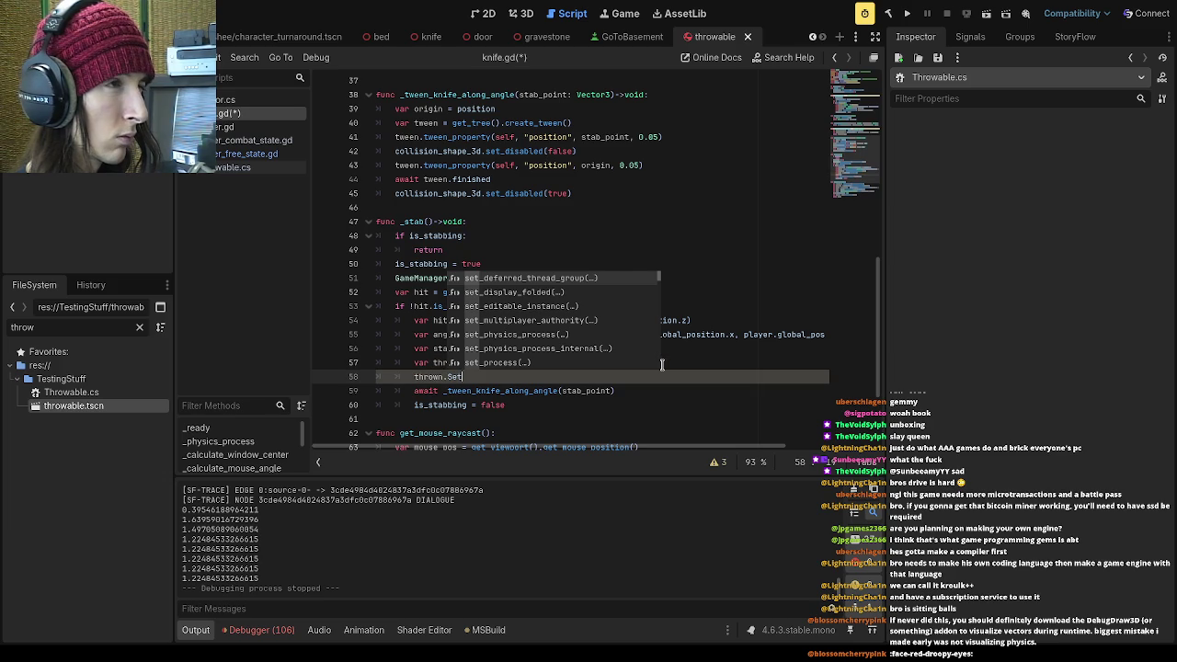
{"action": "type", "text": "("}
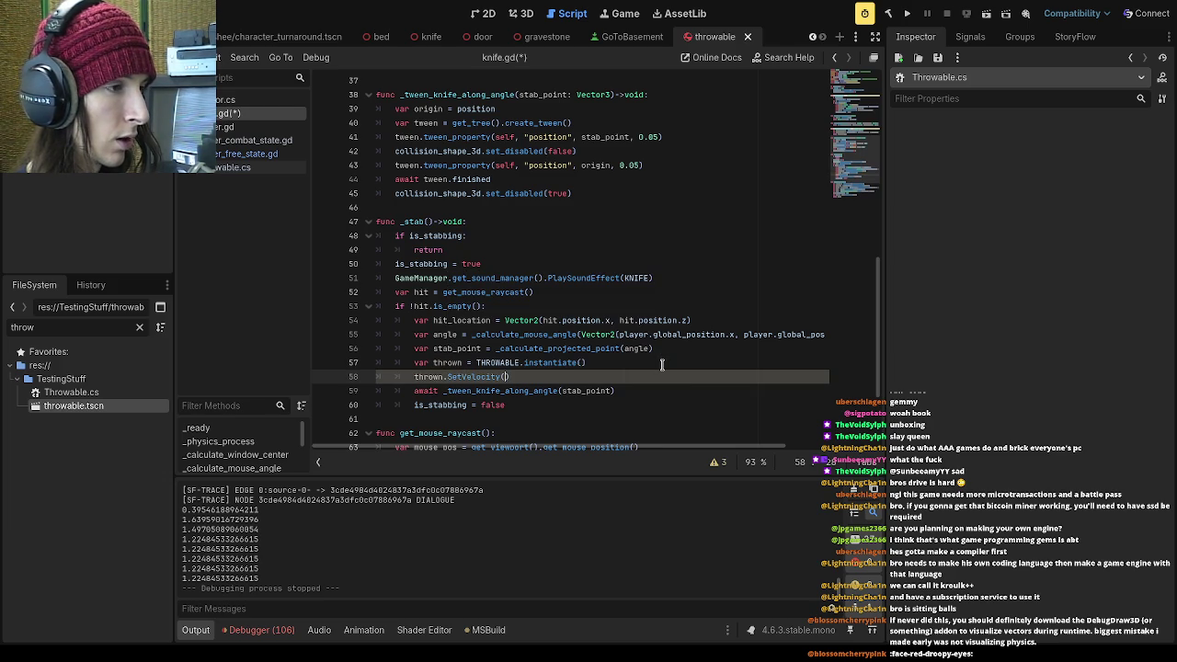
{"action": "type", "text": "stab_point"}
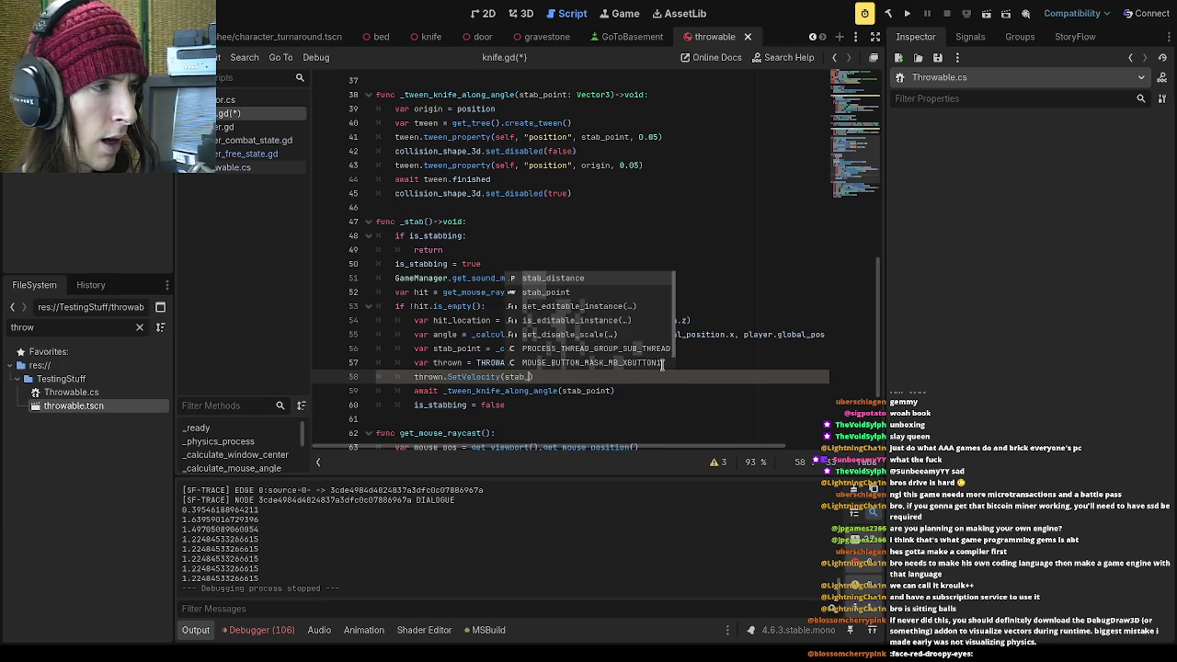
{"action": "key", "text": "BackSpace"}
{"action": "key", "text": "BackSpace"}
{"action": "key", "text": "BackSpace"}
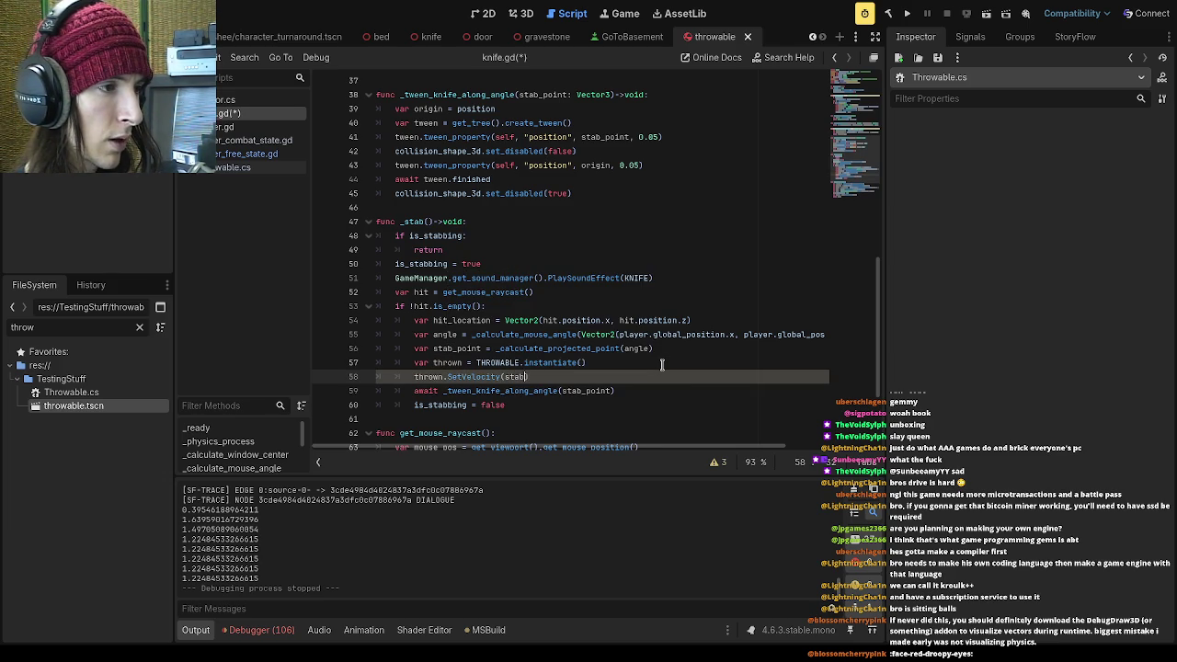
{"action": "type", "text": "Vector2("}
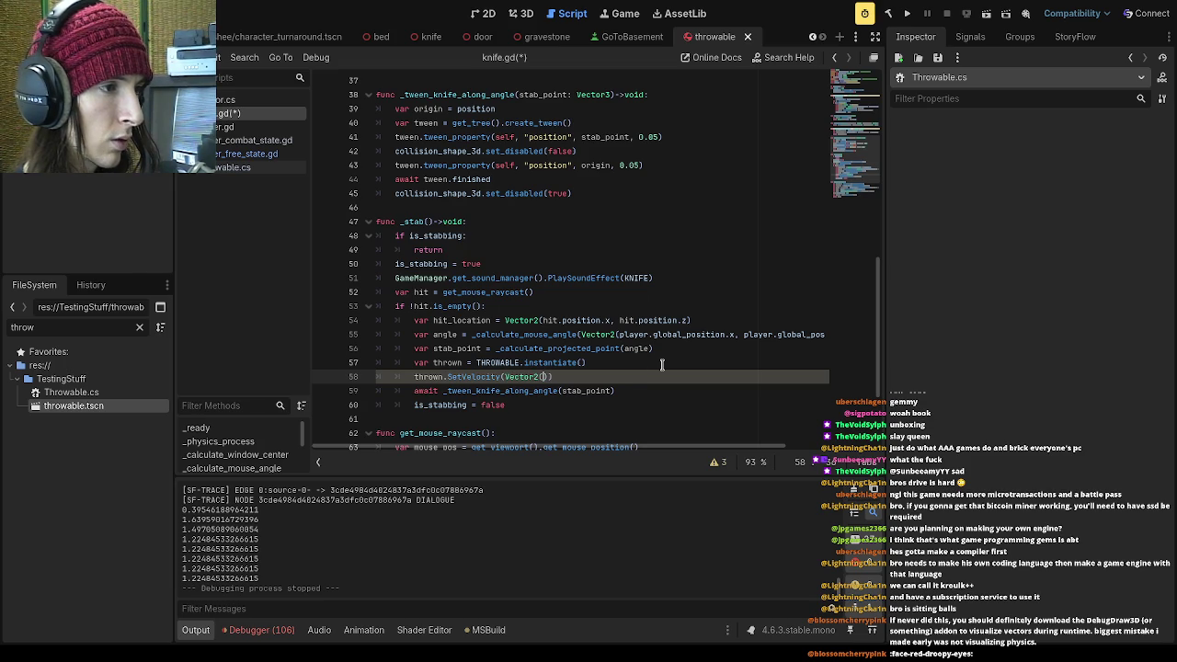
{"action": "type", "text": "stab_p"}
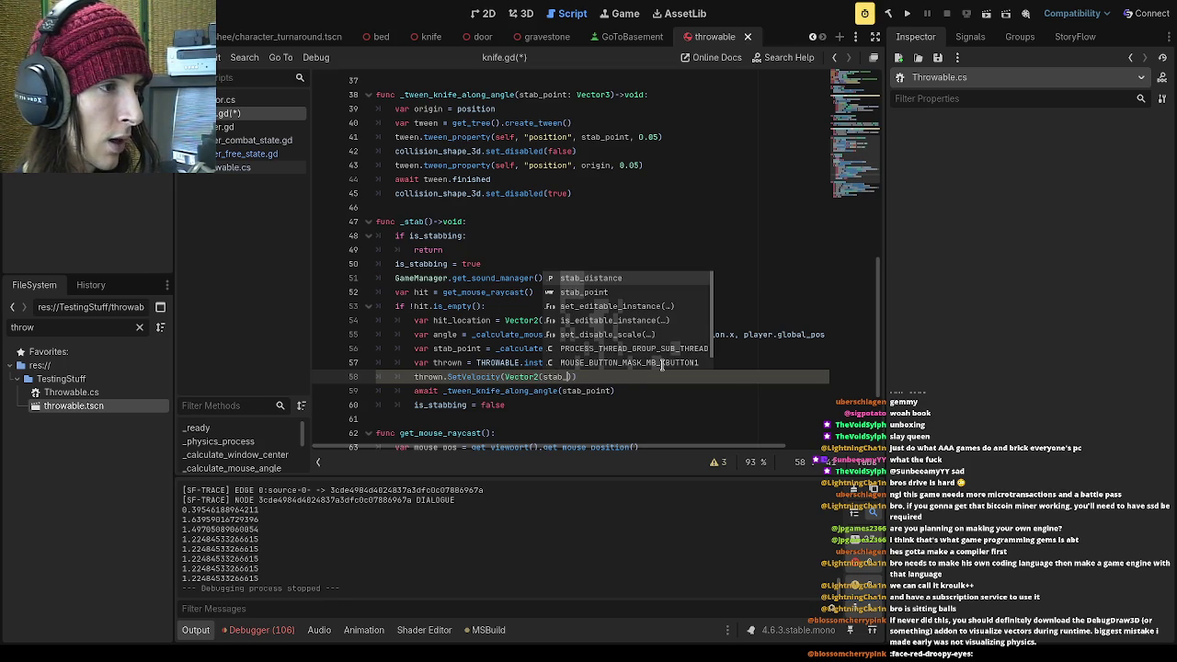
{"action": "type", "text": "oint"}
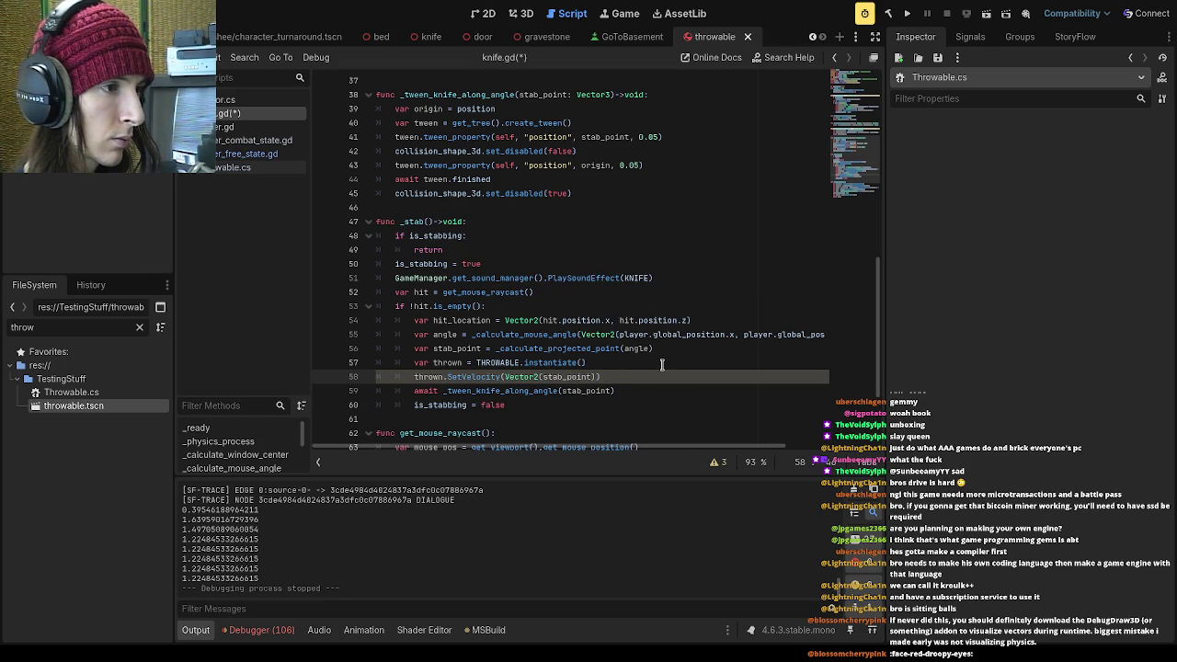
{"action": "type", "text": ")"}
{"action": "type", "text": ",stab"}
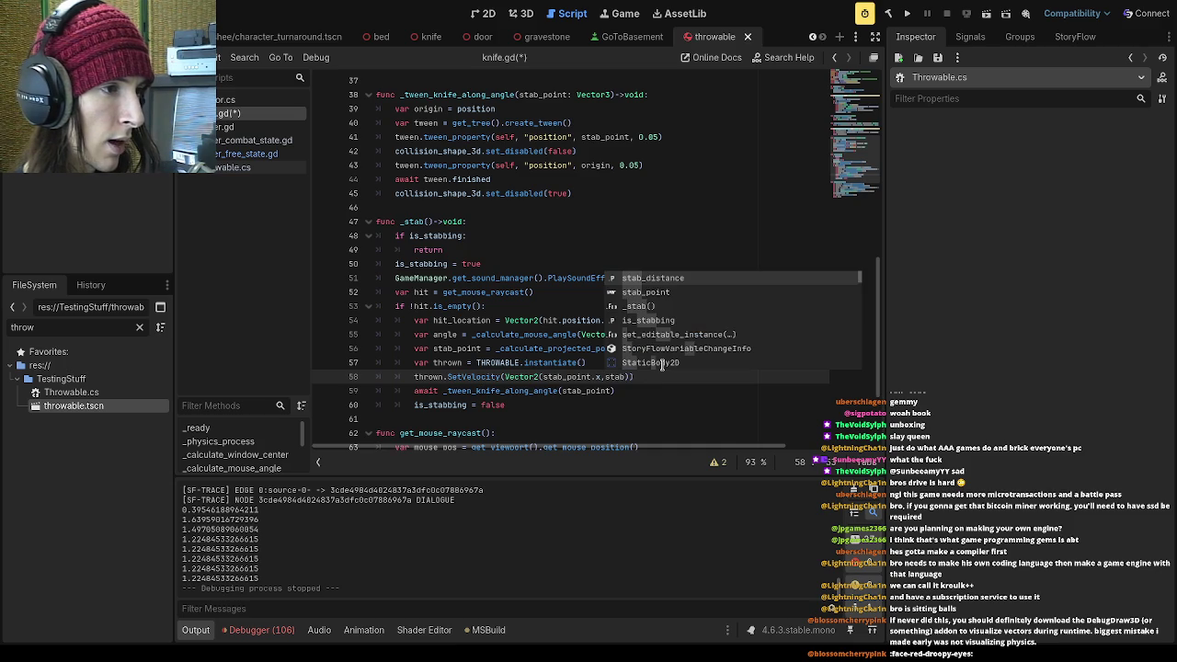
{"action": "type", "text": "_point."}
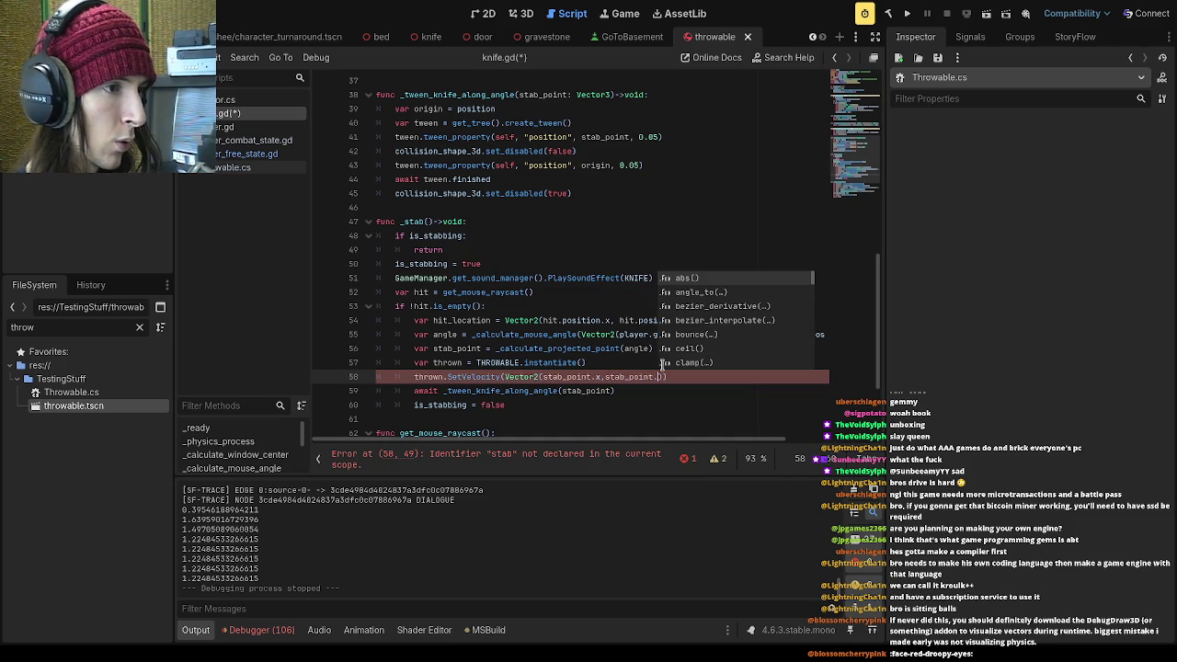
{"action": "type", "text": "z"}
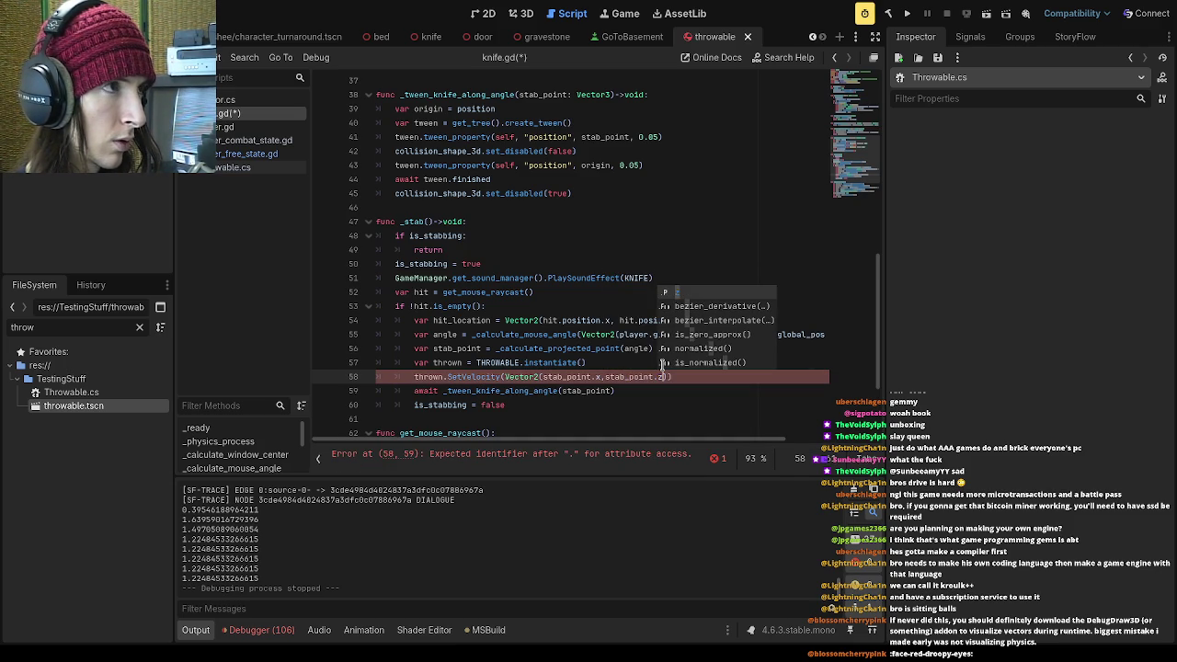
{"action": "key", "text": "Escape"}
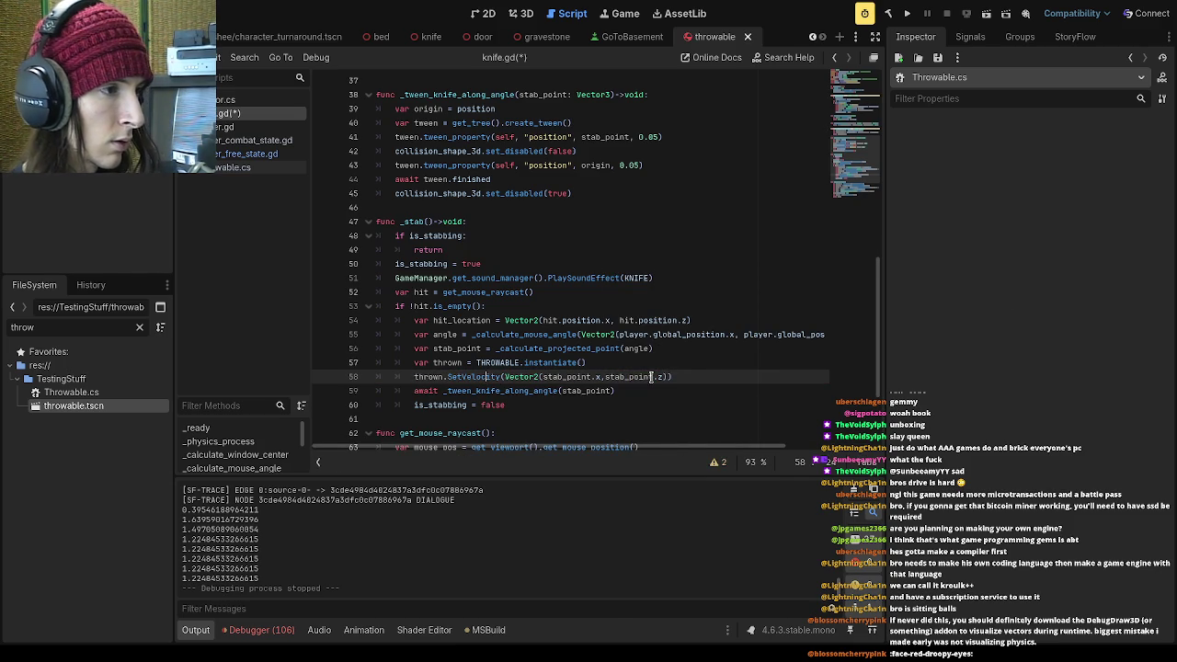
Add GameManager.current_level.add_child(thrown) below the SetVelocity call
{"action": "key", "text": "Return"}
{"action": "type", "text": "Game"}
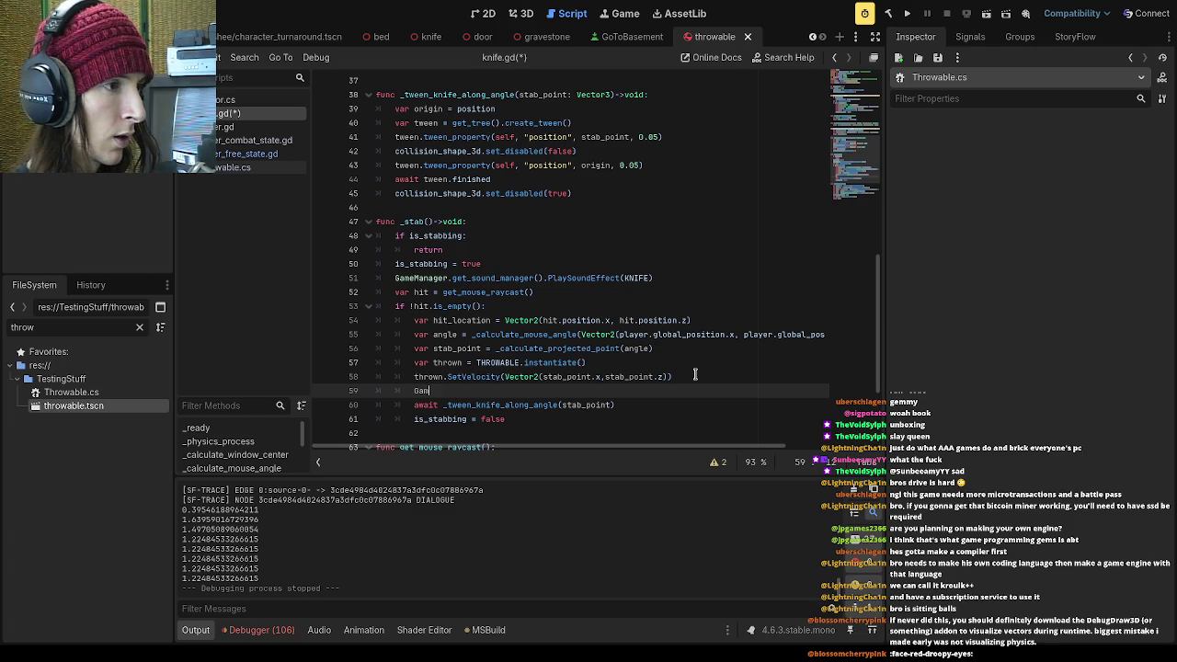
{"action": "key", "text": "Return"}
{"action": "type", "text": "ad"}
{"action": "key", "text": "BackSpace"}
{"action": "key", "text": "BackSpace"}
{"action": "type", "text": "c"}
{"action": "key", "text": "Down"}
{"action": "key", "text": "Return"}
{"action": "type", "text": ".ad"}
{"action": "key", "text": "Return"}
{"action": "type", "text": "thrown"}
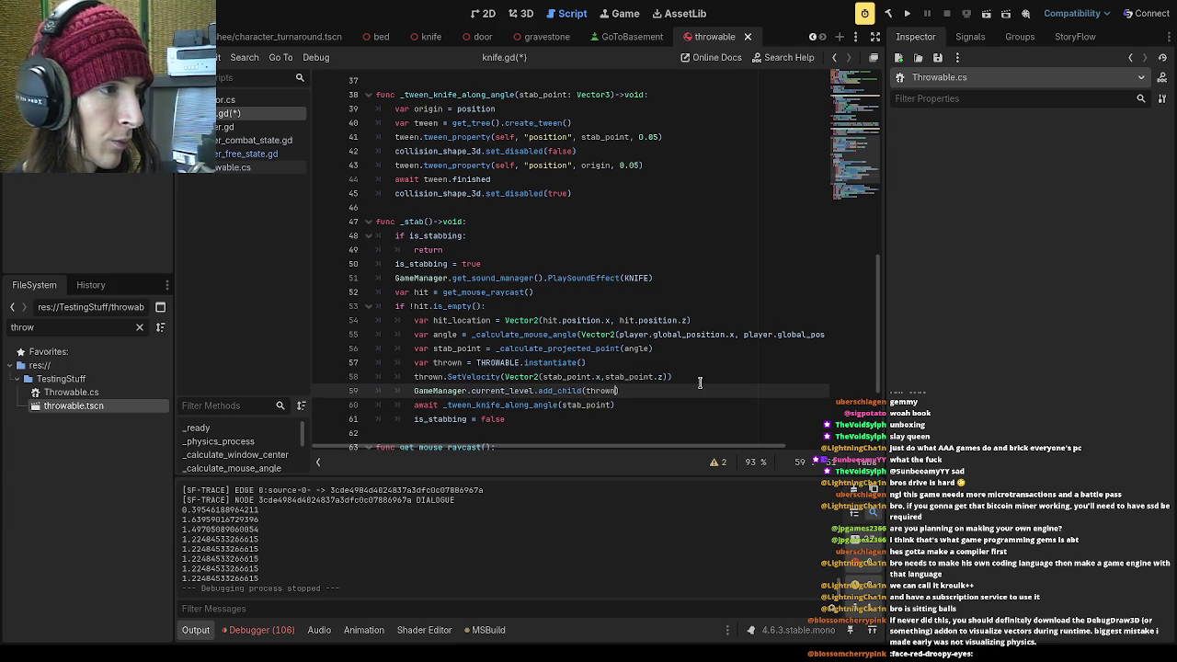
Insert thrown.global_position = player.global_position above the add_child line
{"action": "left_click", "coordinate": [698, 383]}
{"action": "key", "text": "Return"}
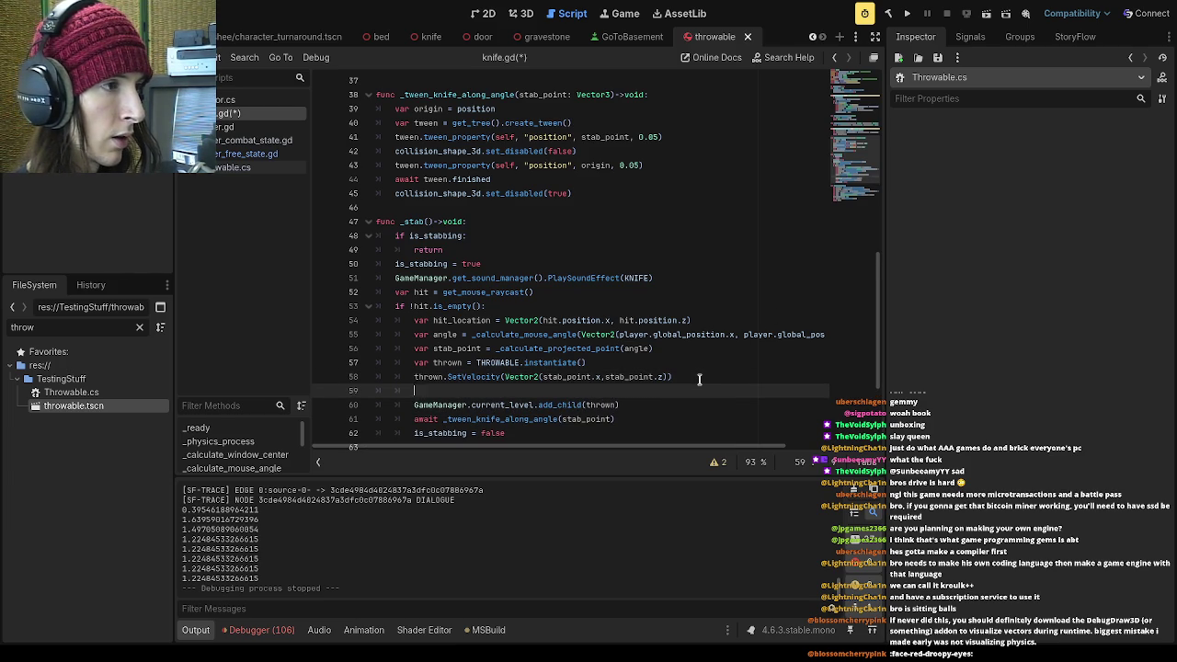
{"action": "type", "text": "t"}
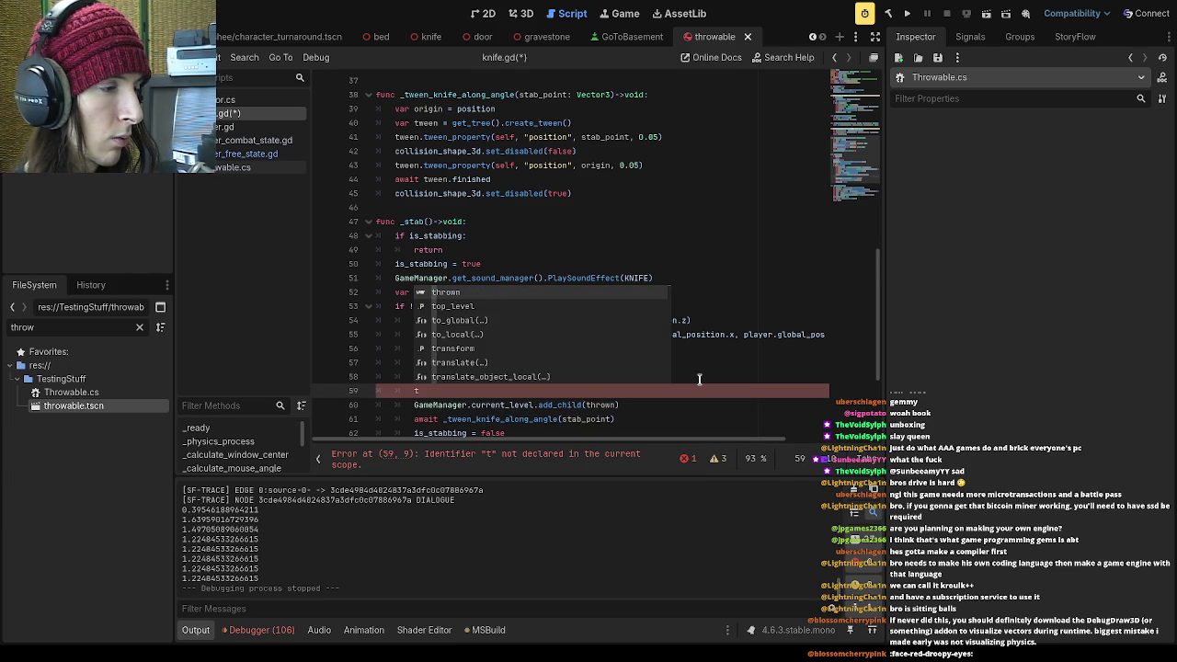
{"action": "key", "text": "Return"}
{"action": "type", "text": "."}
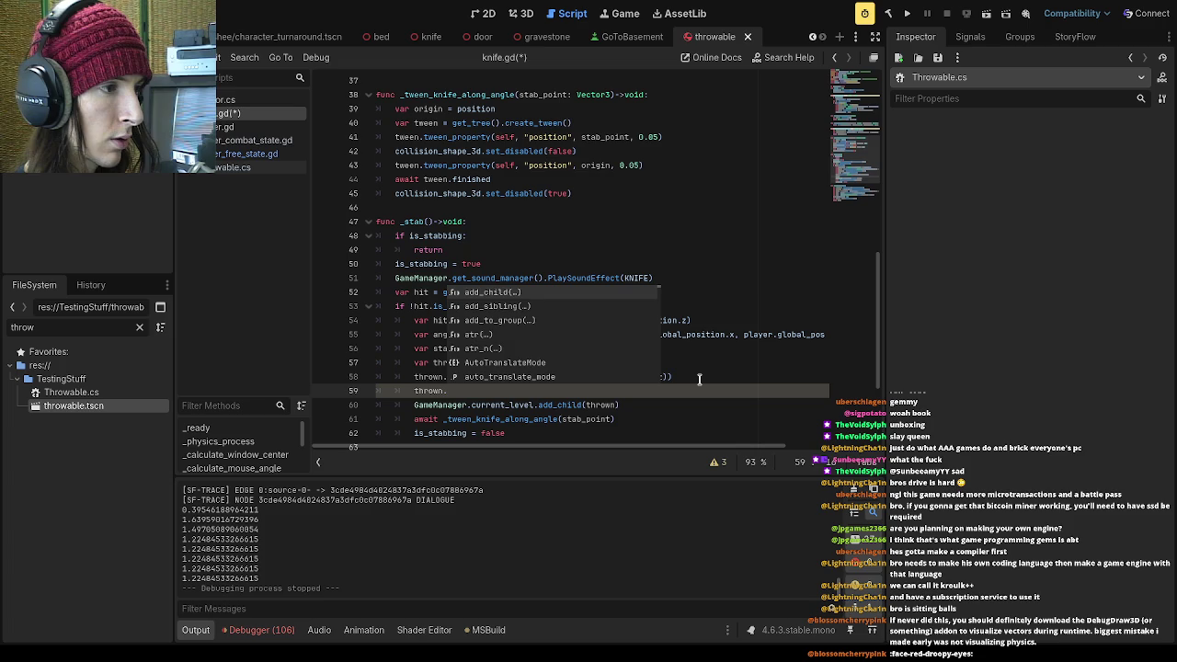
{"action": "type", "text": "glo"}
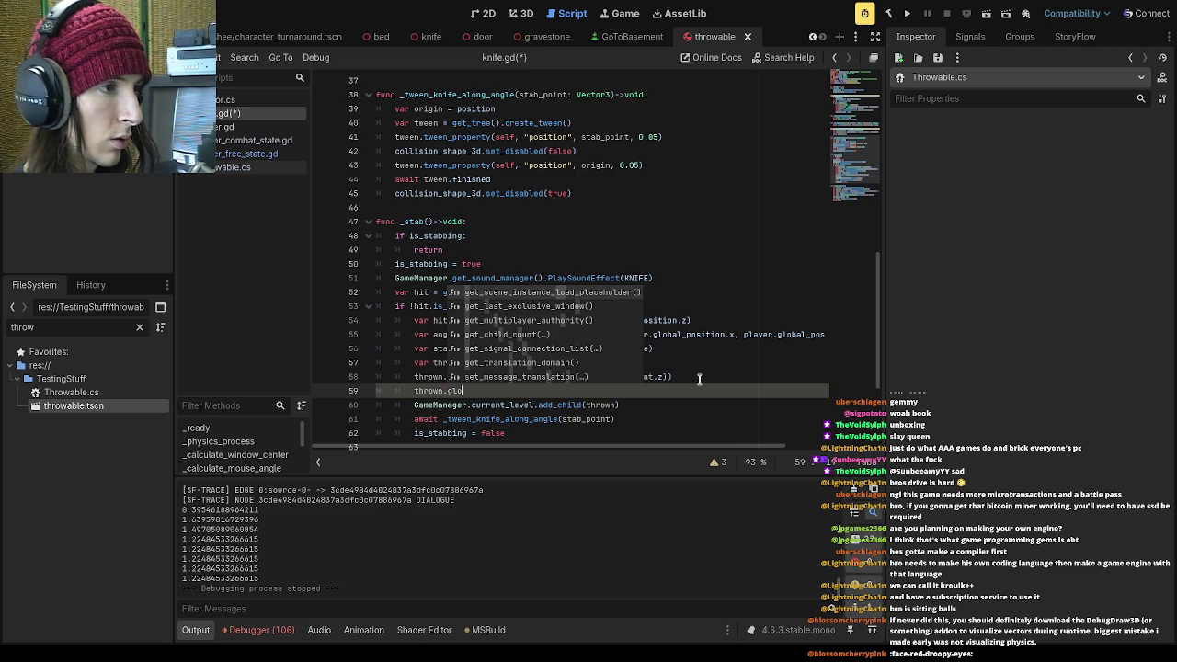
{"action": "type", "text": "bal_posi"}
{"action": "type", "text": "tion "}
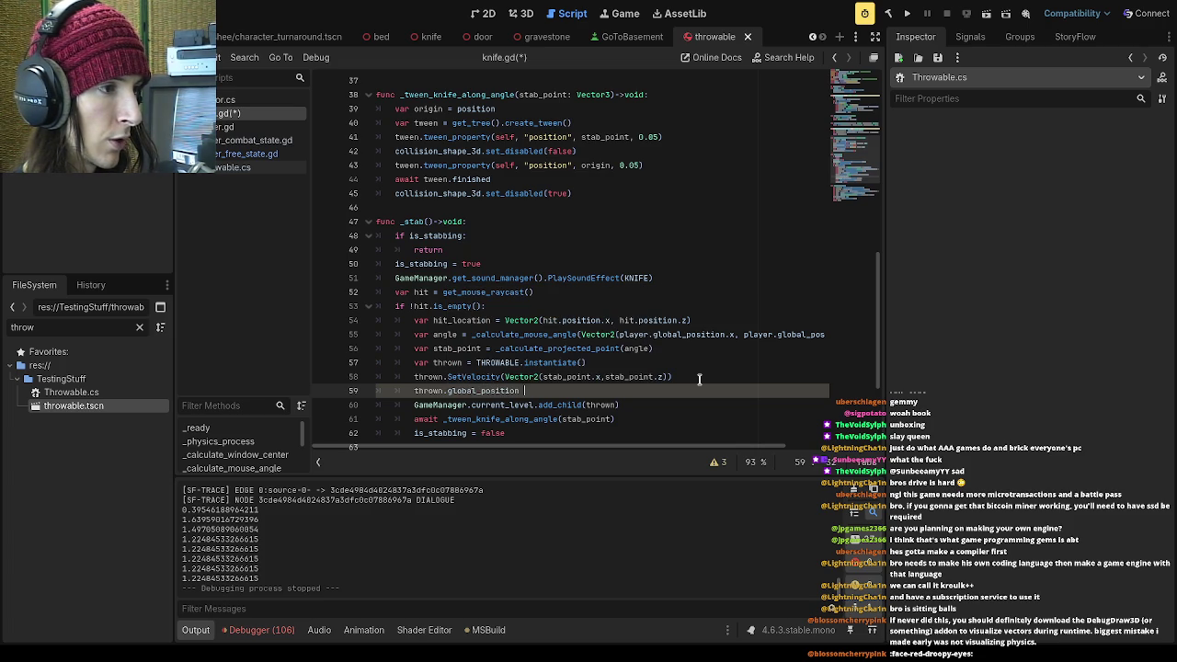
{"action": "type", "text": "= player.global"}
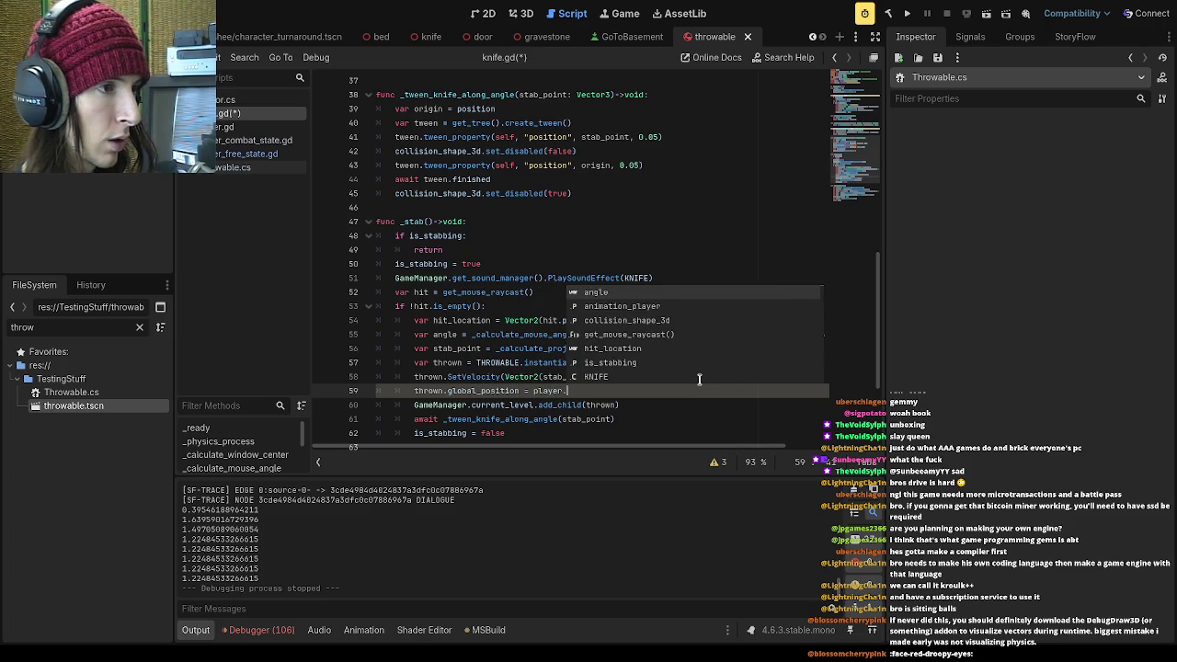
{"action": "key", "text": "Return"}
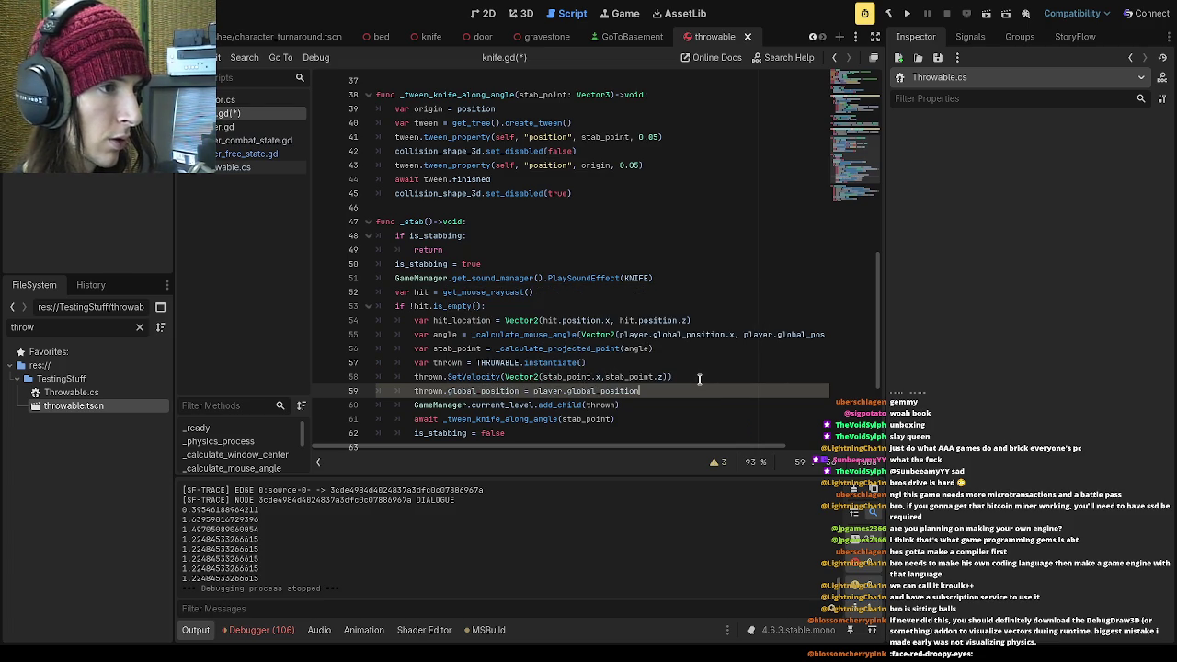
Run the game and click through the menus to the Go To School gravestone
{"action": "left_click", "coordinate": [907, 13]}
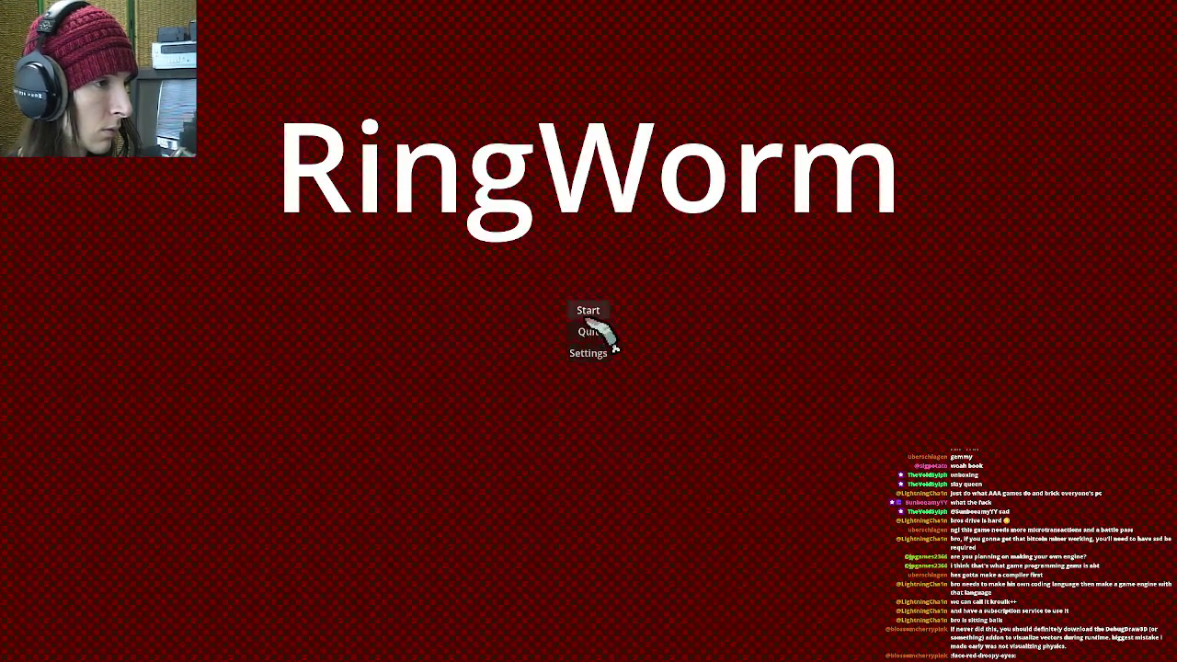
{"action": "left_click", "coordinate": [589, 309]}
{"action": "left_click", "coordinate": [599, 455]}
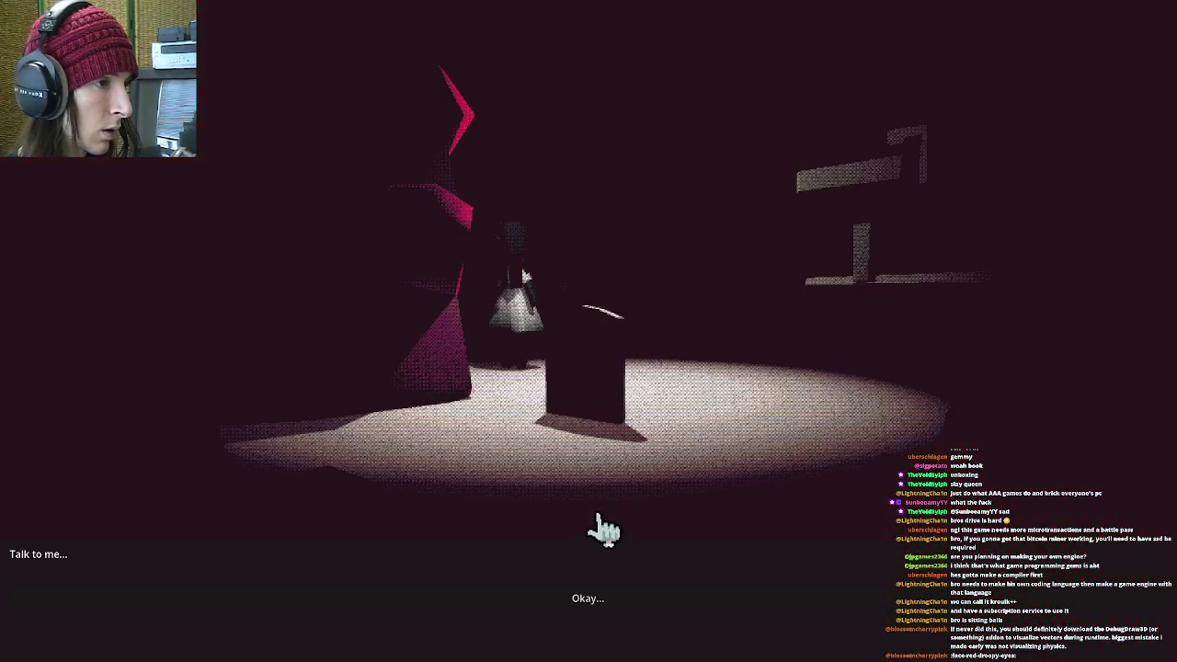
{"action": "left_click", "coordinate": [593, 609]}
{"action": "left_click", "coordinate": [586, 451]}
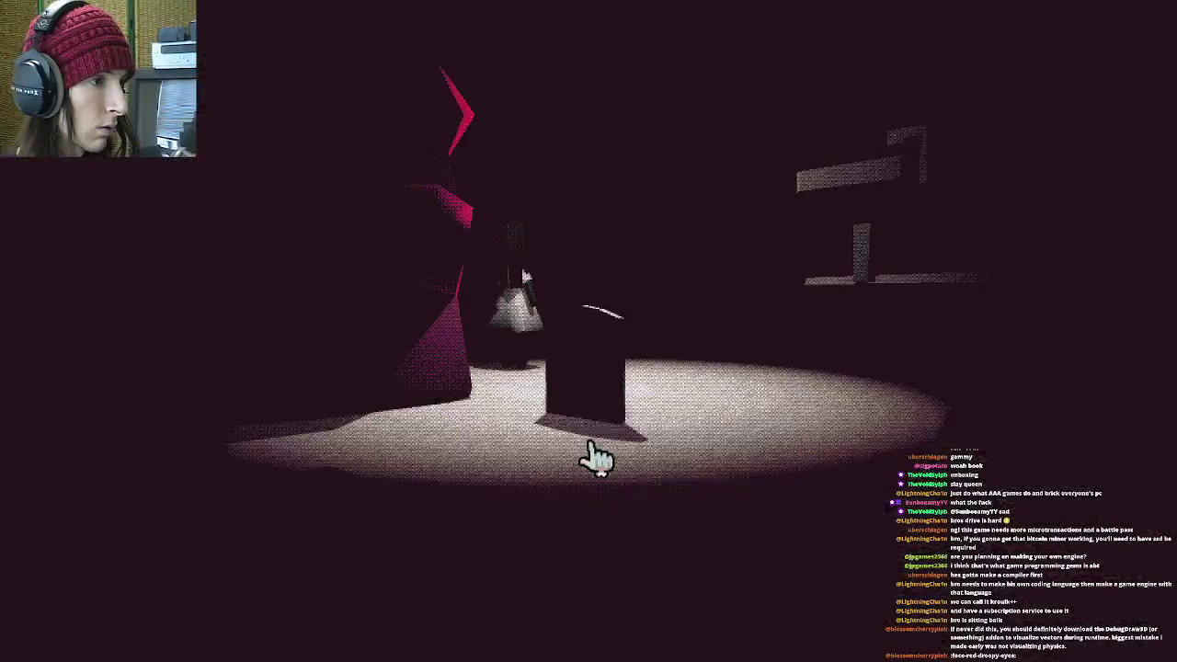
{"action": "left_click", "coordinate": [581, 347]}
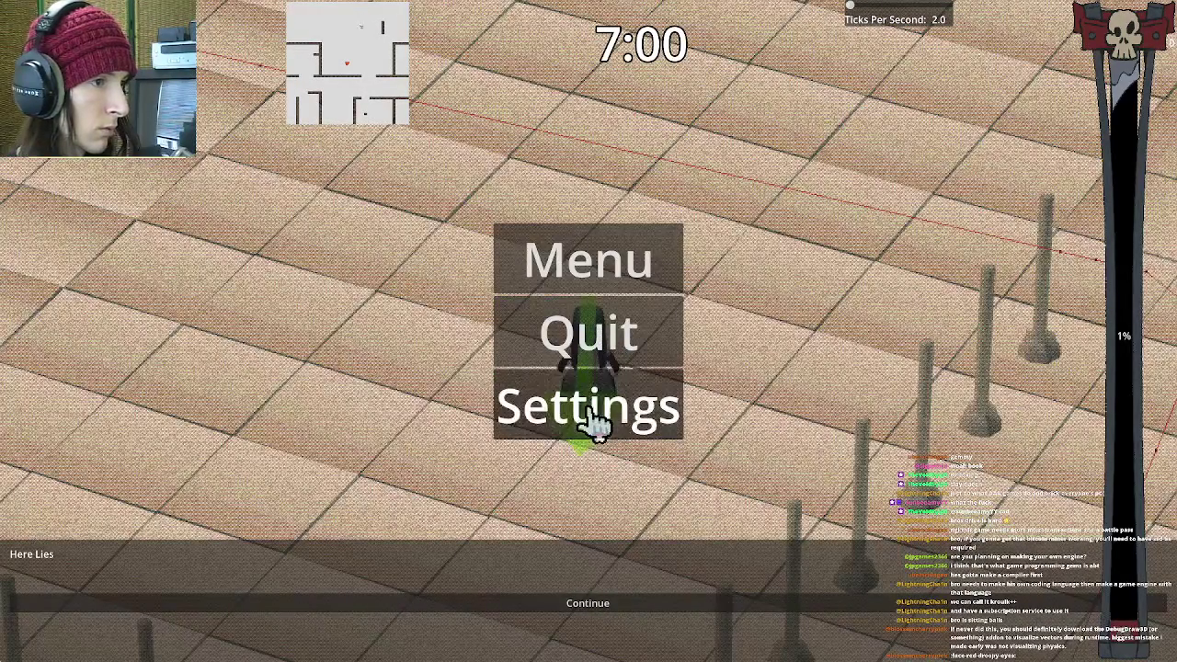
Widen the field of view, throw the knife, and stop the game with F8
{"action": "left_click", "coordinate": [662, 248]}
{"action": "key", "text": "Escape"}
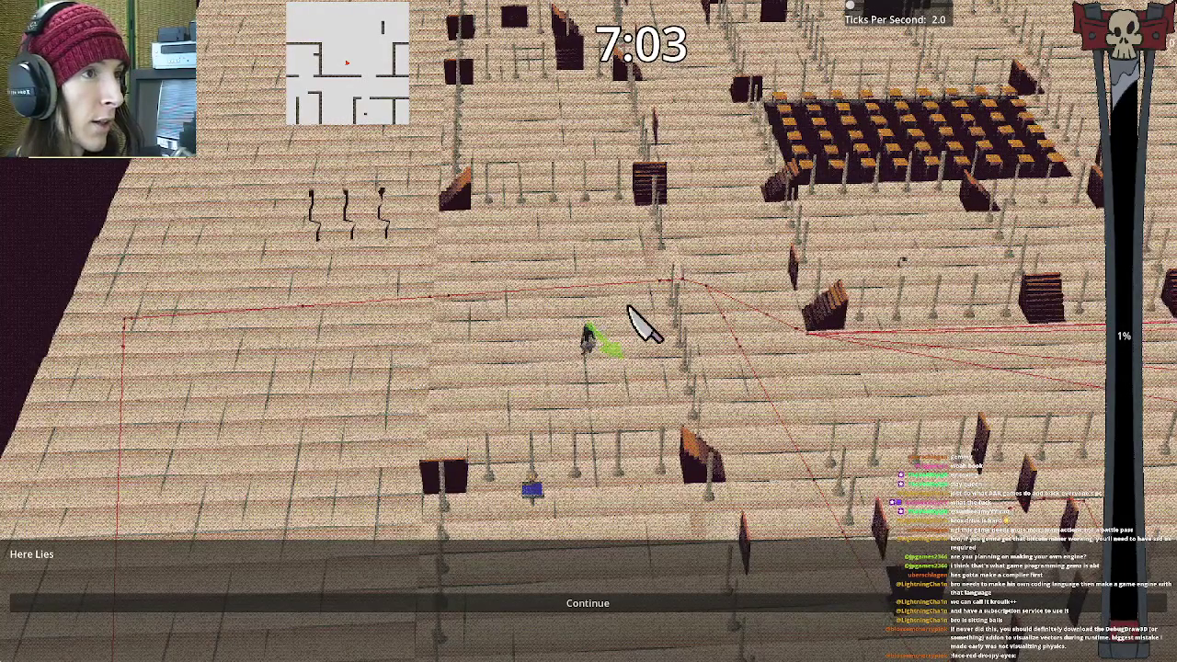
{"action": "key", "text": "F8"}
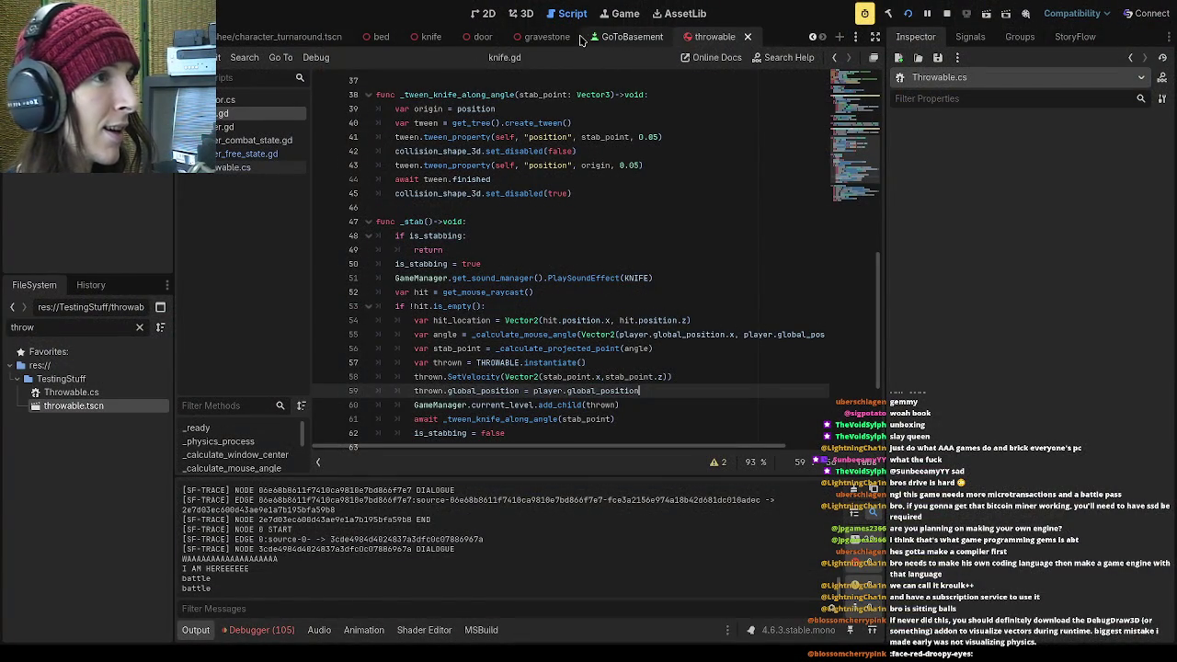
Change MAGNITUDE in Throwable.cs from 200 to 2 and save
{"action": "left_click", "coordinate": [234, 167]}
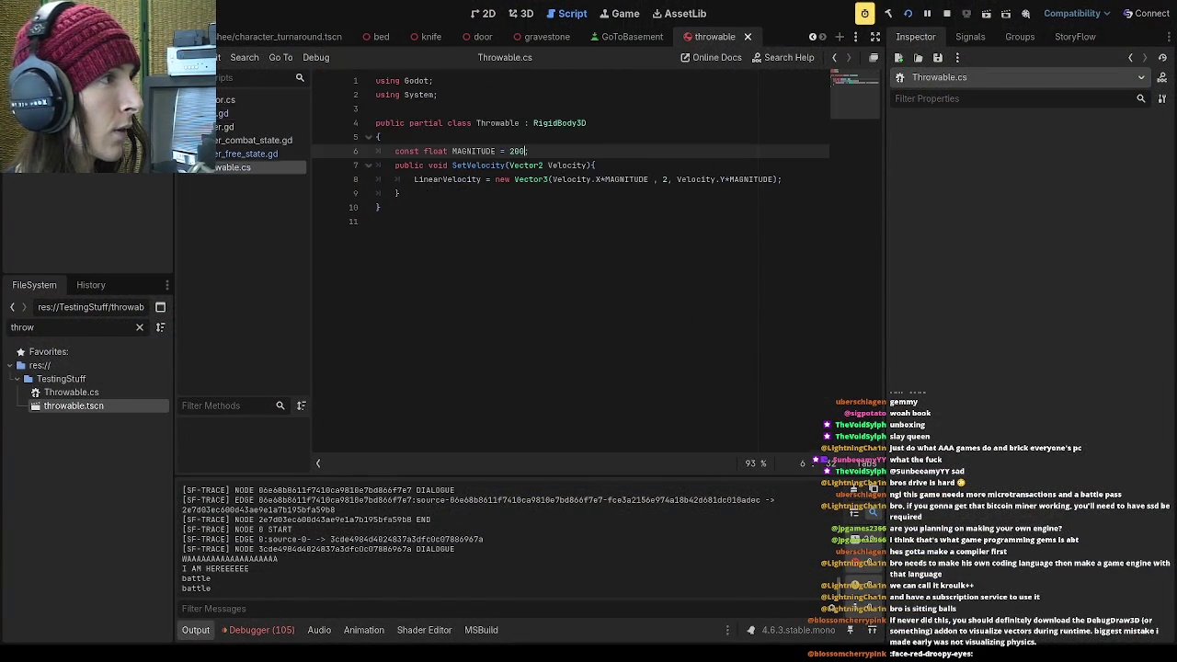
{"action": "double_click", "coordinate": [519, 151]}
{"action": "type", "text": "2"}
{"action": "key", "text": "ctrl+s"}
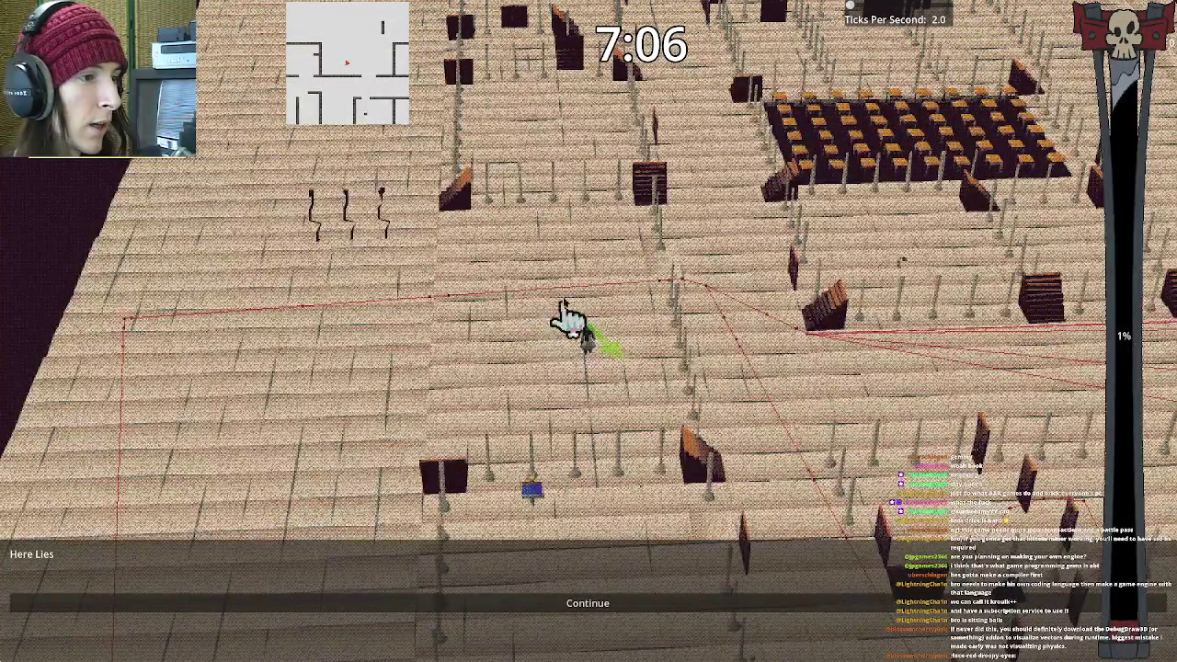
Relaunch the game and enter the school level to retest the throw
{"action": "key", "text": "F8"}
{"action": "left_click", "coordinate": [907, 13]}
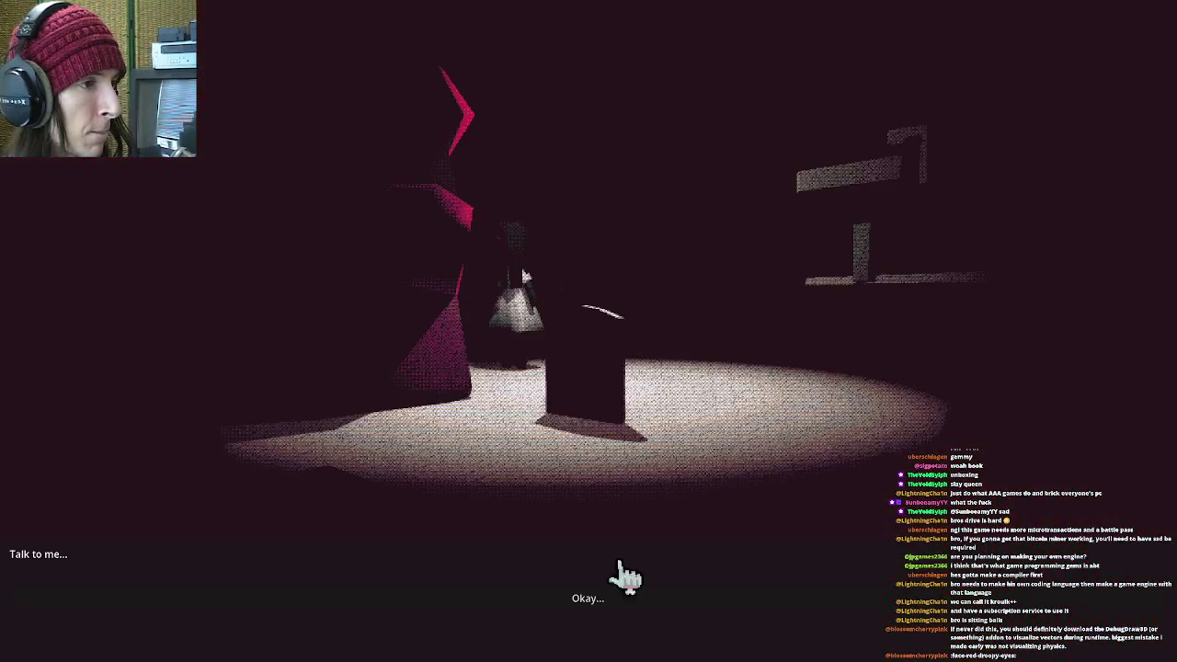
{"action": "left_click", "coordinate": [586, 597]}
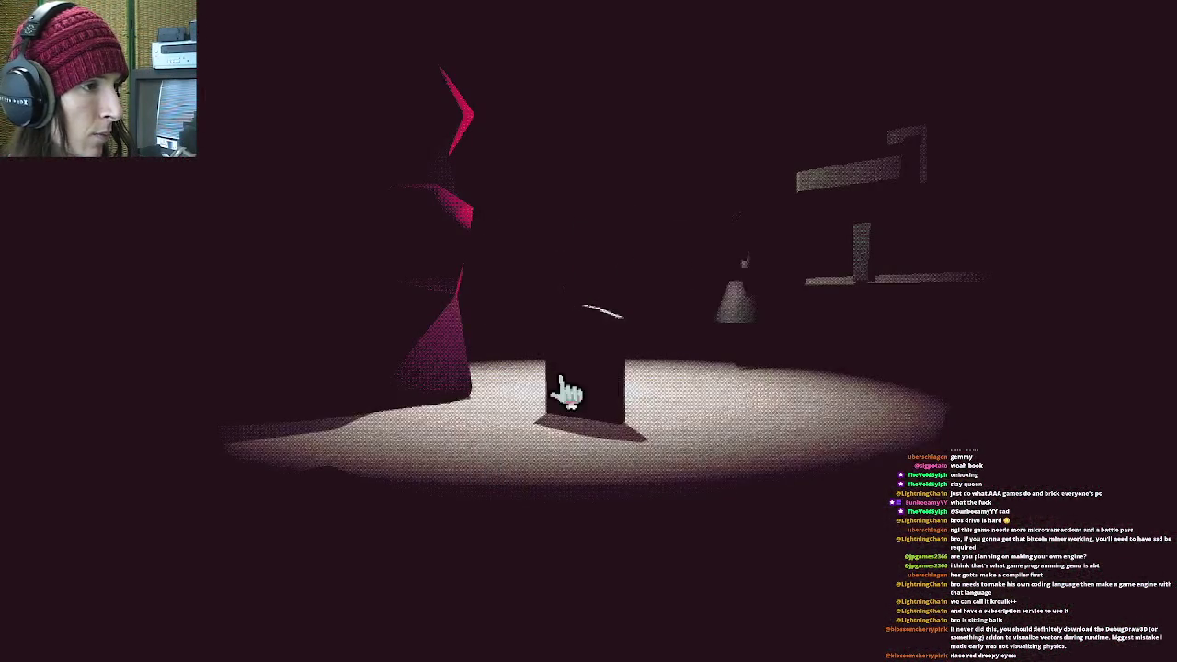
{"action": "left_click", "coordinate": [607, 342]}
{"action": "key", "text": "Escape"}
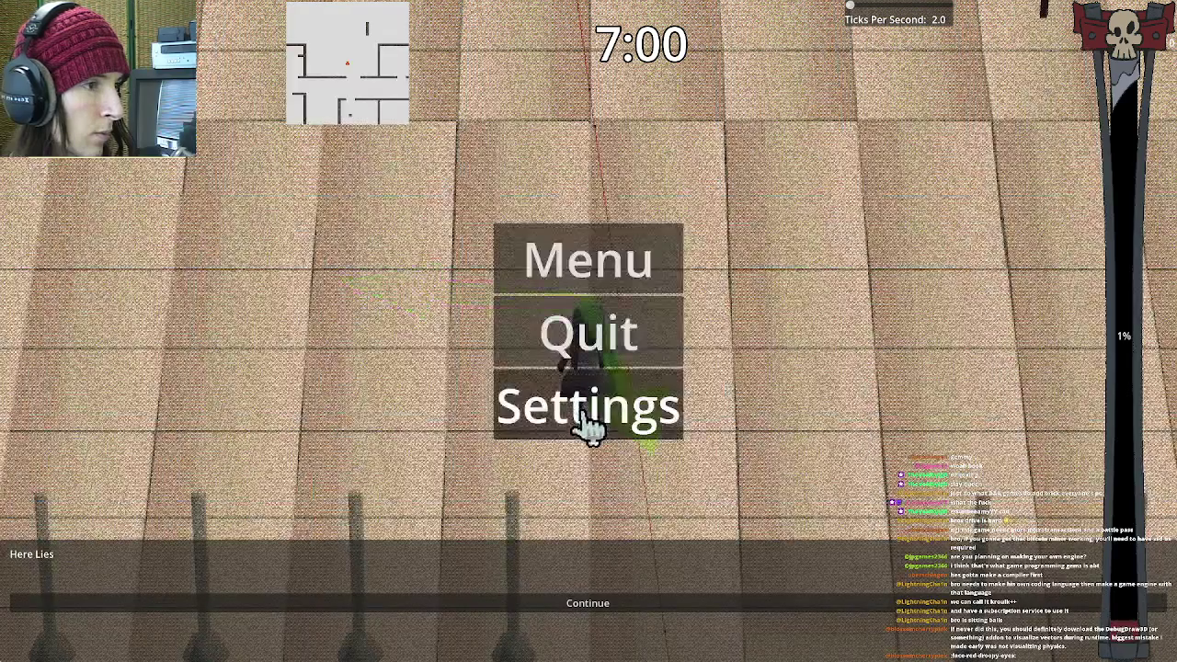
{"action": "key", "text": "Escape"}
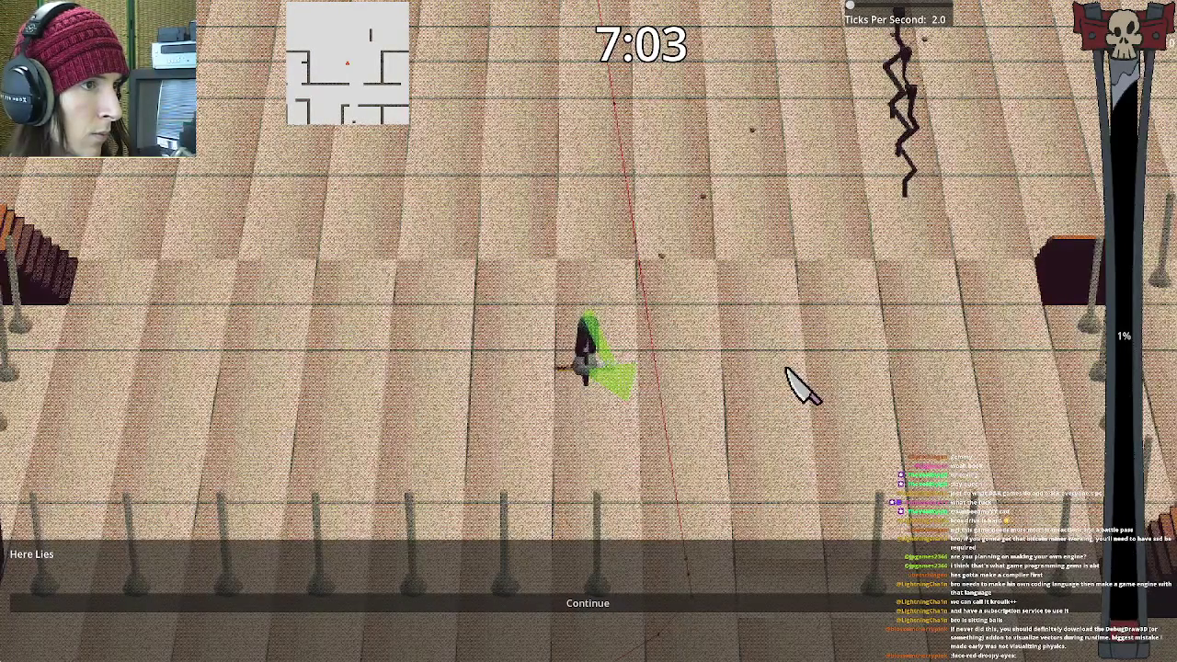
Toggle collision mask layer 1 on the Throwable and run a quick test
{"action": "key", "text": "F8"}
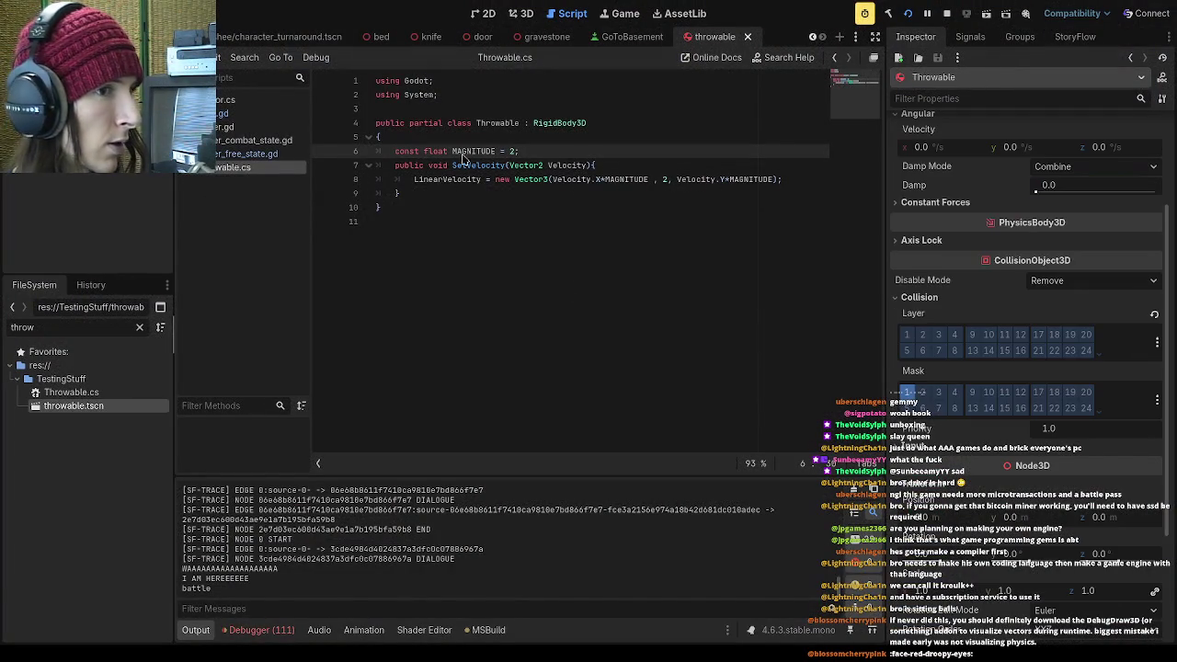
{"action": "left_click", "coordinate": [908, 393]}
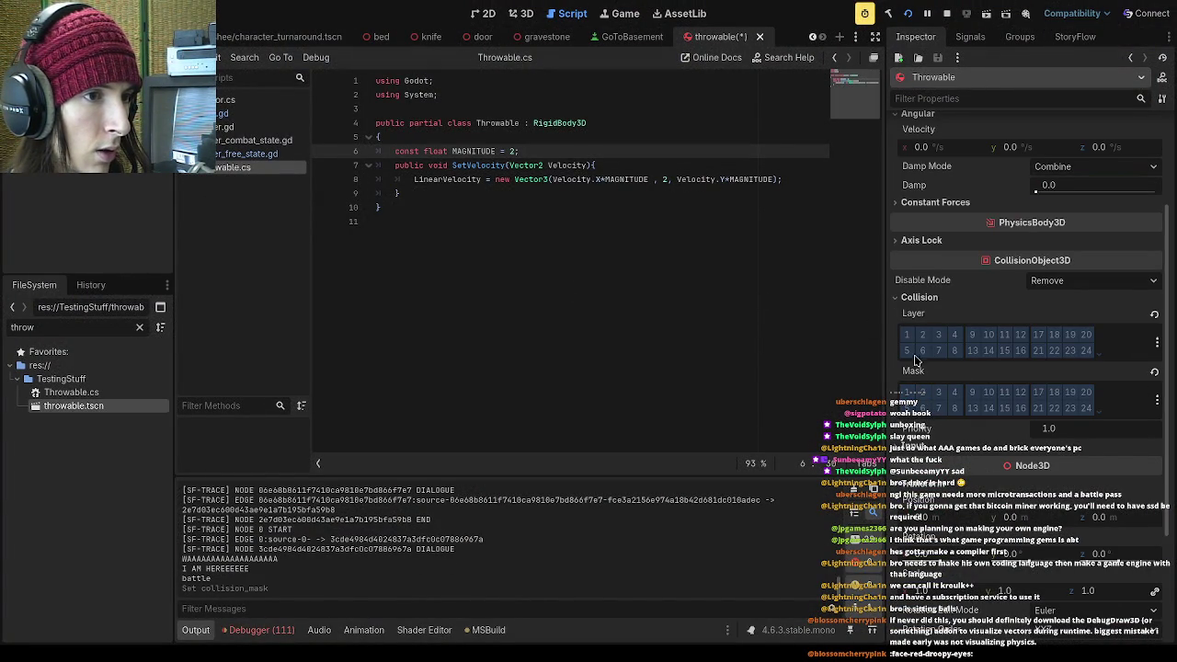
{"action": "key", "text": "F5"}
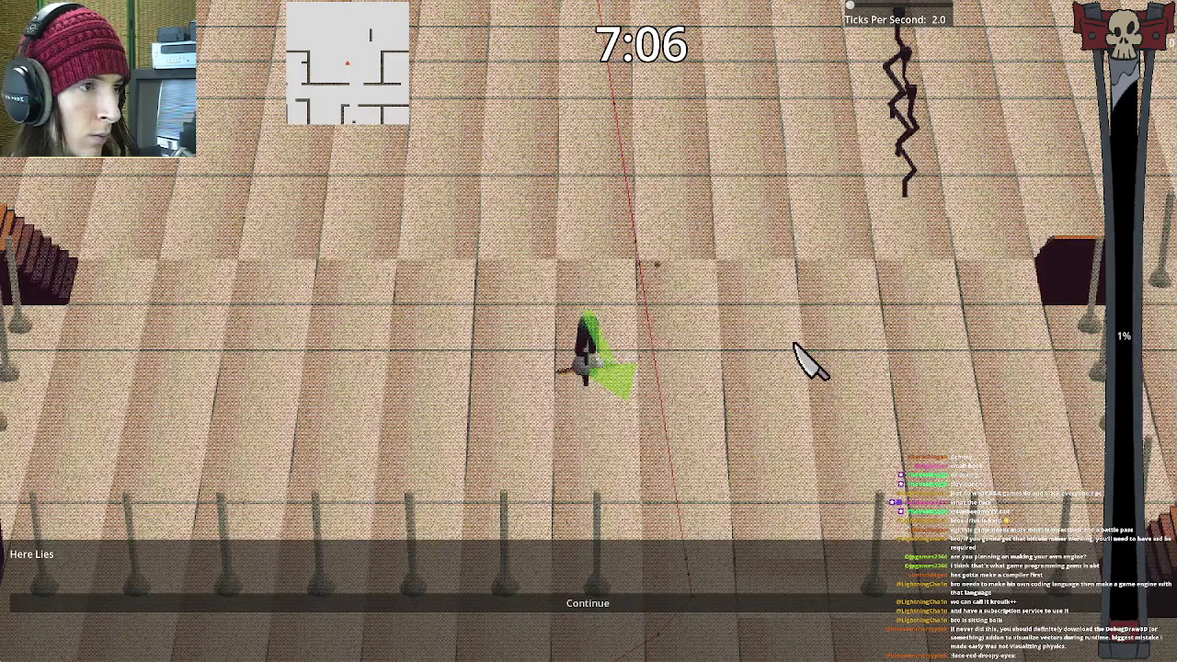
{"action": "key", "text": "F8"}
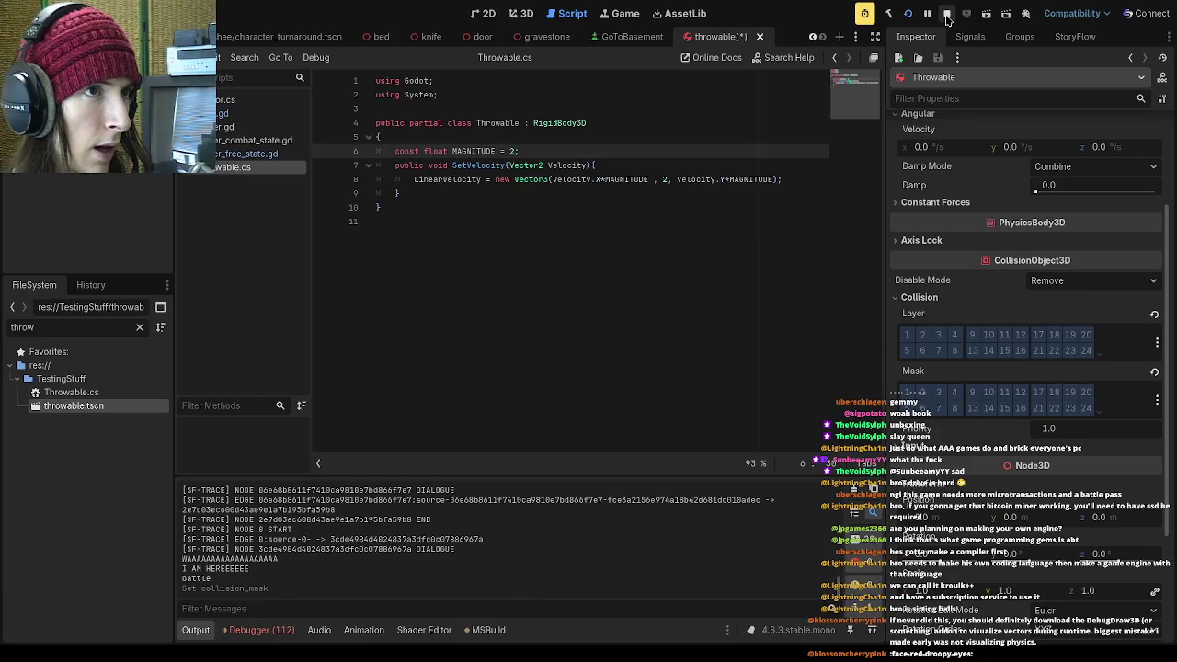
Raise the upward speed on line 8 from 2 to 5, then play to the gravestone
{"action": "double_click", "coordinate": [664, 179]}
{"action": "type", "text": "5"}
{"action": "key", "text": "F5"}
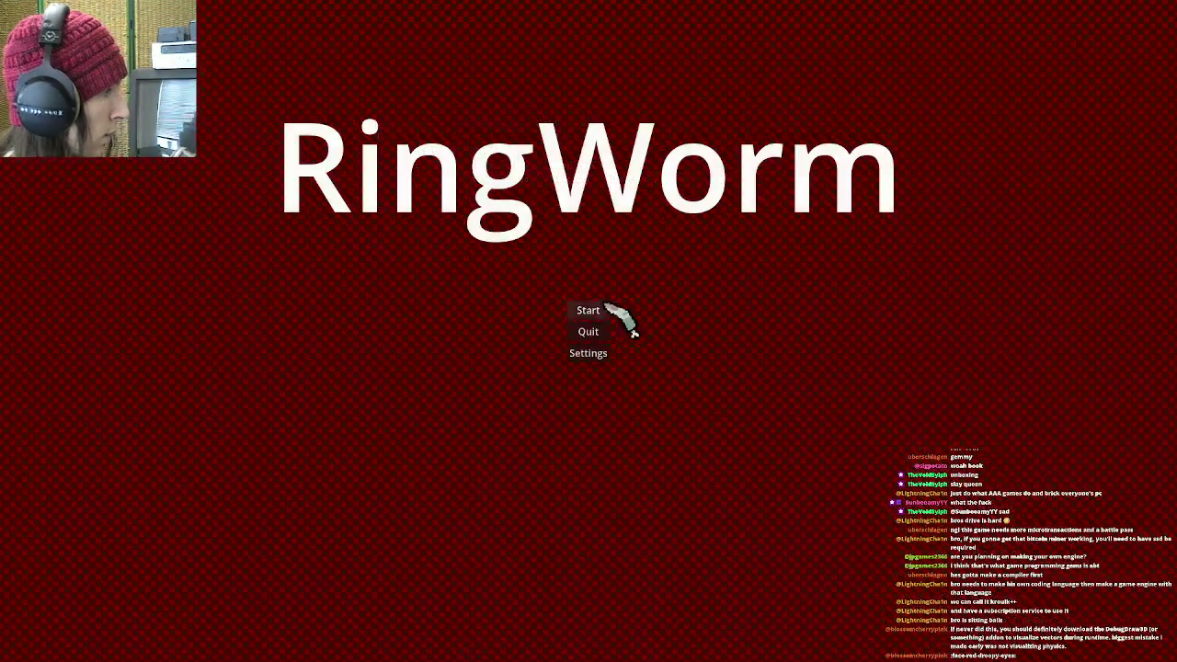
{"action": "left_click", "coordinate": [588, 310]}
{"action": "left_click", "coordinate": [617, 465]}
{"action": "left_click", "coordinate": [610, 600]}
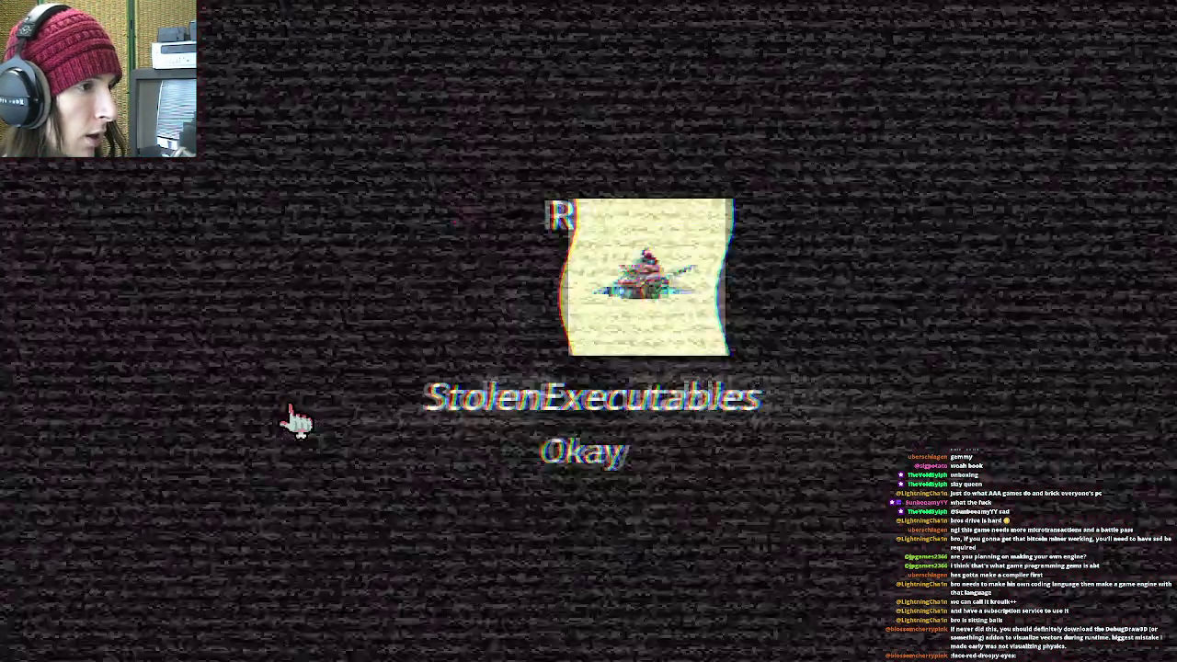
{"action": "left_click", "coordinate": [599, 347]}
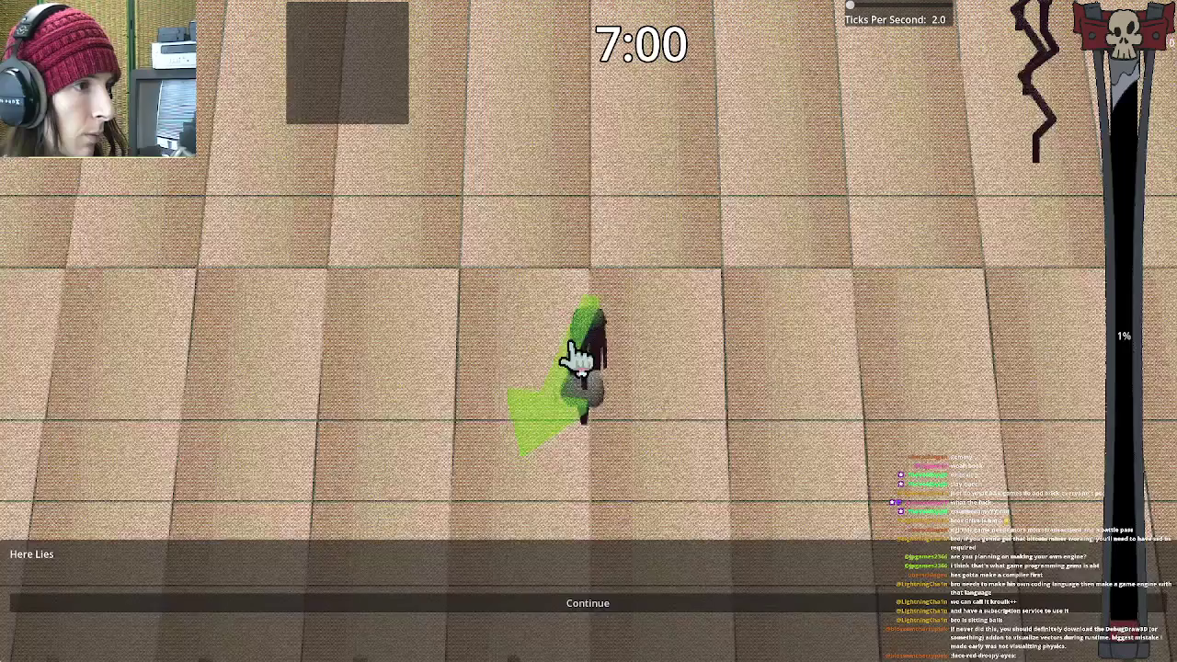
Check Settings, walk the character and throw the knife, then stop the game
{"action": "key", "text": "Escape"}
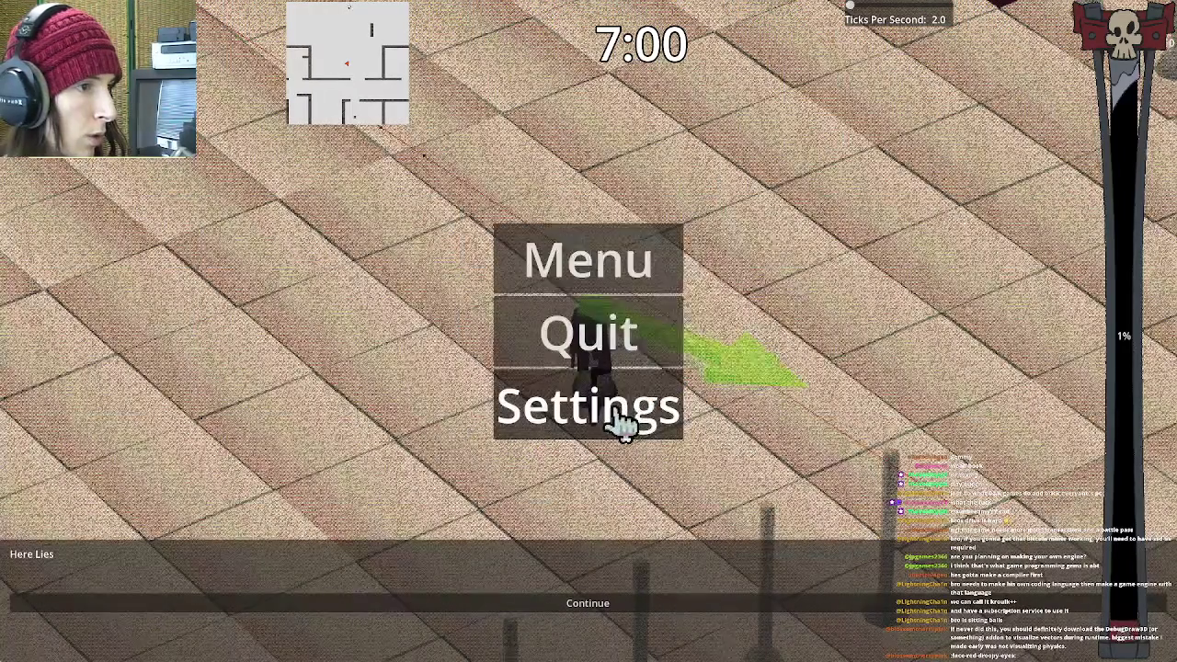
{"action": "left_click", "coordinate": [618, 414]}
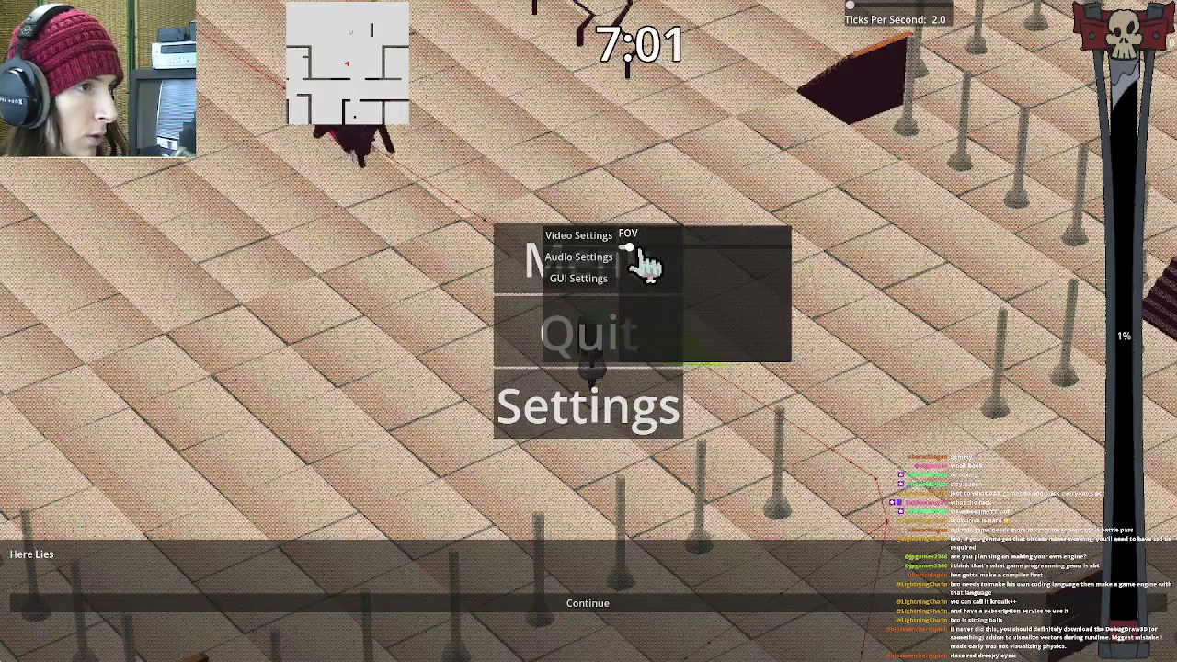
{"action": "key", "text": "Escape"}
{"action": "key", "text": "s"}
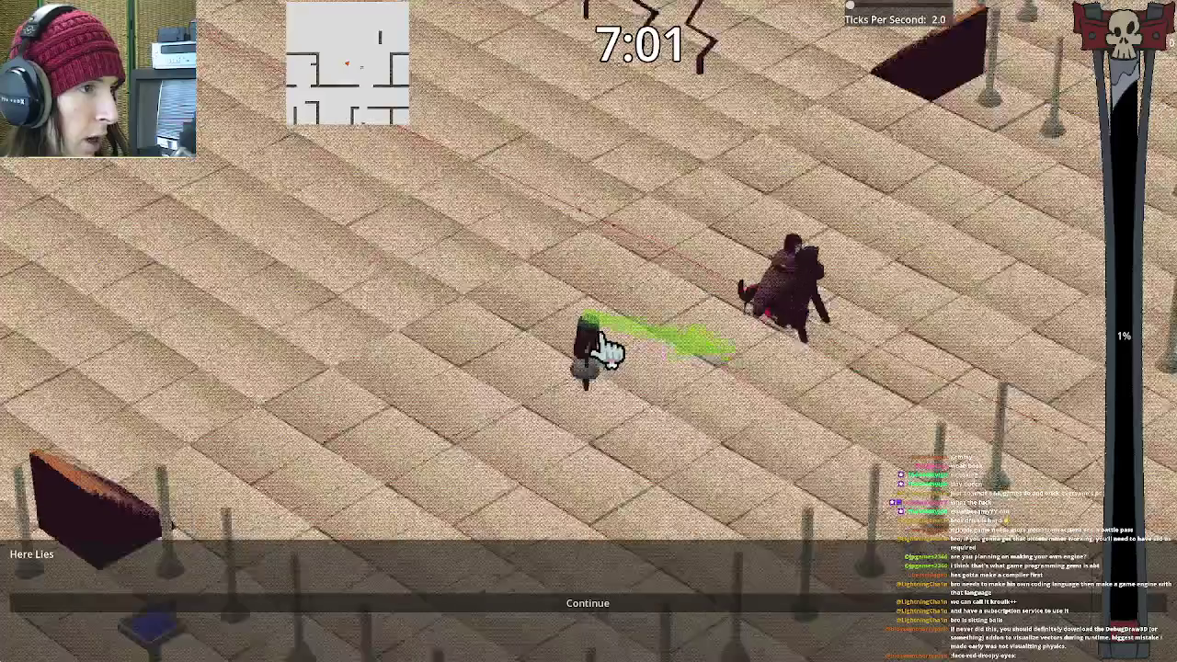
{"action": "key", "text": "d"}
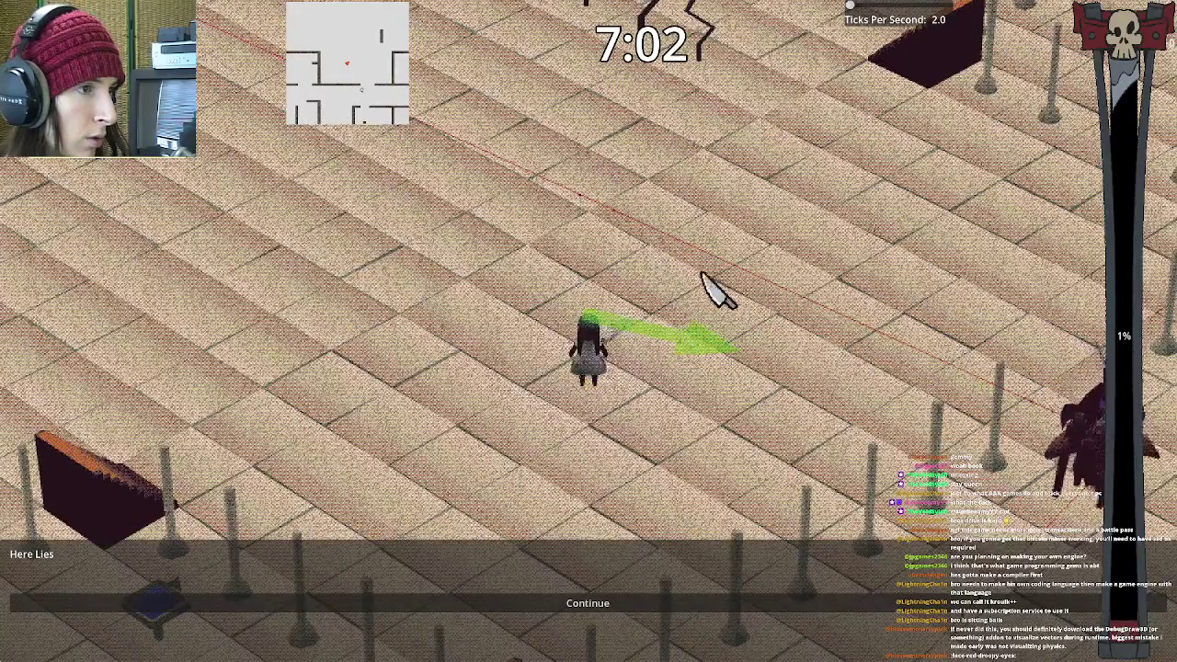
{"action": "key", "text": "d"}
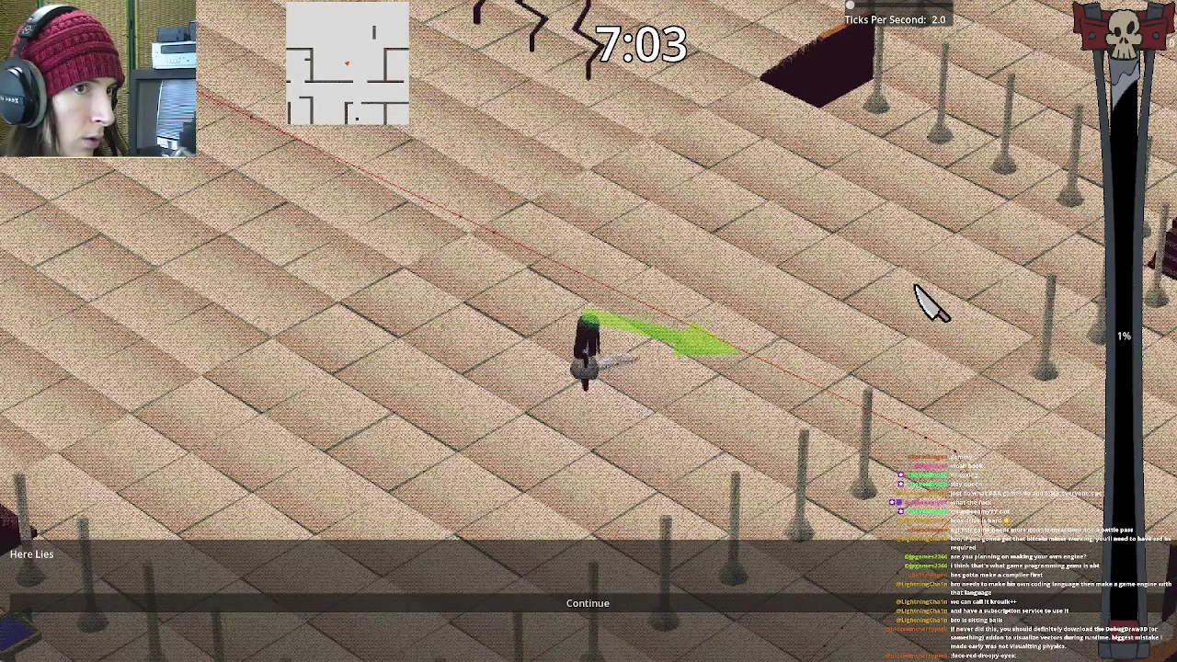
{"action": "key", "text": "F8"}
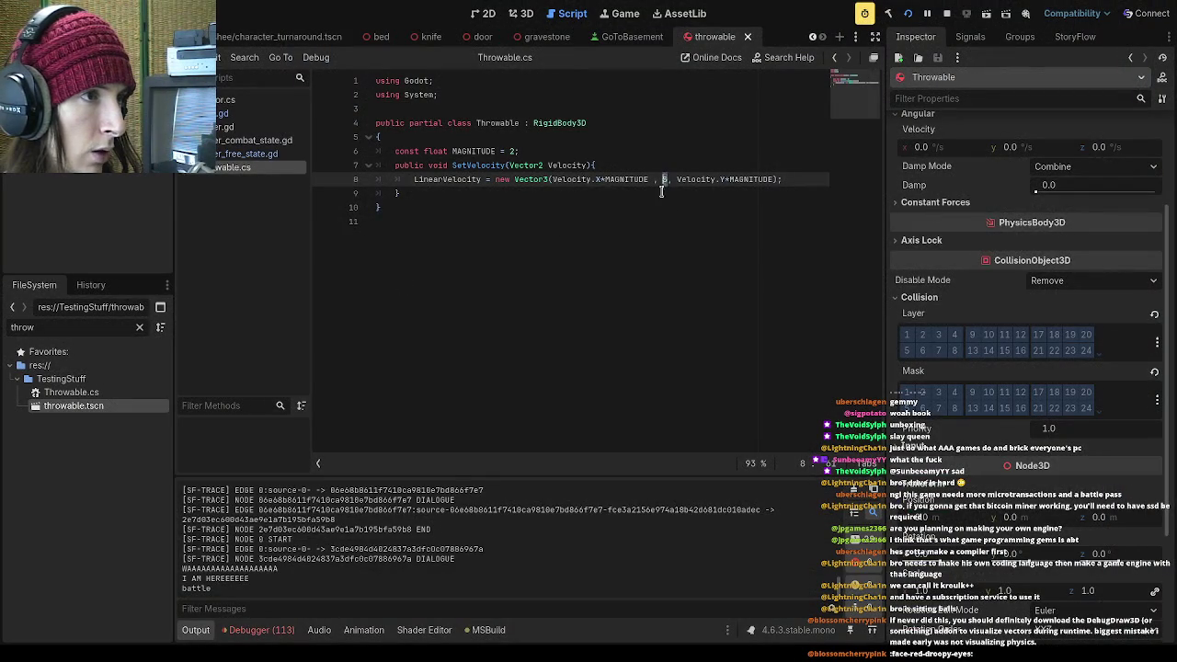
Lower MAGNITUDE from 2 to 1 and relaunch the game into the school level
{"action": "left_click", "coordinate": [516, 152]}
{"action": "key", "text": "BackSpace"}
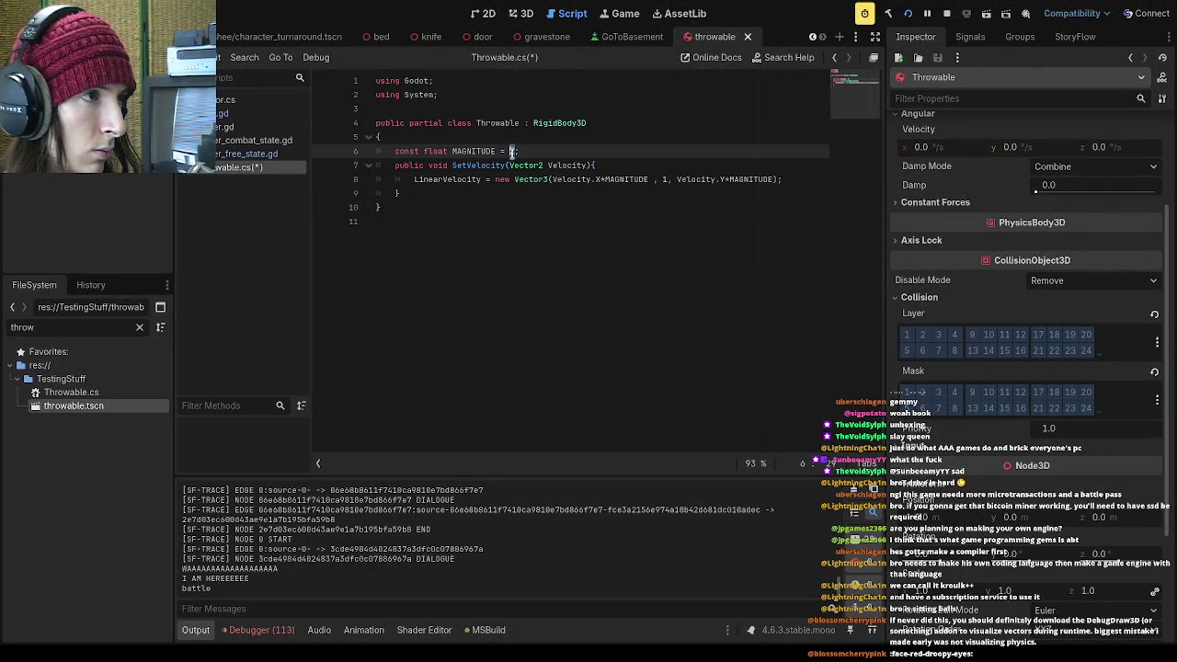
{"action": "type", "text": "1"}
{"action": "left_click", "coordinate": [907, 17]}
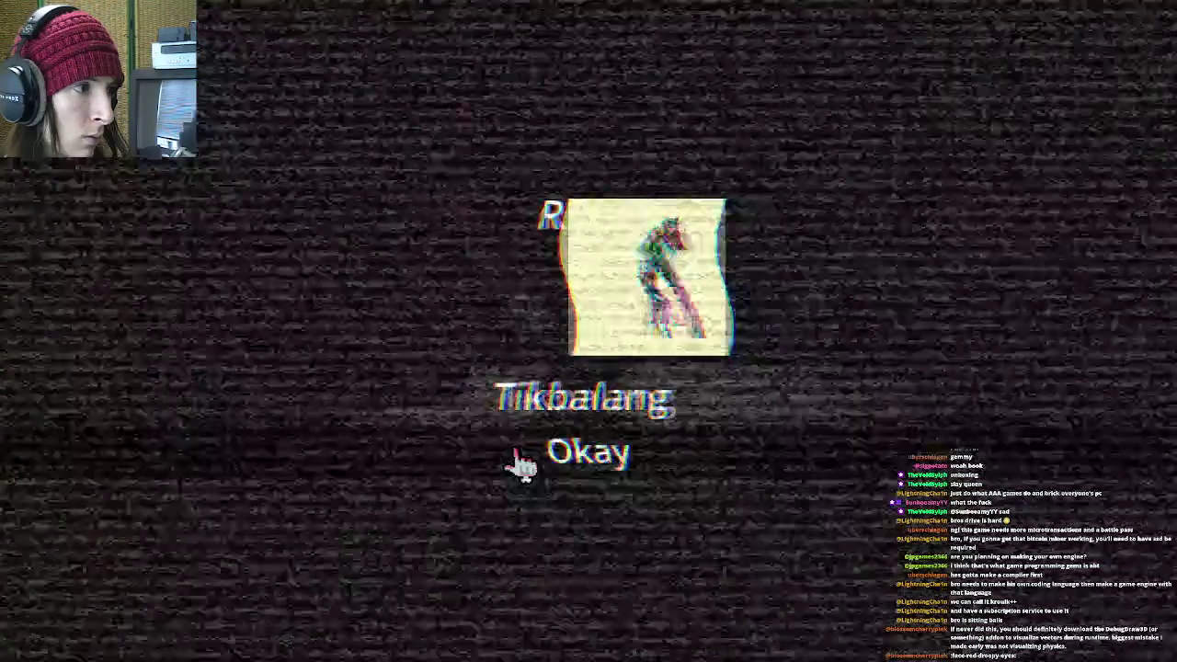
{"action": "left_click", "coordinate": [514, 463]}
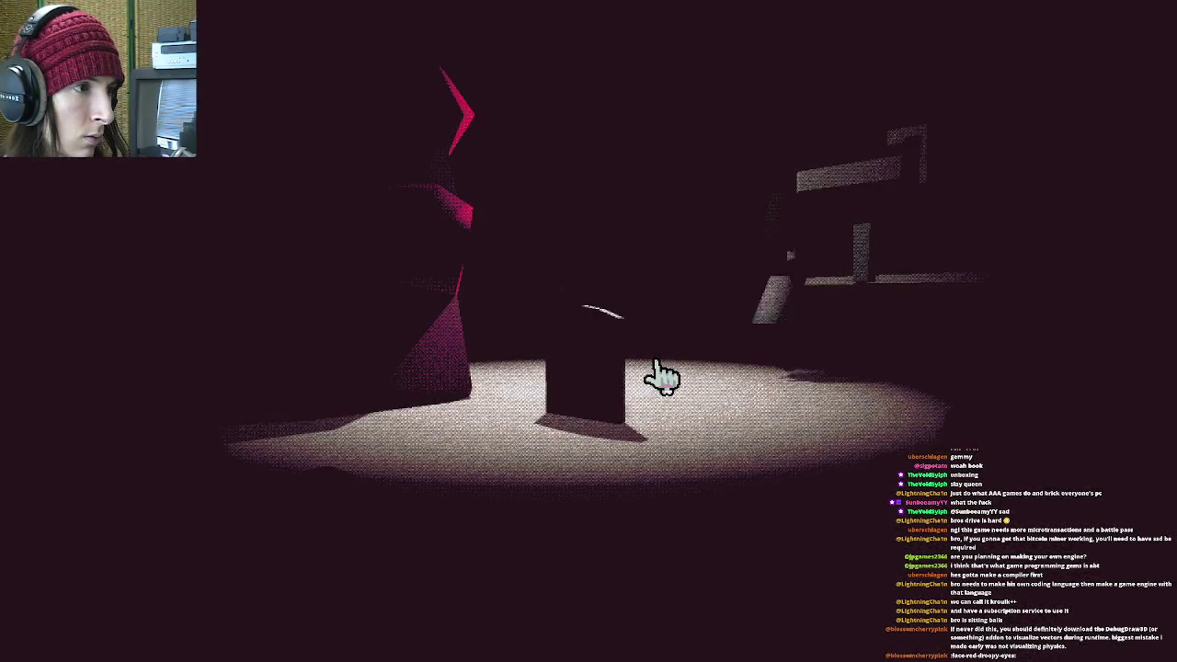
{"action": "left_click", "coordinate": [579, 354]}
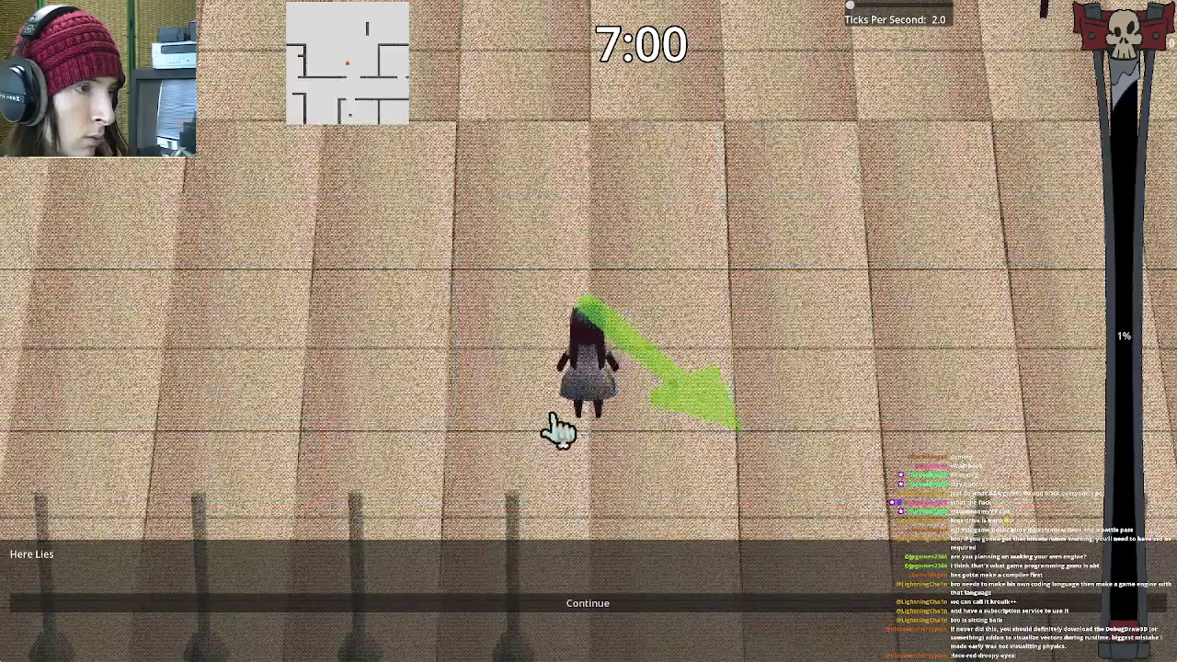
Widen the field of view in Settings, test the throw, then quit the game
{"action": "key", "text": "Escape"}
{"action": "key", "text": "Escape"}
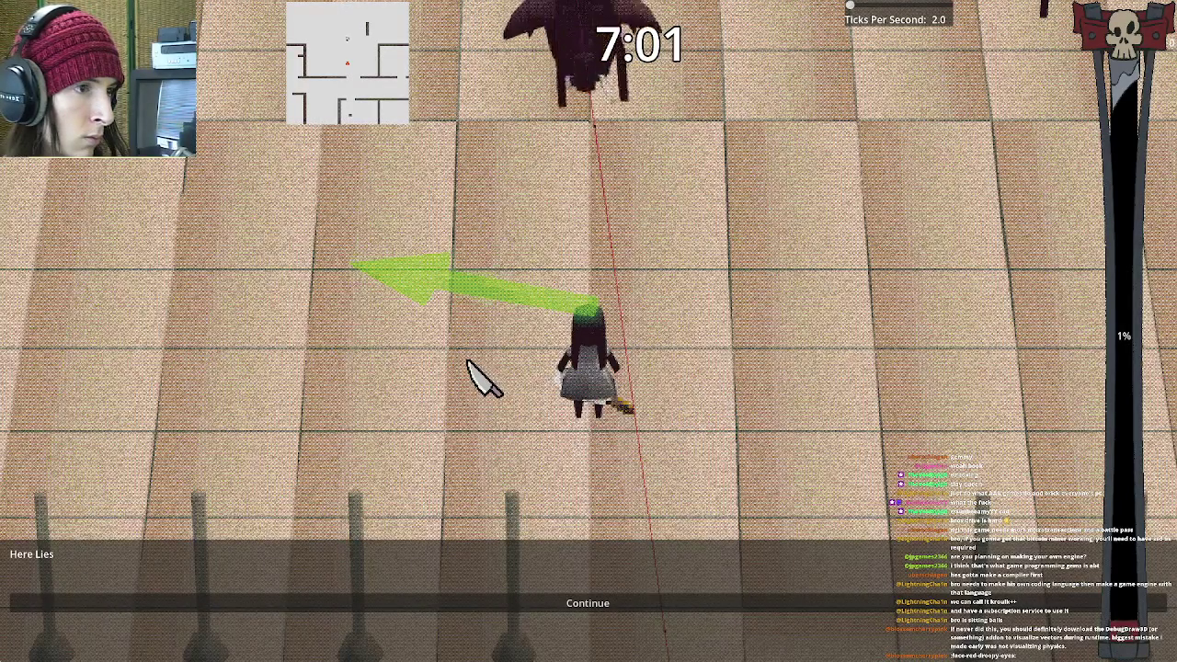
{"action": "key", "text": "Escape"}
{"action": "left_click", "coordinate": [608, 405]}
{"action": "mouse_move", "coordinate": [644, 249]}
{"action": "left_mouse_down"}
{"action": "mouse_move", "coordinate": [670, 249]}
{"action": "mouse_move", "coordinate": [599, 350]}
{"action": "mouse_move", "coordinate": [689, 360]}
{"action": "left_mouse_up"}
{"action": "key", "text": "Escape"}
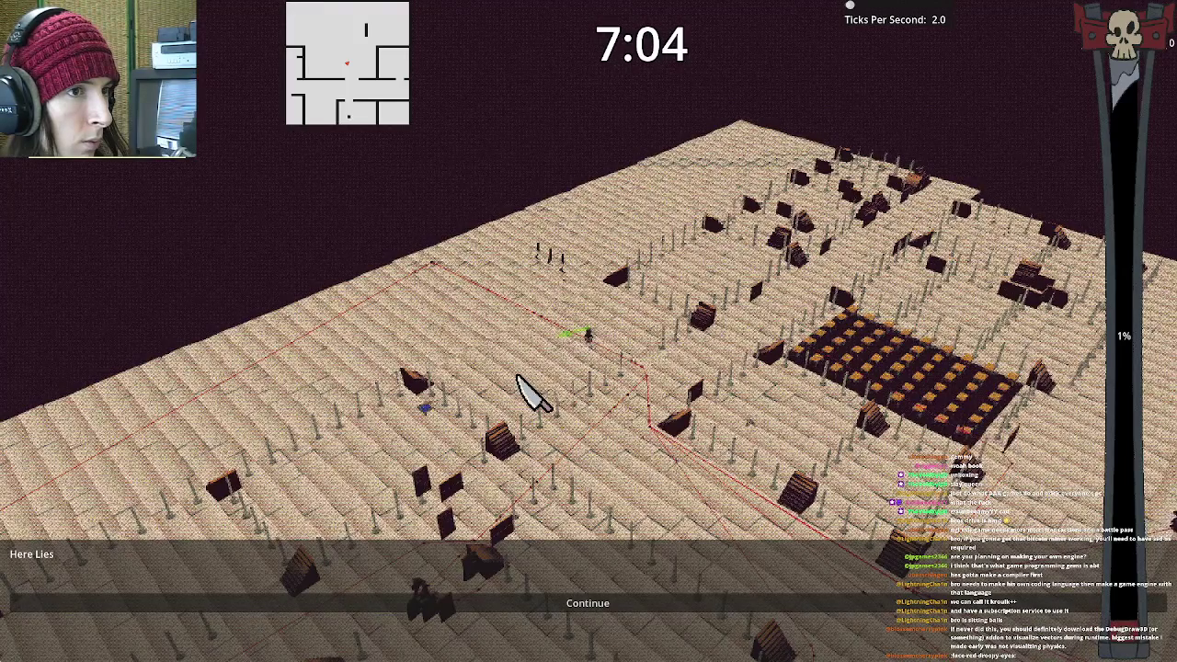
{"action": "left_click", "coordinate": [625, 348]}
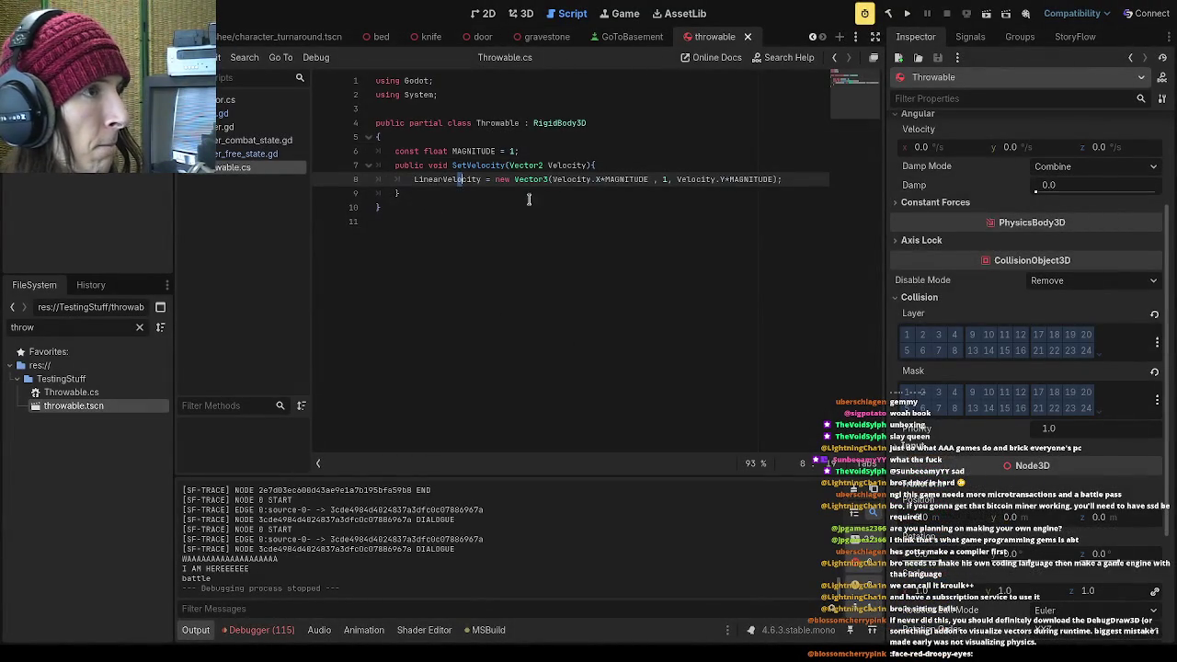
Open knife.gd and inspect the velocity arguments and stab_point uses in _stab
{"action": "scroll", "coordinate": [528, 37], "scroll_direction": "up", "scroll_amount": 1}
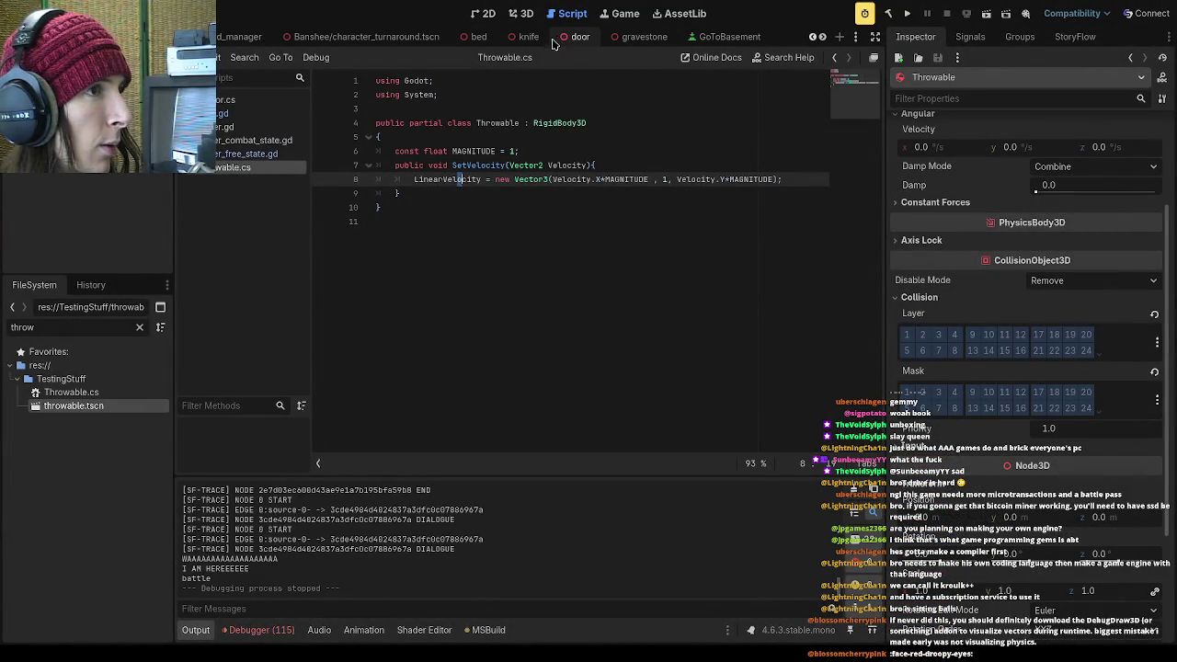
{"action": "left_click", "coordinate": [240, 113]}
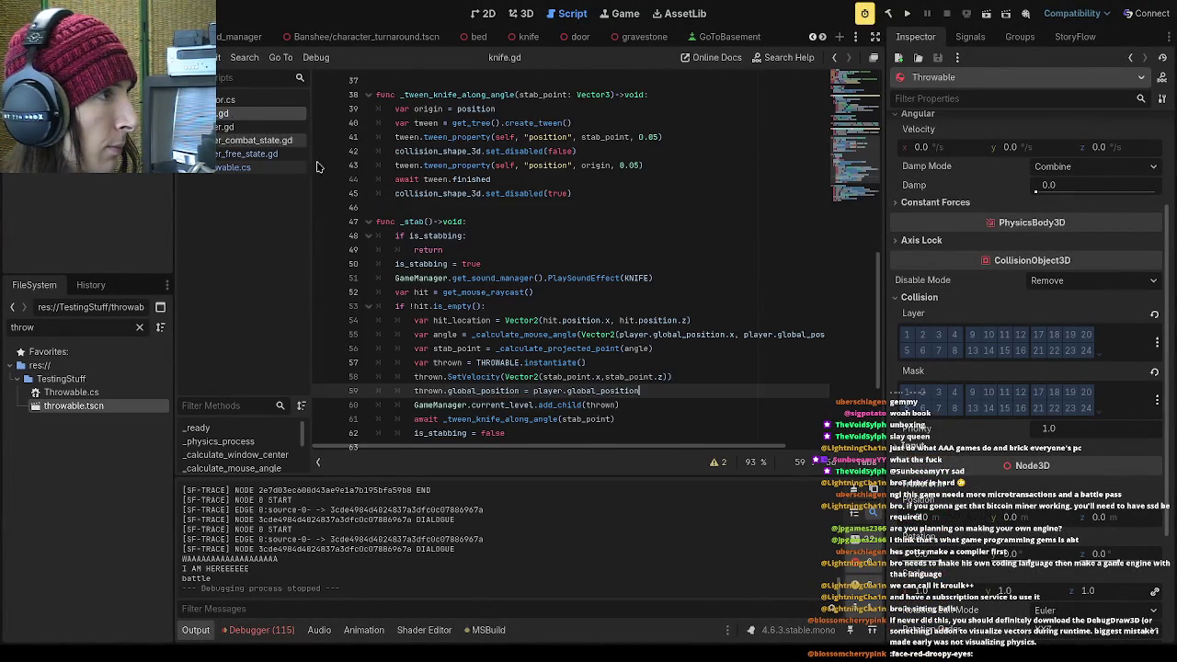
{"action": "scroll", "coordinate": [685, 347], "scroll_direction": "down", "scroll_amount": 1}
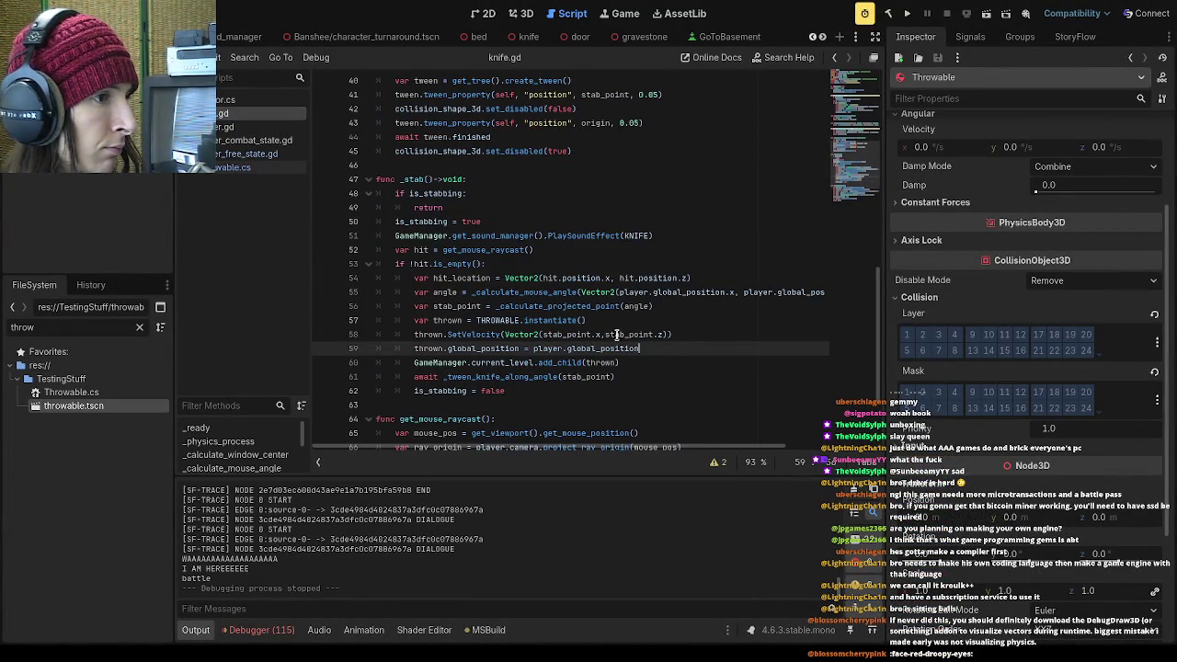
{"action": "left_click_drag", "start_coordinate": [672, 335], "coordinate": [564, 334]}
{"action": "left_click", "coordinate": [627, 333]}
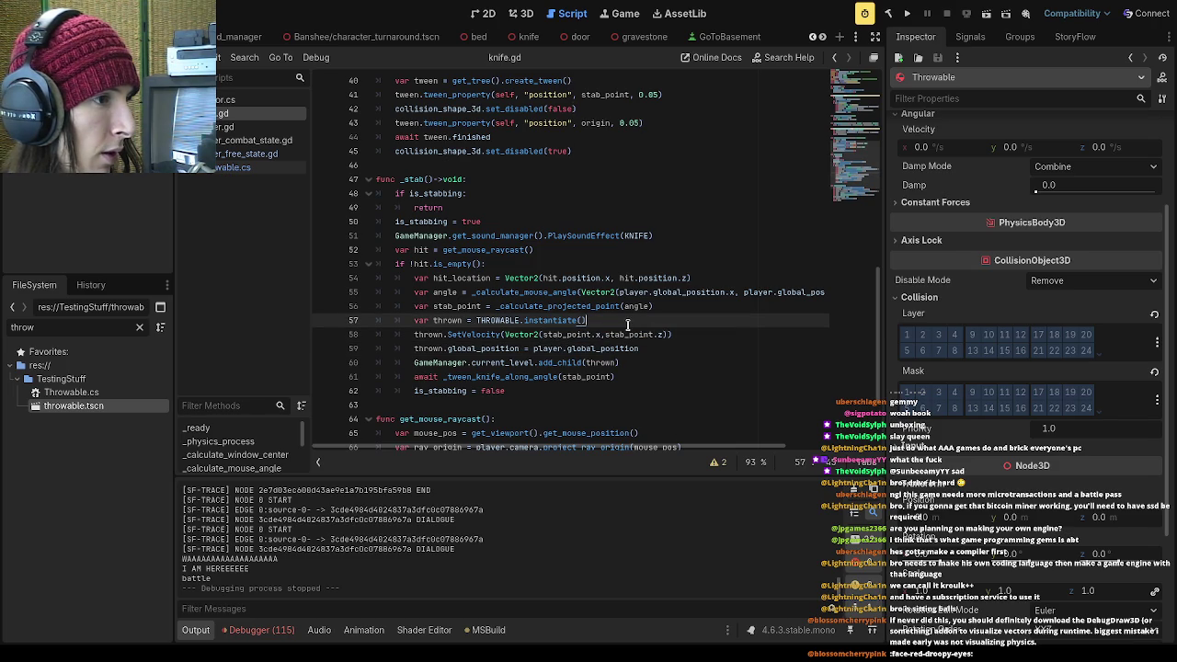
{"action": "double_click", "coordinate": [552, 335]}
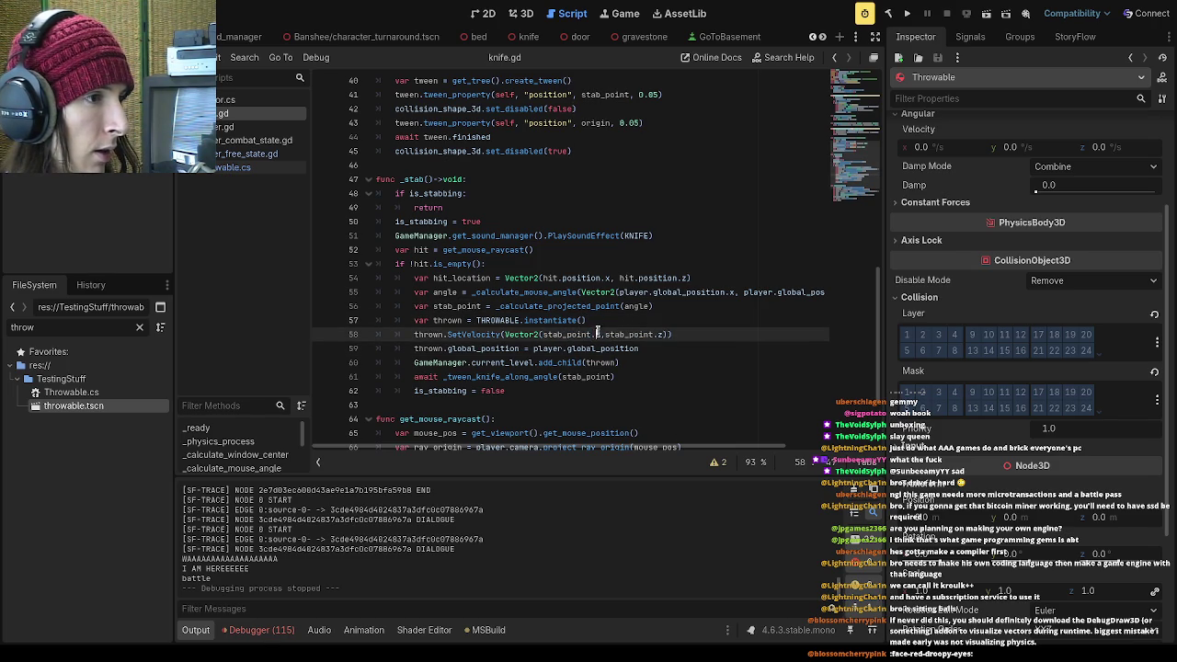
{"action": "left_click", "coordinate": [596, 318]}
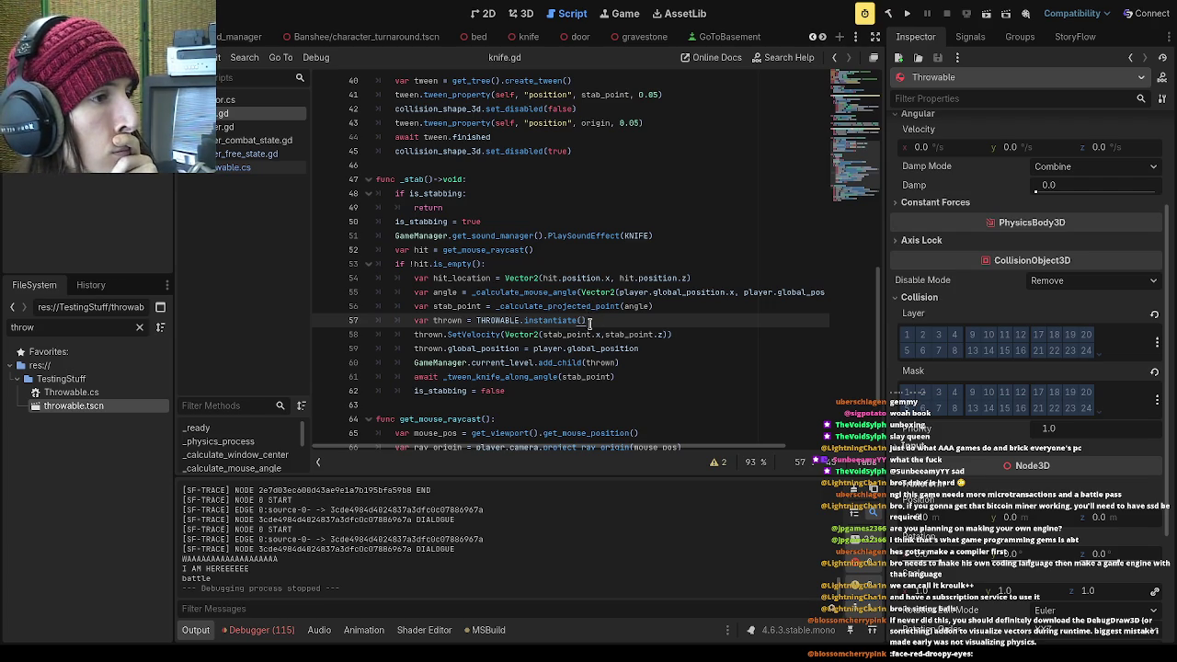
Jump from the line 56 call to the _calculate_projected_point definition
{"action": "left_click_drag", "start_coordinate": [620, 306], "coordinate": [495, 306]}
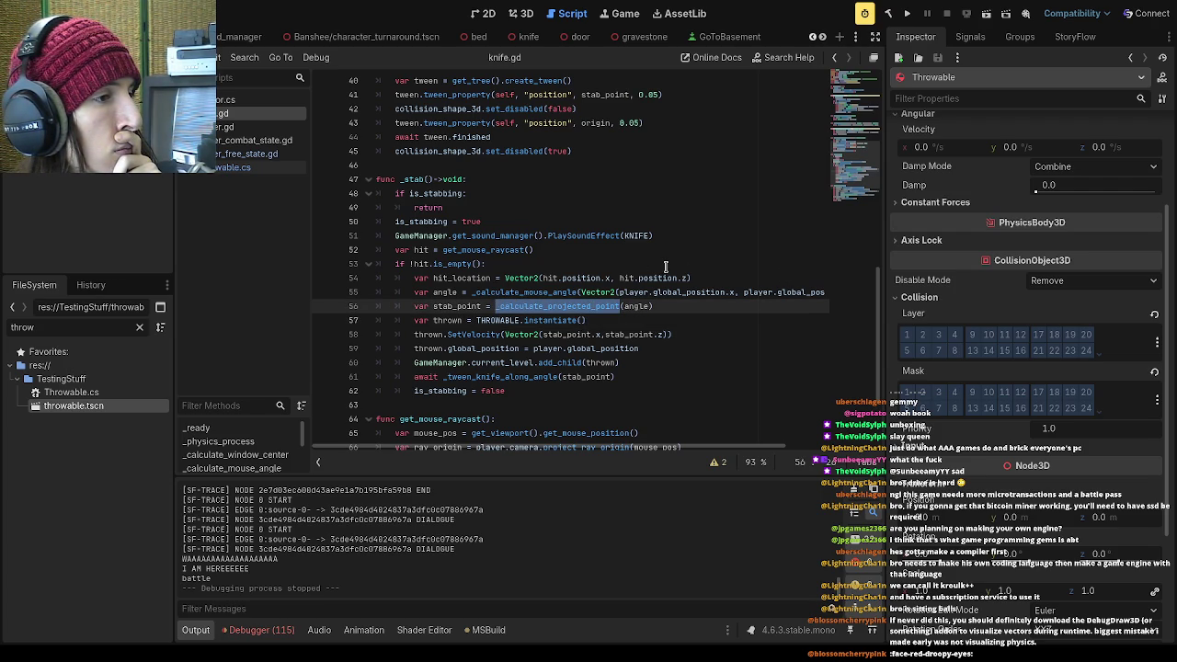
{"action": "left_click", "coordinate": [696, 300]}
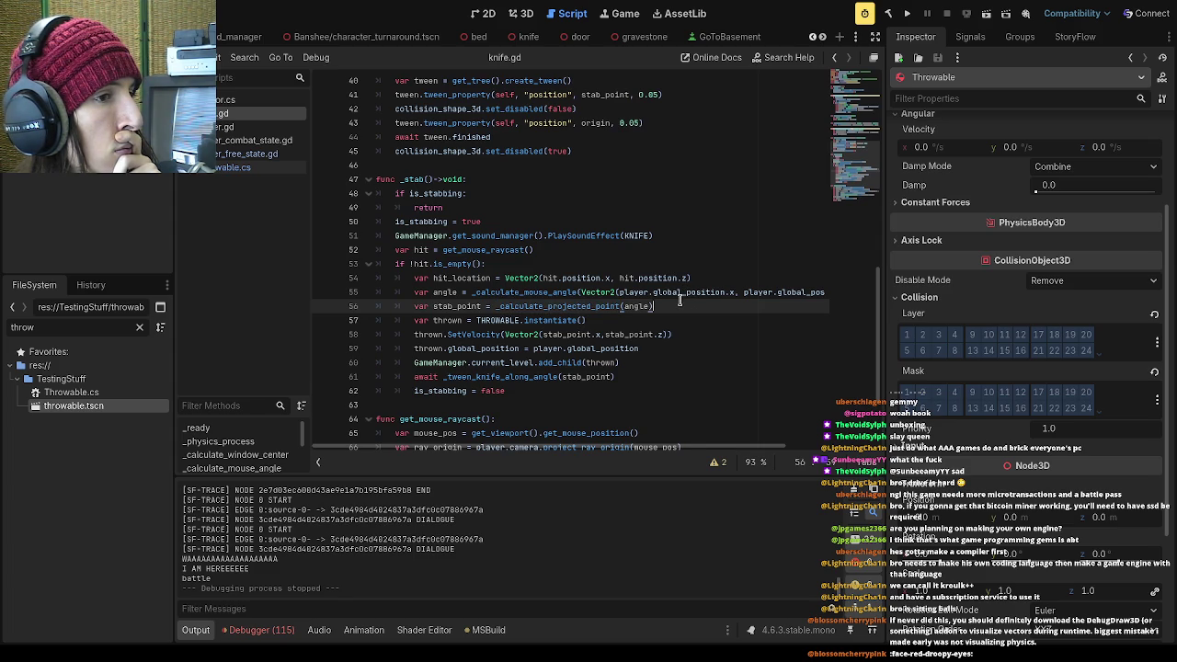
{"action": "left_click", "coordinate": [685, 298], "text": "ctrl"}
{"action": "scroll", "coordinate": [680, 300], "scroll_direction": "up", "scroll_amount": 2}
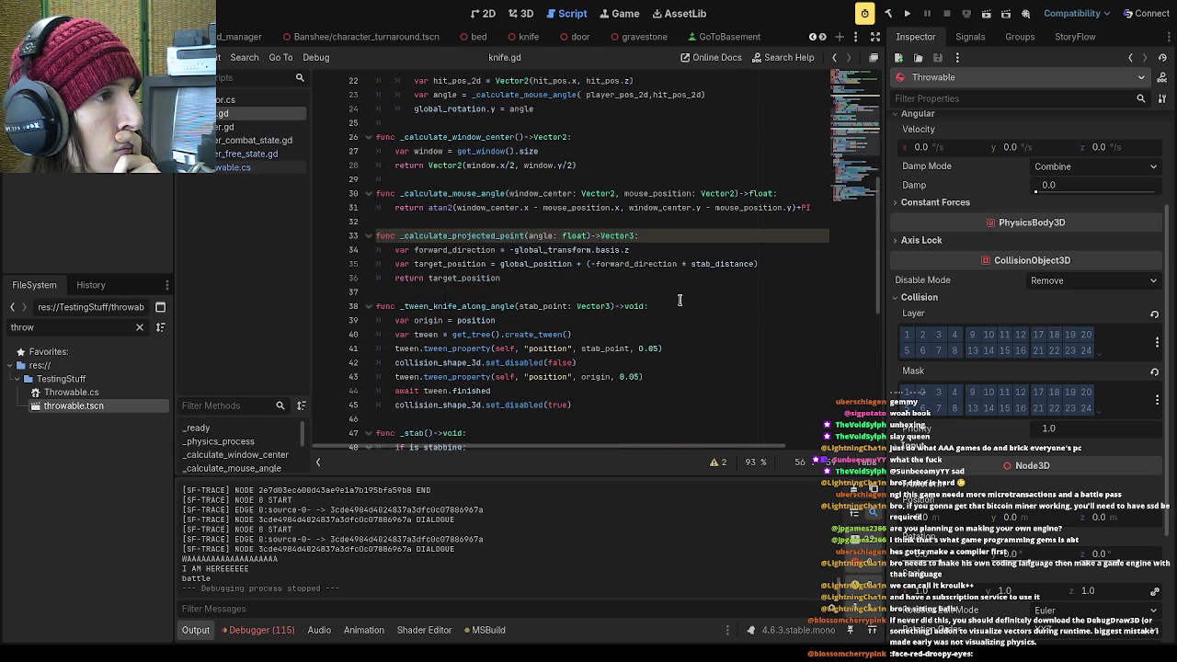
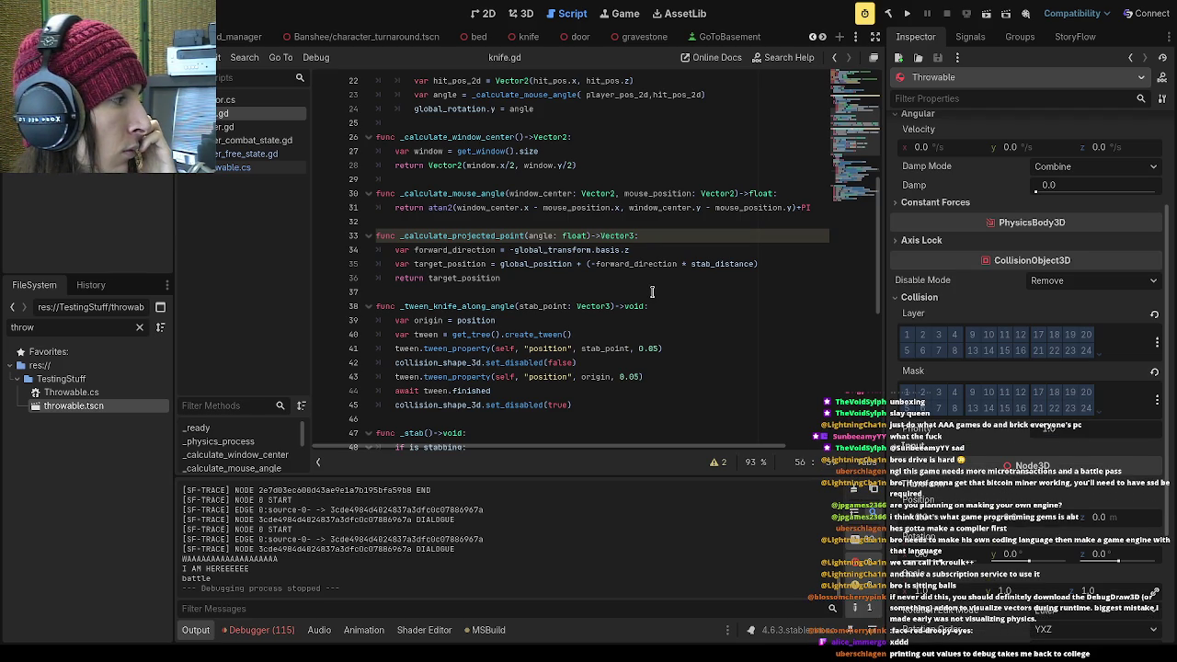
Review the stab function in knife.gd, highlighting the angle parameter to trace its uses
{"action": "left_click", "coordinate": [645, 276]}
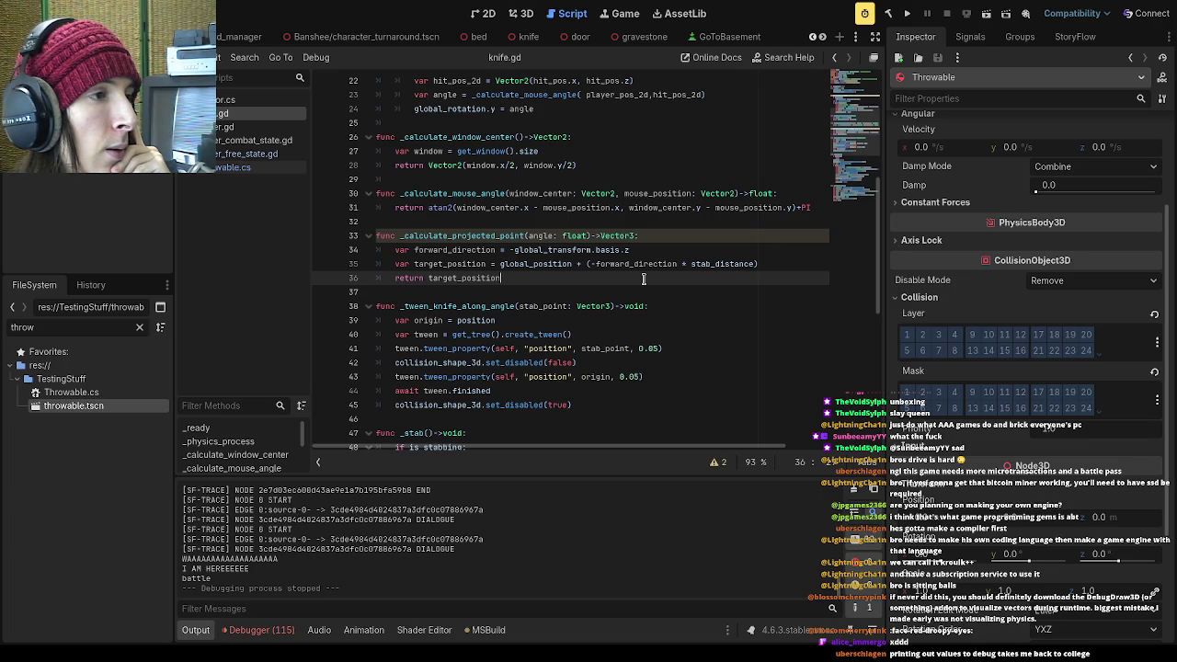
{"action": "scroll", "coordinate": [643, 279], "scroll_direction": "down", "scroll_amount": 8}
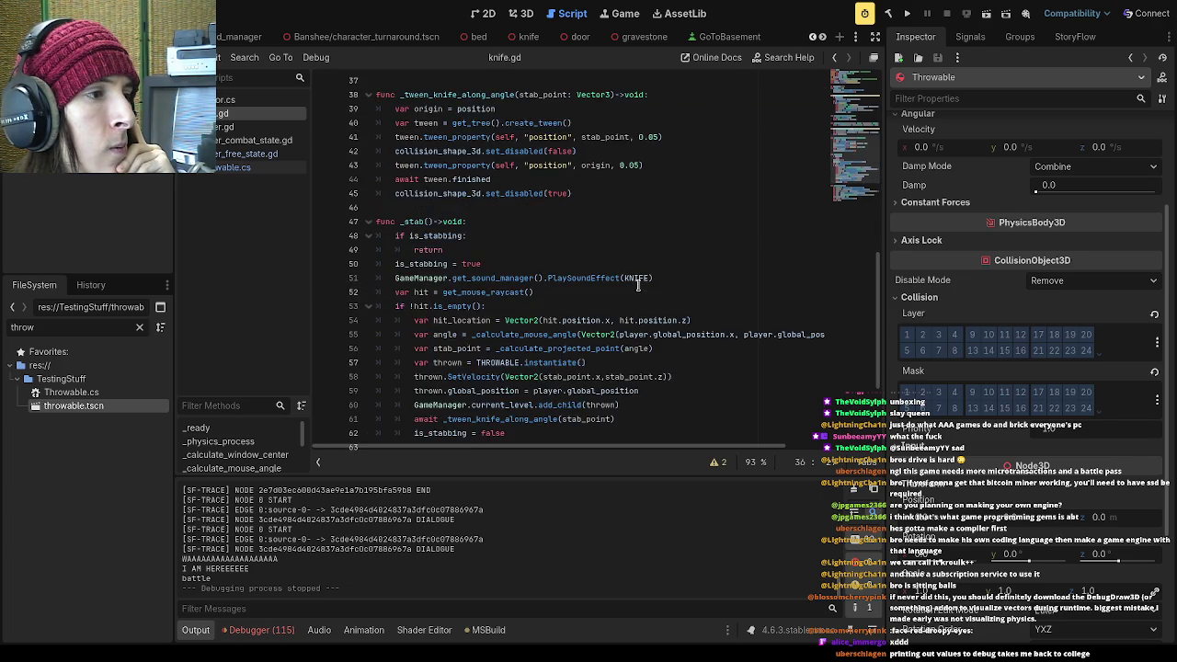
{"action": "left_click", "coordinate": [638, 287]}
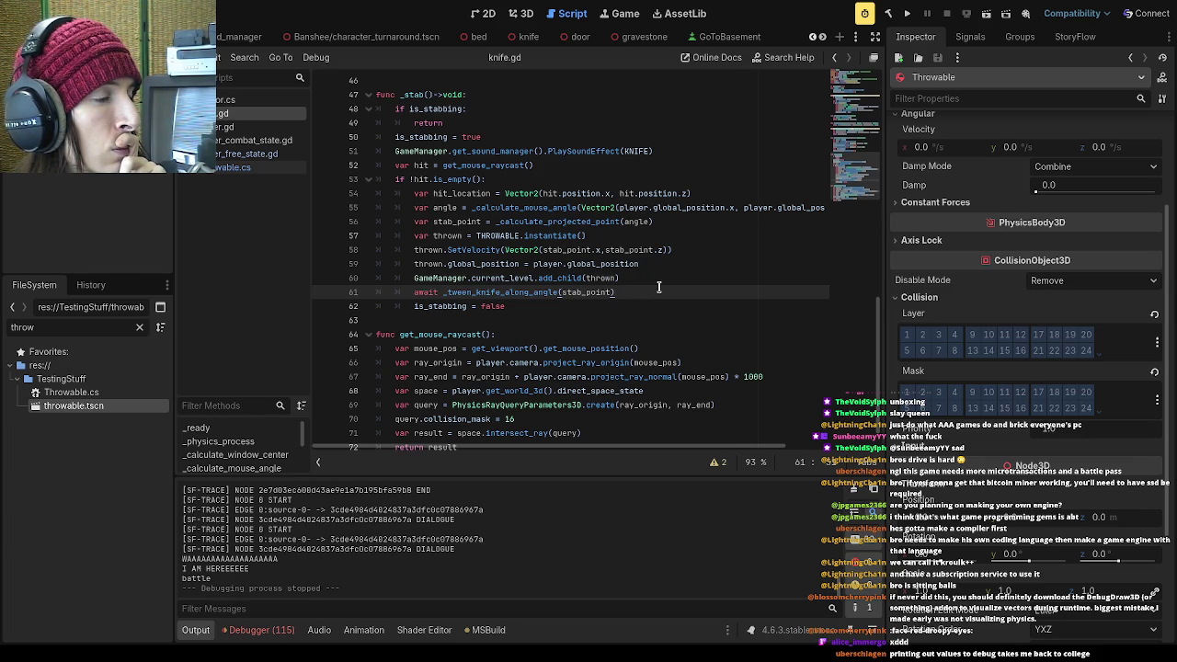
{"action": "left_click", "coordinate": [660, 277]}
{"action": "scroll", "coordinate": [676, 320], "scroll_direction": "up", "scroll_amount": 1}
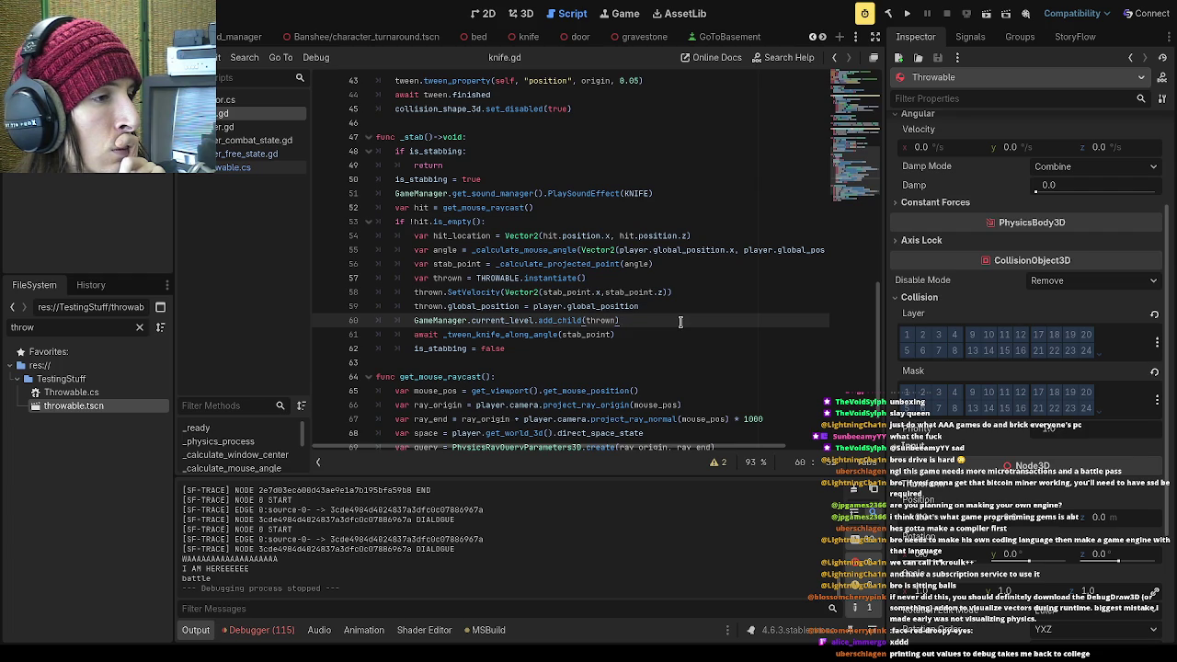
{"action": "scroll", "coordinate": [680, 321], "scroll_direction": "up", "scroll_amount": 1}
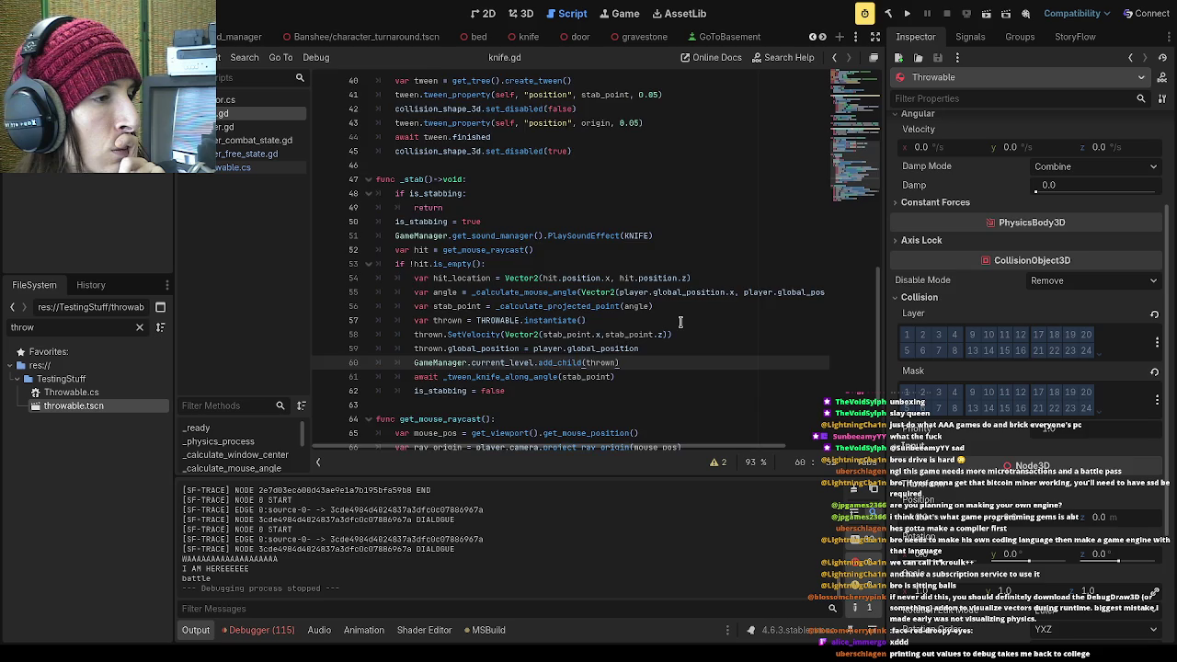
{"action": "scroll", "coordinate": [680, 321], "scroll_direction": "up", "scroll_amount": 3}
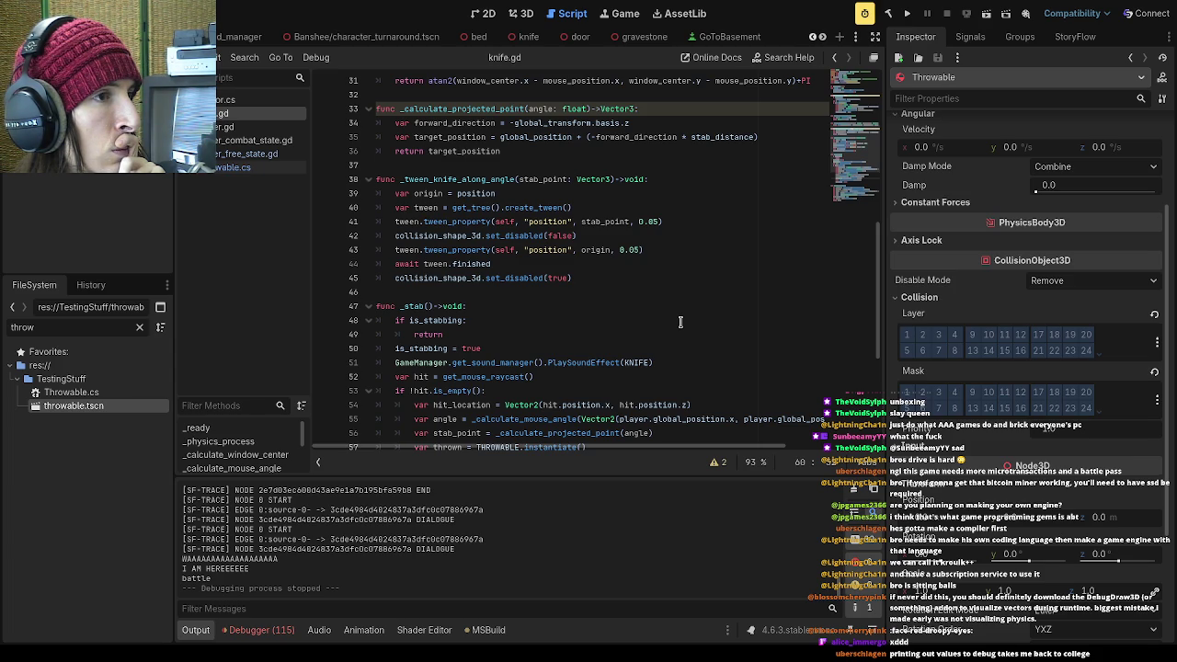
{"action": "left_click_drag", "start_coordinate": [554, 108], "coordinate": [528, 108]}
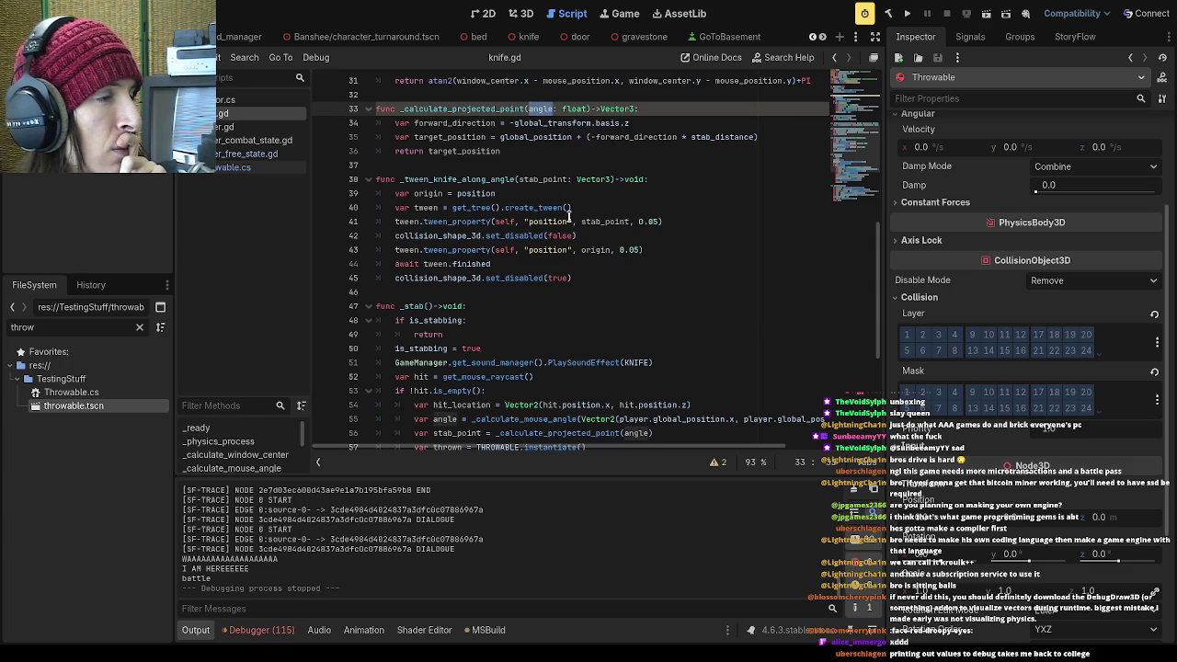
{"action": "scroll", "coordinate": [568, 214], "scroll_direction": "down", "scroll_amount": 1}
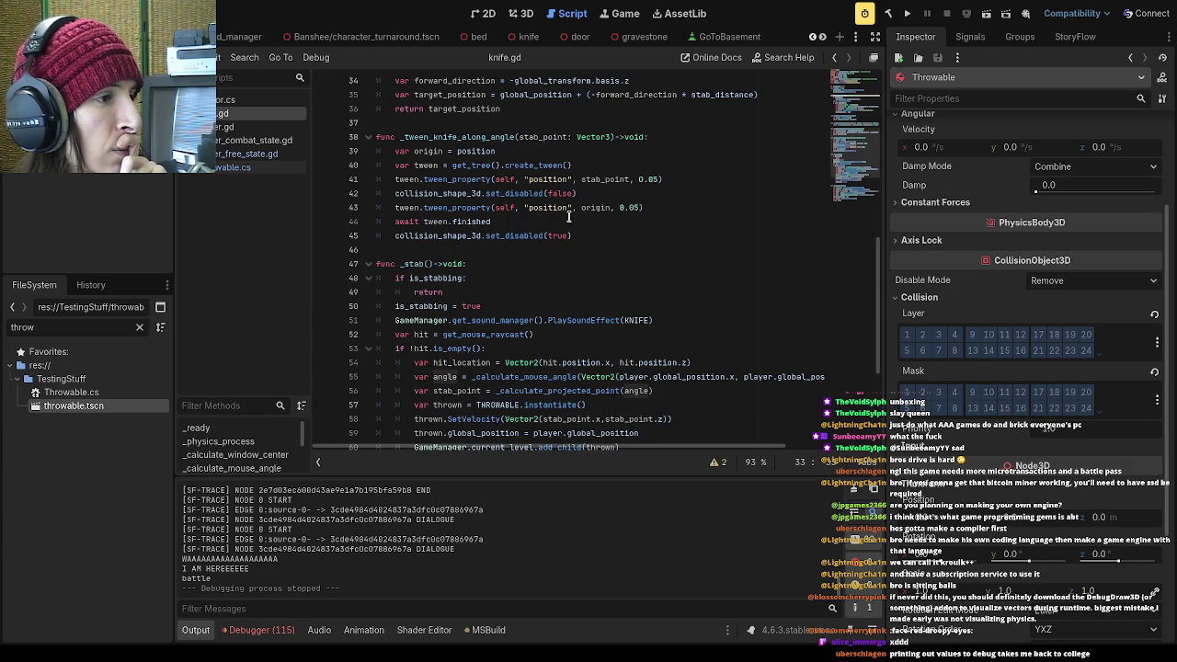
{"action": "mouse_move", "coordinate": [701, 452]}
{"action": "left_mouse_down"}
{"action": "mouse_move", "coordinate": [801, 454]}
{"action": "mouse_move", "coordinate": [704, 447]}
{"action": "left_mouse_up"}
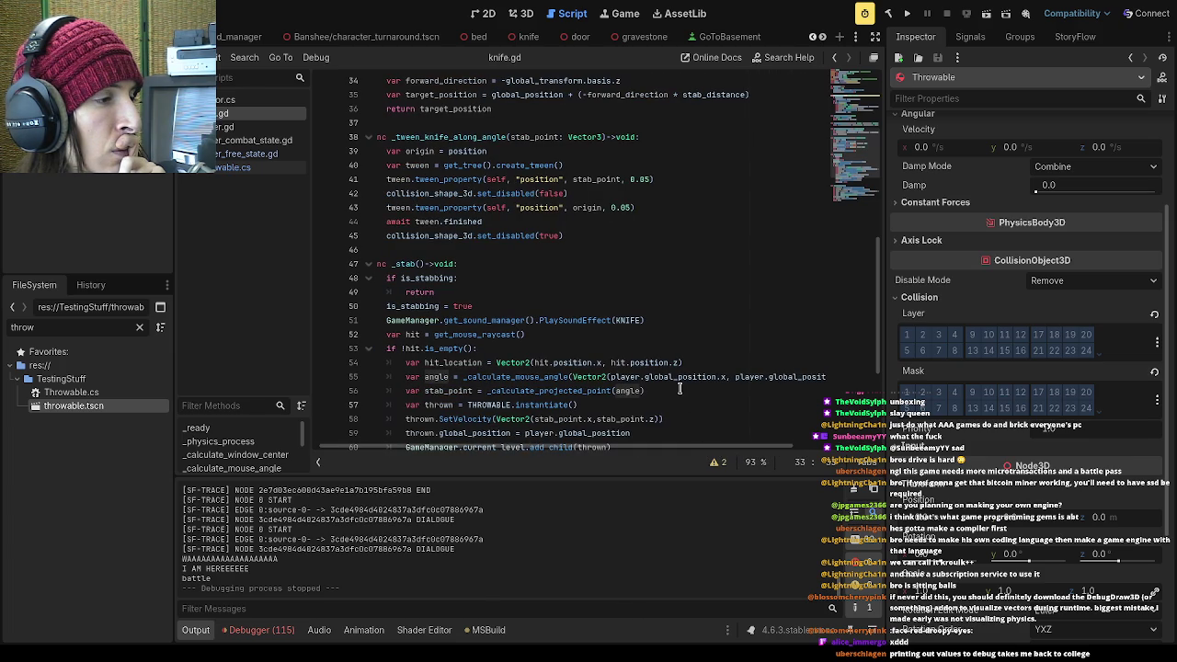
{"action": "scroll", "coordinate": [679, 388], "scroll_direction": "up", "scroll_amount": 2}
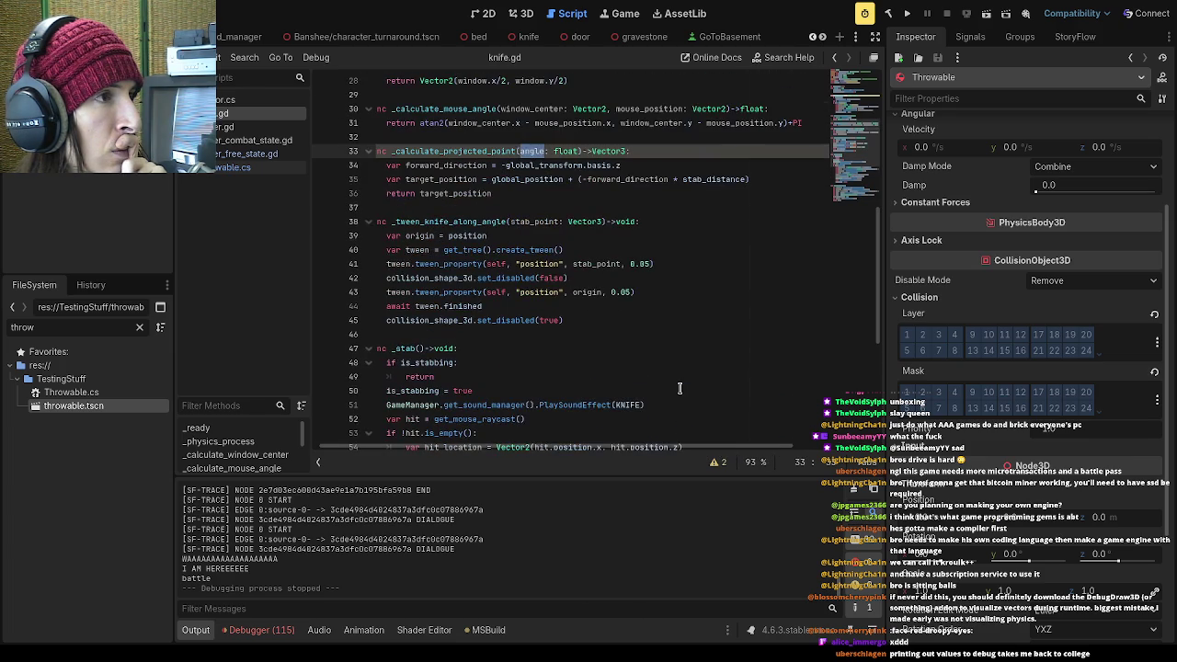
{"action": "scroll", "coordinate": [679, 388], "scroll_direction": "up", "scroll_amount": 1}
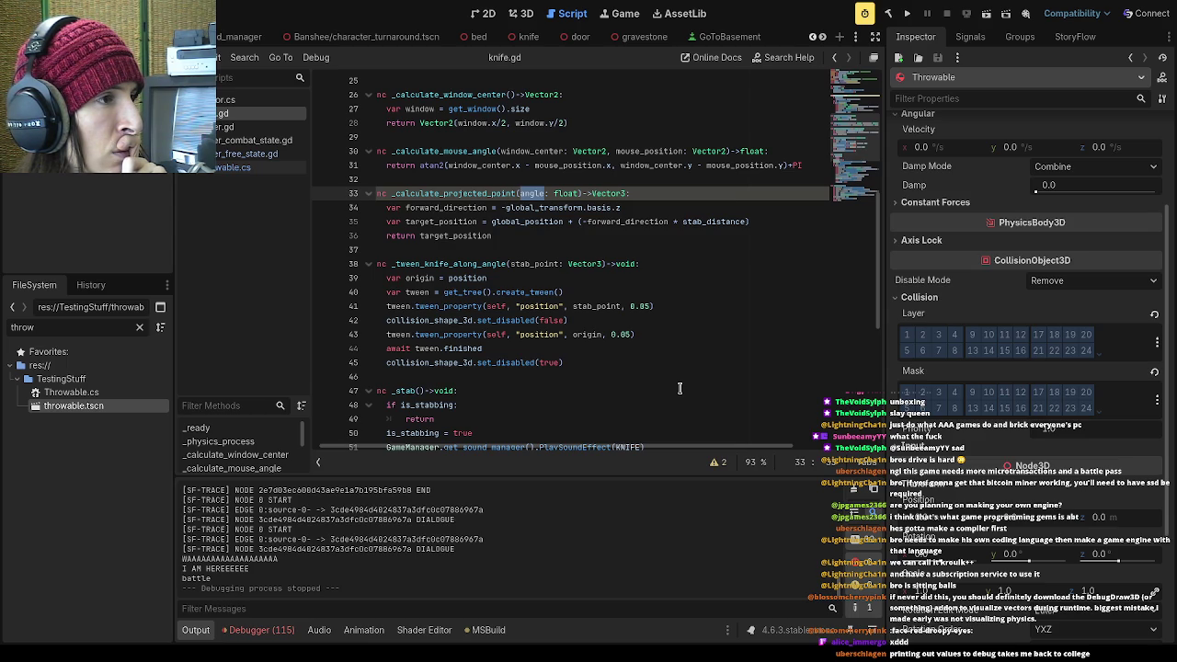
Inspect stab_distance on line 35 and the _calculate_mouse_angle call on line 55
{"action": "left_click_drag", "start_coordinate": [682, 221], "coordinate": [749, 222]}
{"action": "scroll", "coordinate": [690, 263], "scroll_direction": "down", "scroll_amount": 5}
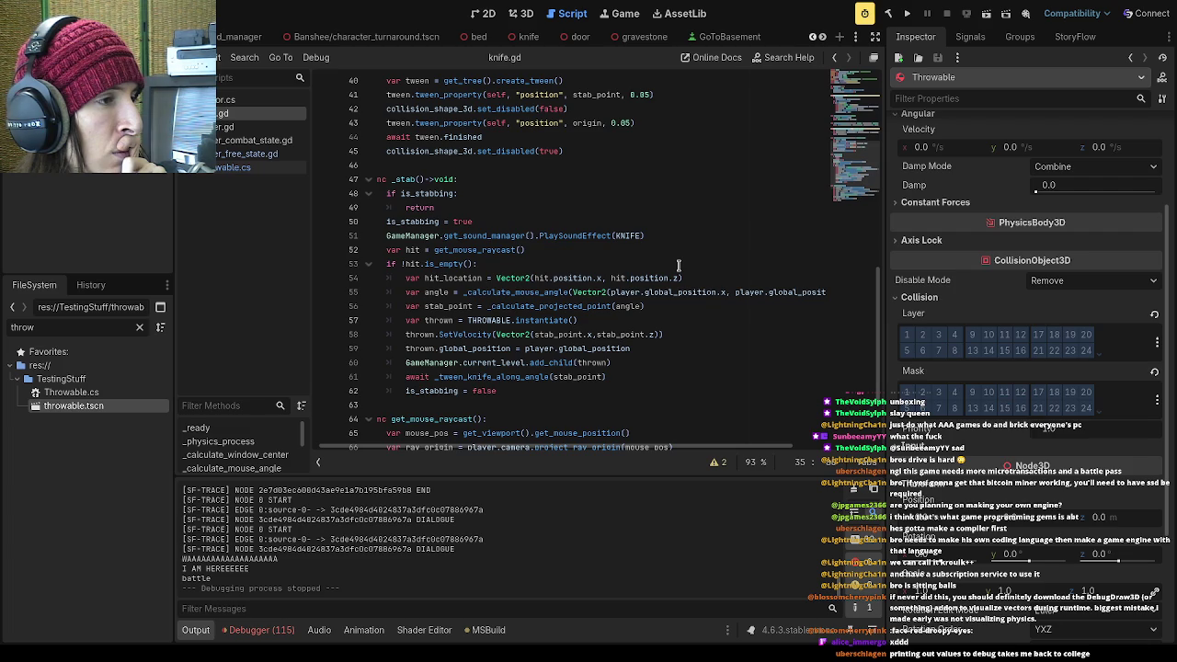
{"action": "left_click", "coordinate": [462, 292]}
{"action": "left_click_drag", "start_coordinate": [463, 292], "coordinate": [570, 292]}
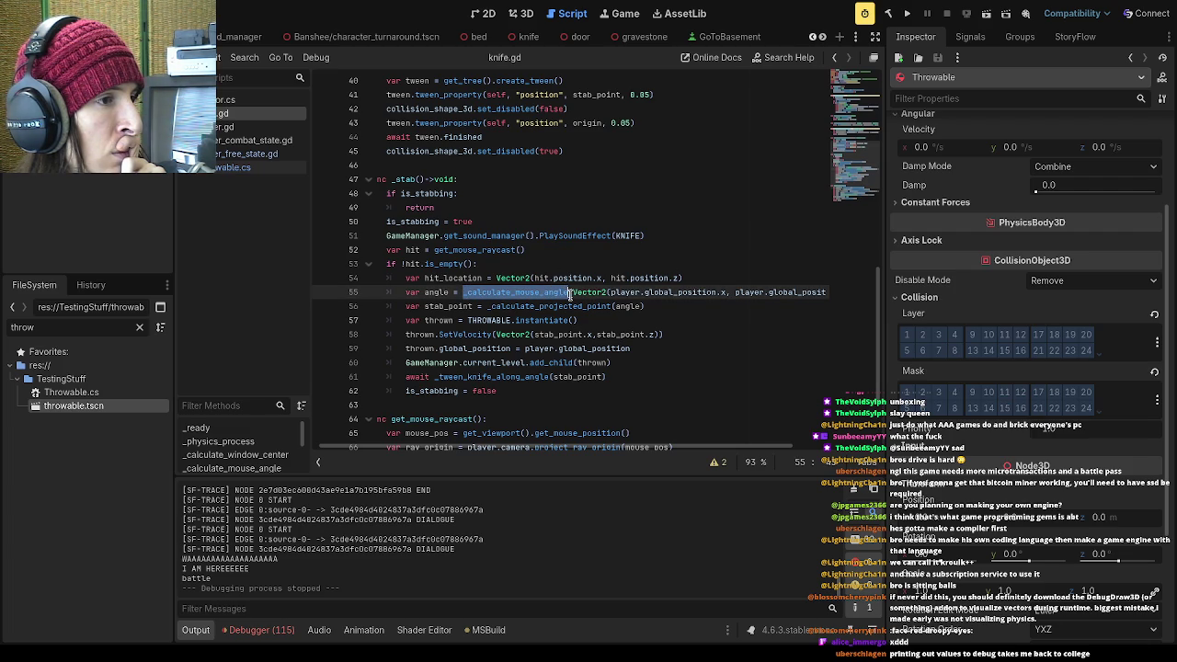
{"action": "mouse_move", "coordinate": [701, 448]}
{"action": "left_mouse_down"}
{"action": "mouse_move", "coordinate": [782, 451]}
{"action": "mouse_move", "coordinate": [708, 448]}
{"action": "left_mouse_up"}
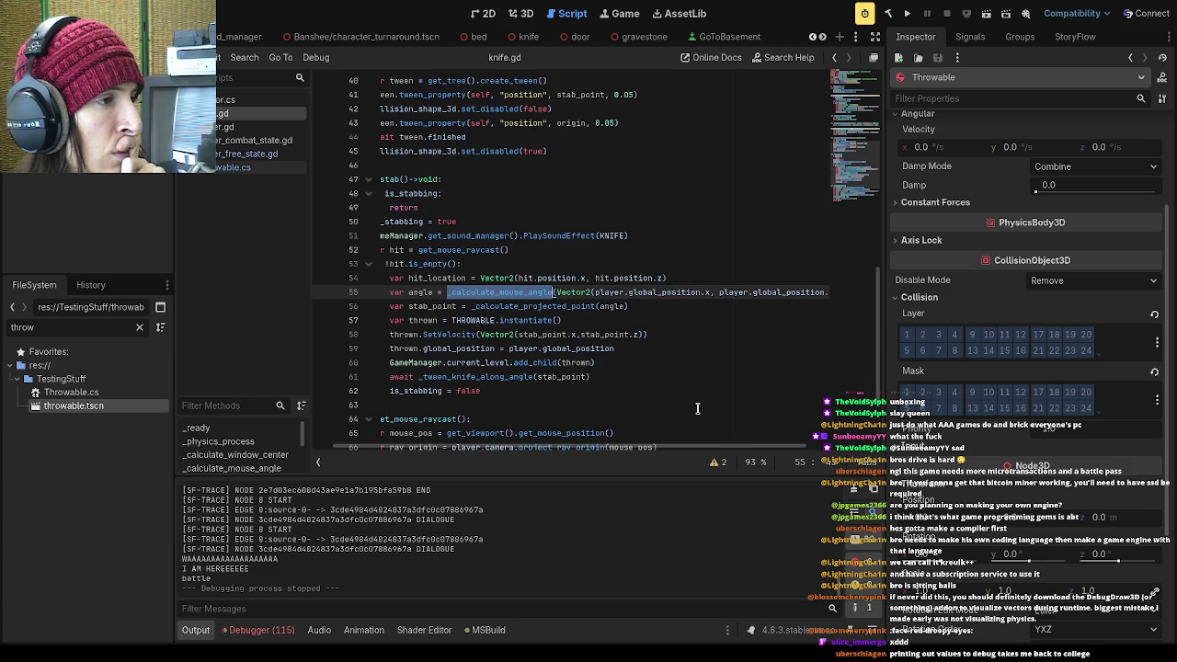
{"action": "scroll", "coordinate": [697, 409], "scroll_direction": "up", "scroll_amount": 5}
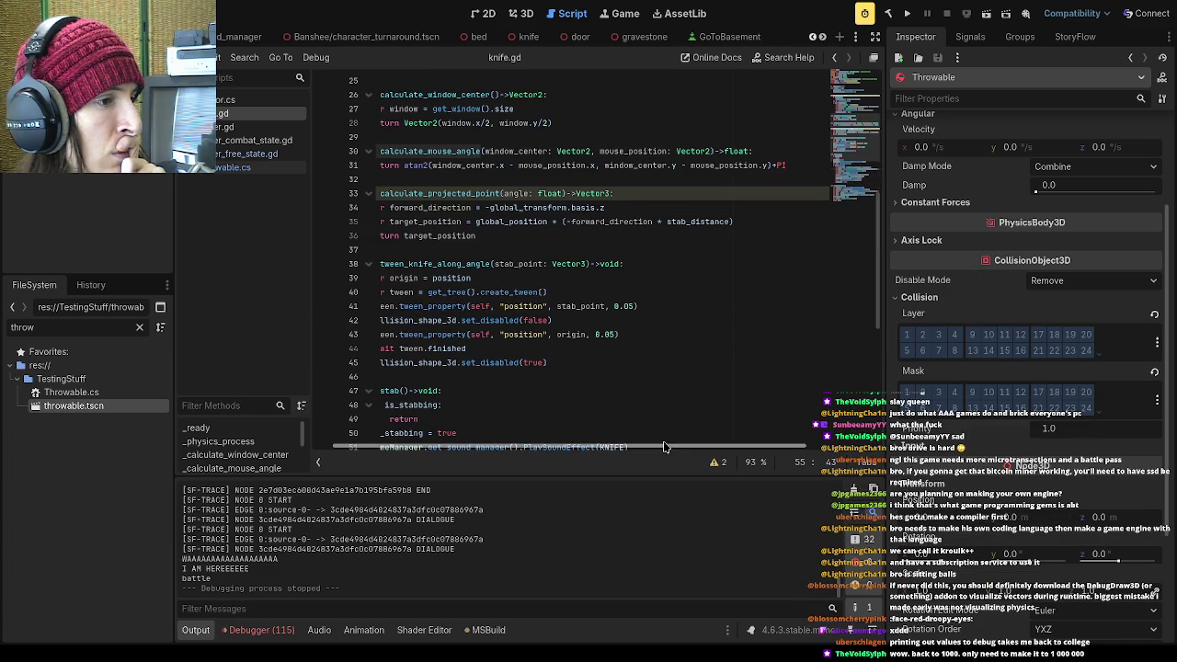
{"action": "left_click_drag", "start_coordinate": [663, 445], "coordinate": [607, 445]}
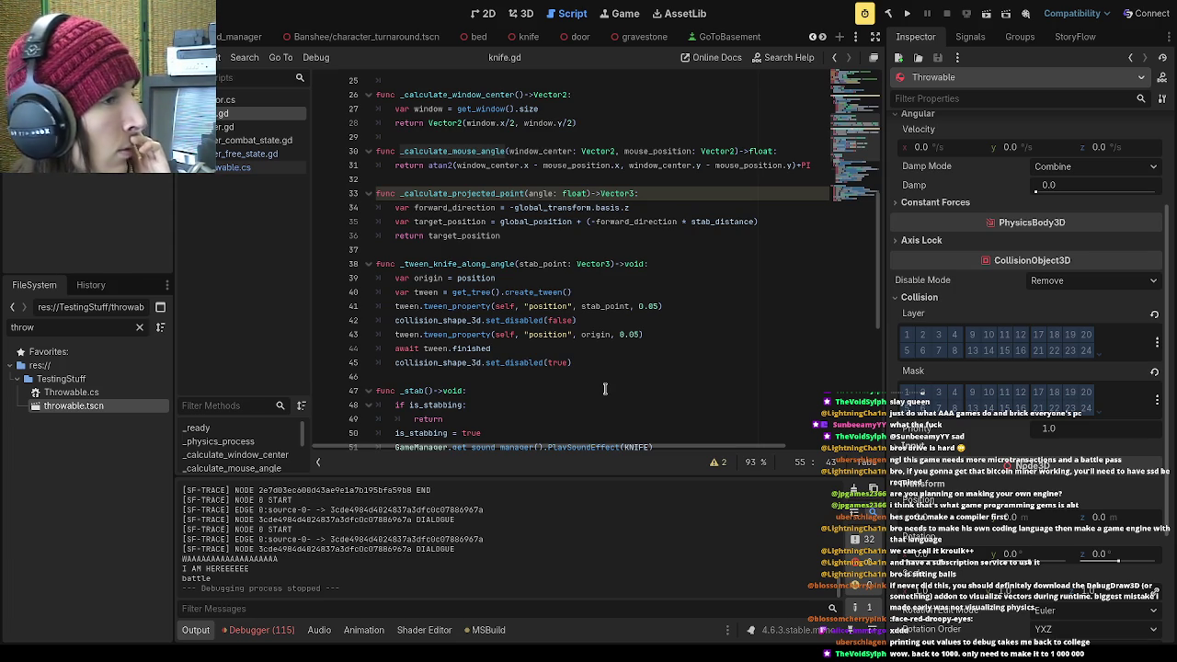
{"action": "scroll", "coordinate": [604, 388], "scroll_direction": "up", "scroll_amount": 1}
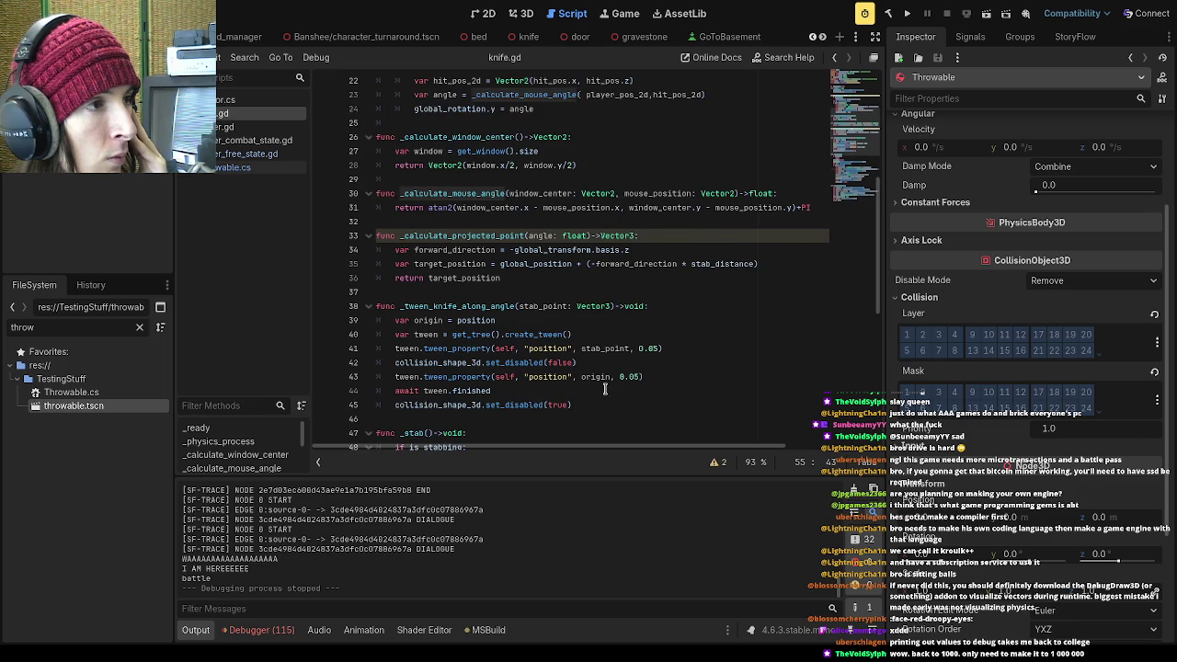
{"action": "scroll", "coordinate": [605, 388], "scroll_direction": "up", "scroll_amount": 1}
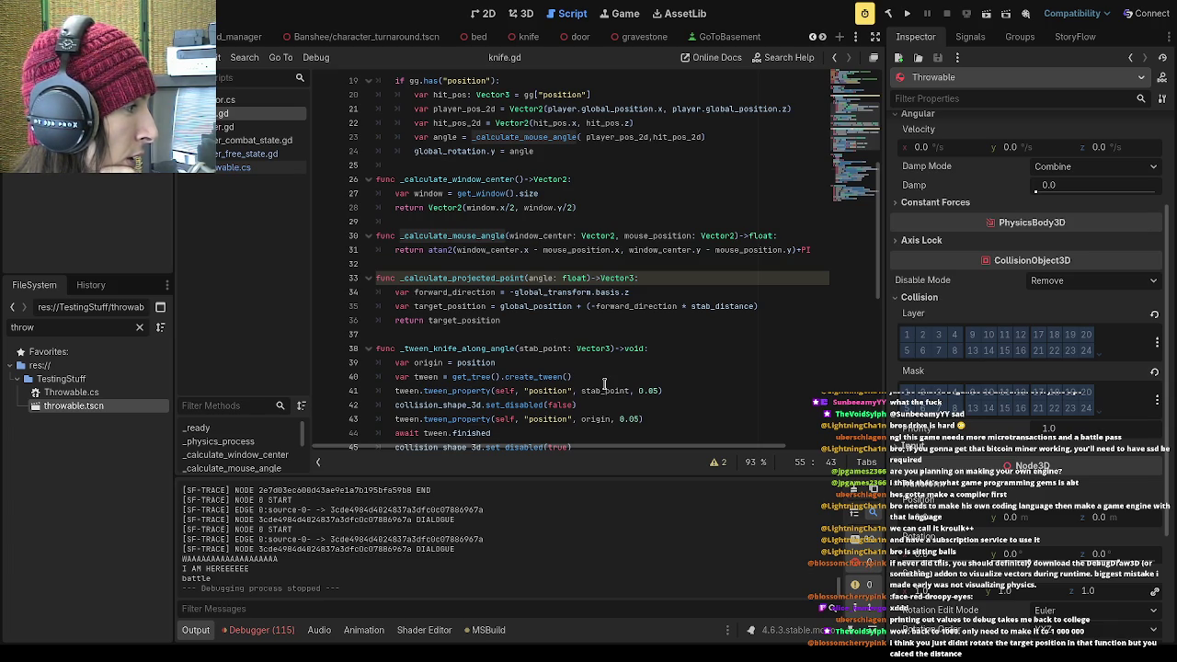
{"action": "scroll", "coordinate": [604, 383], "scroll_direction": "down", "scroll_amount": 1}
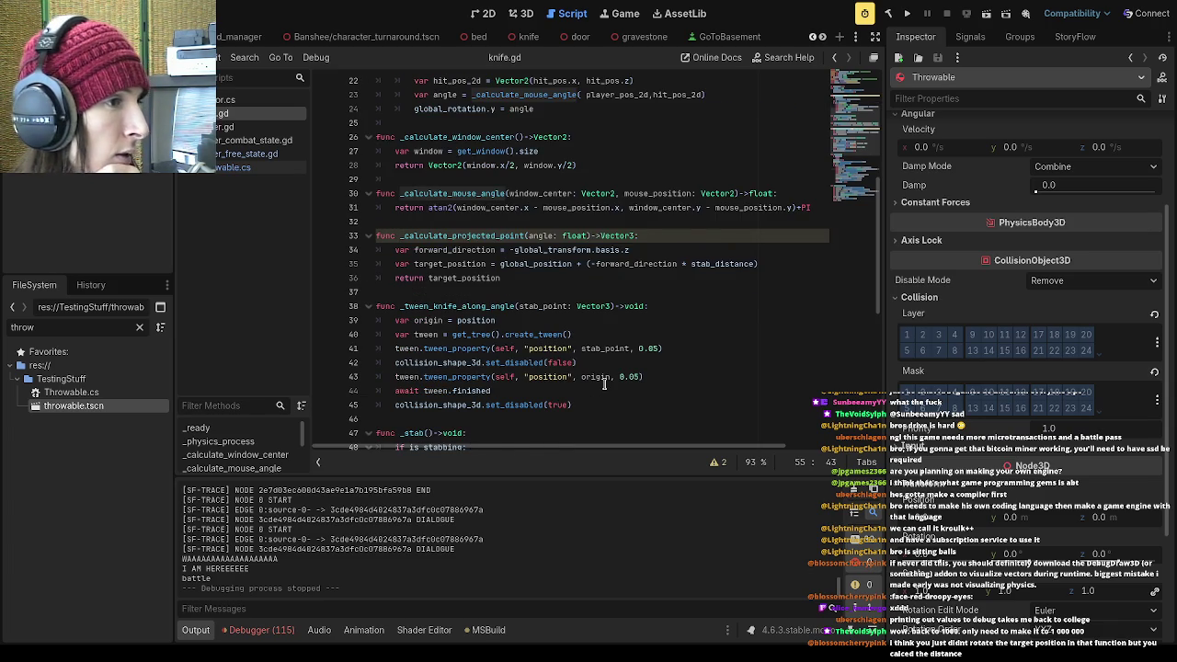
{"action": "scroll", "coordinate": [604, 384], "scroll_direction": "up", "scroll_amount": 1}
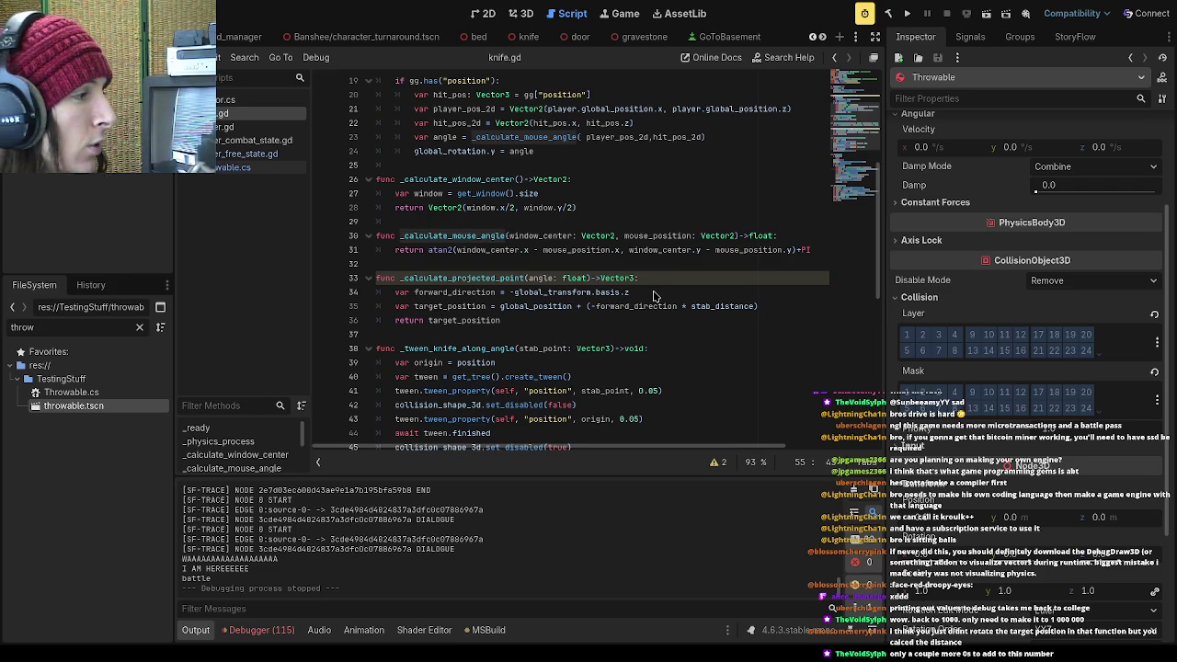
Run the project, skip the dialogue, go to school, then stop the game with F8
{"action": "left_click", "coordinate": [907, 14]}
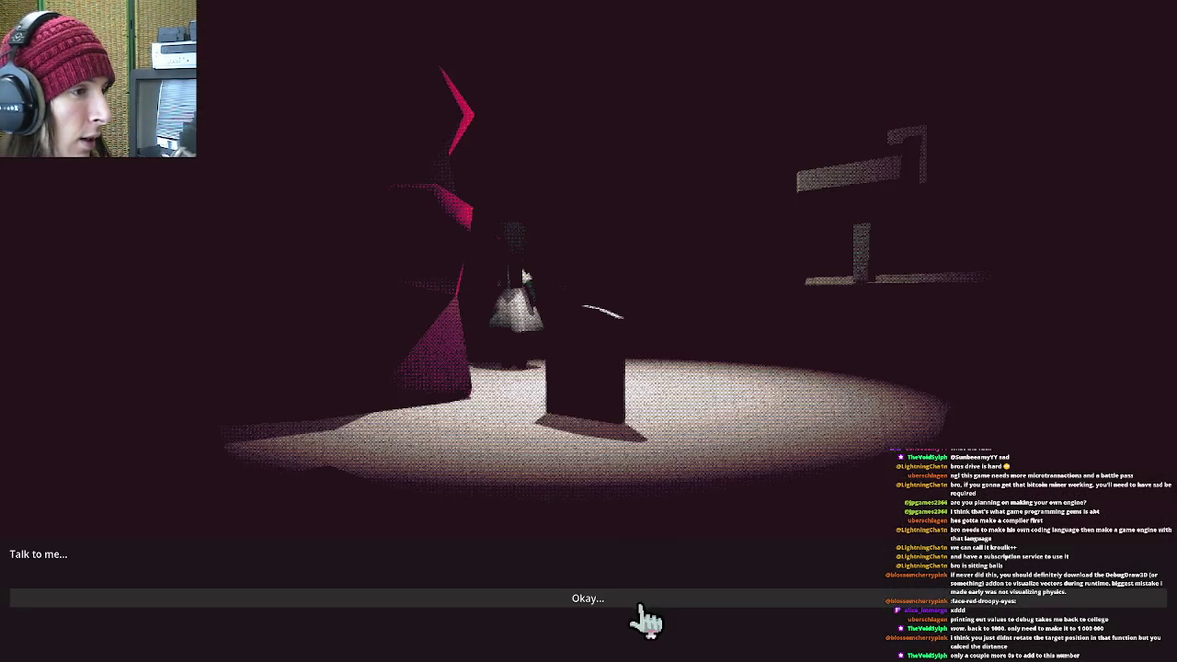
{"action": "left_click", "coordinate": [635, 603]}
{"action": "left_click", "coordinate": [529, 453]}
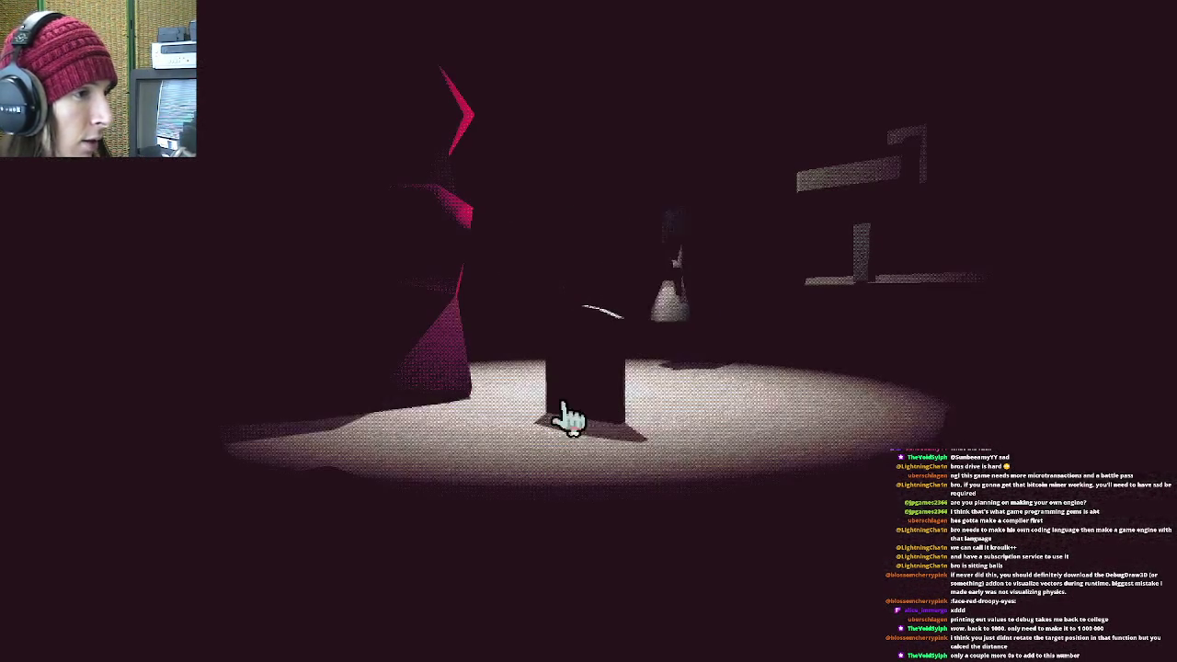
{"action": "left_click", "coordinate": [575, 331]}
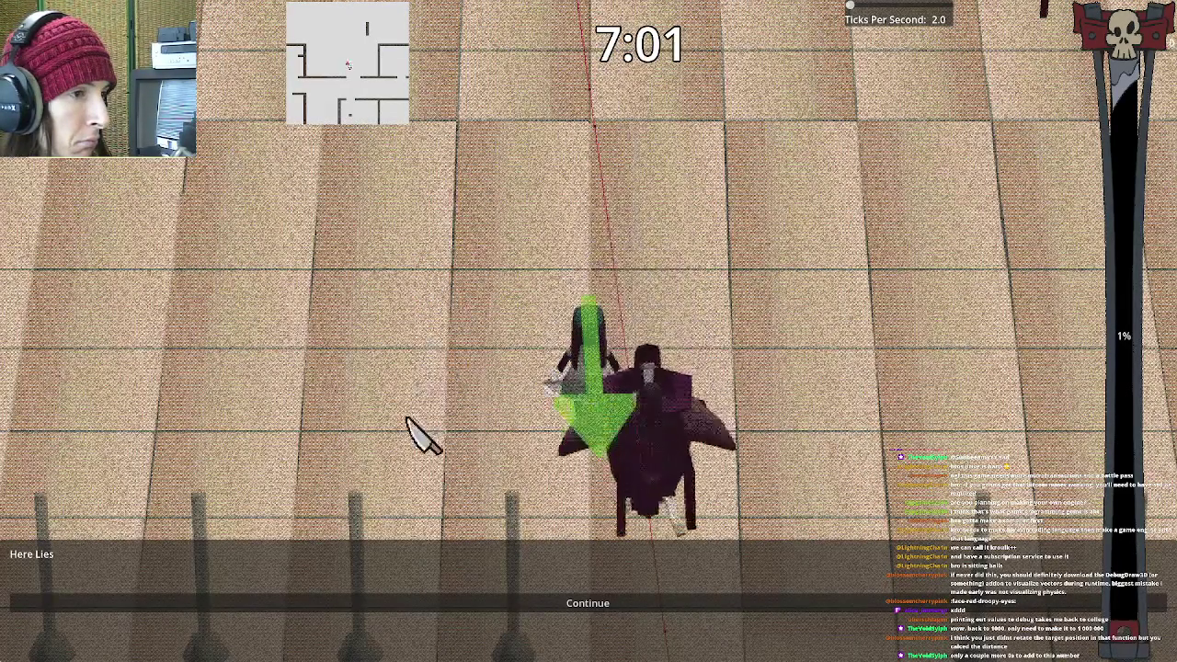
{"action": "key", "text": "Escape"}
{"action": "left_click", "coordinate": [644, 414]}
{"action": "key", "text": "Escape"}
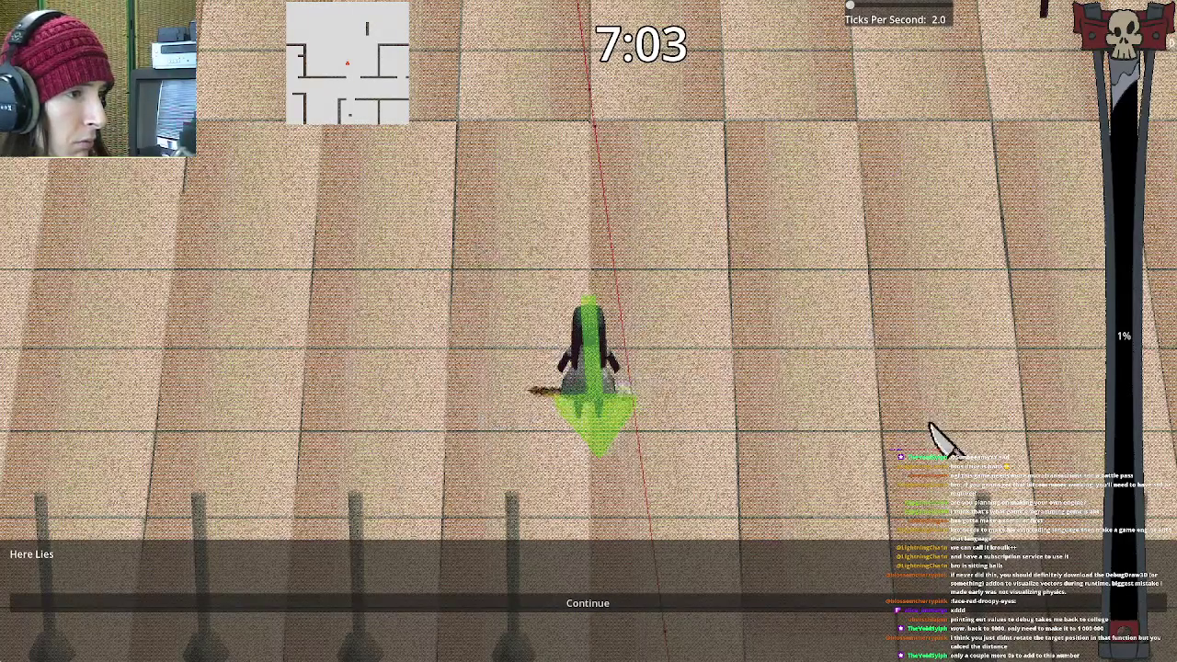
{"action": "key", "text": "F8"}
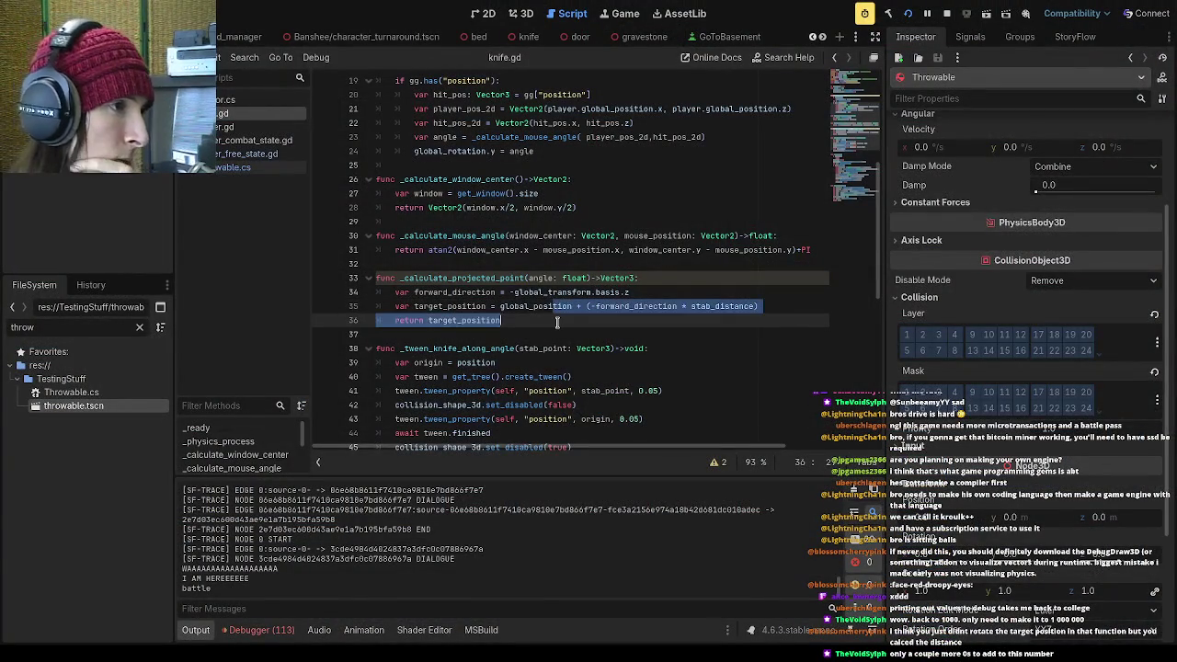
{"action": "key", "text": "Down"}
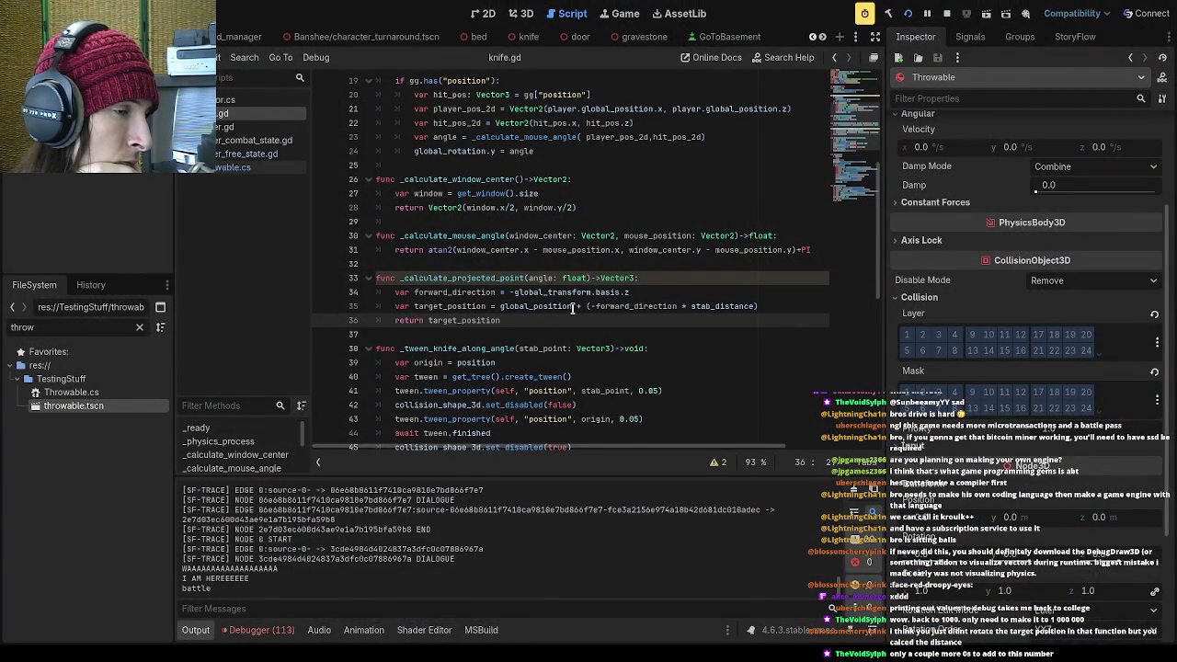
{"action": "double_click", "coordinate": [552, 307]}
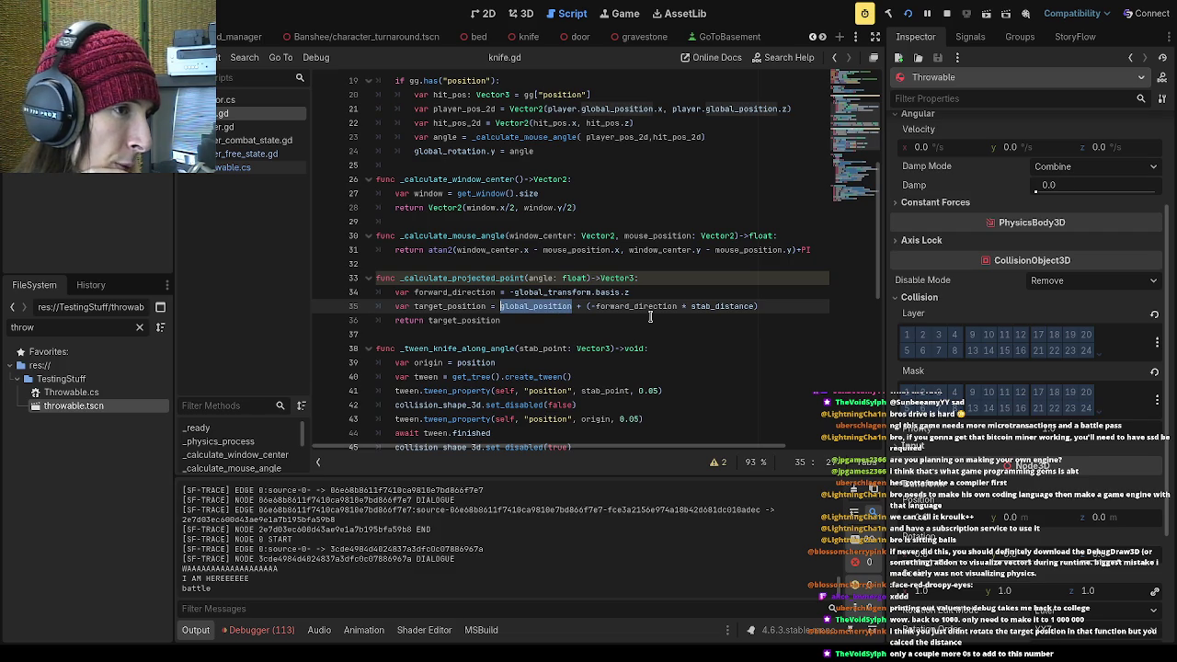
{"action": "left_click_drag", "start_coordinate": [678, 307], "coordinate": [594, 306]}
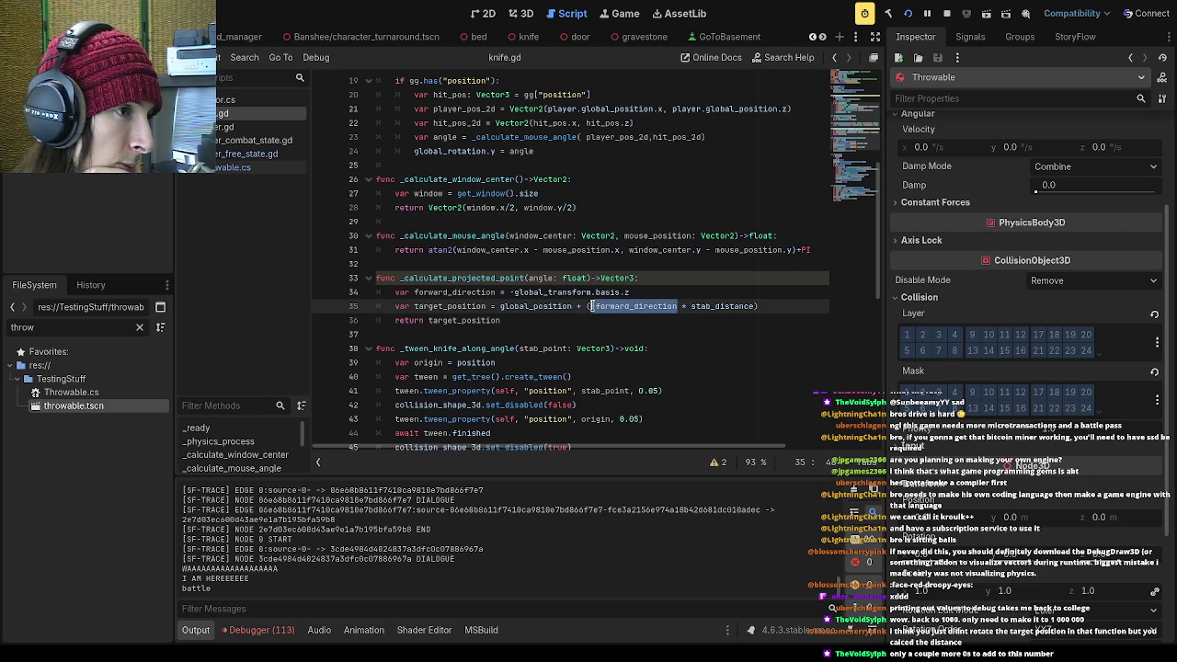
{"action": "left_click", "coordinate": [648, 337]}
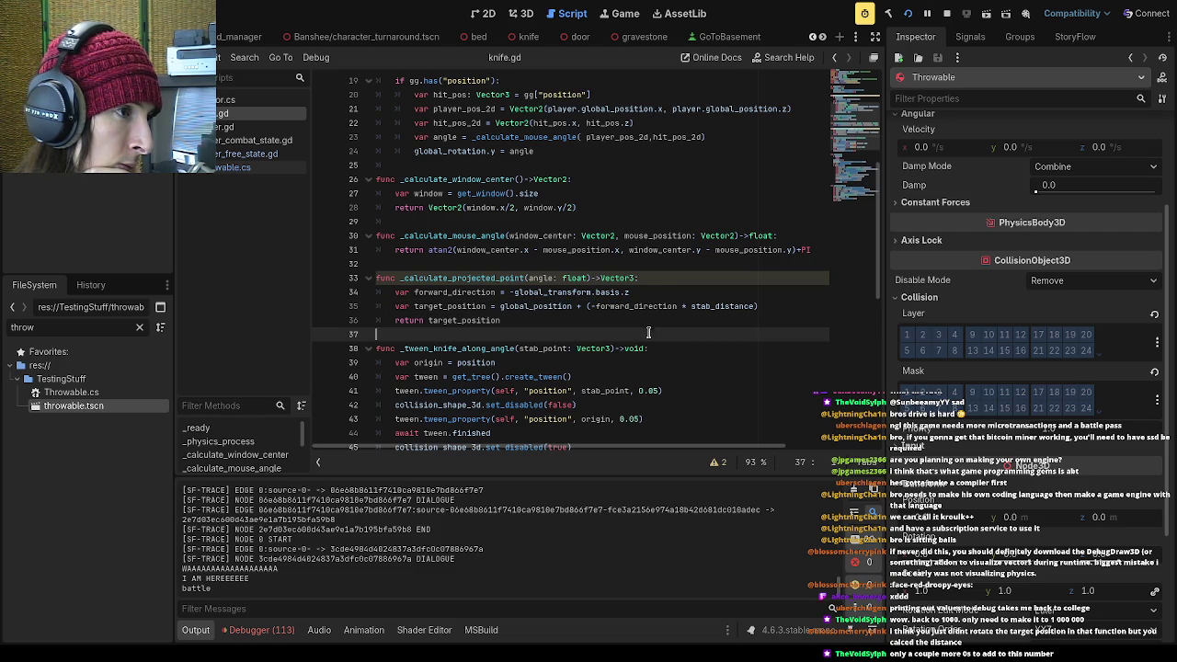
{"action": "double_click", "coordinate": [725, 307]}
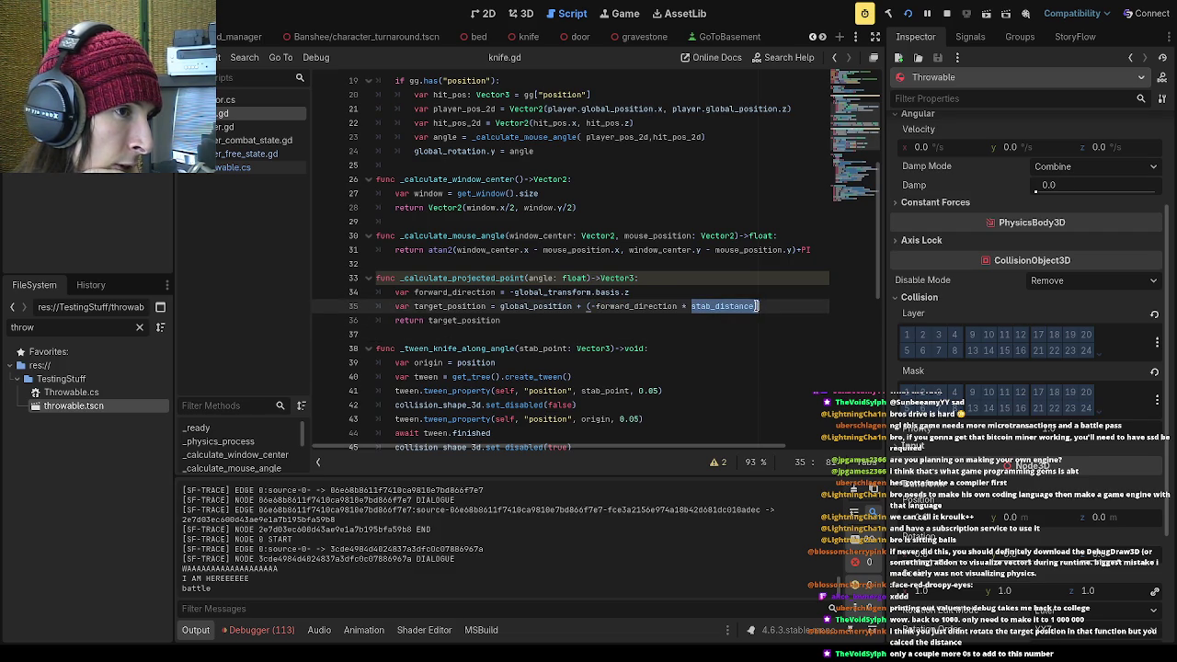
{"action": "scroll", "coordinate": [747, 326], "scroll_direction": "down", "scroll_amount": 2}
{"action": "scroll", "coordinate": [747, 327], "scroll_direction": "down", "scroll_amount": 5}
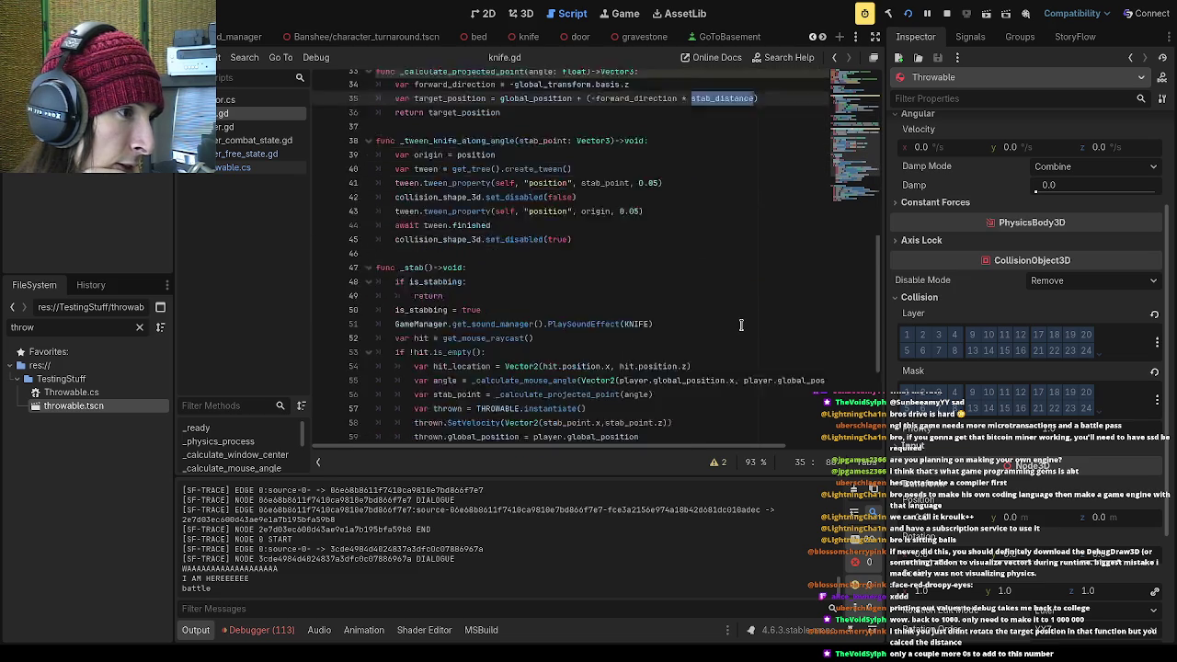
{"action": "scroll", "coordinate": [741, 322], "scroll_direction": "up", "scroll_amount": 5}
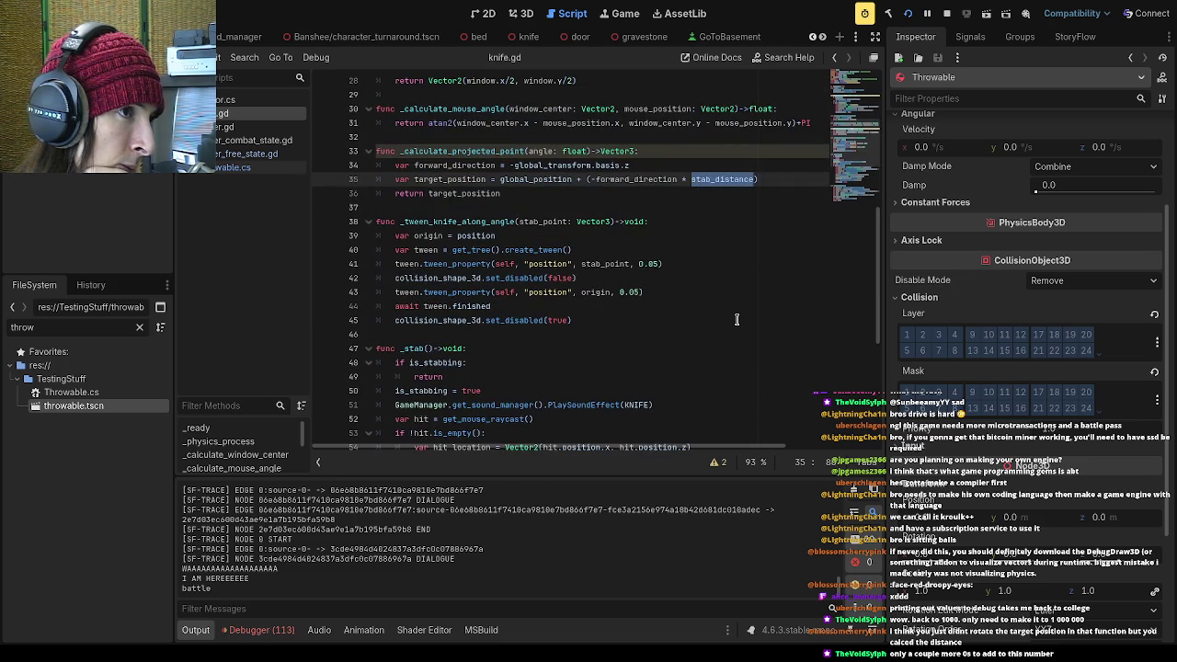
{"action": "scroll", "coordinate": [737, 319], "scroll_direction": "up", "scroll_amount": 2}
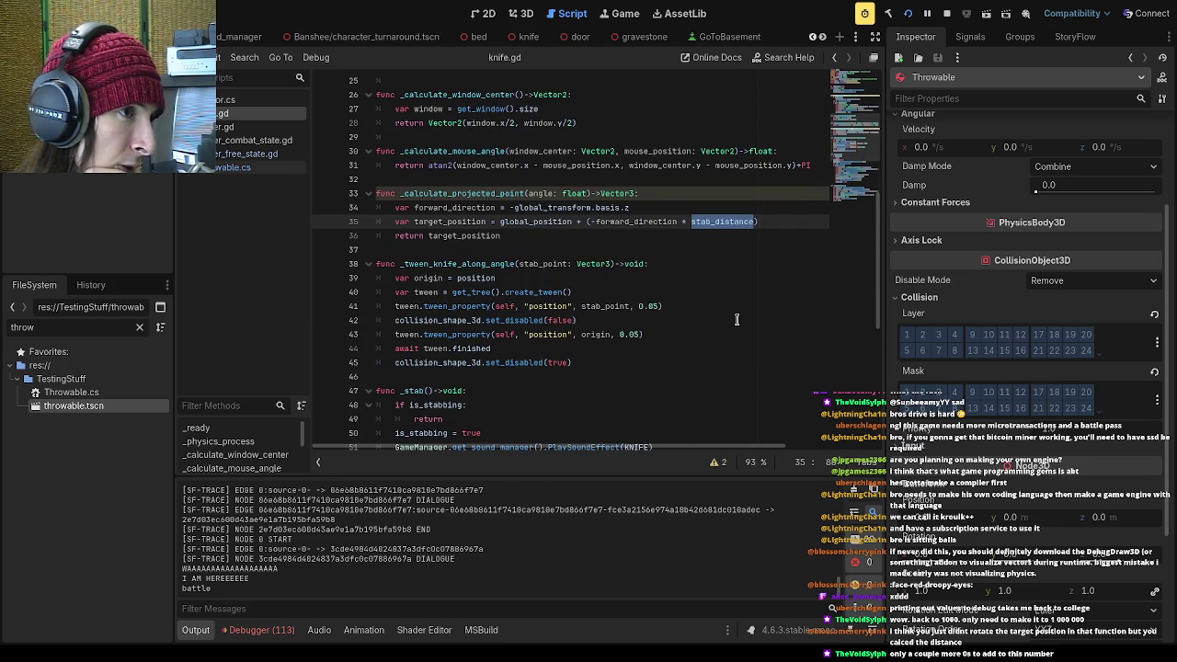
{"action": "scroll", "coordinate": [736, 319], "scroll_direction": "up", "scroll_amount": 1}
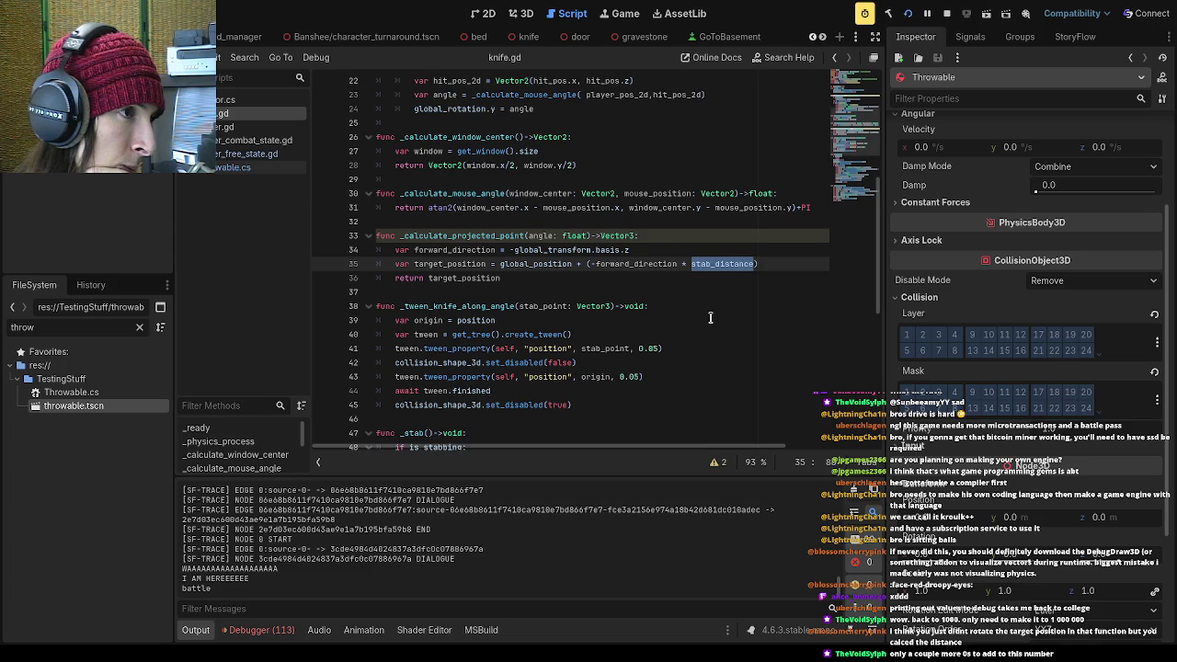
{"action": "left_click_drag", "start_coordinate": [505, 277], "coordinate": [428, 278]}
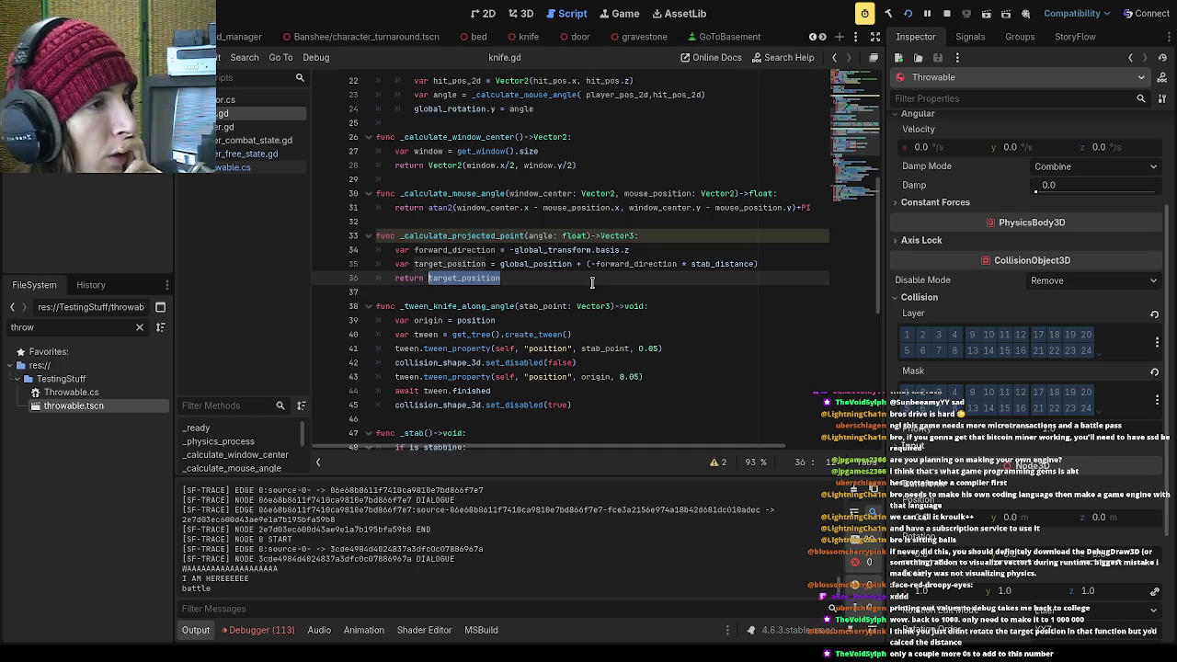
{"action": "scroll", "coordinate": [589, 287], "scroll_direction": "up", "scroll_amount": 1}
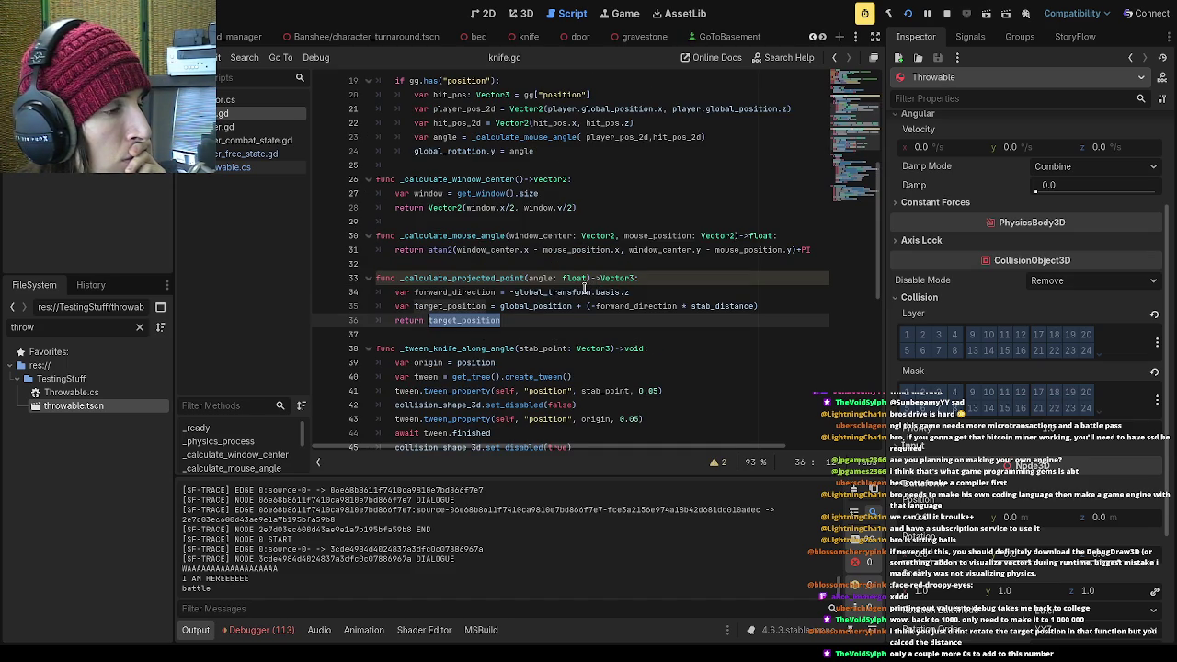
Look over the THROWABLE.instantiate() line and the _calculate_projected_point function
{"action": "scroll", "coordinate": [585, 288], "scroll_direction": "down", "scroll_amount": 4}
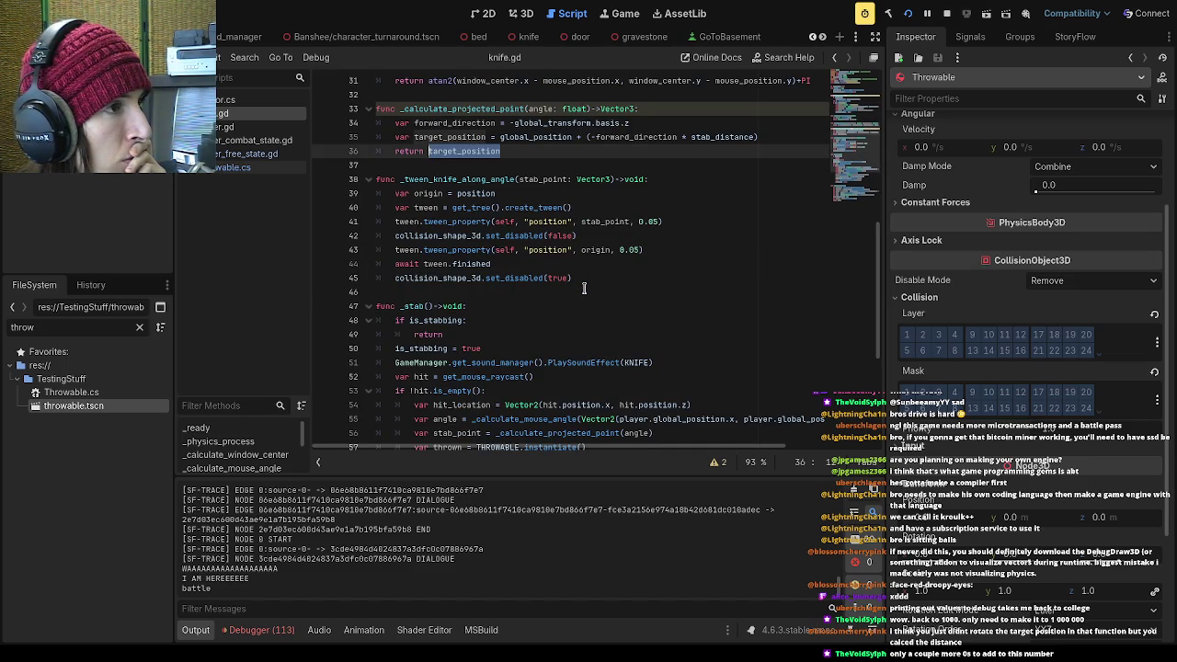
{"action": "scroll", "coordinate": [584, 288], "scroll_direction": "down", "scroll_amount": 4}
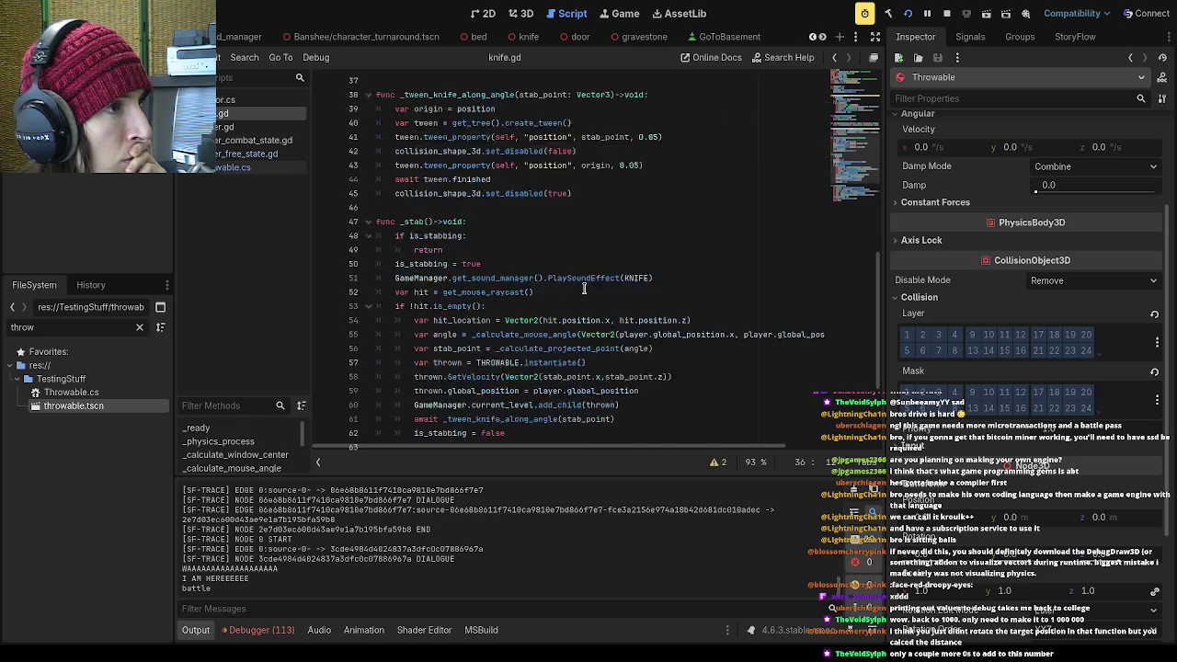
{"action": "left_click", "coordinate": [601, 277]}
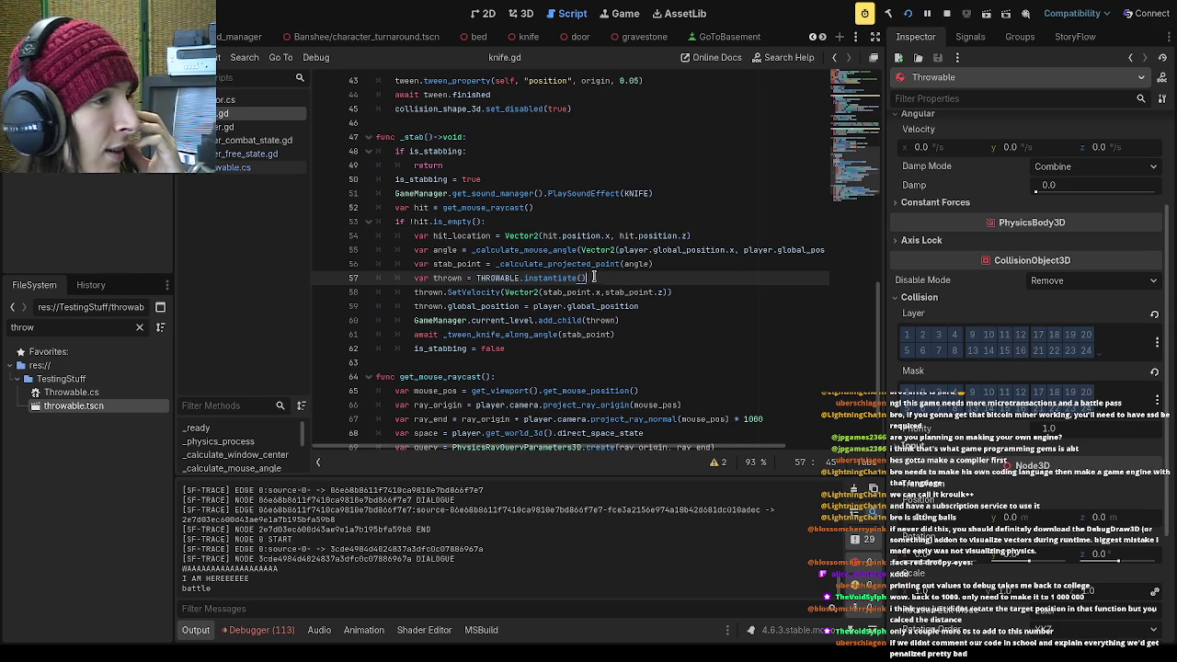
{"action": "scroll", "coordinate": [593, 273], "scroll_direction": "up", "scroll_amount": 4}
{"action": "scroll", "coordinate": [589, 236], "scroll_direction": "up", "scroll_amount": 2}
{"action": "left_click_drag", "start_coordinate": [555, 235], "coordinate": [367, 195]}
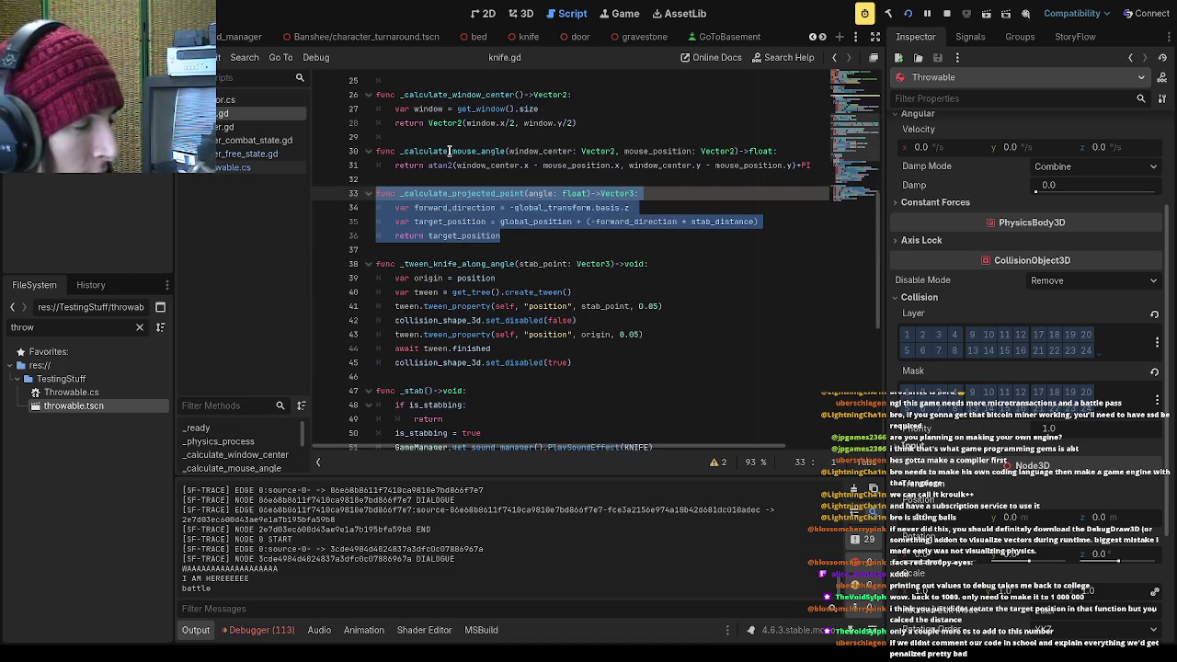
{"action": "scroll", "coordinate": [663, 245], "scroll_direction": "up", "scroll_amount": 3}
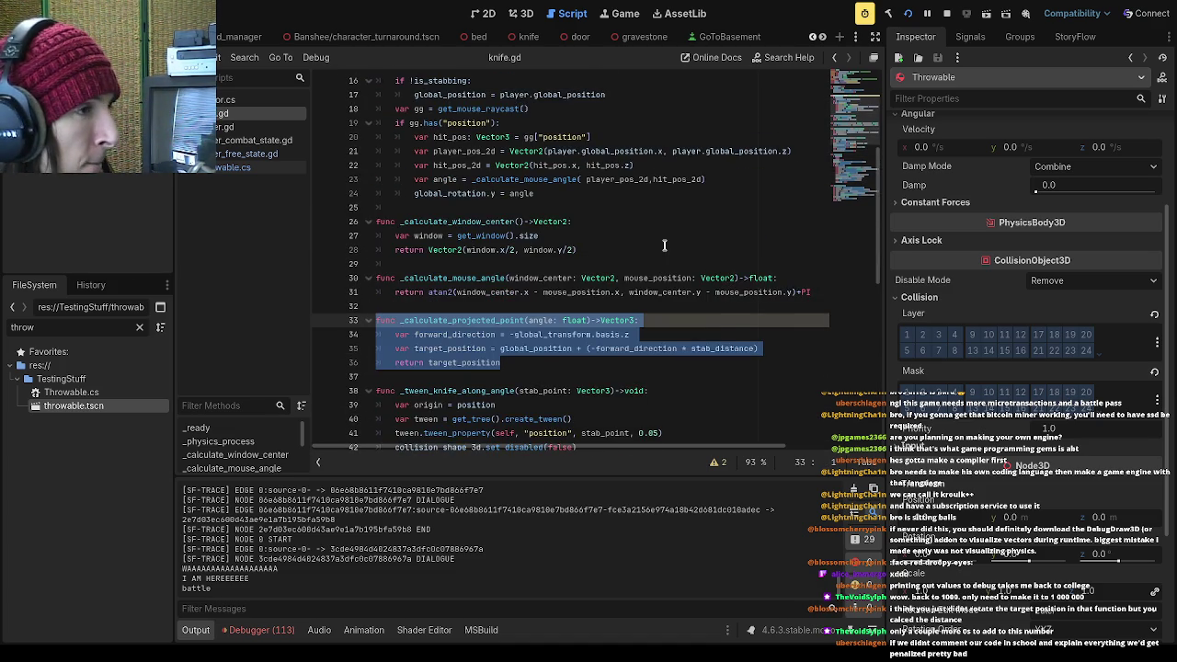
{"action": "left_click", "coordinate": [658, 278]}
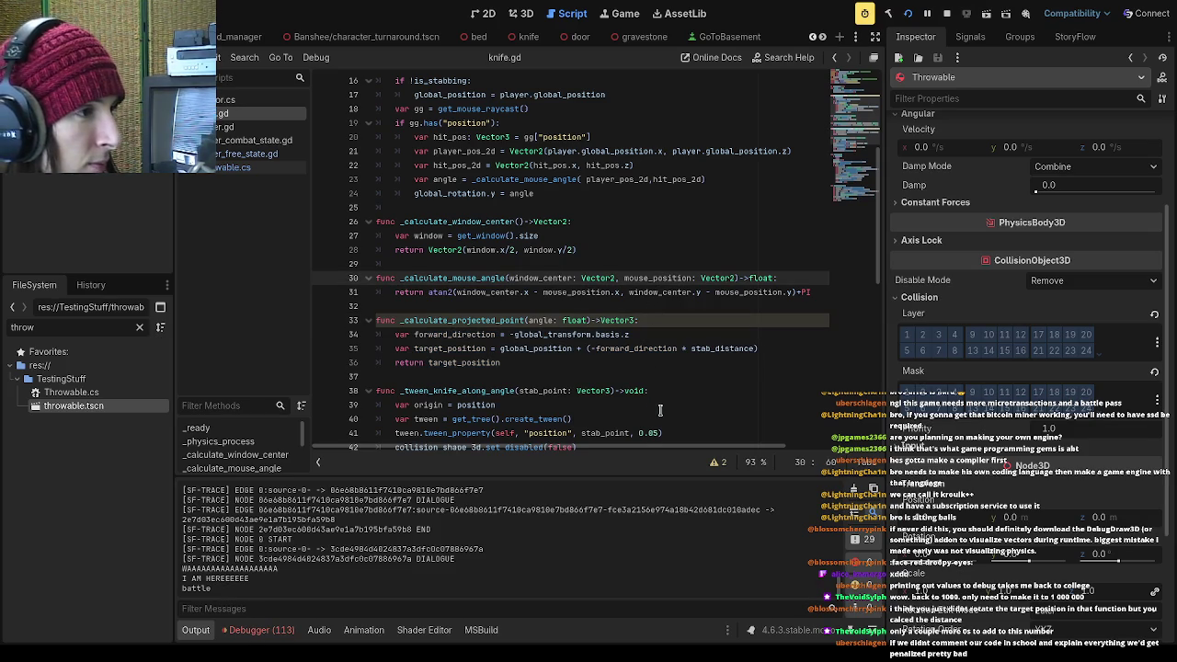
Delete 'angle: float' from the _calculate_projected_point signature on line 33
{"action": "mouse_move", "coordinate": [642, 444]}
{"action": "left_mouse_down"}
{"action": "mouse_move", "coordinate": [696, 446]}
{"action": "mouse_move", "coordinate": [639, 445]}
{"action": "left_mouse_up"}
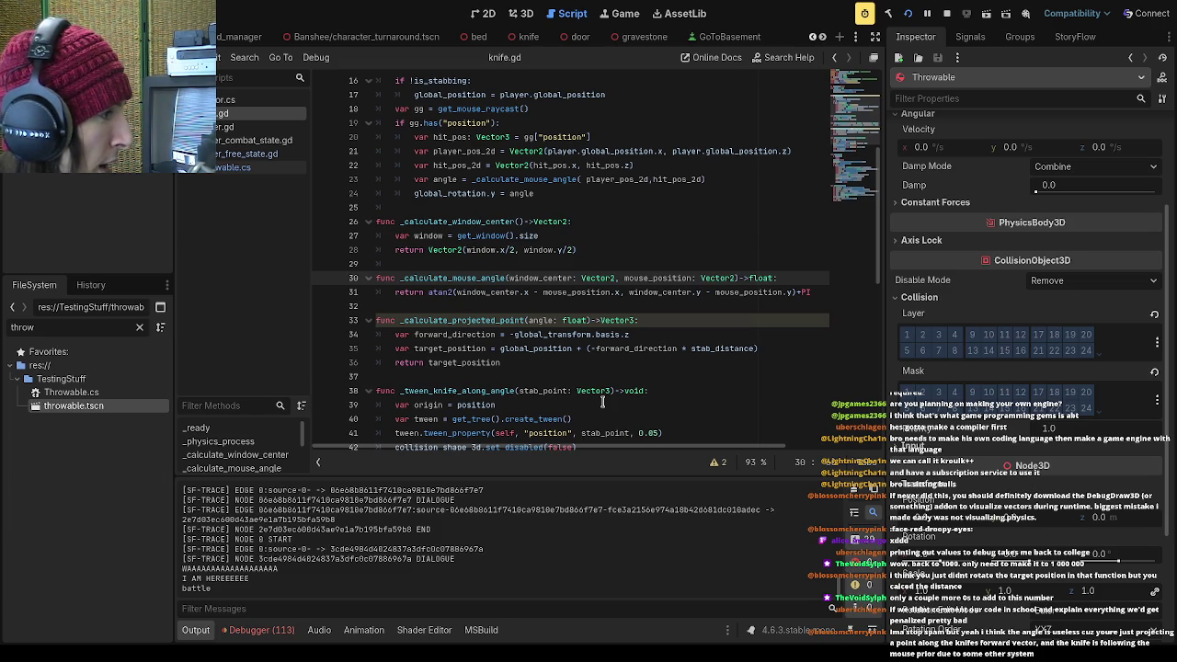
{"action": "scroll", "coordinate": [610, 377], "scroll_direction": "down", "scroll_amount": 1}
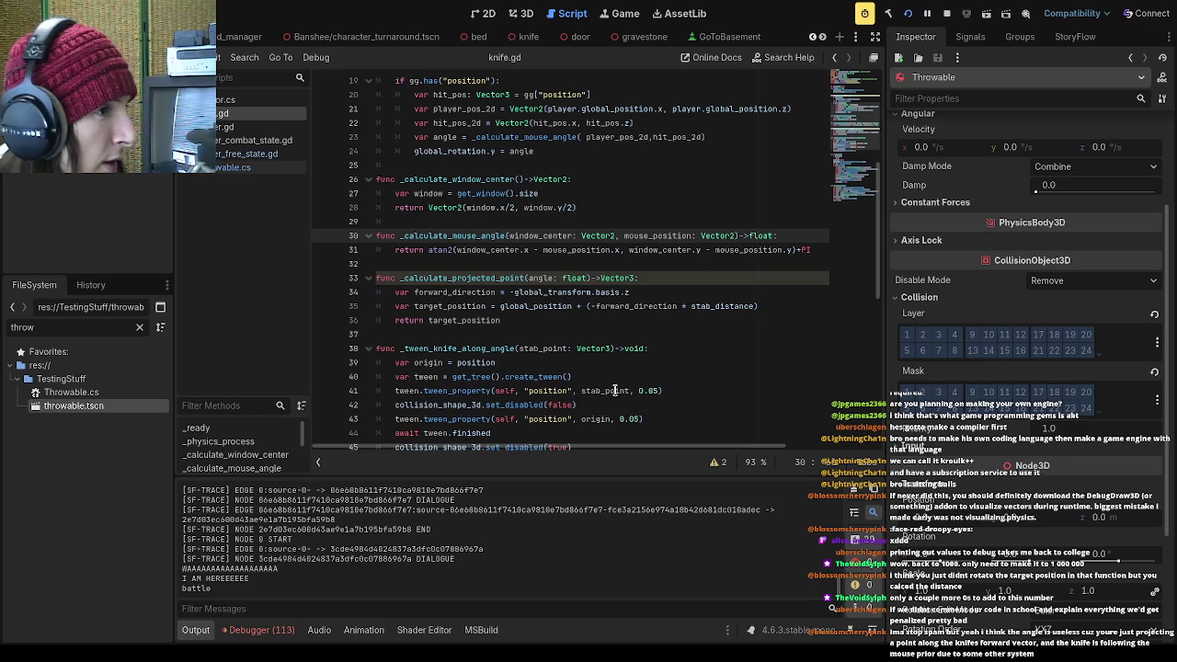
{"action": "left_click_drag", "start_coordinate": [589, 278], "coordinate": [526, 278]}
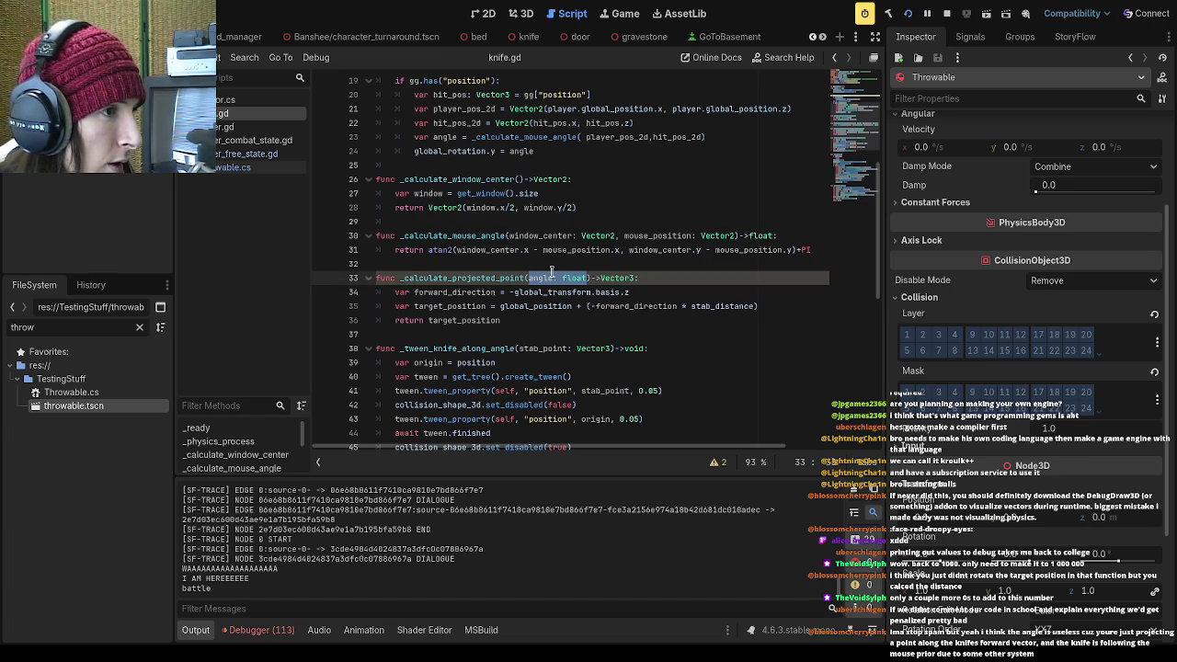
{"action": "key", "text": "BackSpace"}
{"action": "scroll", "coordinate": [549, 262], "scroll_direction": "down", "scroll_amount": 5}
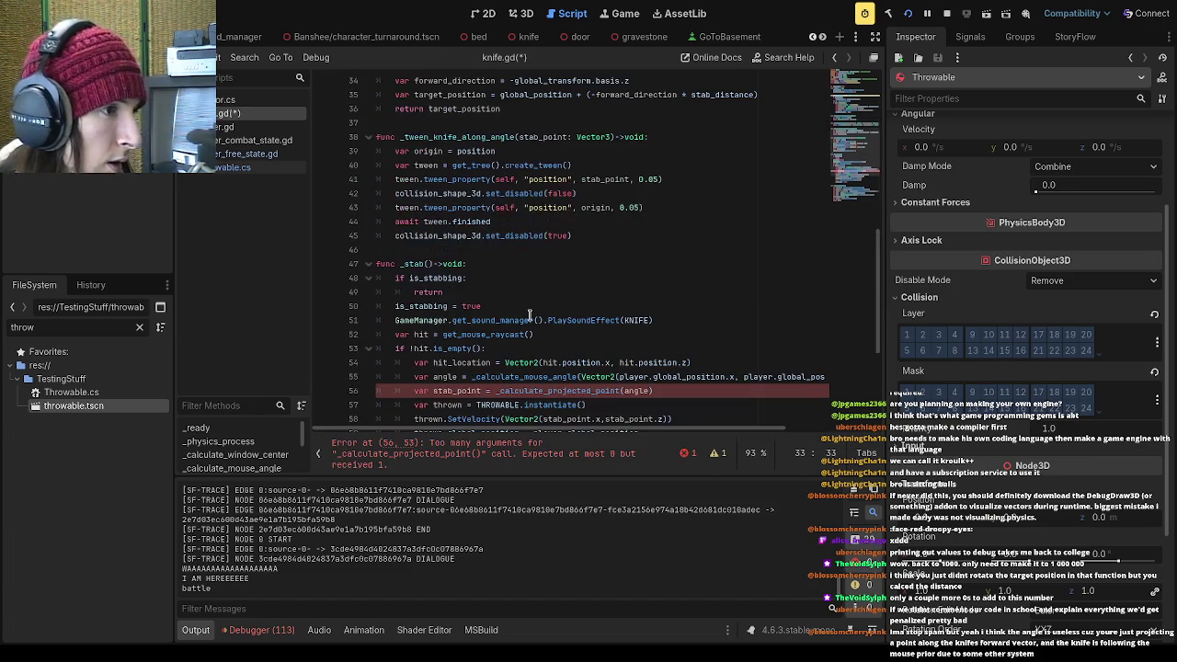
Delete the angle argument from the _calculate_projected_point call on line 56
{"action": "double_click", "coordinate": [638, 391]}
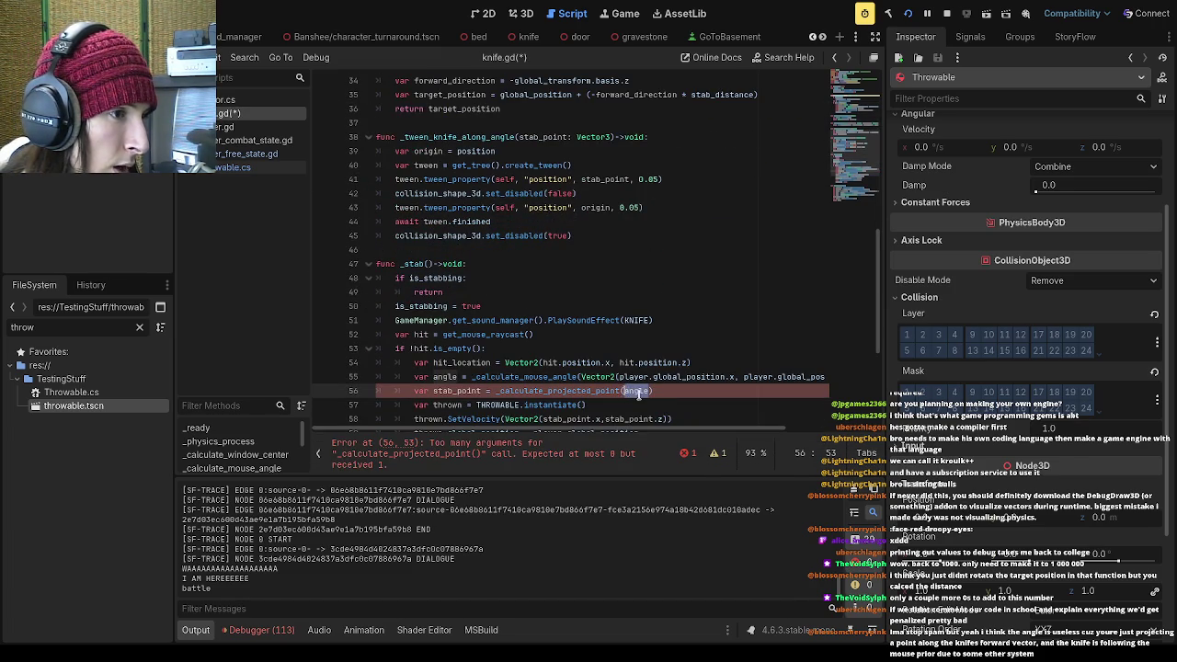
{"action": "key", "text": "BackSpace"}
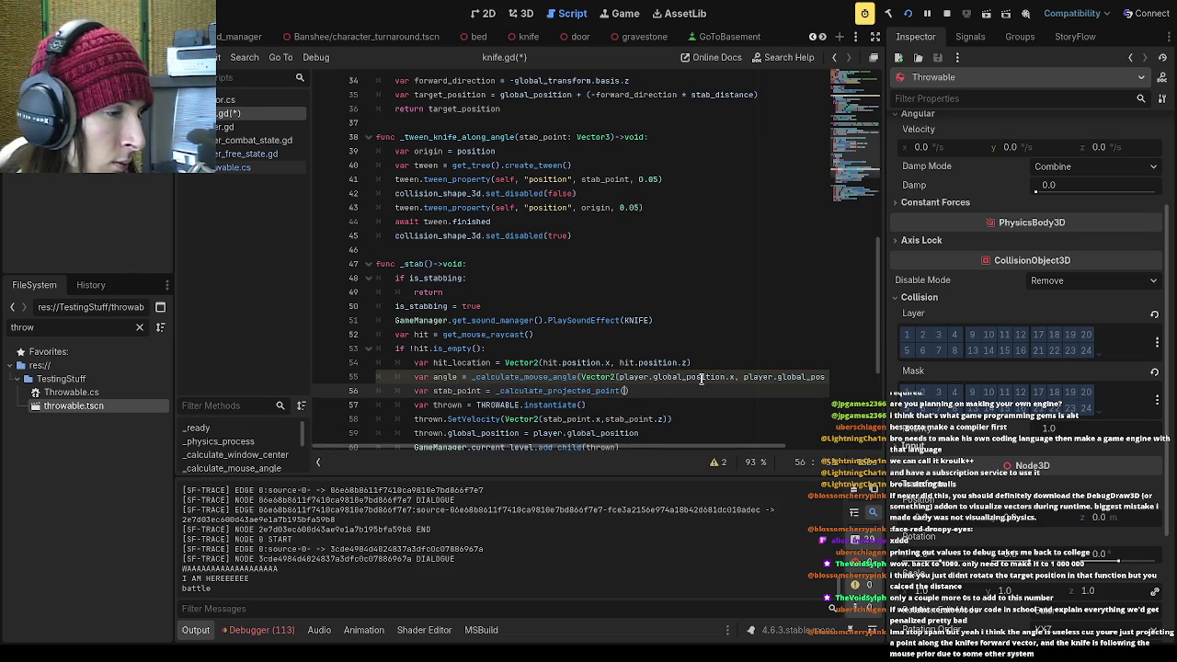
{"action": "left_click", "coordinate": [493, 376]}
{"action": "left_click_drag", "start_coordinate": [494, 376], "coordinate": [841, 375]}
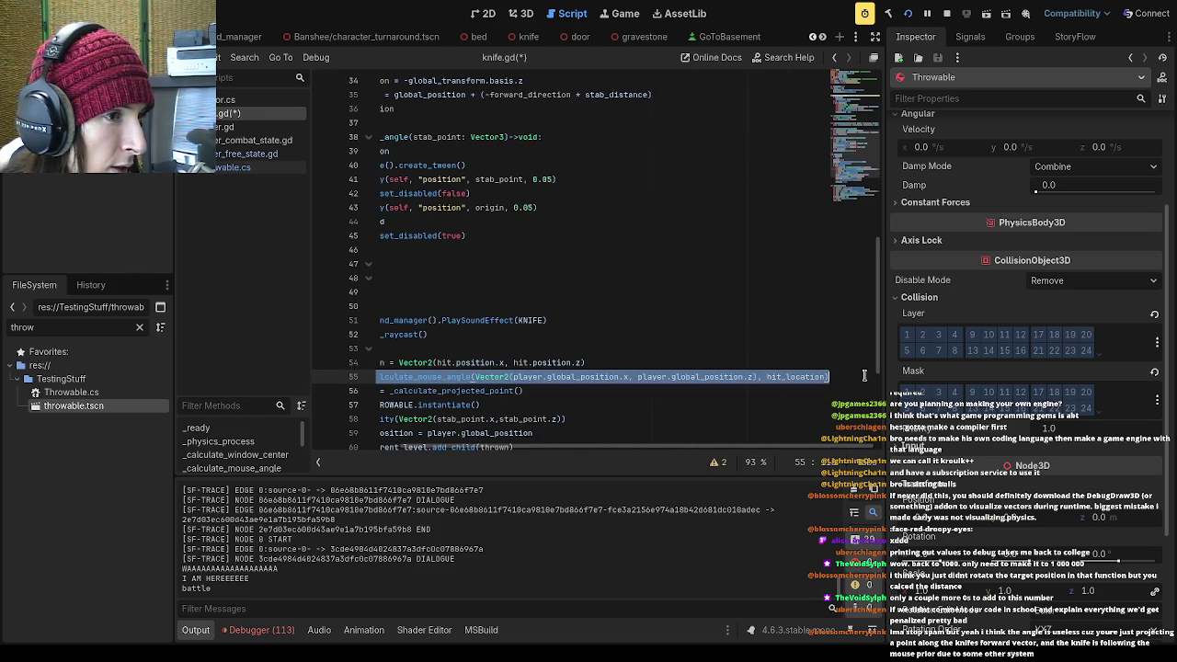
{"action": "left_click_drag", "start_coordinate": [776, 451], "coordinate": [632, 449]}
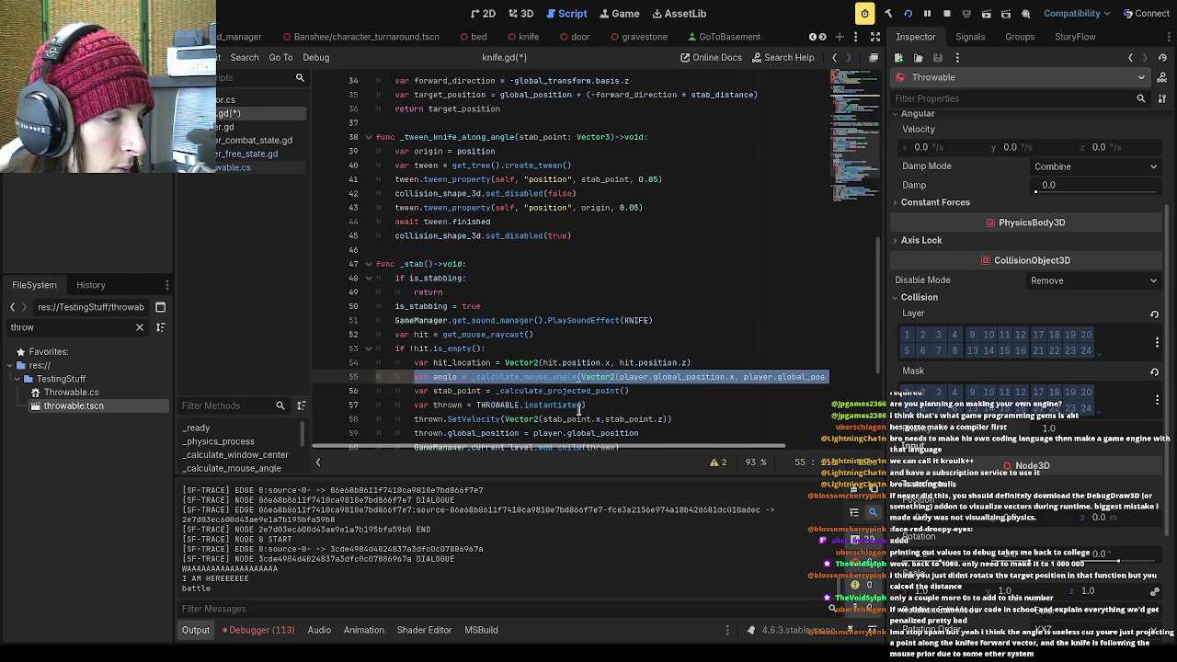
Select the lines from 54 down in the stab function, then undo an accidental change
{"action": "left_click", "coordinate": [405, 361]}
{"action": "left_click_drag", "start_coordinate": [404, 361], "coordinate": [746, 364]}
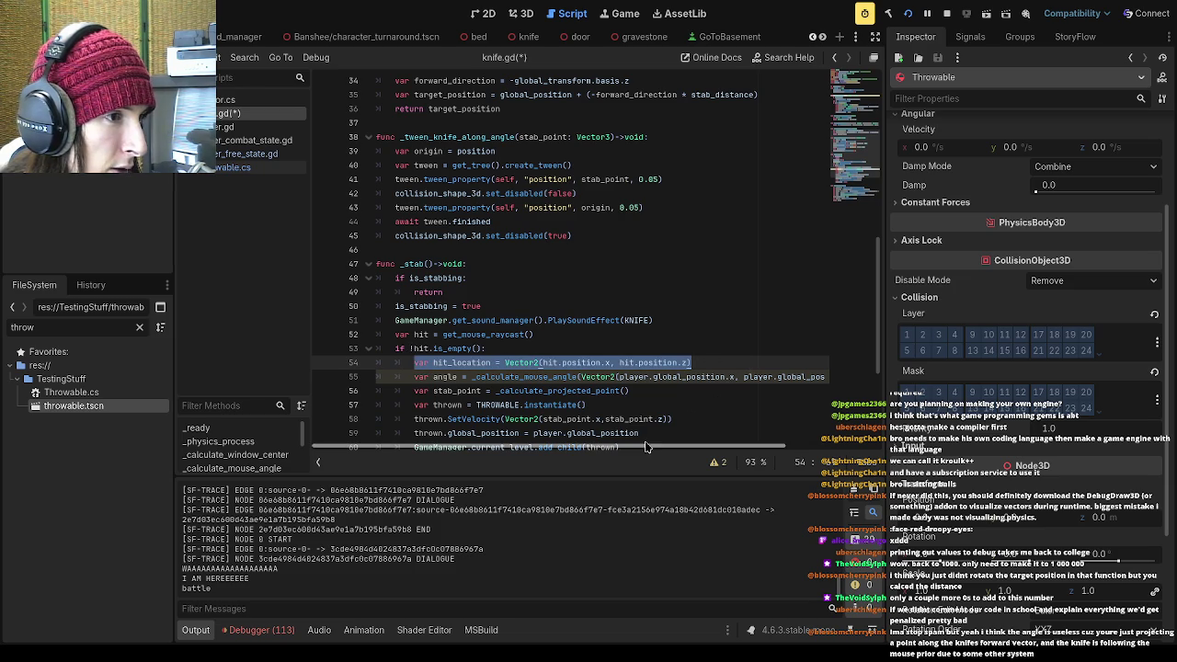
{"action": "left_click_drag", "start_coordinate": [634, 446], "coordinate": [726, 447]}
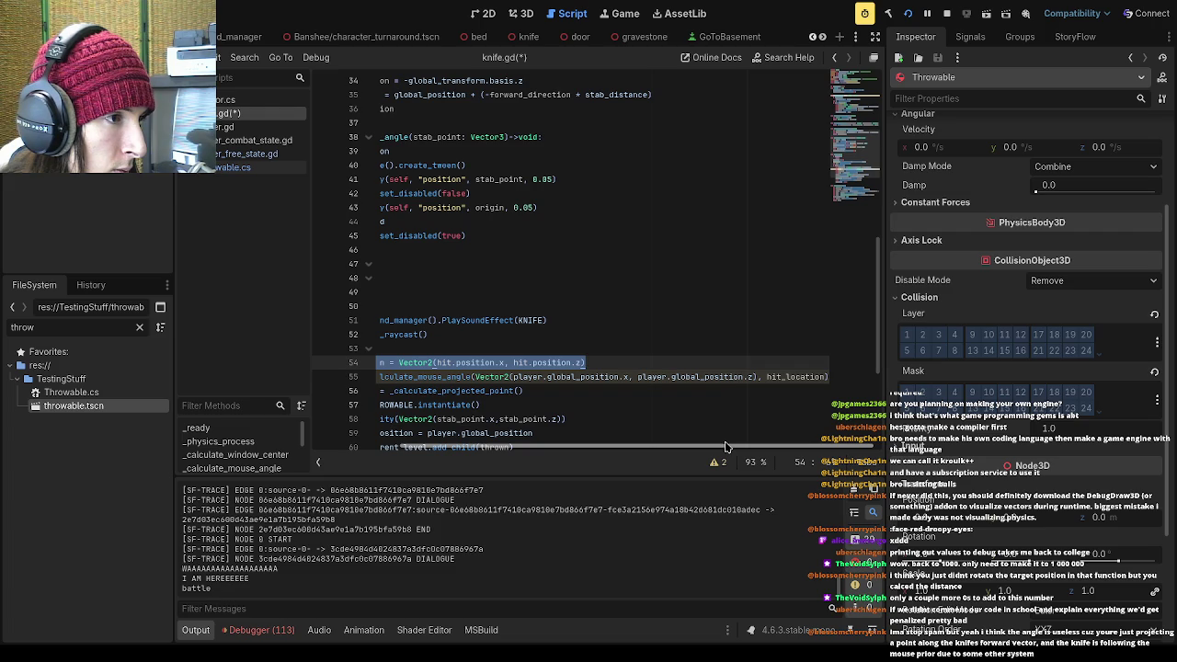
{"action": "left_click_drag", "start_coordinate": [725, 447], "coordinate": [642, 443]}
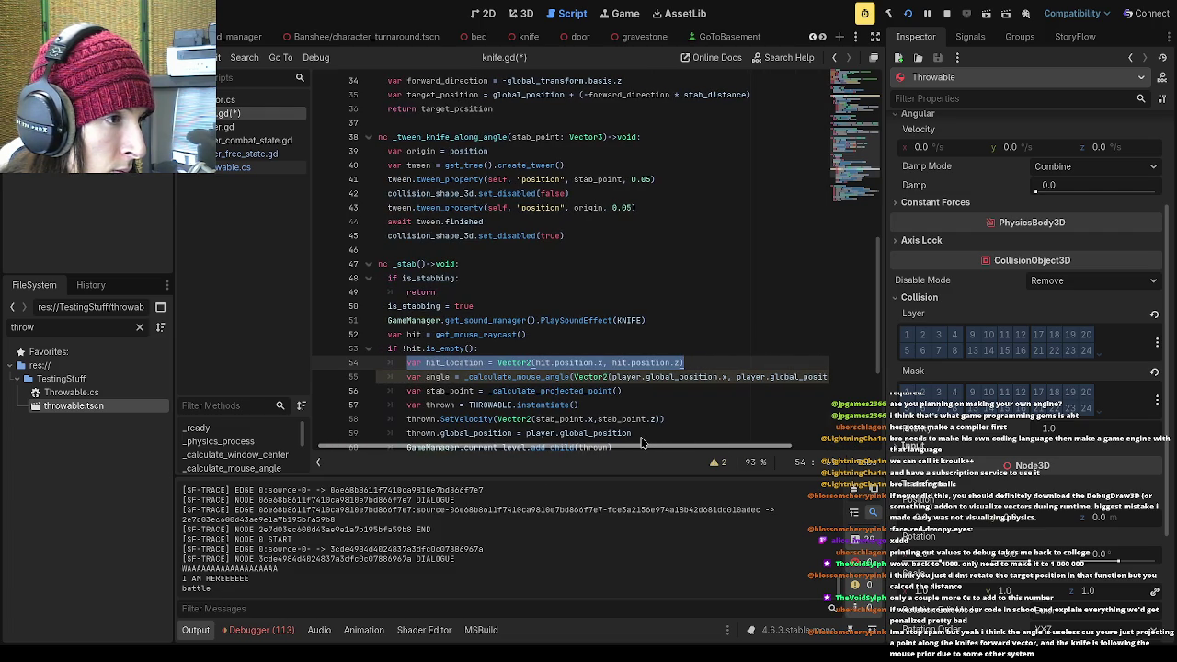
{"action": "left_click_drag", "start_coordinate": [642, 443], "coordinate": [713, 450]}
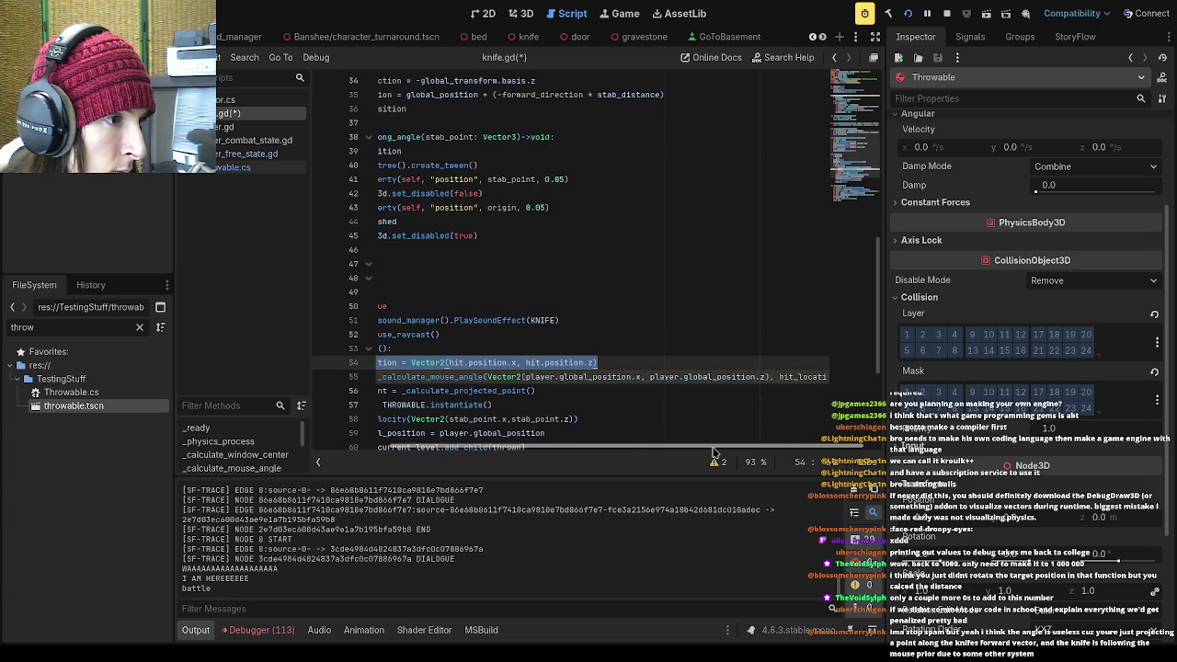
{"action": "left_click_drag", "start_coordinate": [714, 450], "coordinate": [659, 445]}
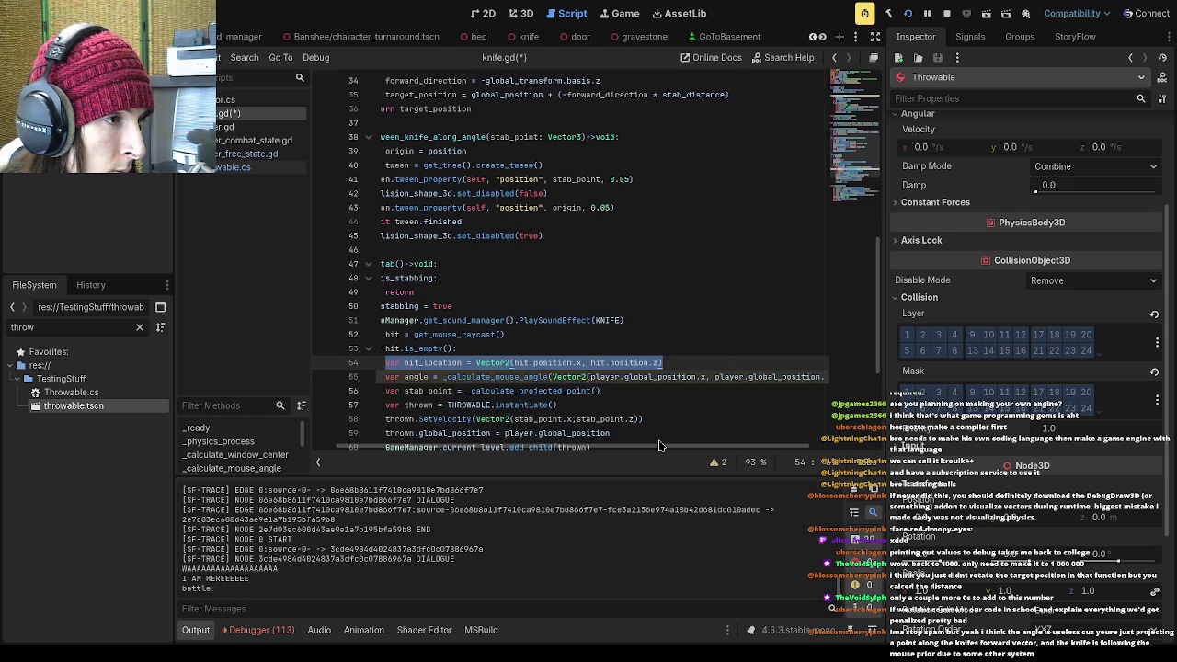
{"action": "key", "text": "ctrl+z"}
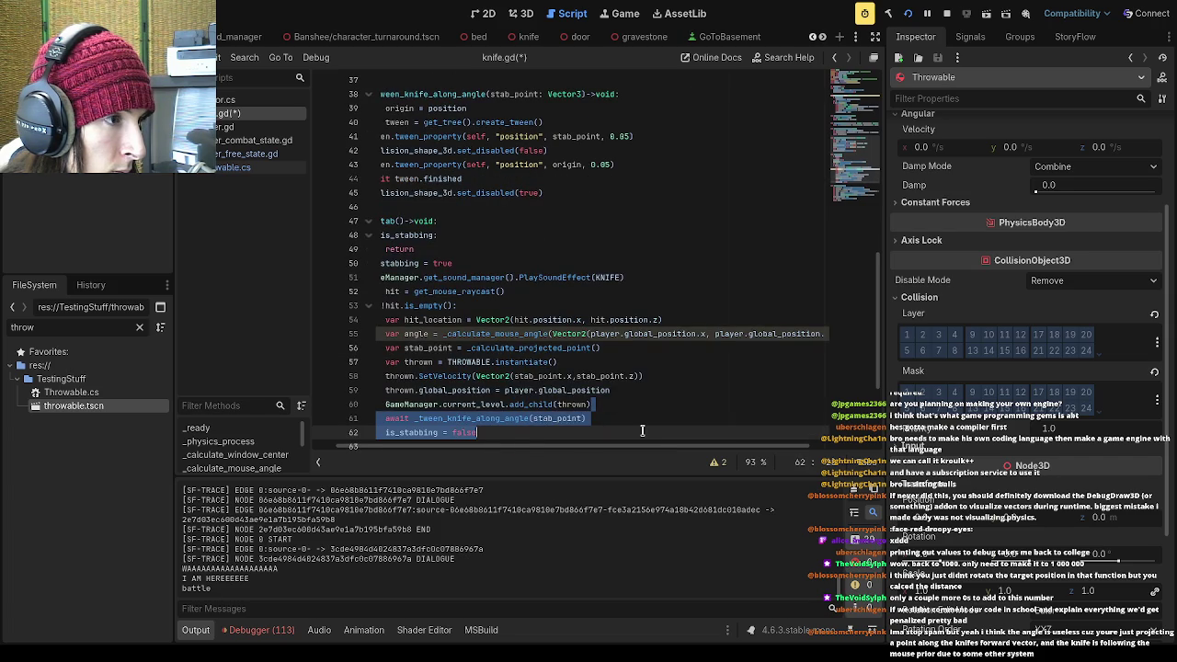
Insert a blank line above the stab_point line
{"action": "left_click", "coordinate": [642, 430]}
{"action": "left_click", "coordinate": [386, 349]}
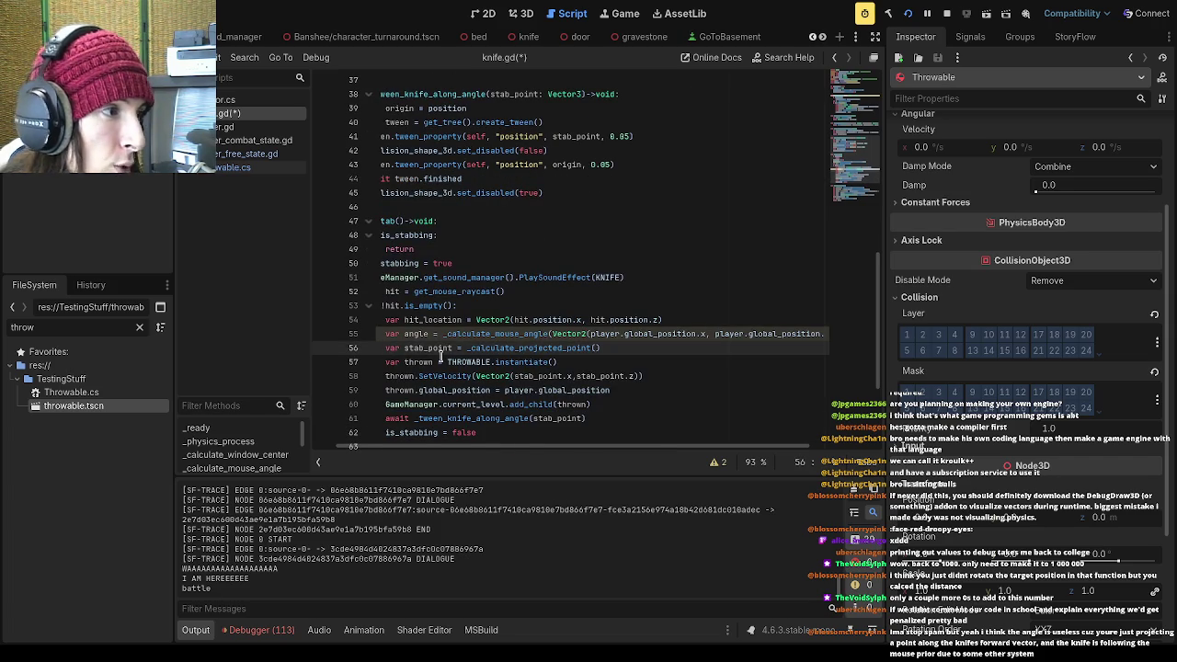
{"action": "key", "text": "Return"}
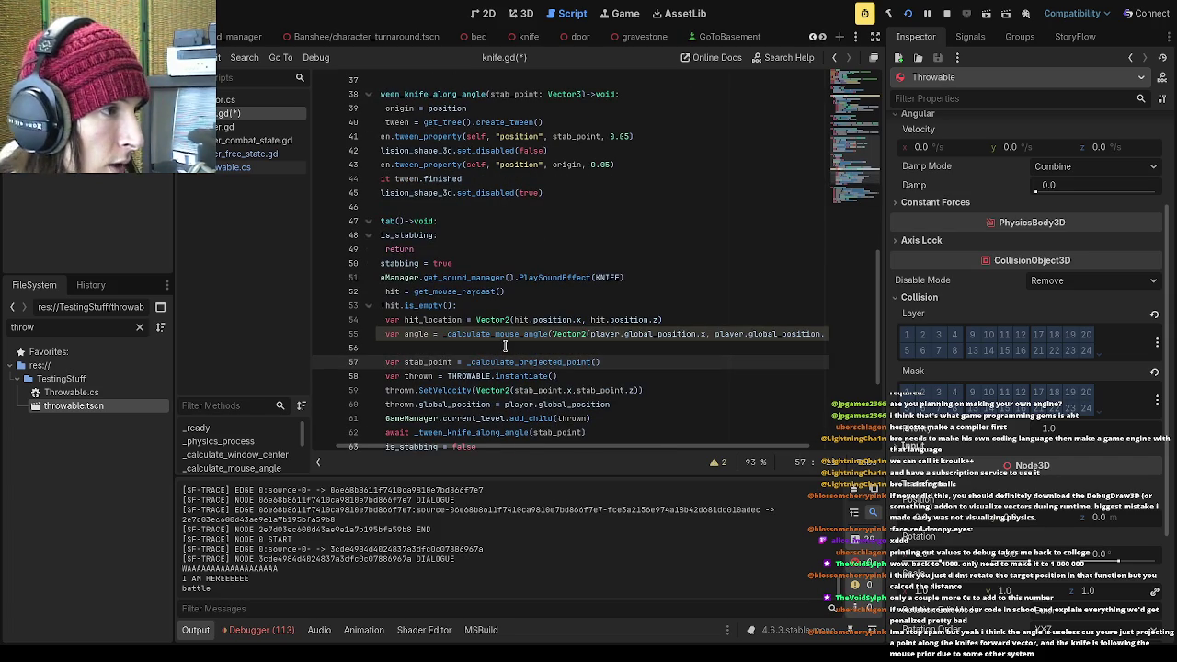
Check the angle variable on line 55, then return to the new blank line 56
{"action": "key", "text": "Up"}
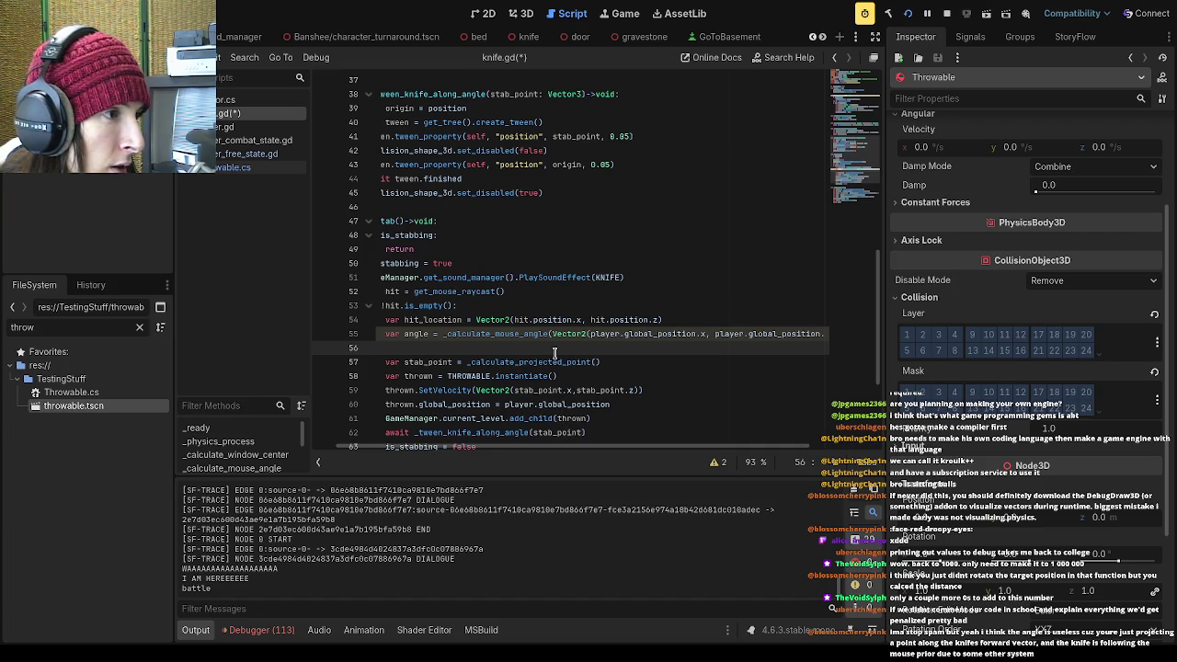
{"action": "left_click", "coordinate": [402, 333]}
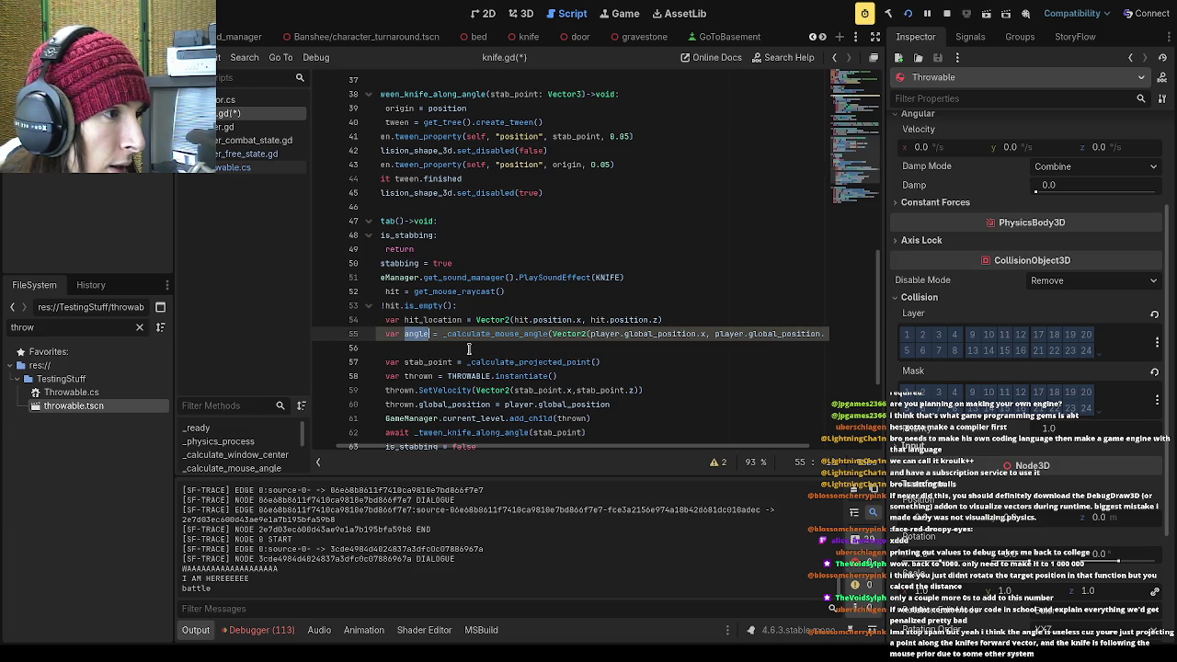
{"action": "double_click", "coordinate": [414, 335]}
{"action": "left_click", "coordinate": [451, 352]}
{"action": "double_click", "coordinate": [409, 337]}
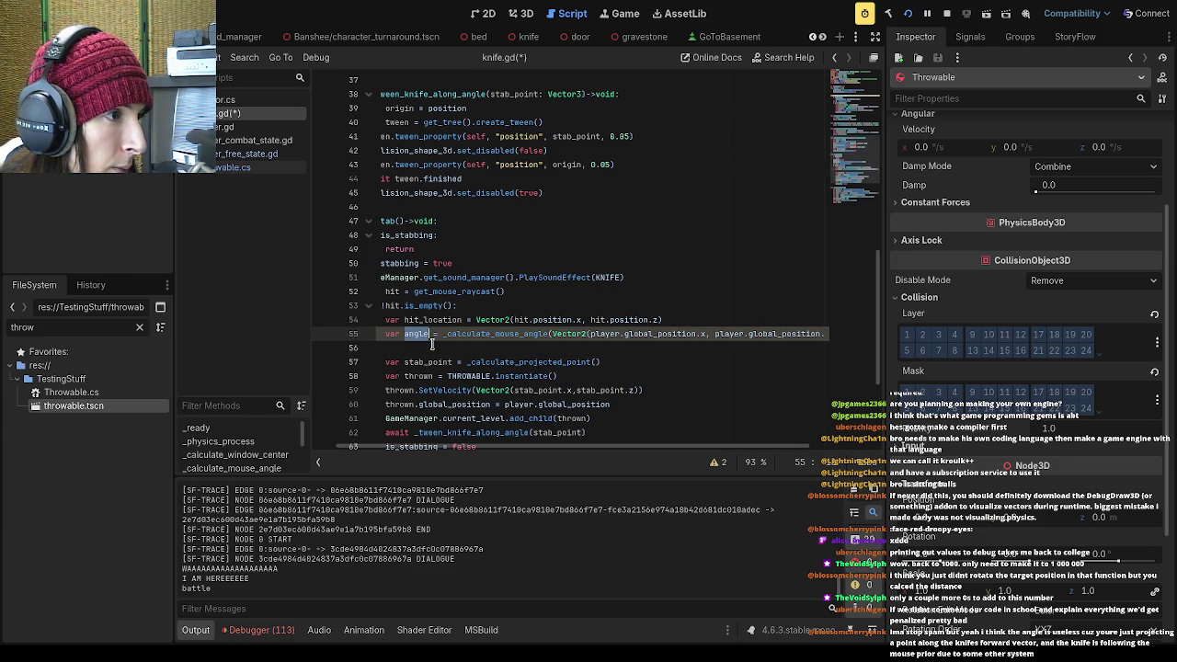
{"action": "left_click", "coordinate": [430, 340]}
{"action": "double_click", "coordinate": [408, 335]}
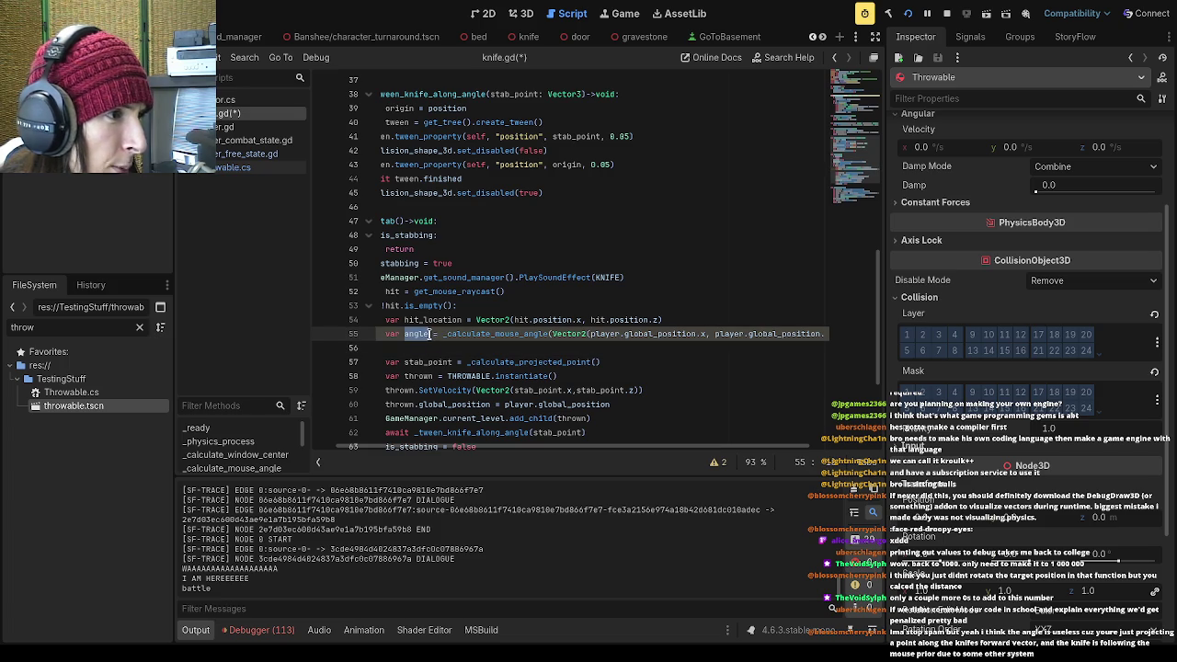
{"action": "left_click", "coordinate": [463, 353]}
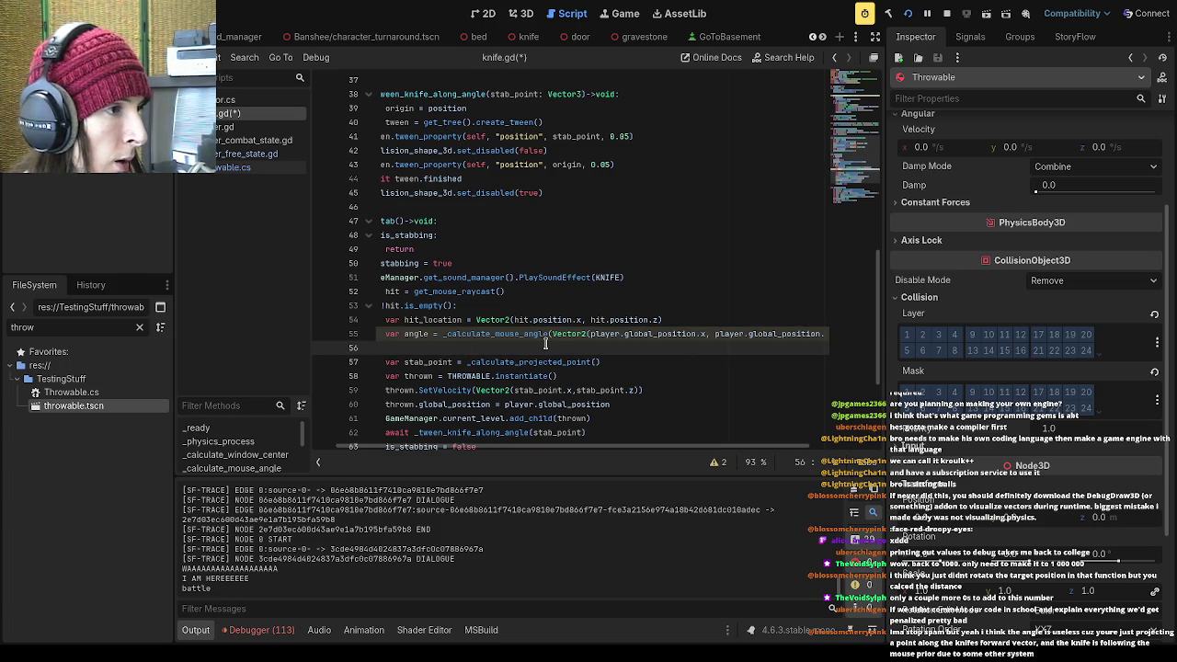
Write var Direction = Vector2(sin(angle), -cos(angle)) on line 56
{"action": "type", "text": "var Vector"}
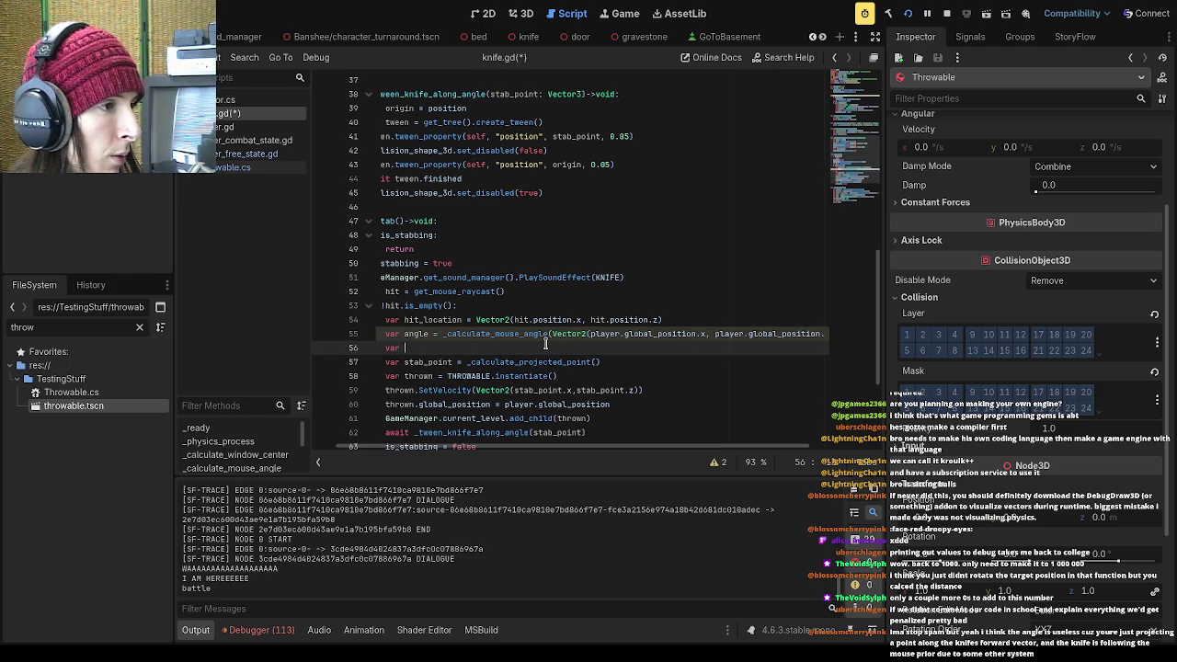
{"action": "key", "text": "BackSpace"}
{"action": "key", "text": "BackSpace"}
{"action": "key", "text": "BackSpace"}
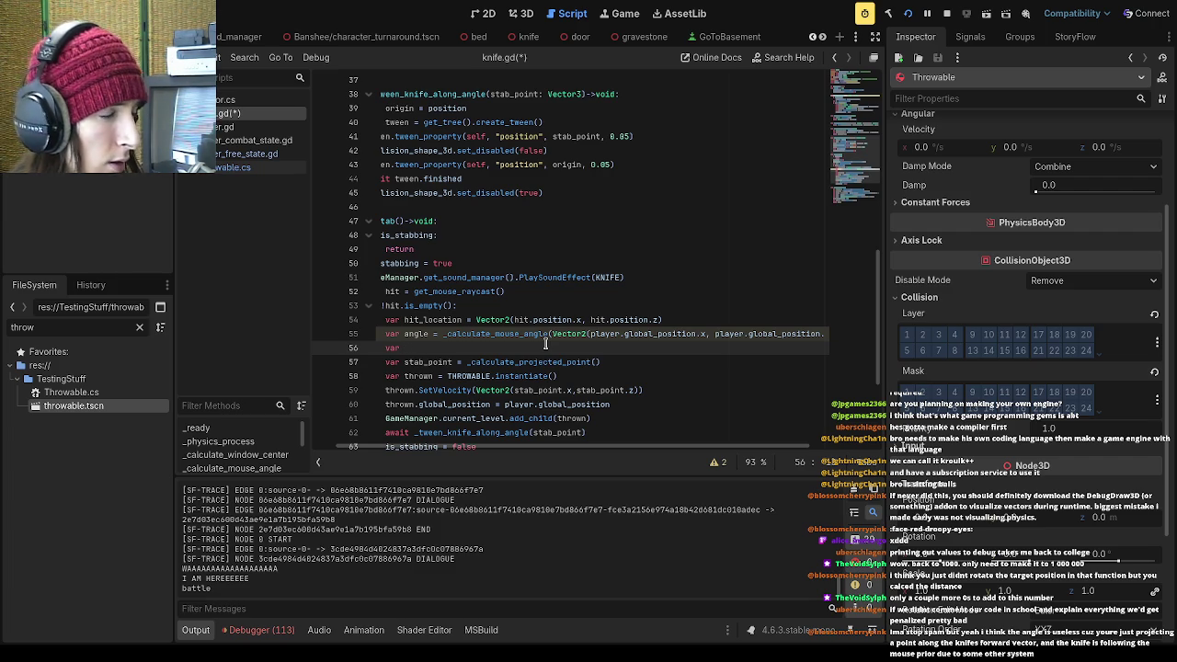
{"action": "type", "text": "Di"}
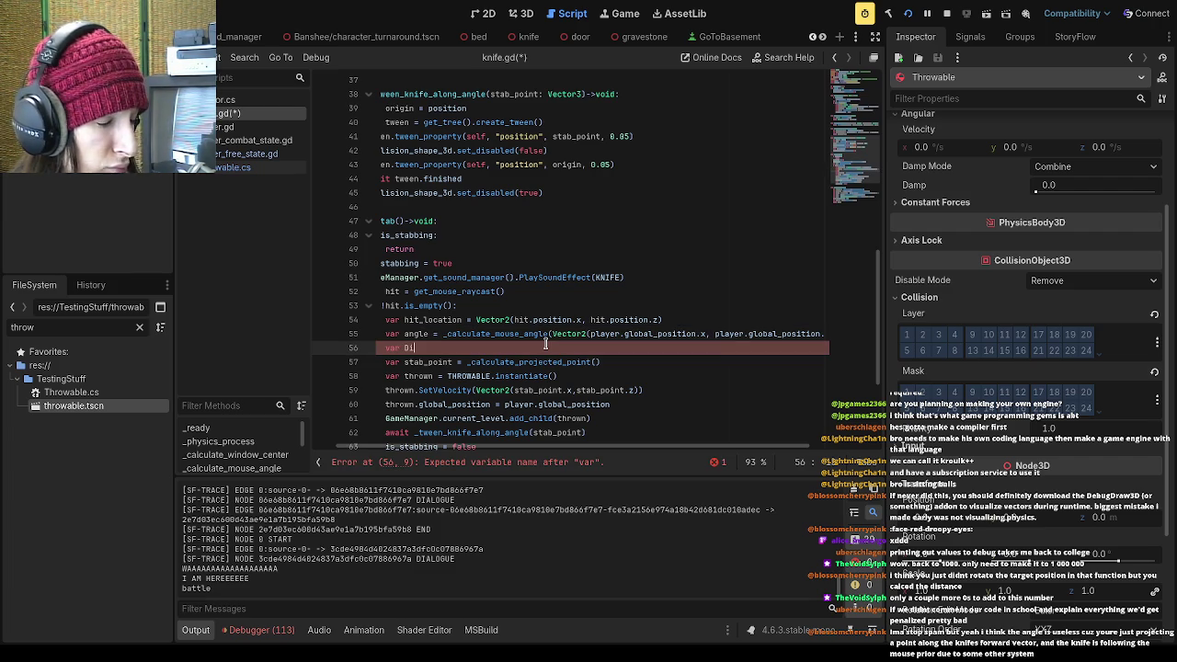
{"action": "type", "text": "rection = Vector2"}
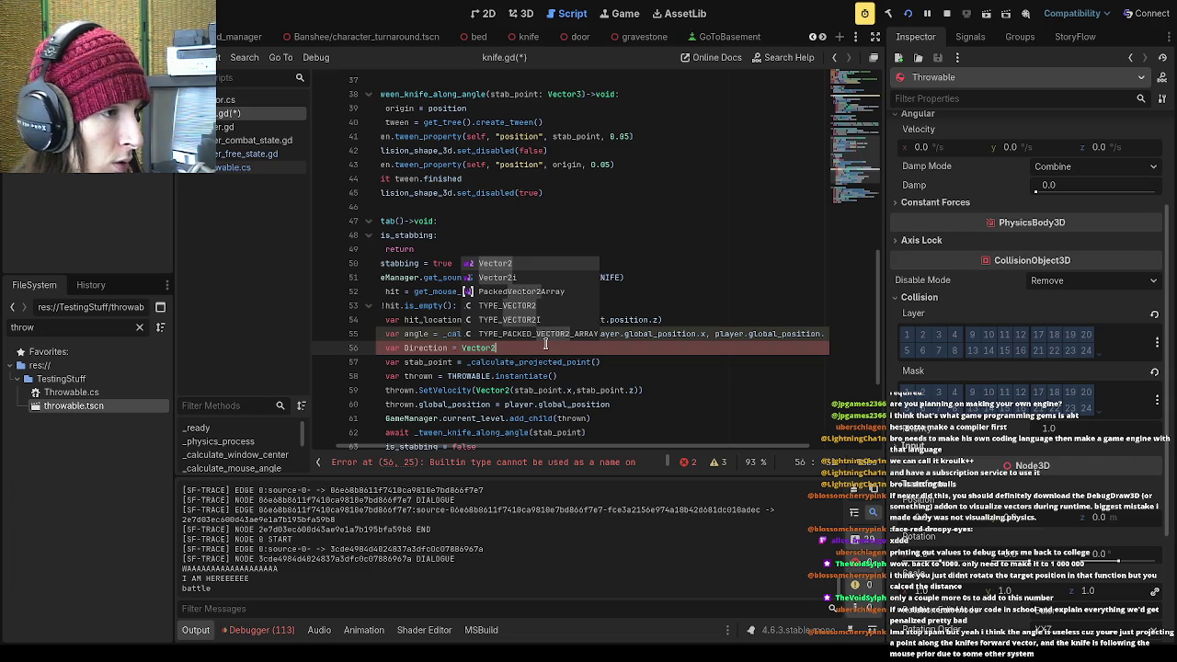
{"action": "type", "text": "(an"}
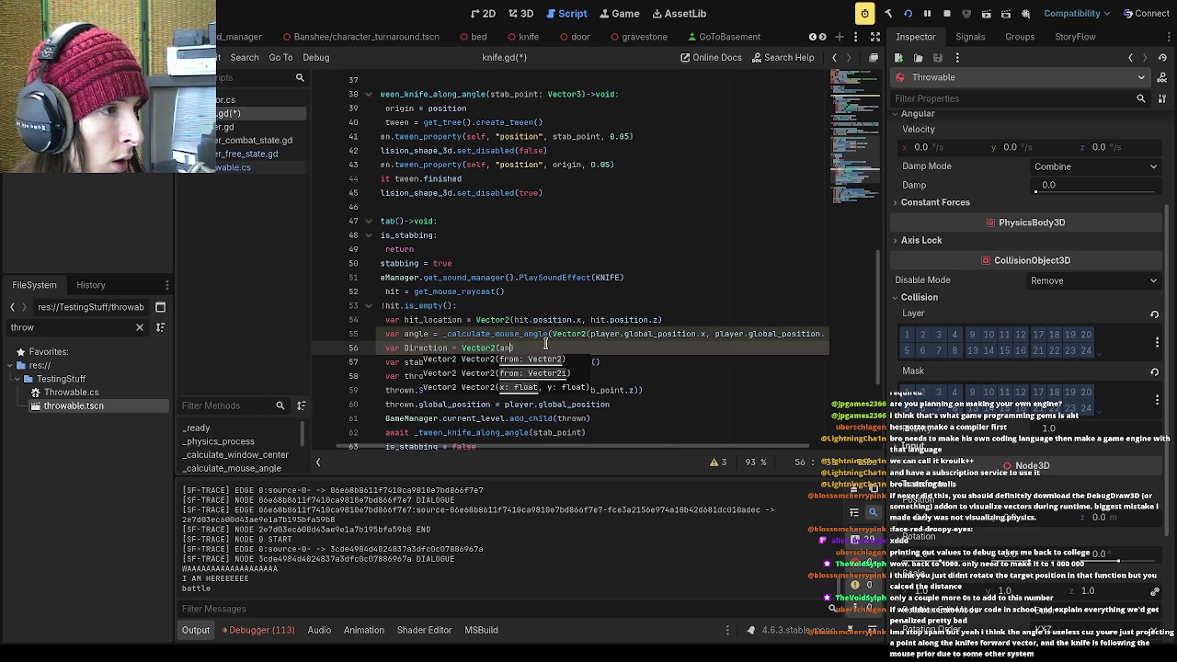
{"action": "type", "text": "gle*"}
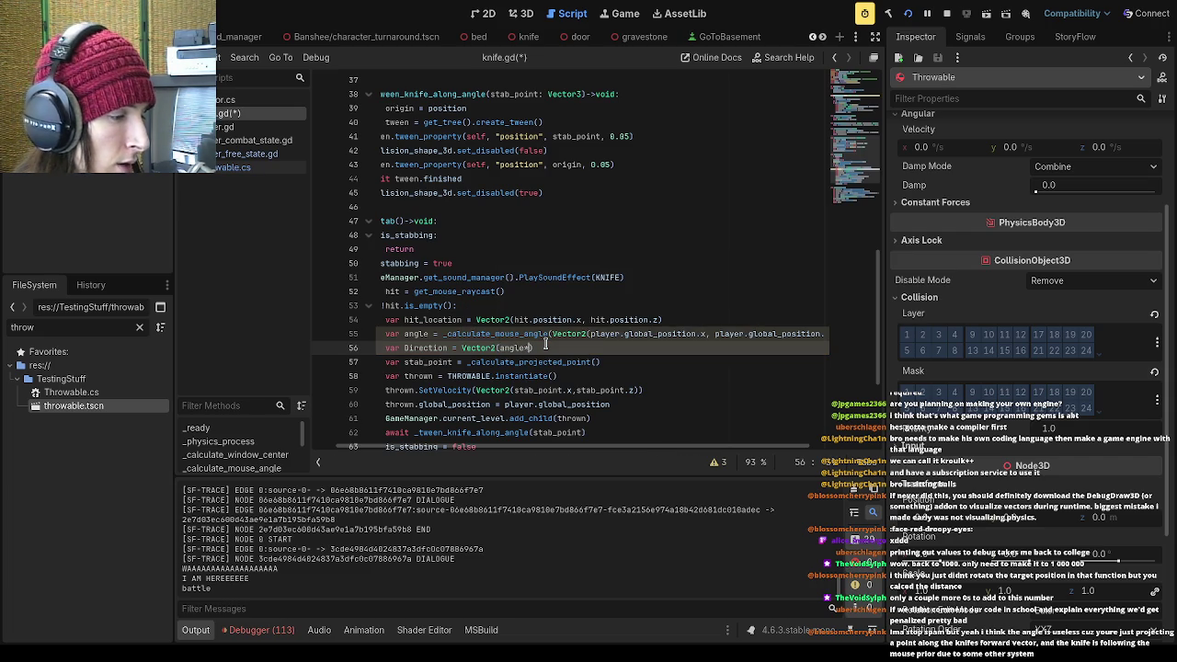
{"action": "key", "text": "BackSpace"}
{"action": "key", "text": "BackSpace"}
{"action": "key", "text": "BackSpace"}
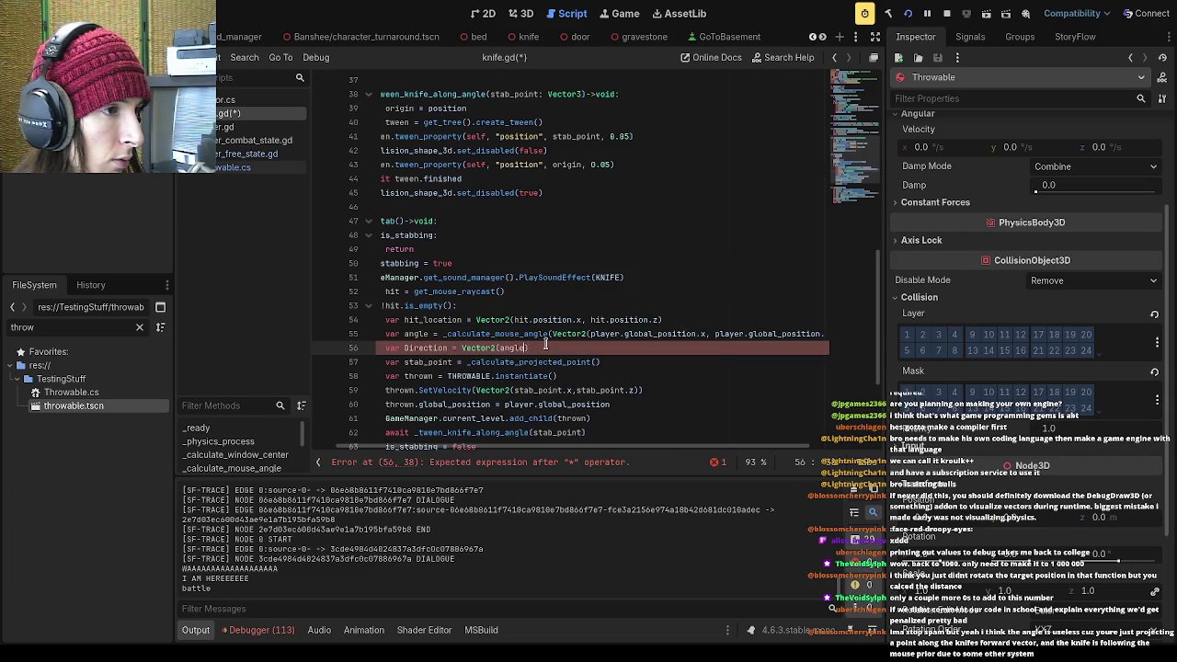
{"action": "key", "text": "BackSpace"}
{"action": "type", "text": "sin"}
{"action": "key", "text": "Return"}
{"action": "type", "text": "angle),"}
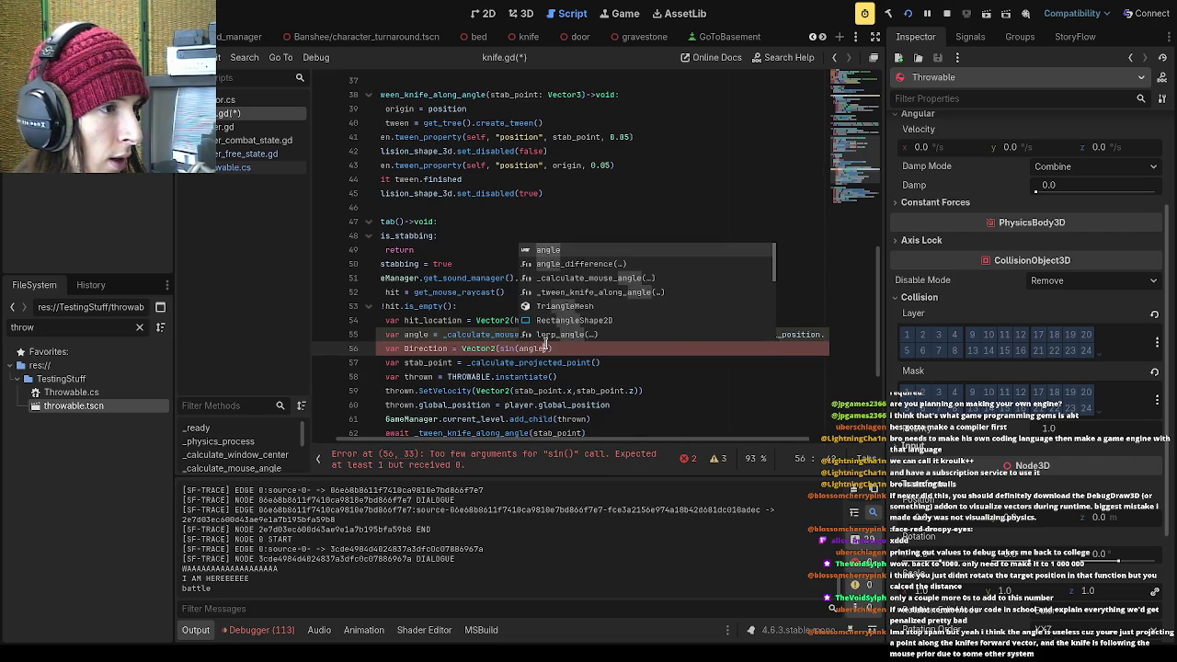
{"action": "key", "text": "BackSpace"}
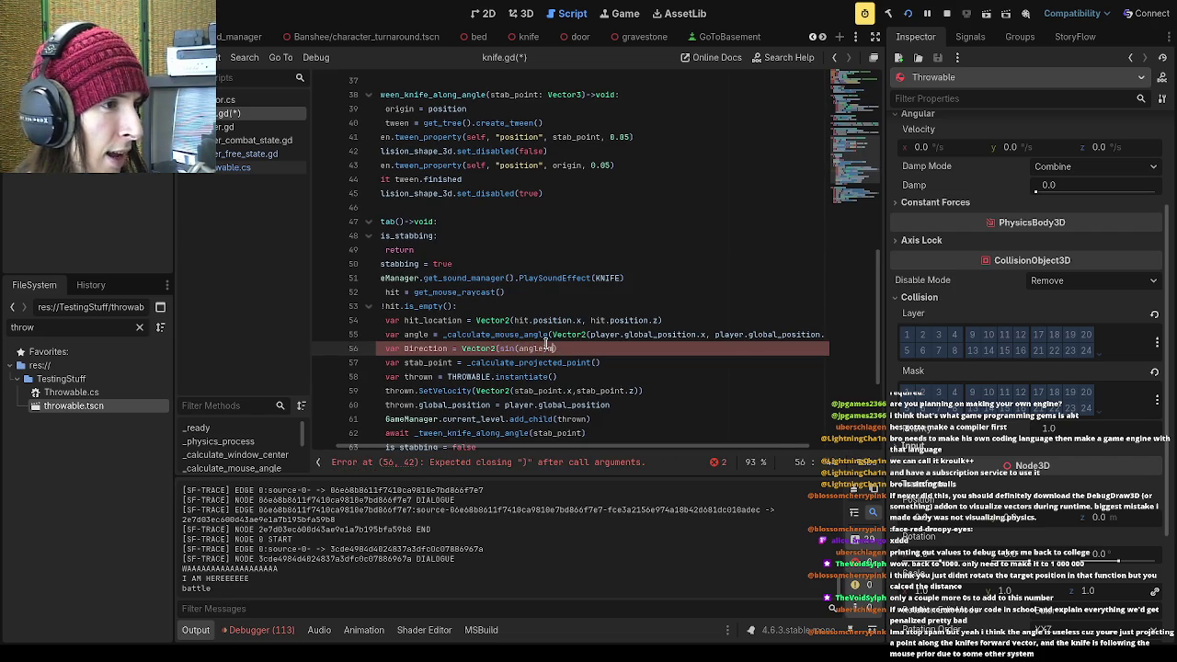
{"action": "type", "text": "), -"}
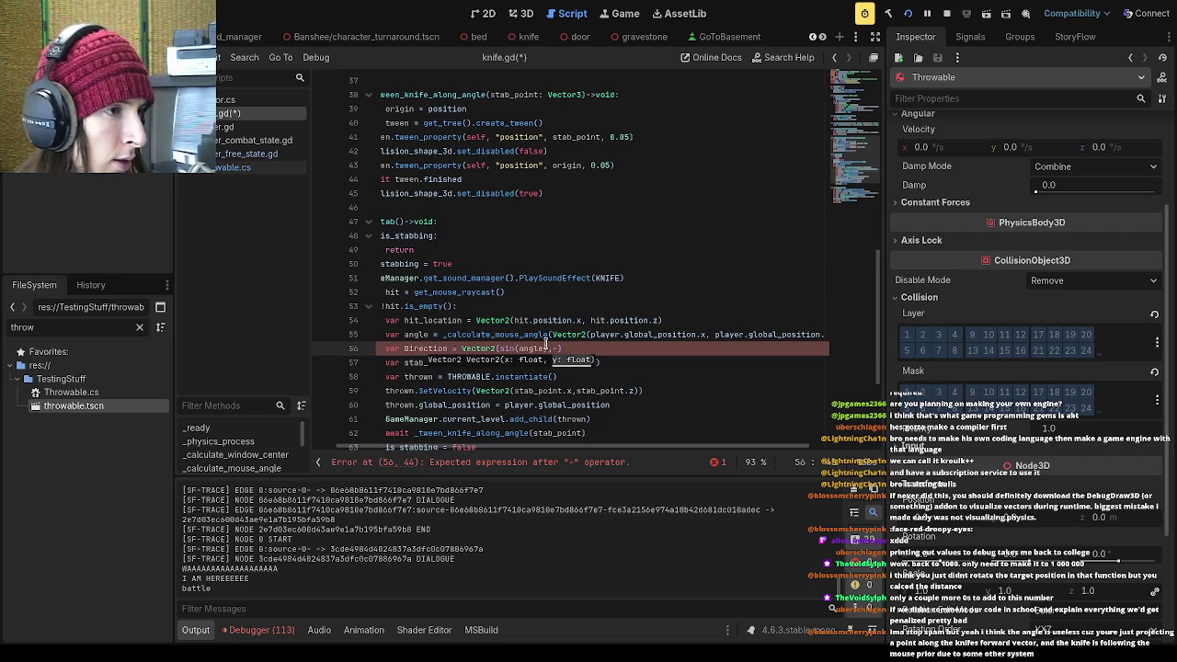
{"action": "type", "text": "cos(agle"}
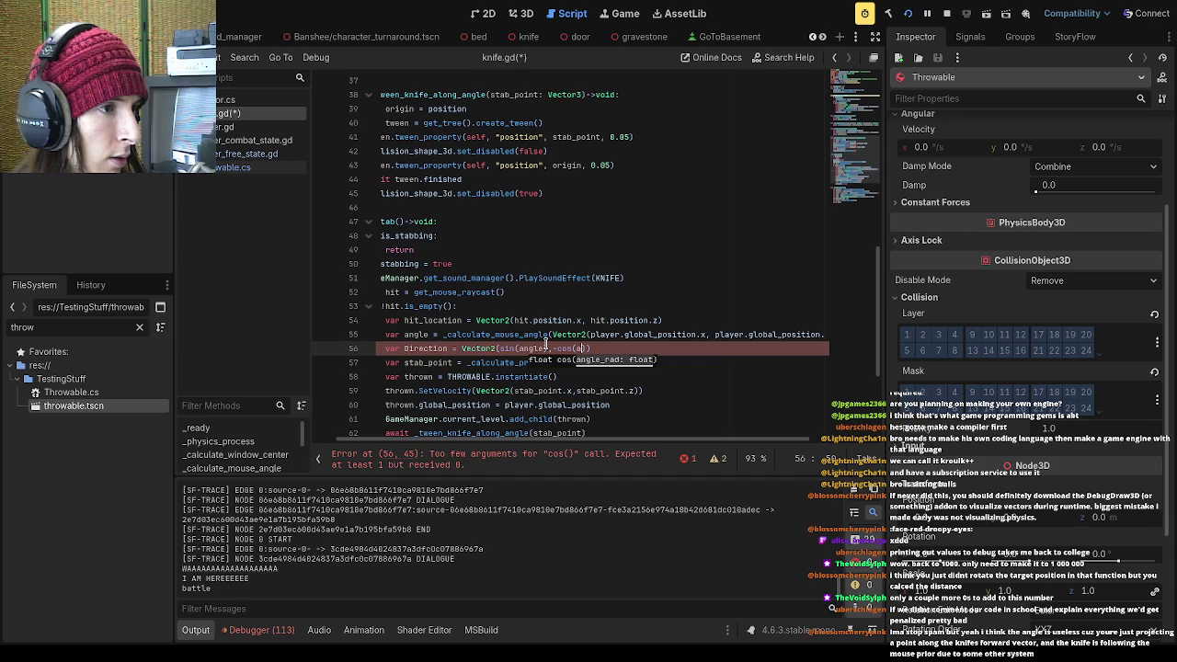
{"action": "key", "text": "Left"}
{"action": "key", "text": "Left"}
{"action": "key", "text": "Left"}
{"action": "type", "text": "n"}
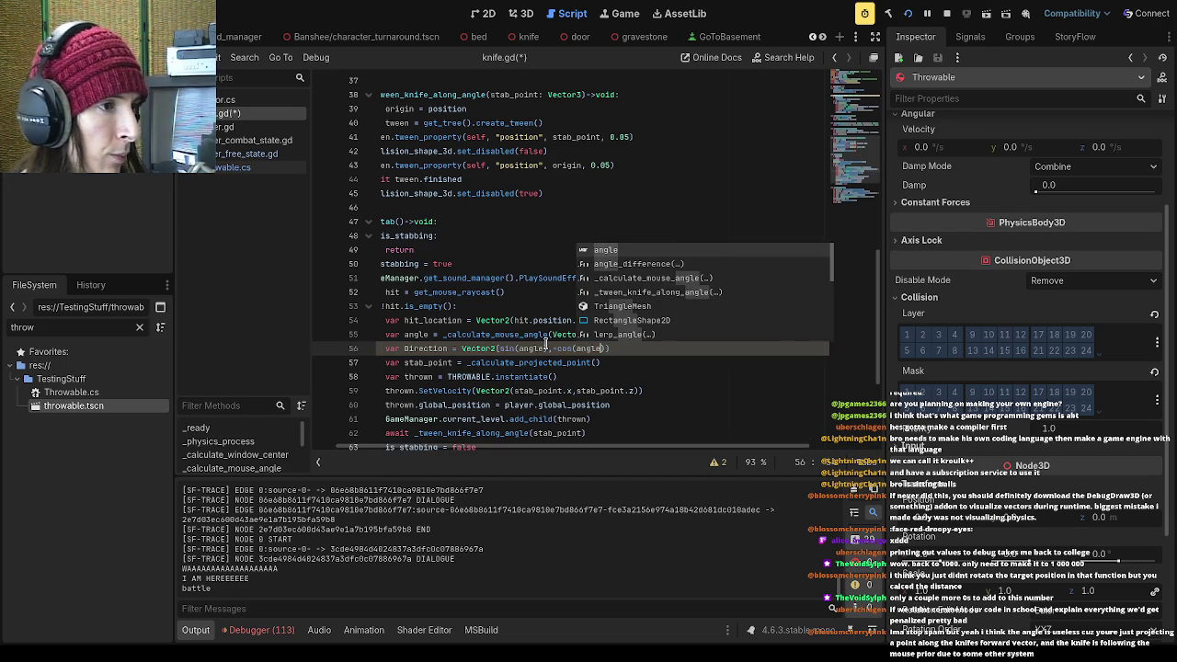
{"action": "key", "text": "End"}
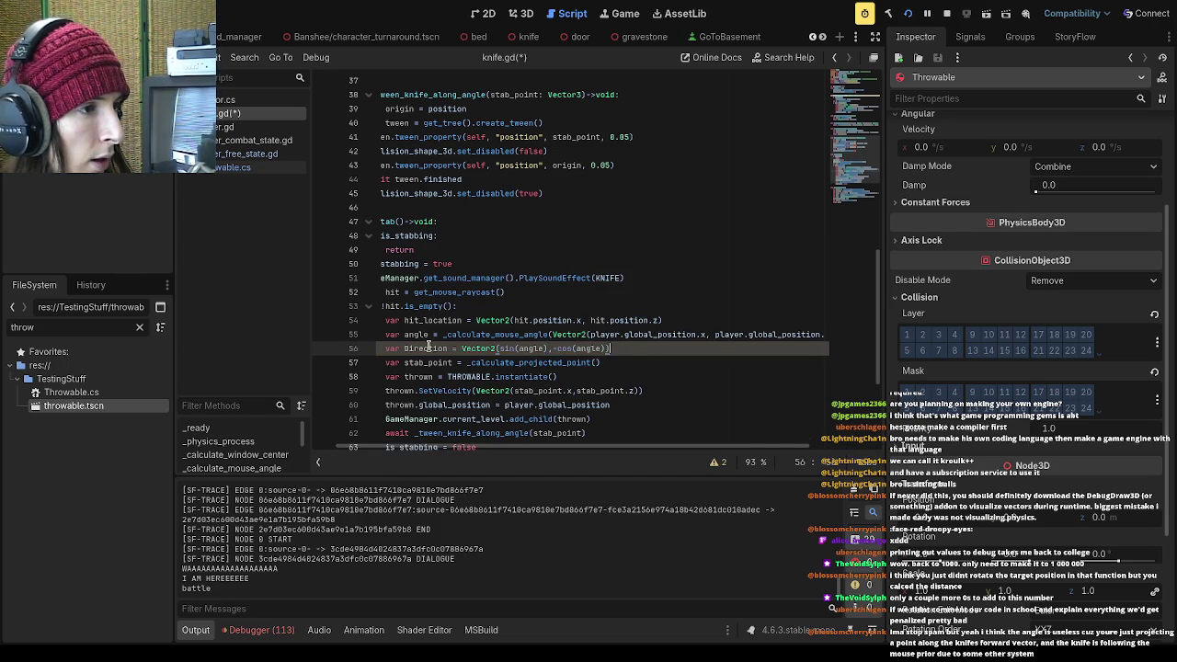
Pass Direction to thrown.SetVelocity in place of the stab point, and save knife.gd
{"action": "left_click_drag", "start_coordinate": [449, 348], "coordinate": [415, 349]}
{"action": "left_click", "coordinate": [411, 350]}
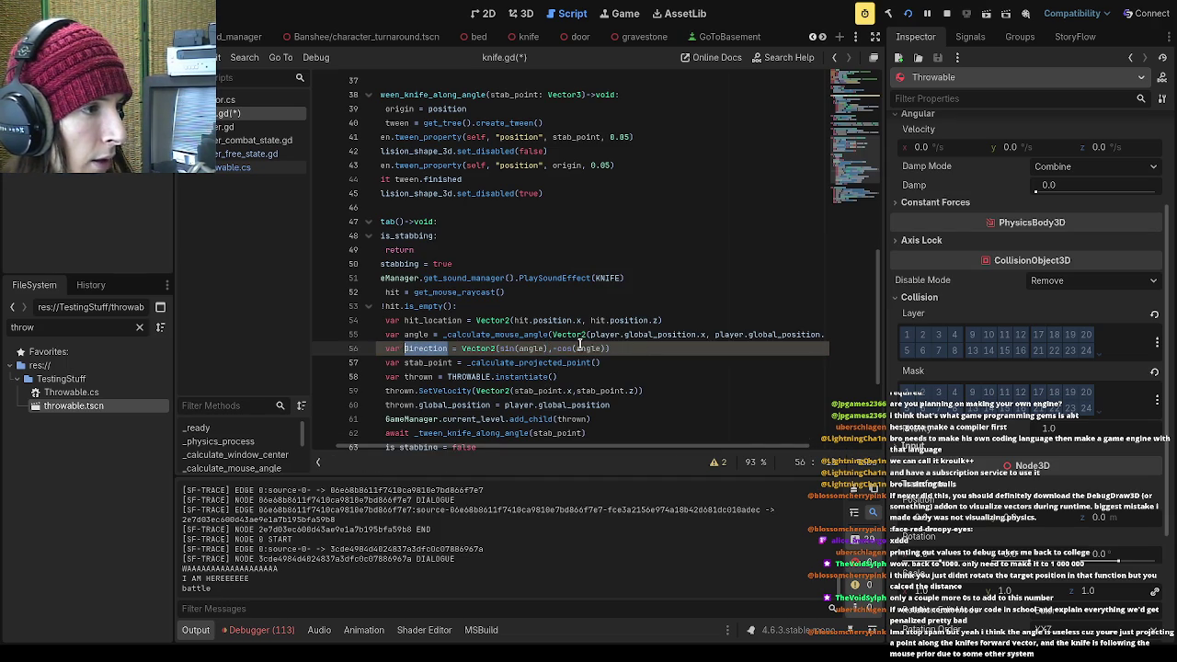
{"action": "left_click_drag", "start_coordinate": [603, 349], "coordinate": [543, 349]}
{"action": "left_click", "coordinate": [629, 362]}
{"action": "scroll", "coordinate": [598, 358], "scroll_direction": "down", "scroll_amount": 2}
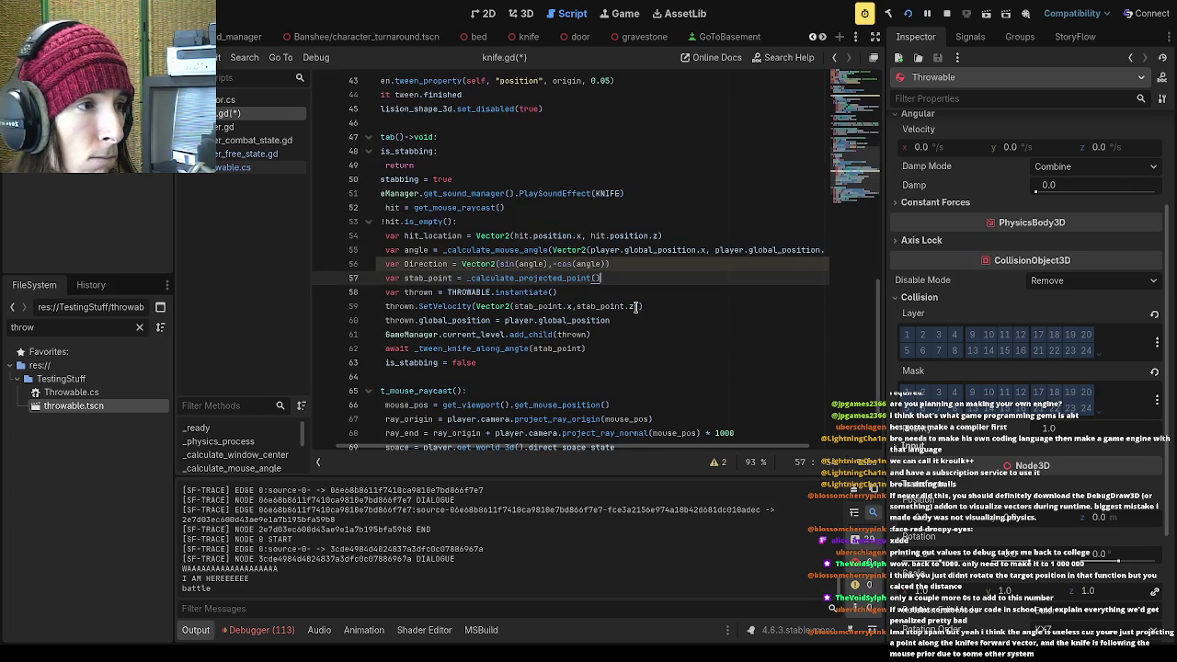
{"action": "left_click_drag", "start_coordinate": [642, 306], "coordinate": [477, 306]}
{"action": "left_click_drag", "start_coordinate": [641, 306], "coordinate": [475, 306]}
{"action": "type", "text": "Direction"}
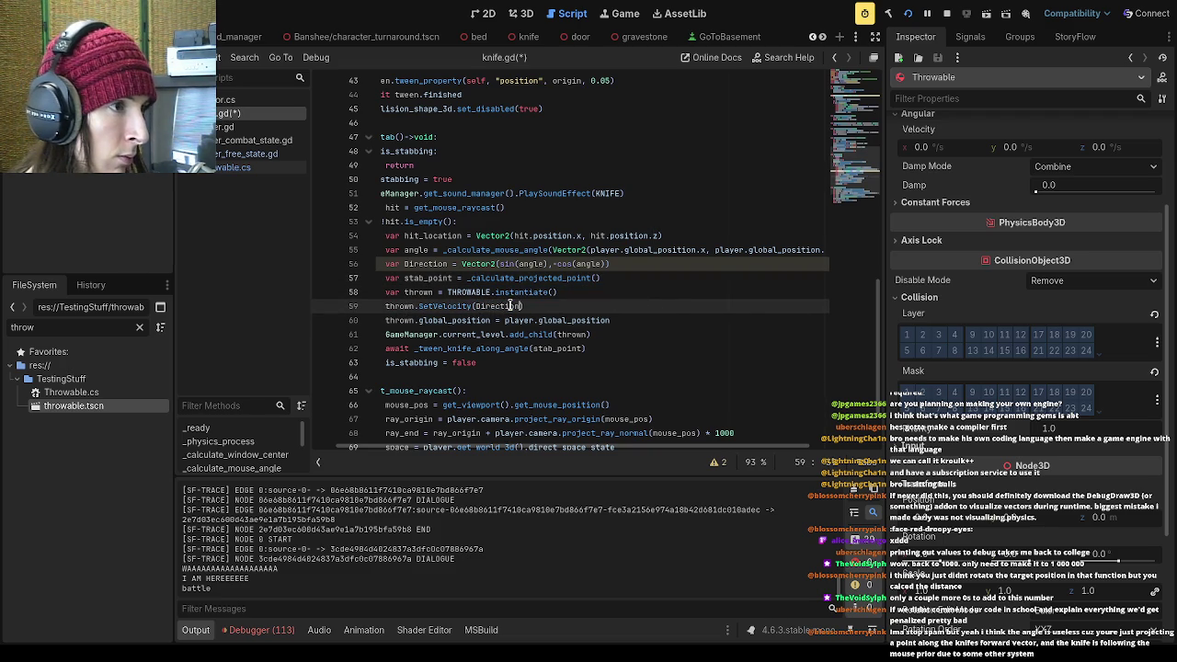
{"action": "key", "text": "ctrl+s"}
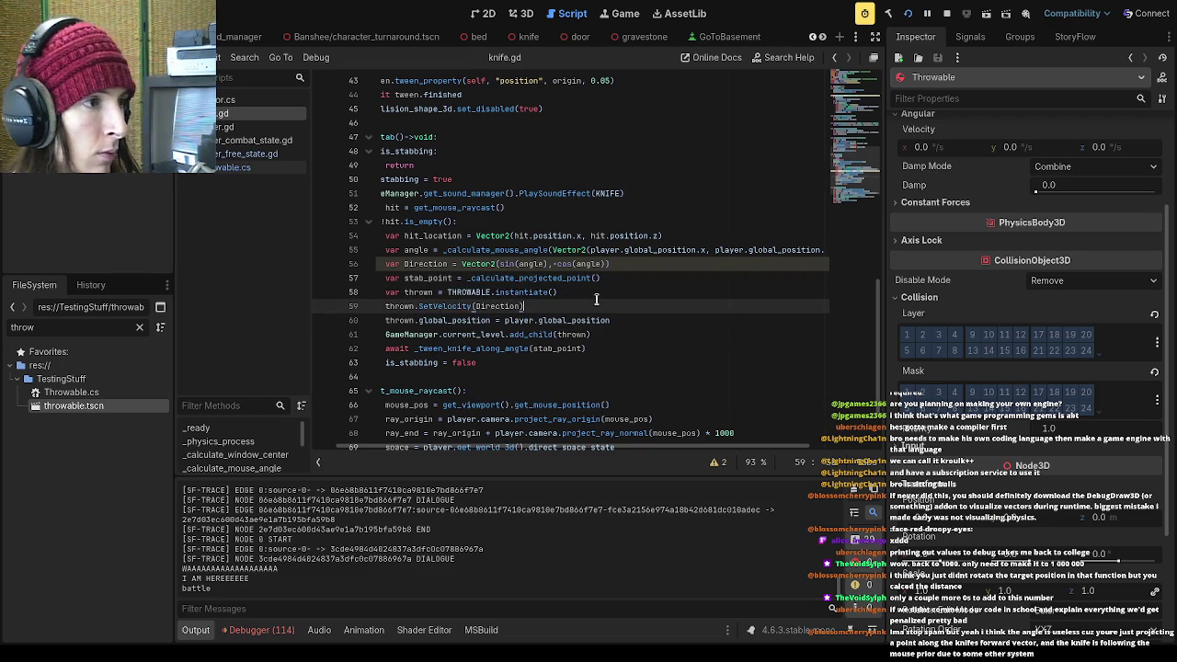
Launch a new game, skip the intro cards, and enter the school via the gravestone. Stop the game and return to knife.gd
{"action": "left_click", "coordinate": [907, 14]}
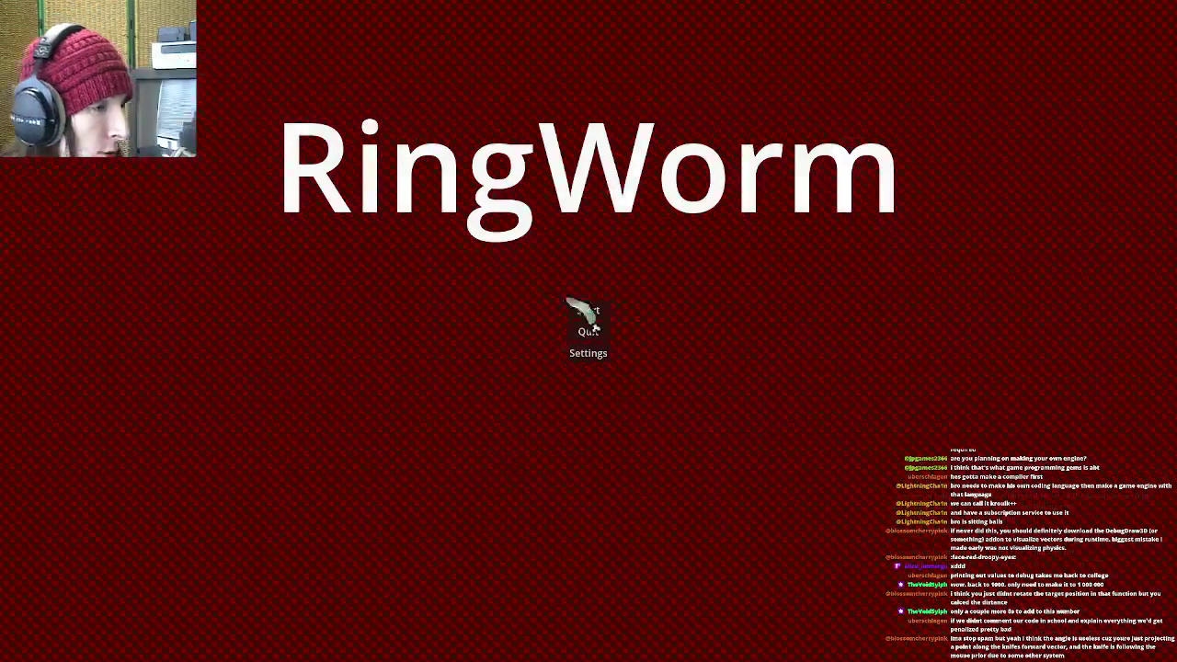
{"action": "left_click", "coordinate": [593, 311]}
{"action": "left_click", "coordinate": [618, 469]}
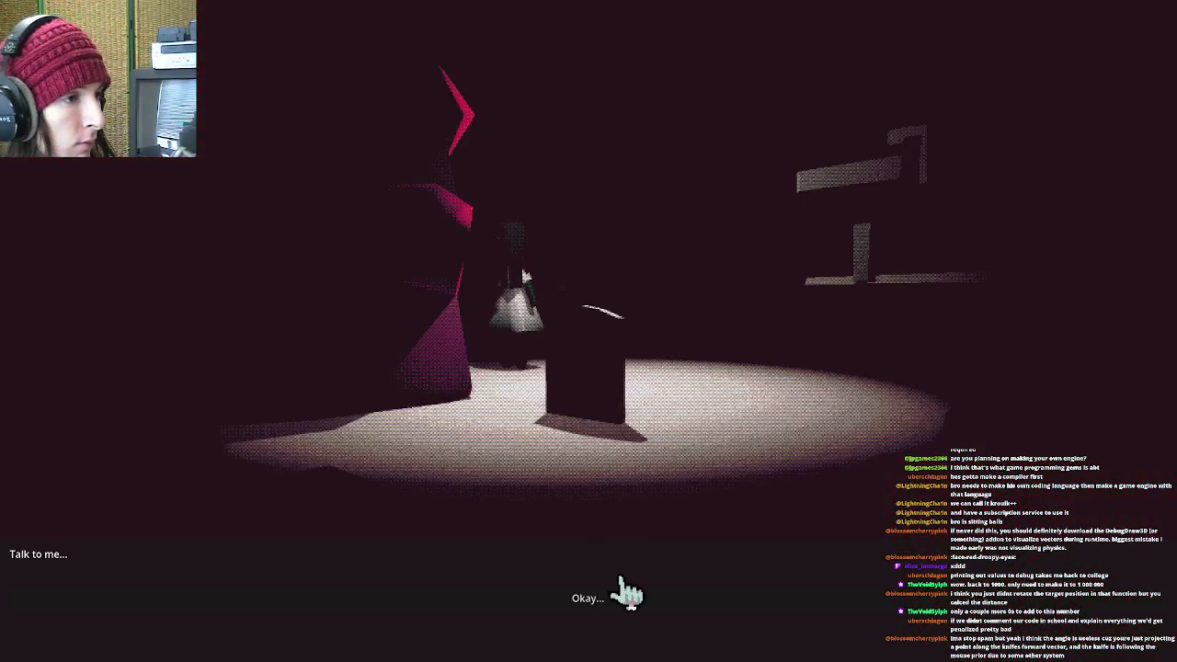
{"action": "left_click", "coordinate": [574, 598]}
{"action": "left_click", "coordinate": [575, 454]}
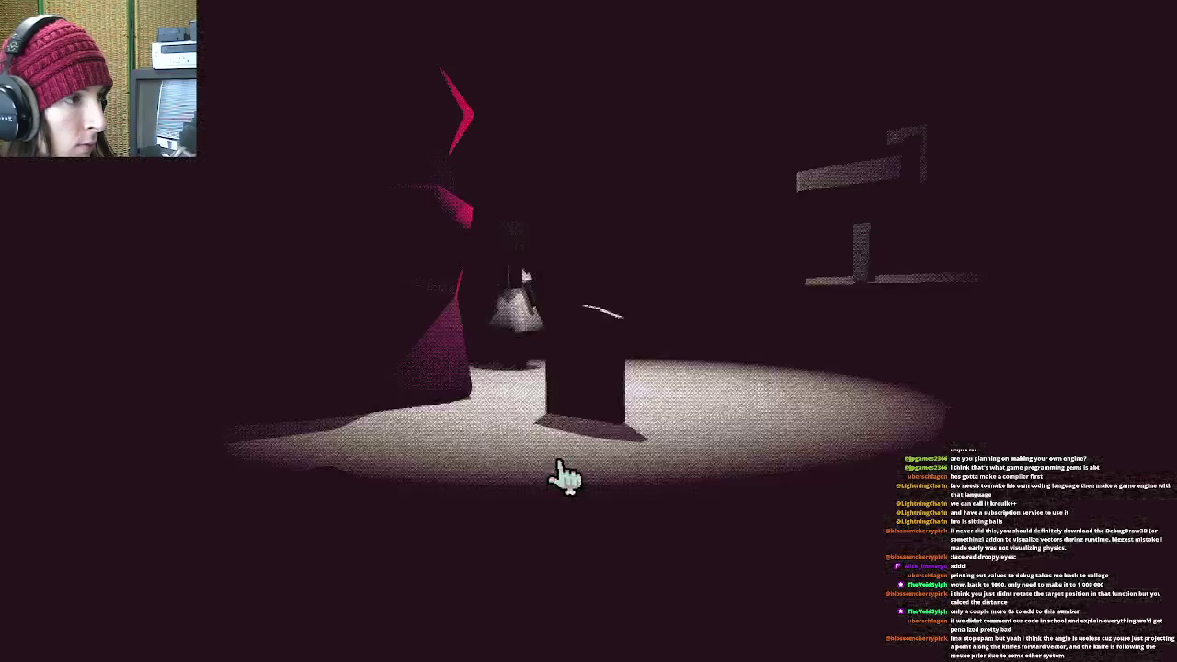
{"action": "left_click", "coordinate": [615, 347]}
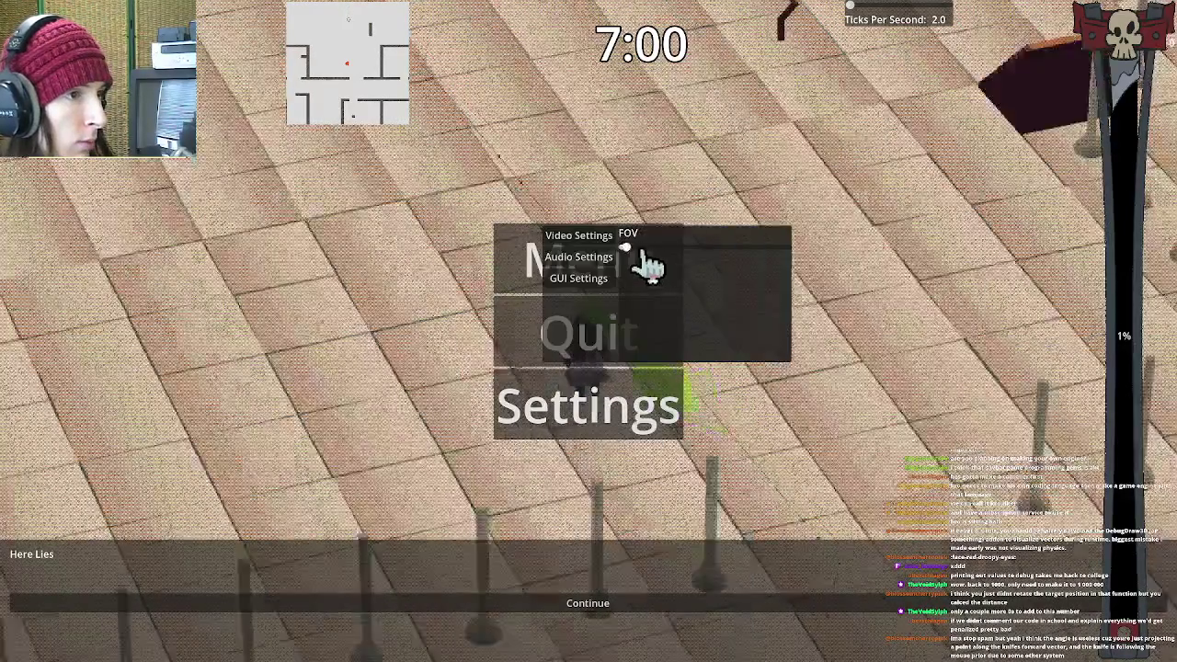
{"action": "key", "text": "Escape"}
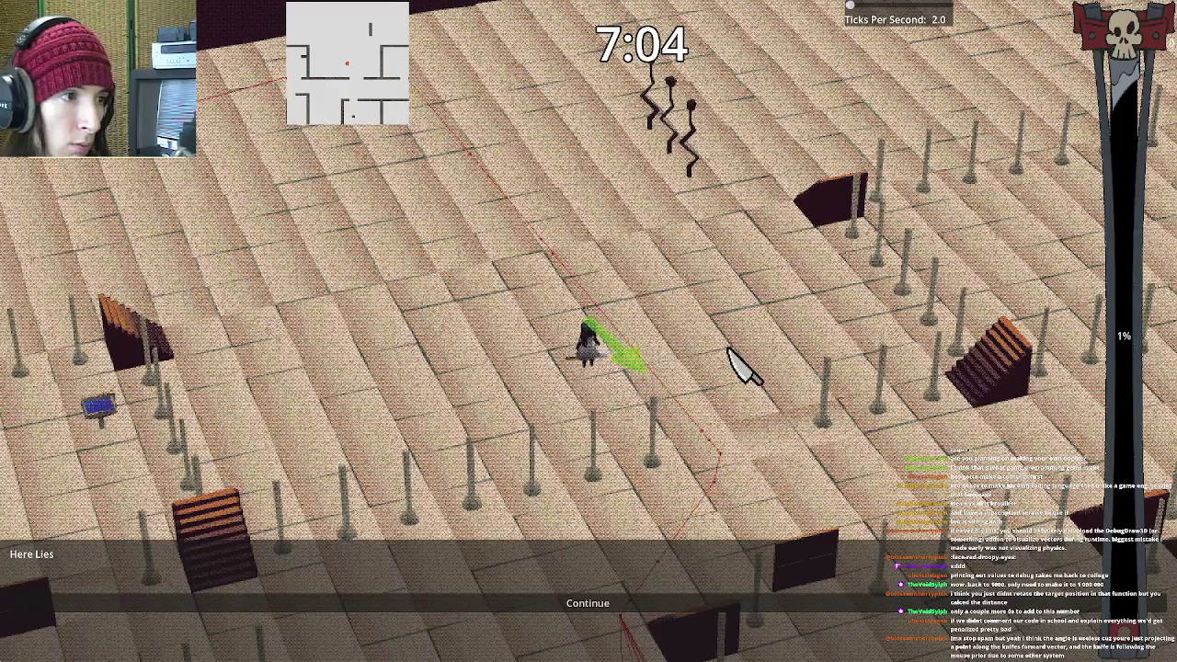
{"action": "key", "text": "F8"}
{"action": "key", "text": "alt+Tab"}
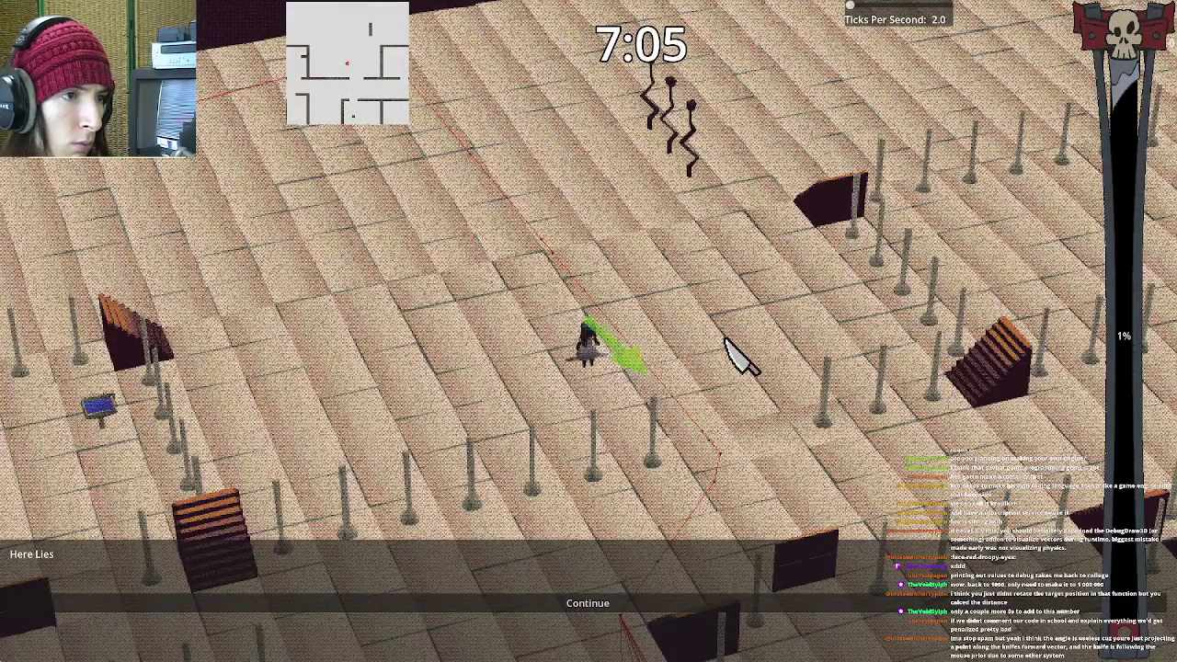
{"action": "key", "text": "alt+Tab"}
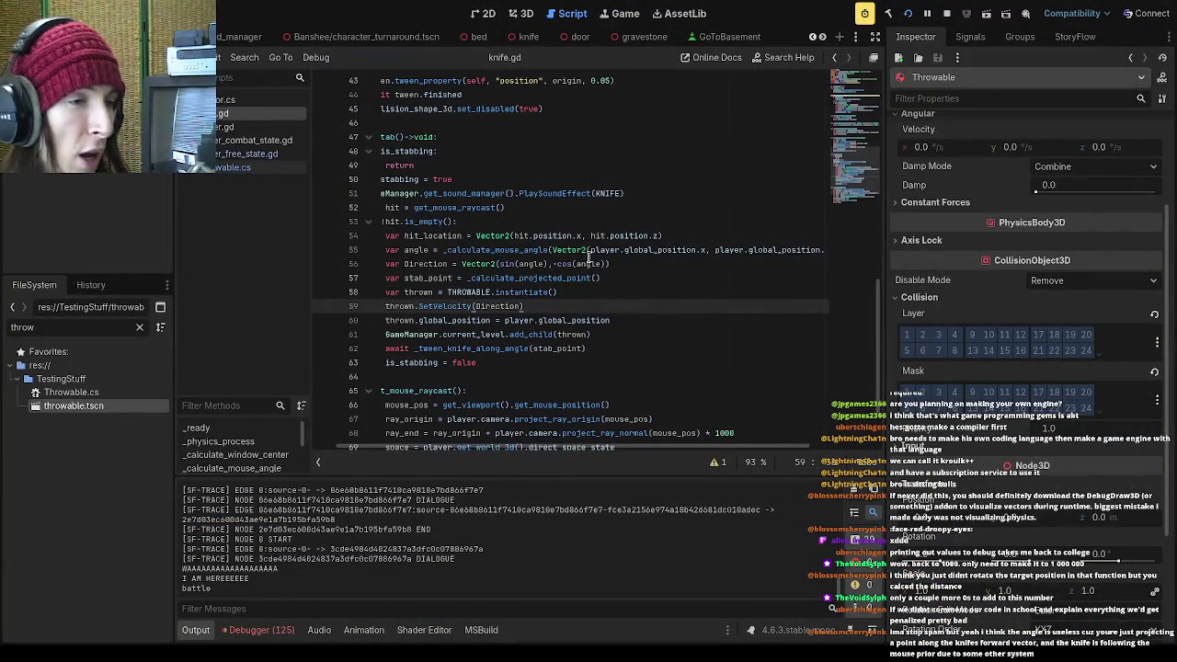
Flip the direction to Vector2(-sin(angle), cos(angle)) on the Direction line
{"action": "left_click", "coordinate": [526, 305]}
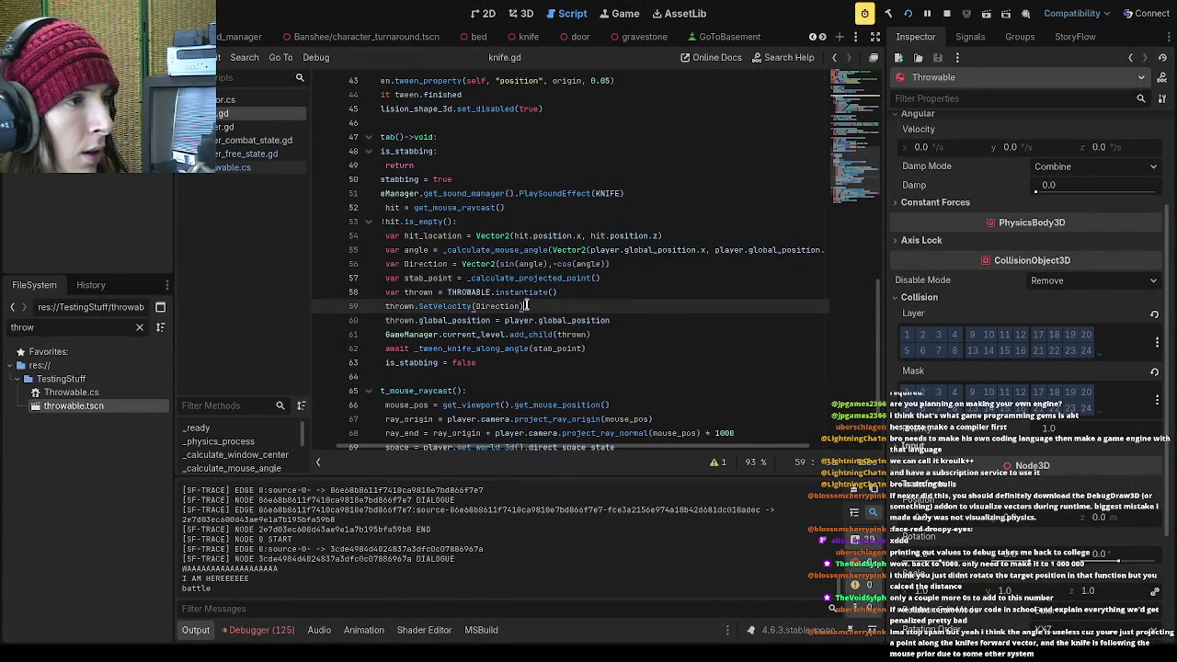
{"action": "left_click", "coordinate": [556, 263]}
{"action": "left_click", "coordinate": [502, 264]}
{"action": "type", "text": "-"}
{"action": "left_click", "coordinate": [630, 277]}
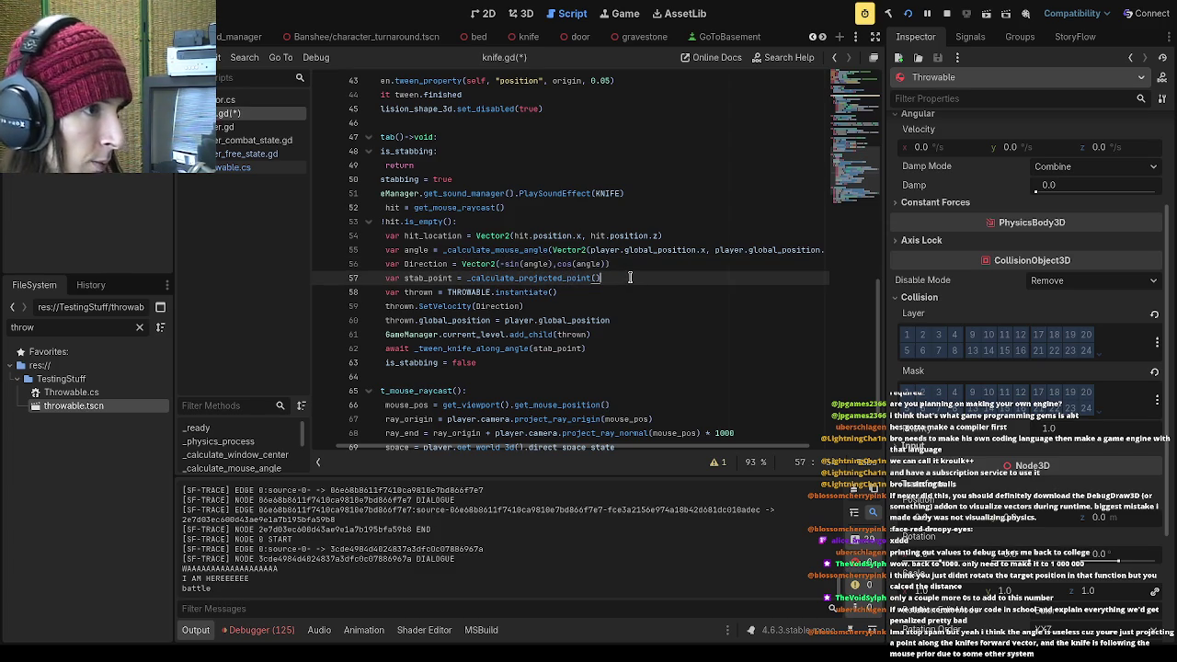
{"action": "left_click", "coordinate": [597, 292]}
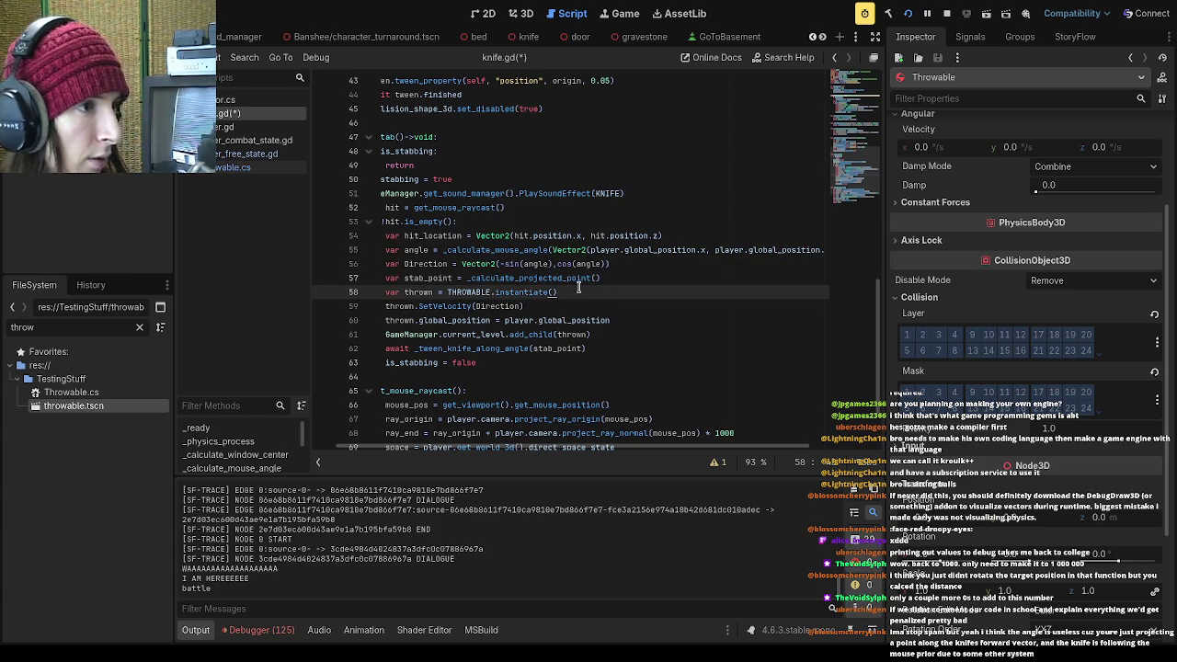
{"action": "left_click_drag", "start_coordinate": [545, 263], "coordinate": [506, 270]}
{"action": "left_click", "coordinate": [636, 318]}
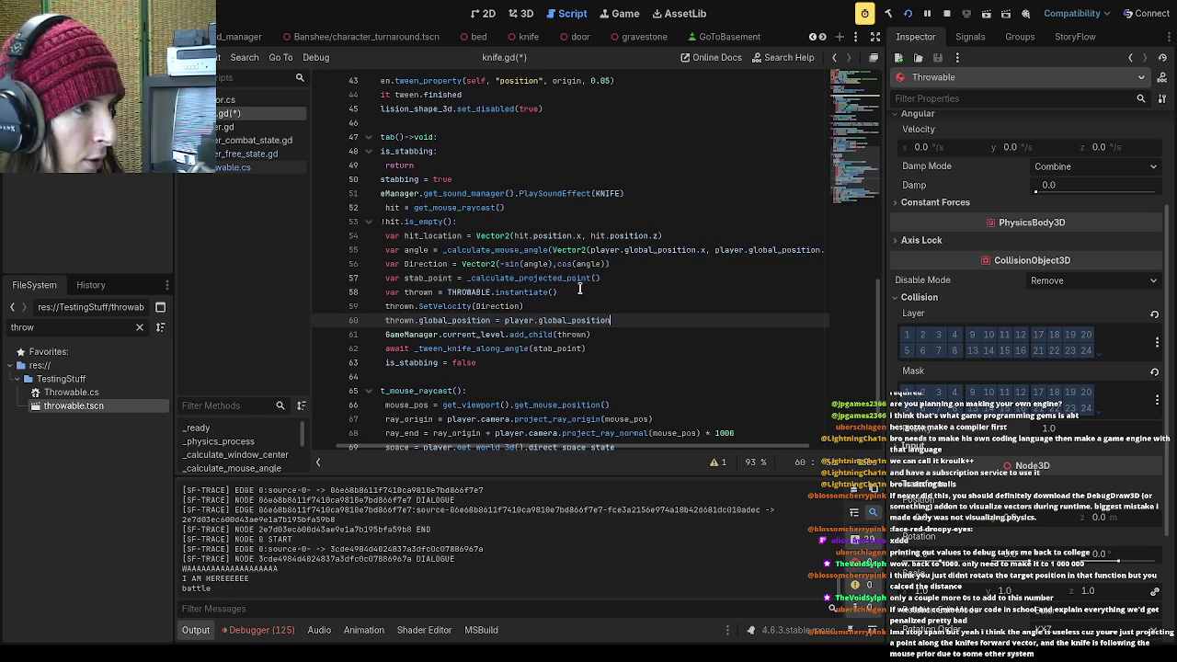
{"action": "left_click", "coordinate": [581, 291]}
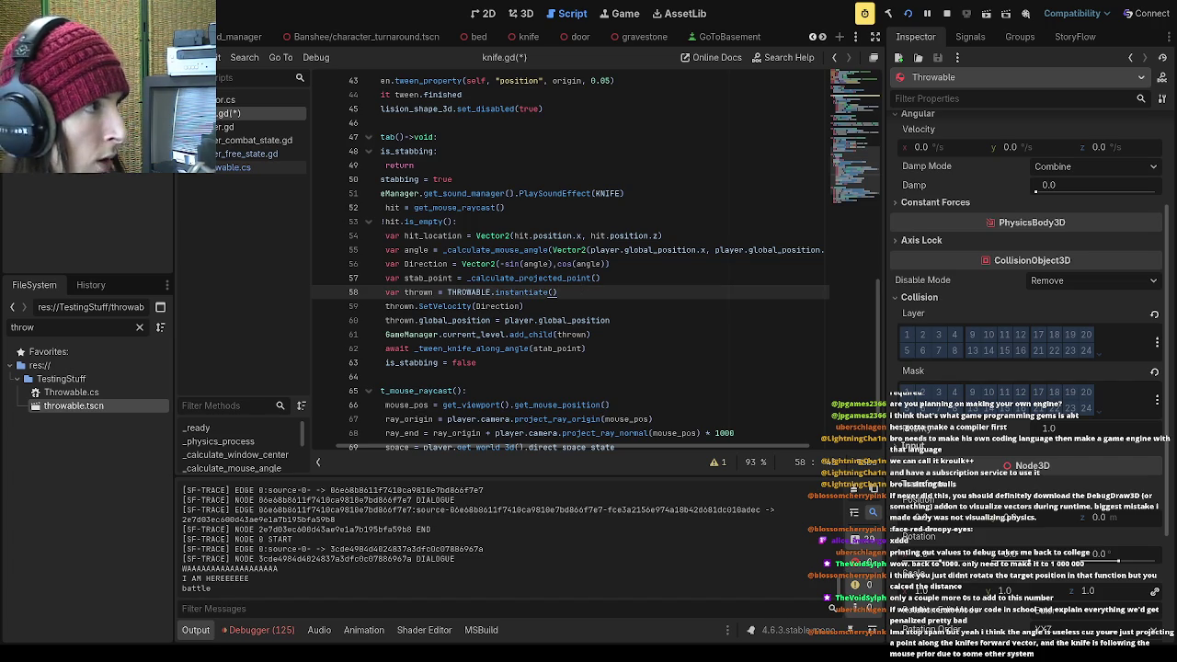
Set the Throwable's collision layer 1 and mask 1, and save
{"action": "left_click", "coordinate": [906, 335]}
{"action": "left_click", "coordinate": [906, 392]}
{"action": "key", "text": "ctrl+s"}
Relaunch the game and enter the school via the gravestone. Open Settings, walk around, then stop with F8
{"action": "left_click", "coordinate": [908, 14]}
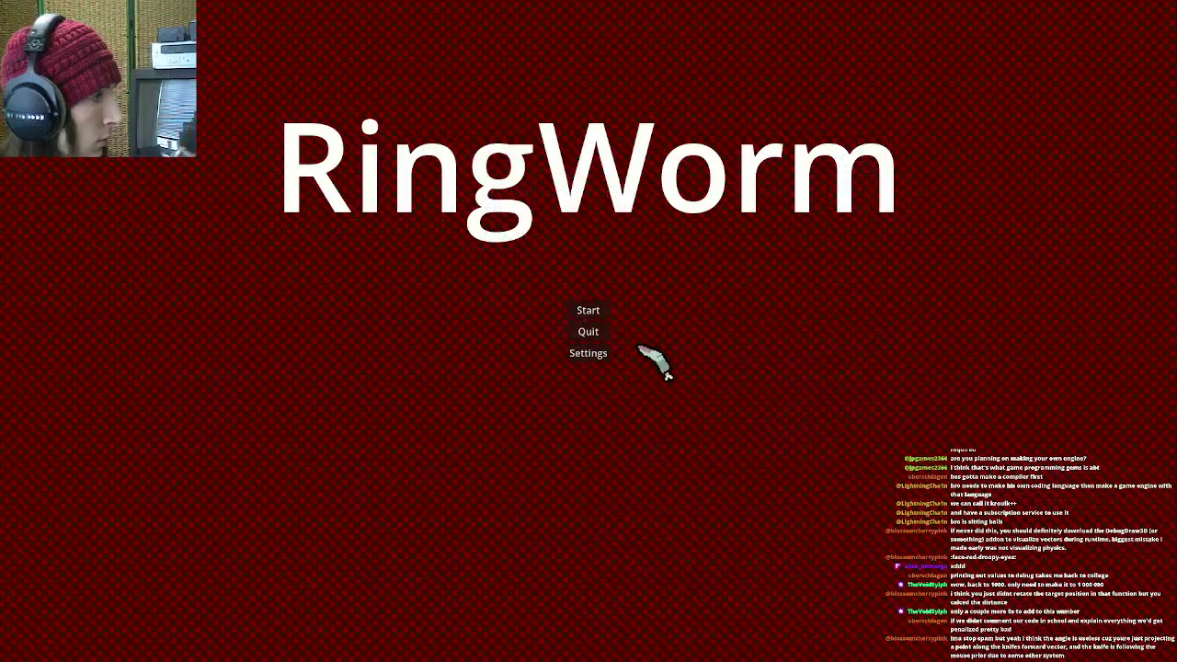
{"action": "left_click", "coordinate": [597, 609]}
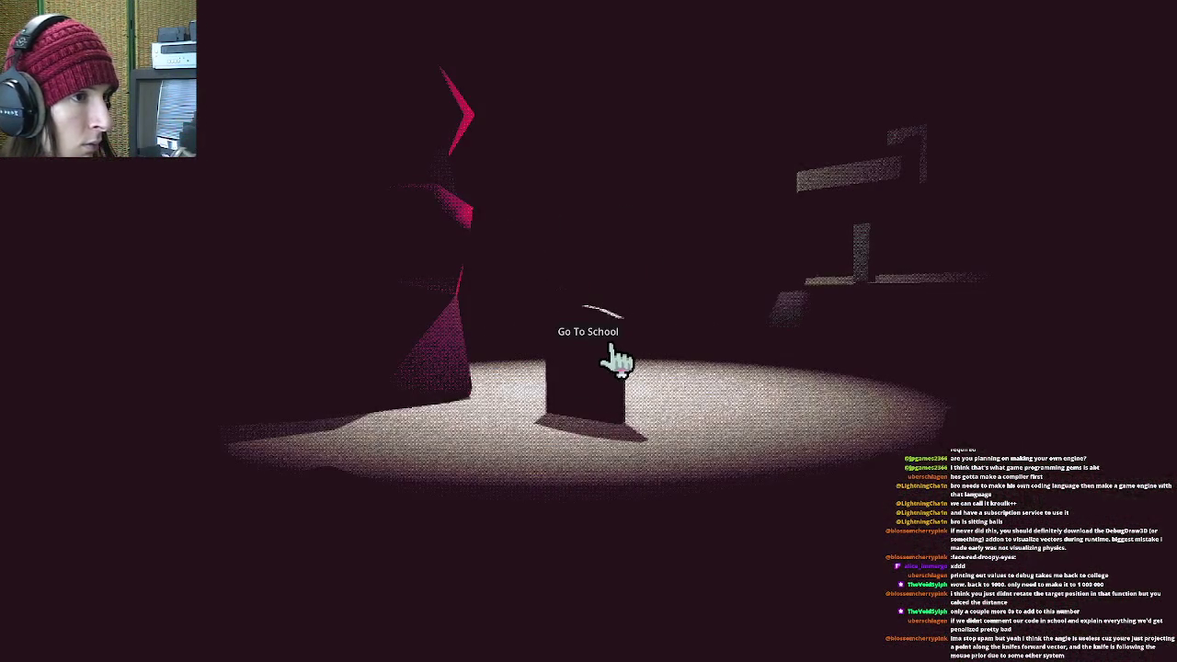
{"action": "left_click", "coordinate": [607, 344]}
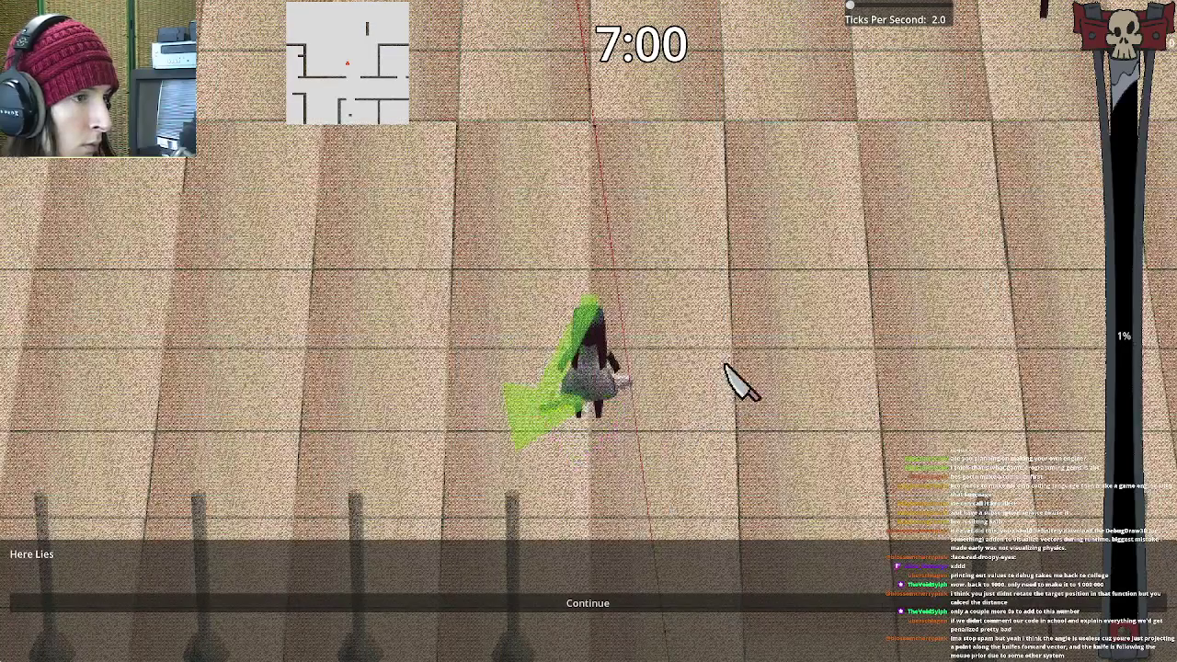
{"action": "key", "text": "Escape"}
{"action": "left_click", "coordinate": [641, 410]}
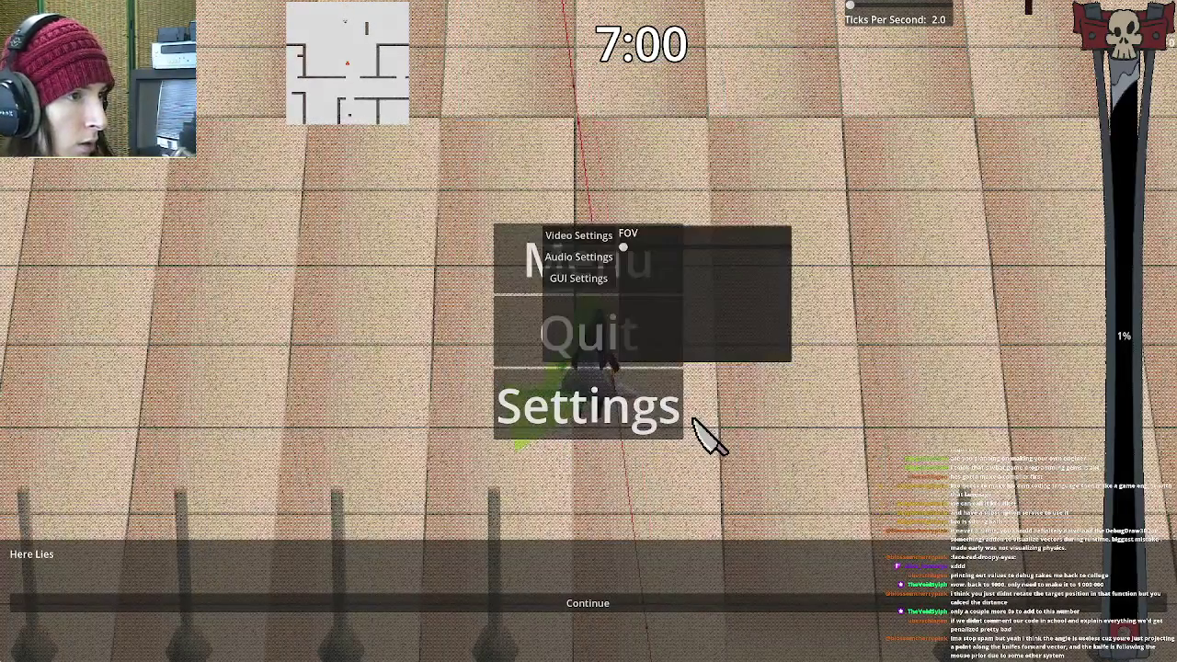
{"action": "key", "text": "Escape"}
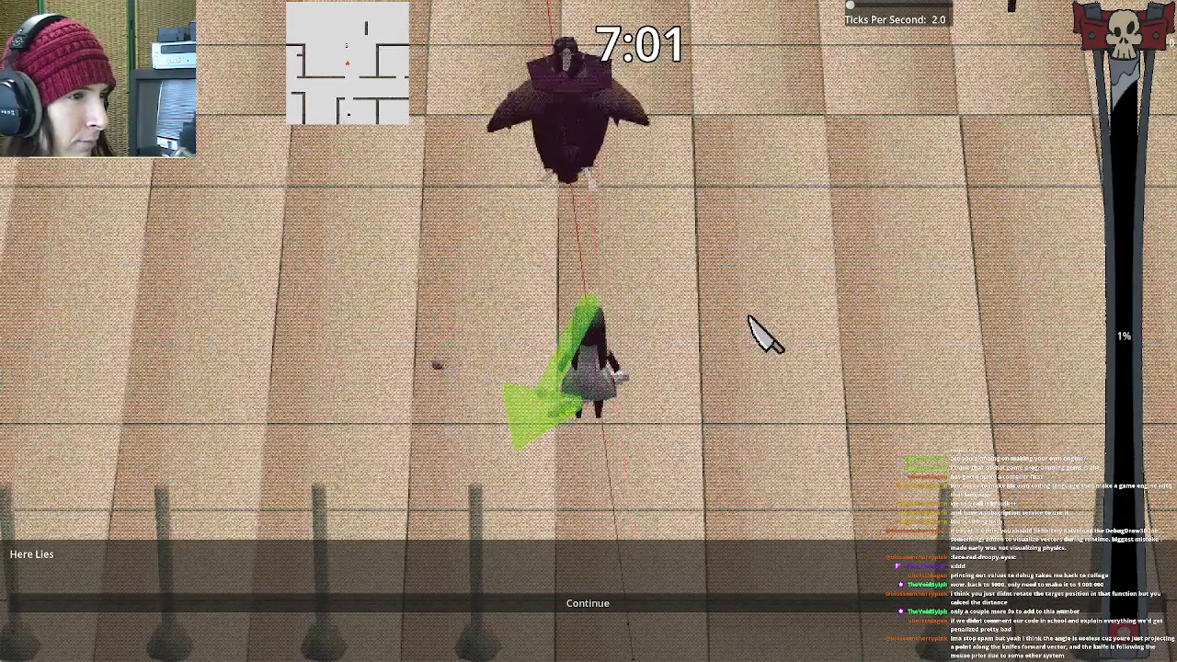
{"action": "key", "text": "d"}
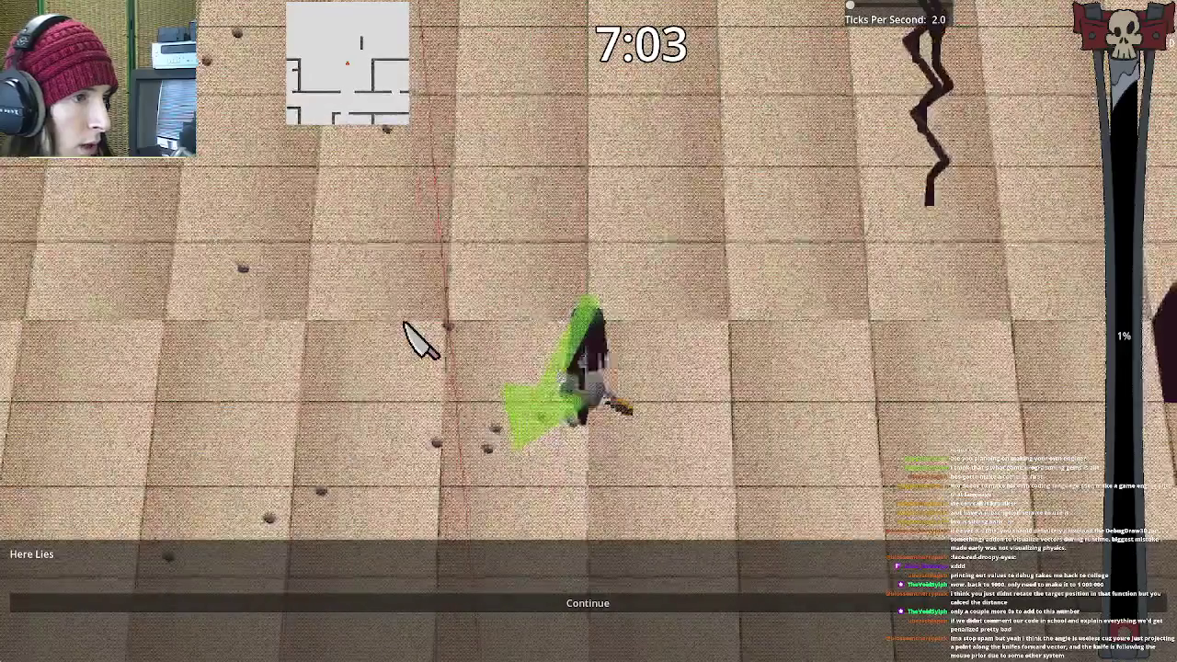
{"action": "key", "text": "F8"}
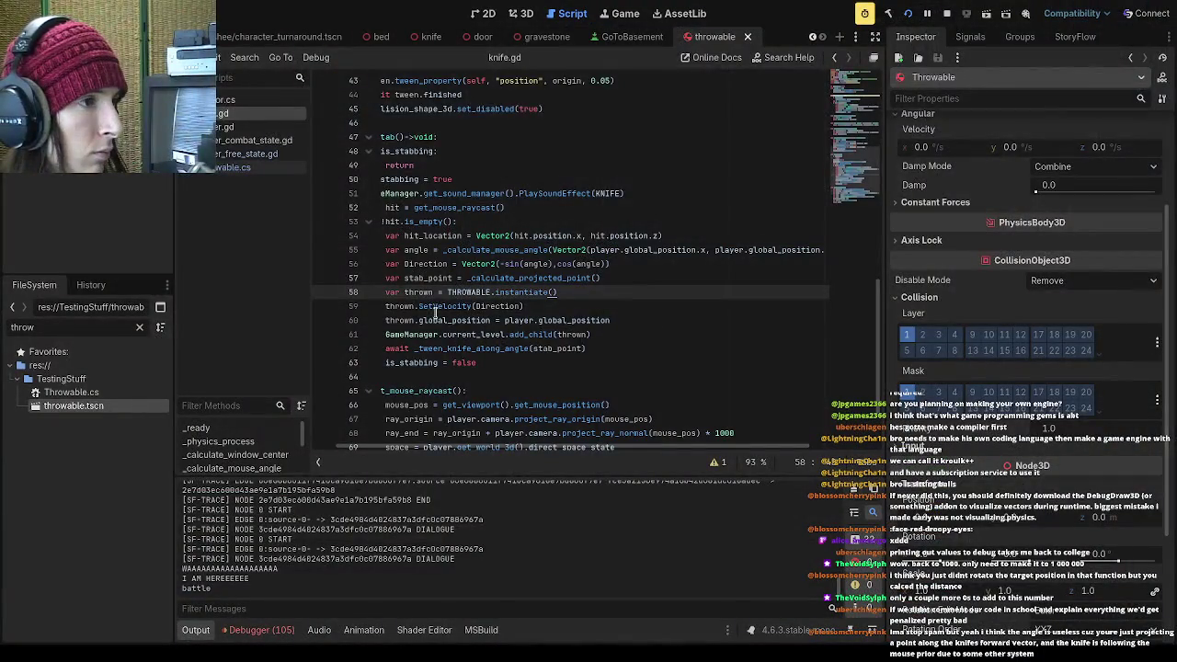
Add thrown.global_position.y += 3 below line 60, save knife.gd, and relaunch the game
{"action": "left_click", "coordinate": [623, 322]}
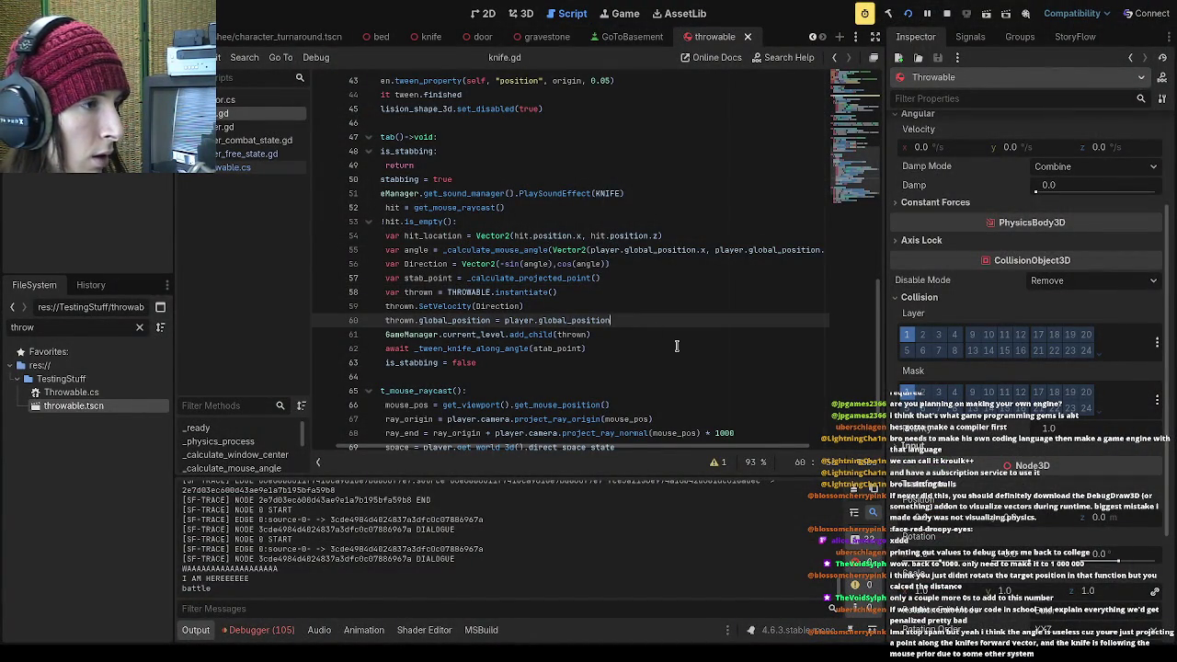
{"action": "key", "text": "Return"}
{"action": "type", "text": "thrown.gl"}
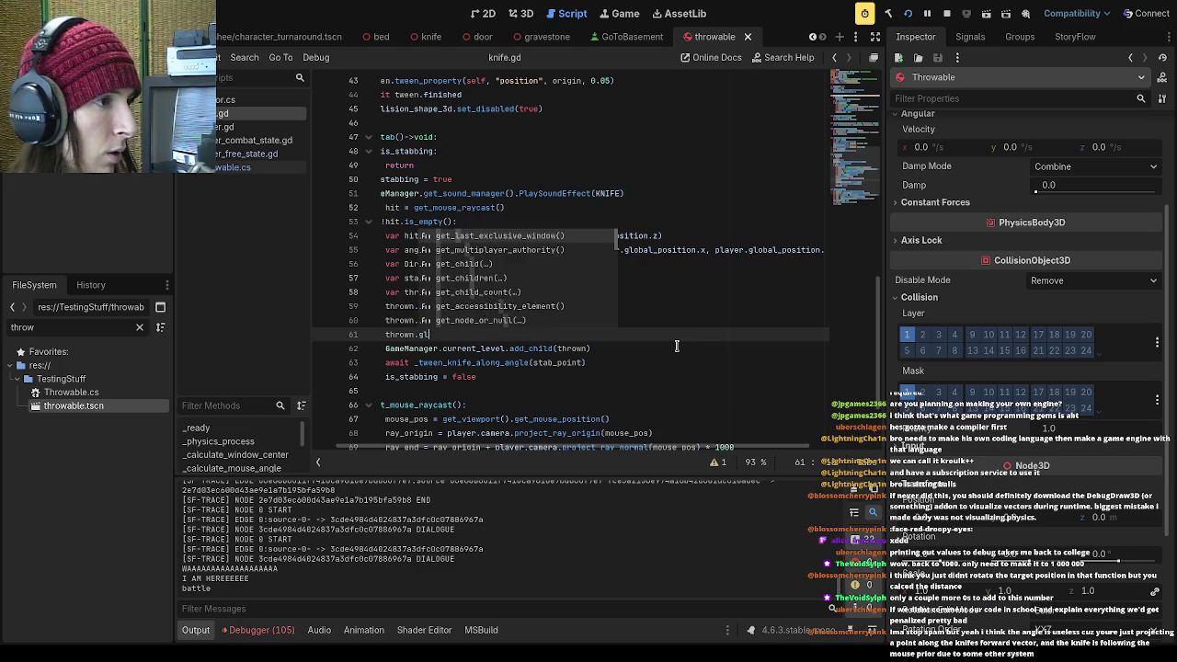
{"action": "type", "text": "obal_position.y "}
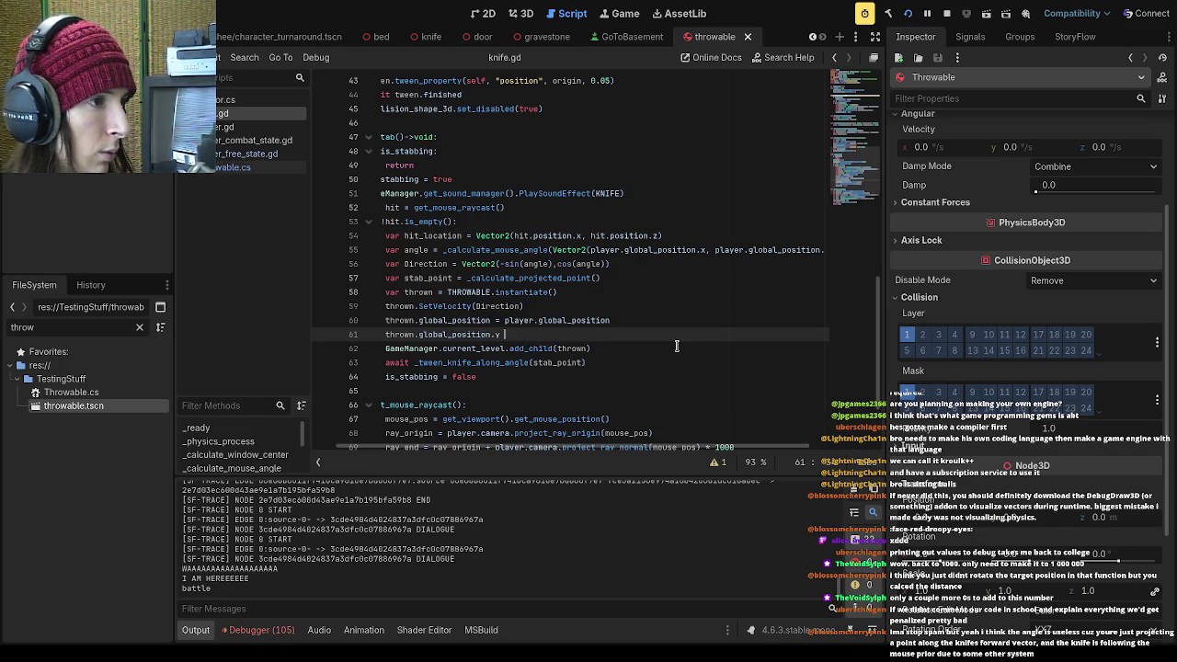
{"action": "type", "text": "+= "}
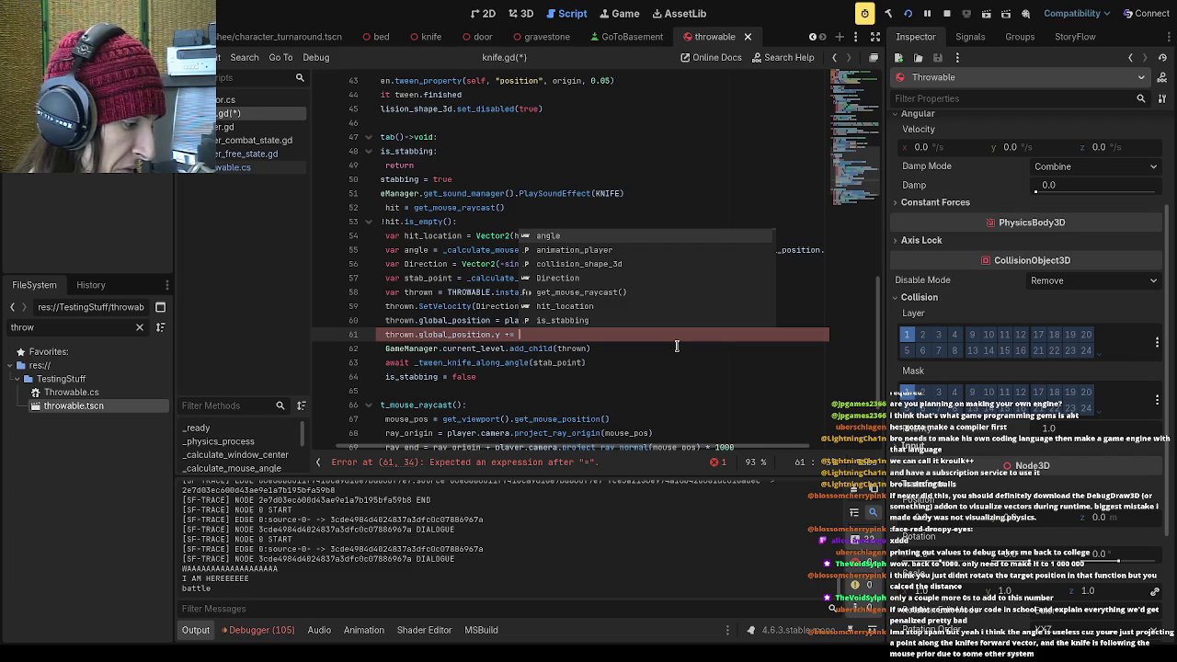
{"action": "type", "text": "3"}
{"action": "key", "text": "ctrl+s"}
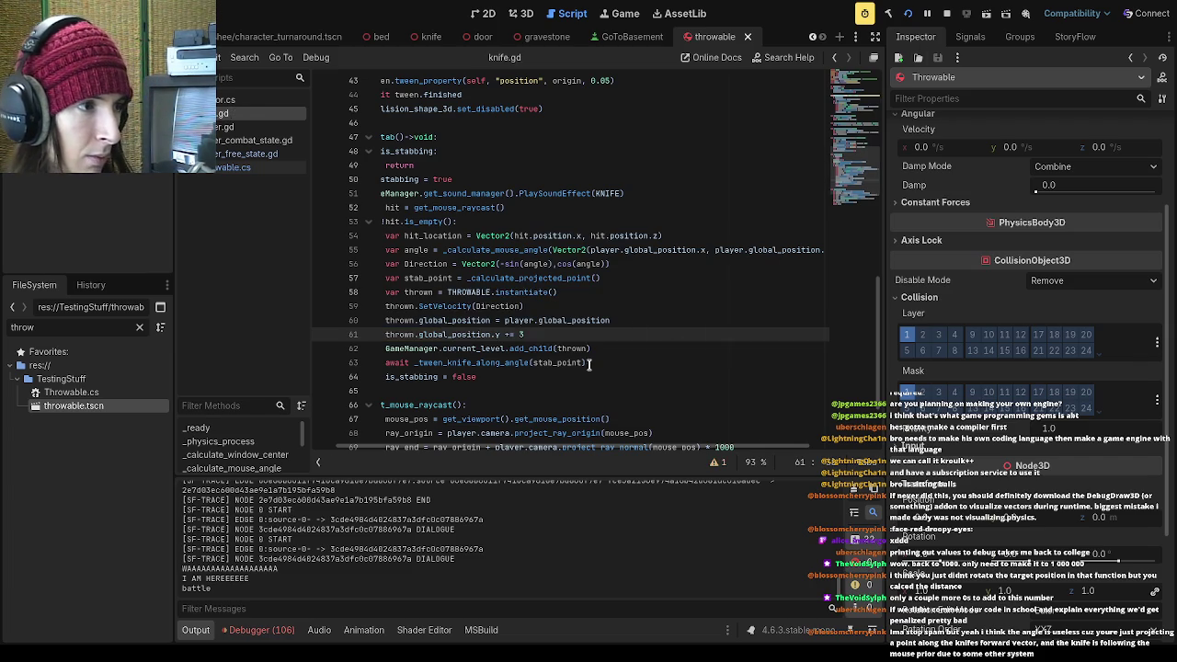
{"action": "left_click", "coordinate": [907, 12]}
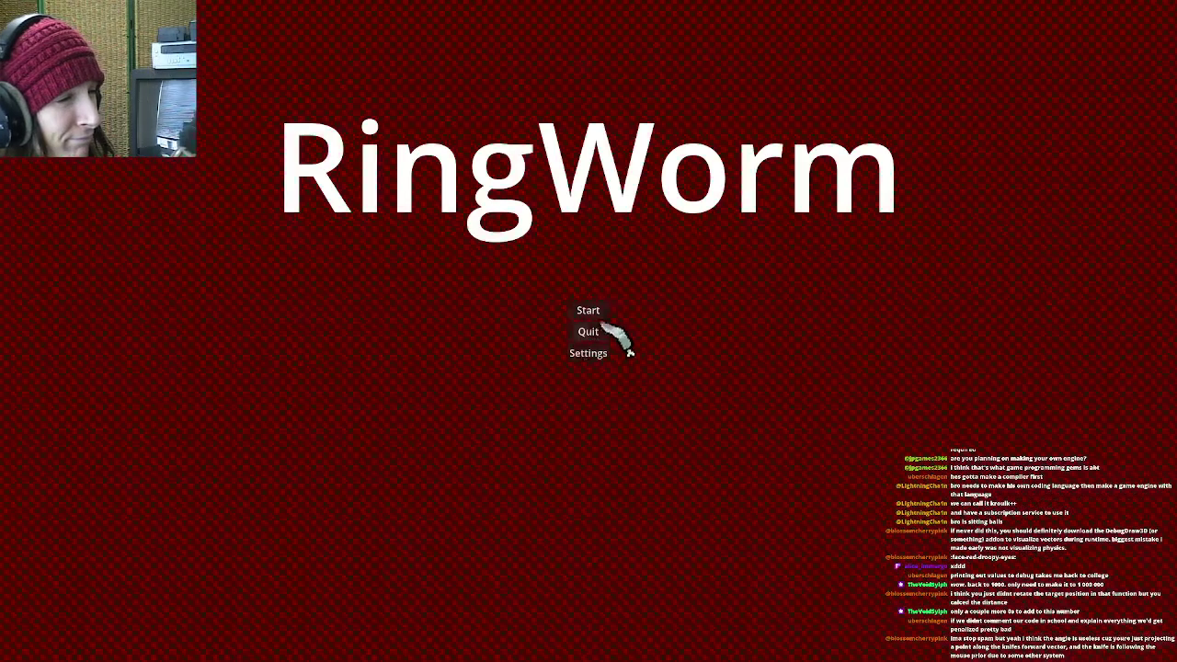
Start the game, choose Go To School, and widen the FOV slider in Settings. Then switch back to the editor
{"action": "left_click", "coordinate": [596, 311]}
{"action": "left_click", "coordinate": [644, 476]}
{"action": "left_click", "coordinate": [609, 617]}
{"action": "left_click", "coordinate": [575, 375]}
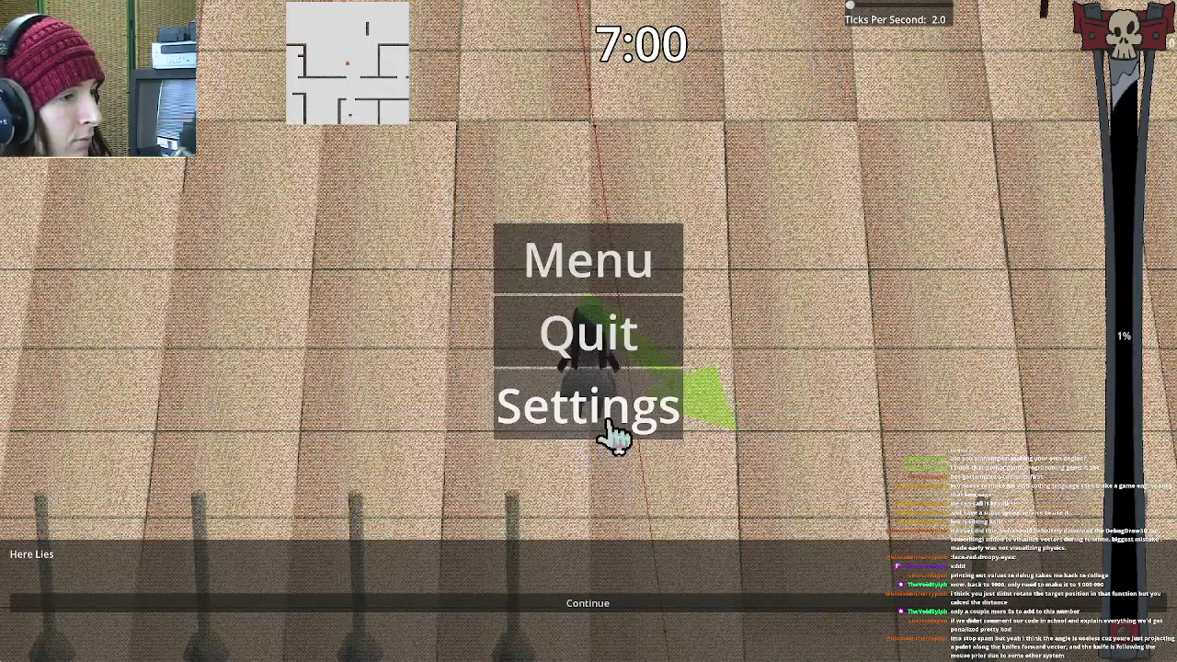
{"action": "key", "text": "Escape"}
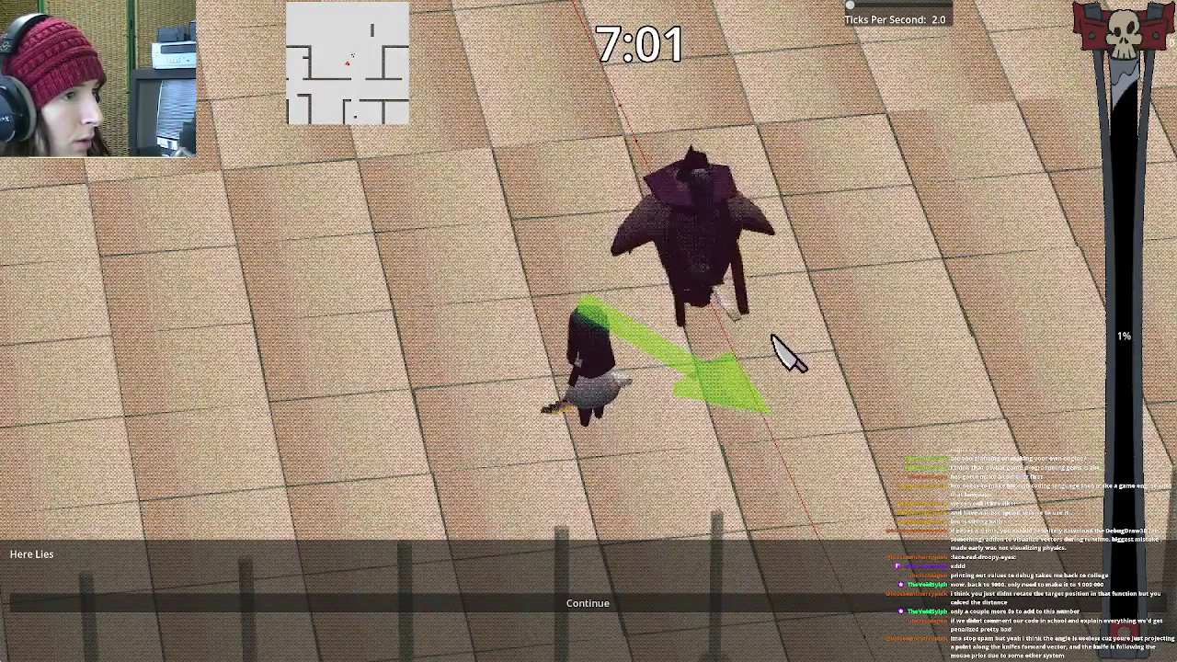
{"action": "mouse_move", "coordinate": [623, 247]}
{"action": "left_mouse_down"}
{"action": "mouse_move", "coordinate": [654, 266]}
{"action": "mouse_move", "coordinate": [636, 247]}
{"action": "left_mouse_up"}
{"action": "key", "text": "Escape"}
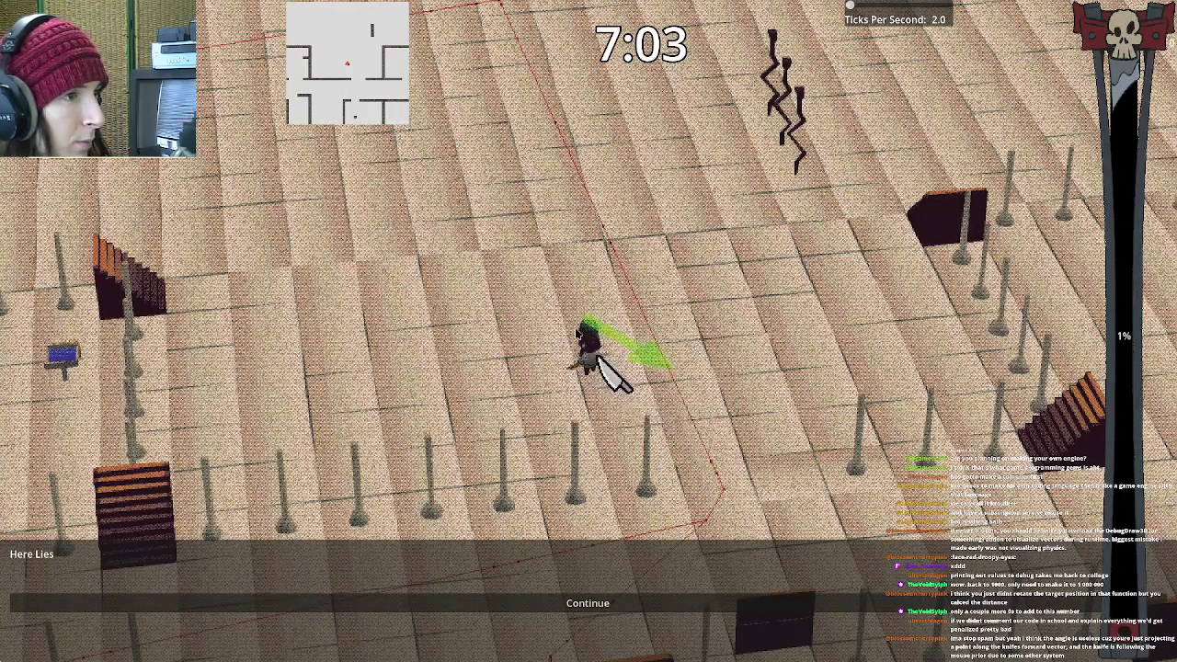
{"action": "key", "text": "alt+Tab"}
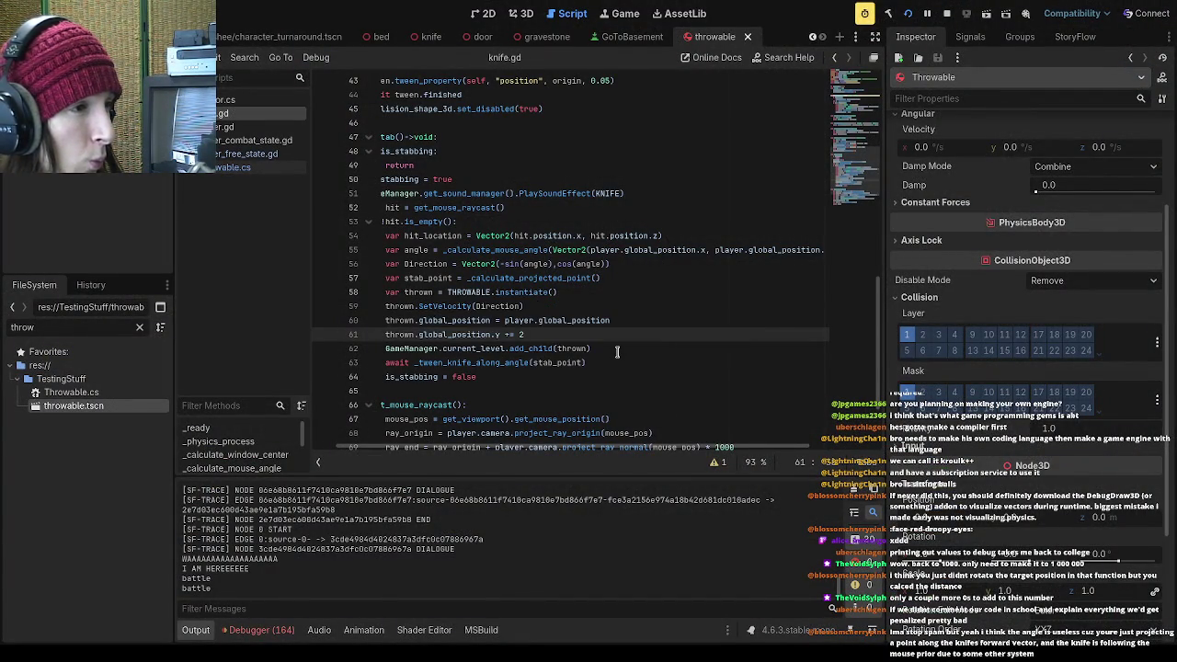
Return to the game, throw knives around the maze, then quit from the pause menu
{"action": "key", "text": "alt+Tab"}
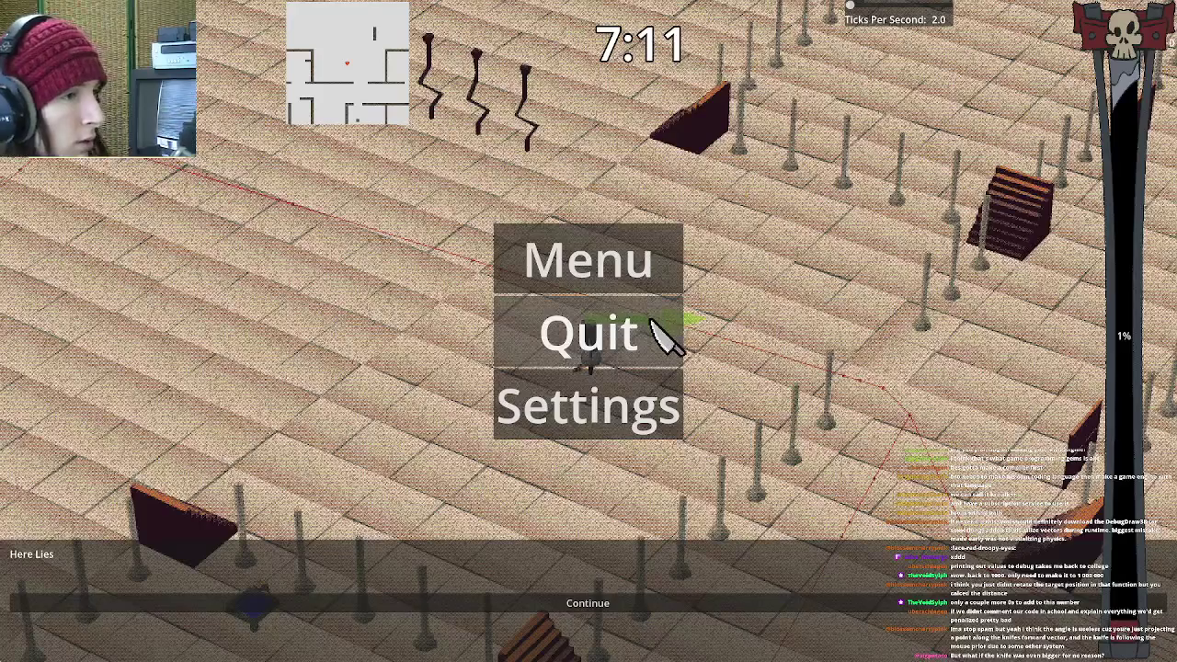
{"action": "key", "text": "Escape"}
{"action": "key", "text": "Escape"}
{"action": "key", "text": "Escape"}
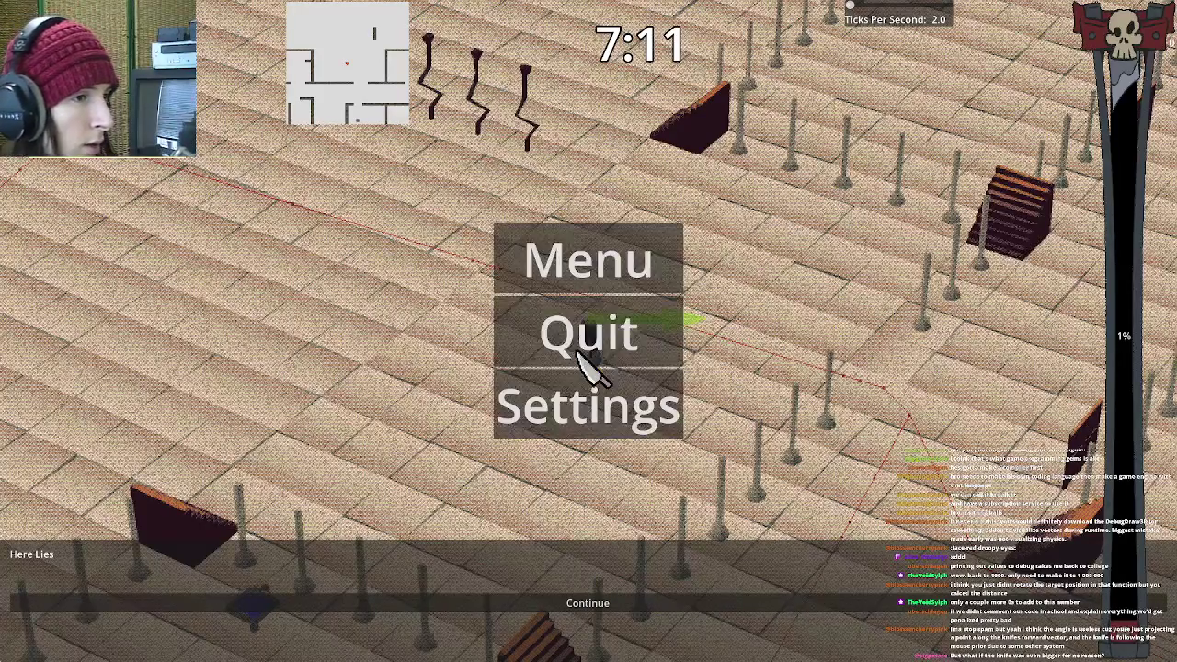
{"action": "key", "text": "Escape"}
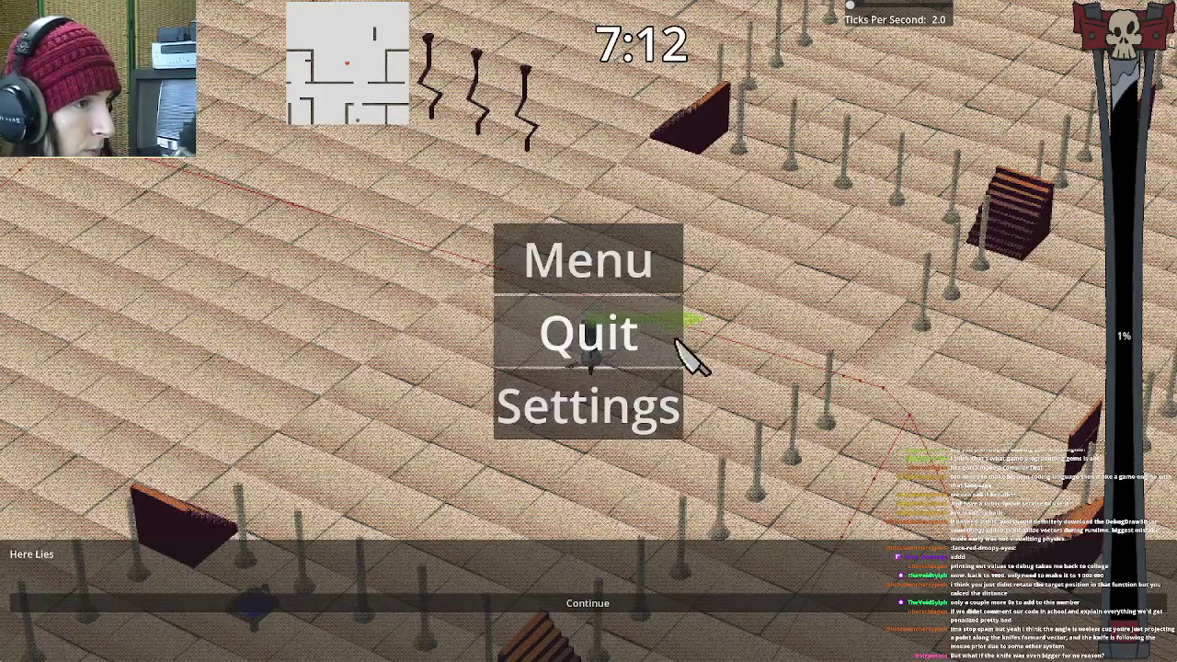
{"action": "left_click", "coordinate": [670, 349]}
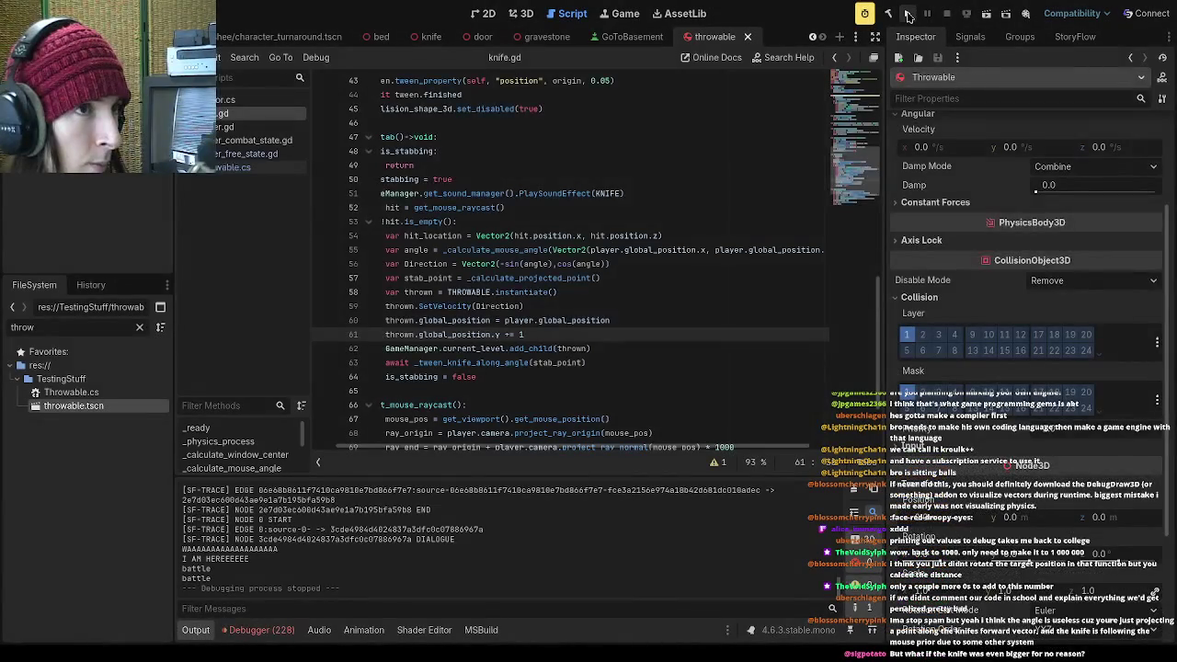
Inspect the is_inside_tree errors for knife.gd lines 60 and 61 in the Debugger Errors list
{"action": "left_click", "coordinate": [257, 630]}
{"action": "scroll", "coordinate": [529, 570], "scroll_direction": "down", "scroll_amount": 3}
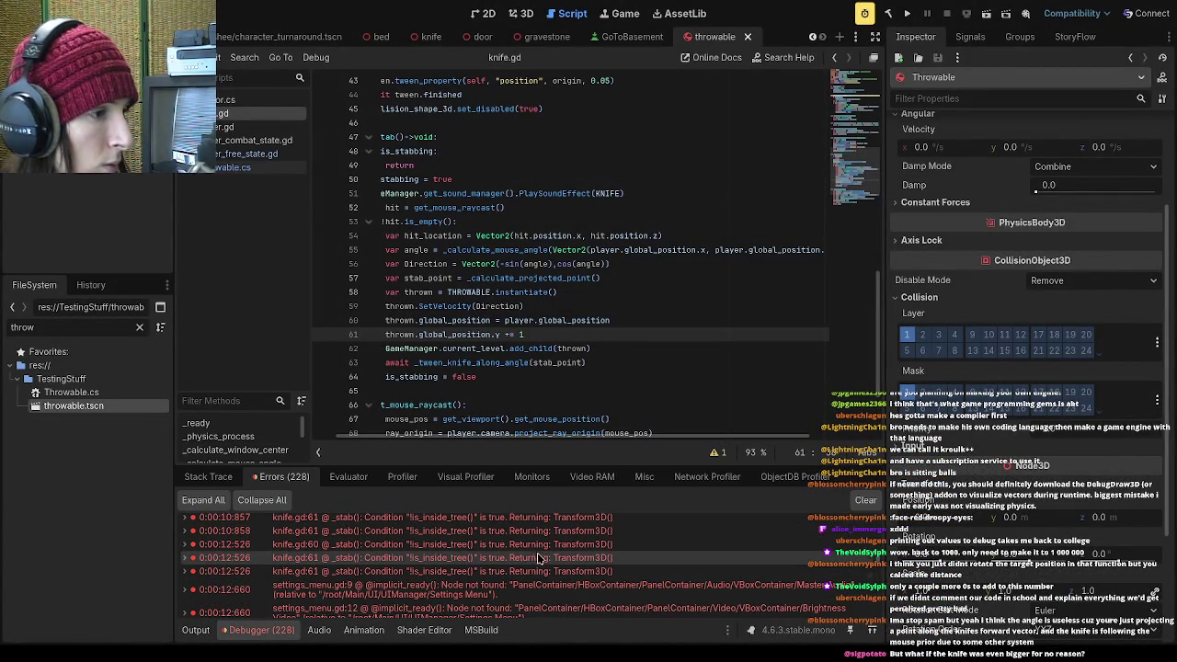
{"action": "left_click", "coordinate": [538, 544]}
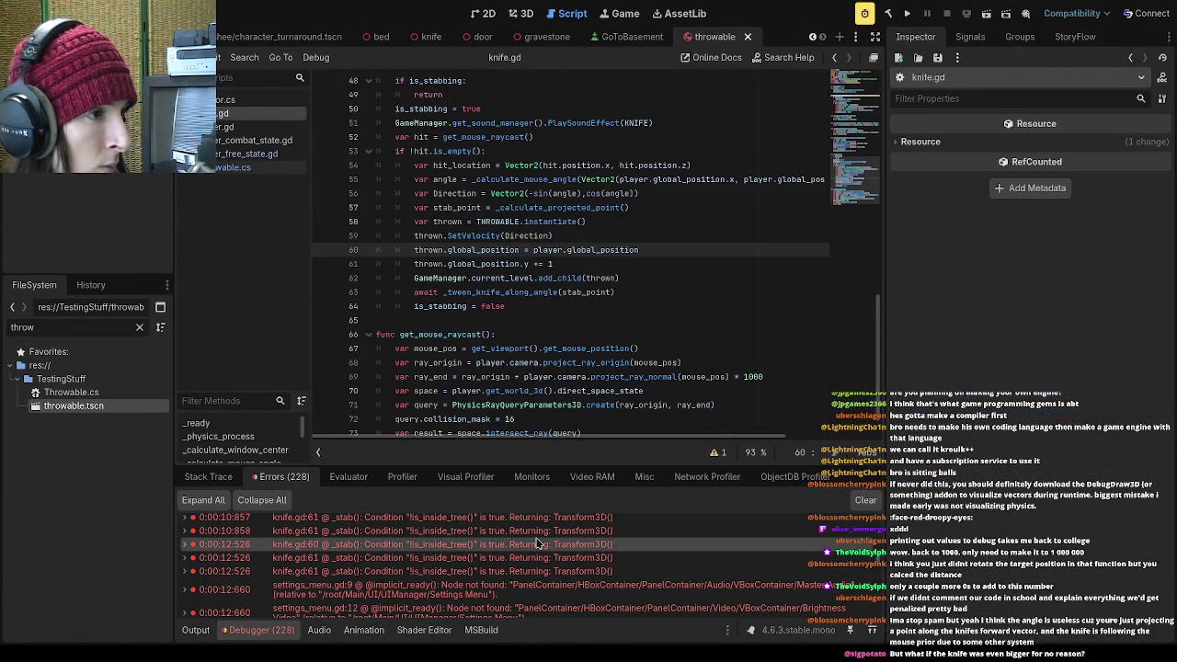
{"action": "left_click", "coordinate": [544, 558]}
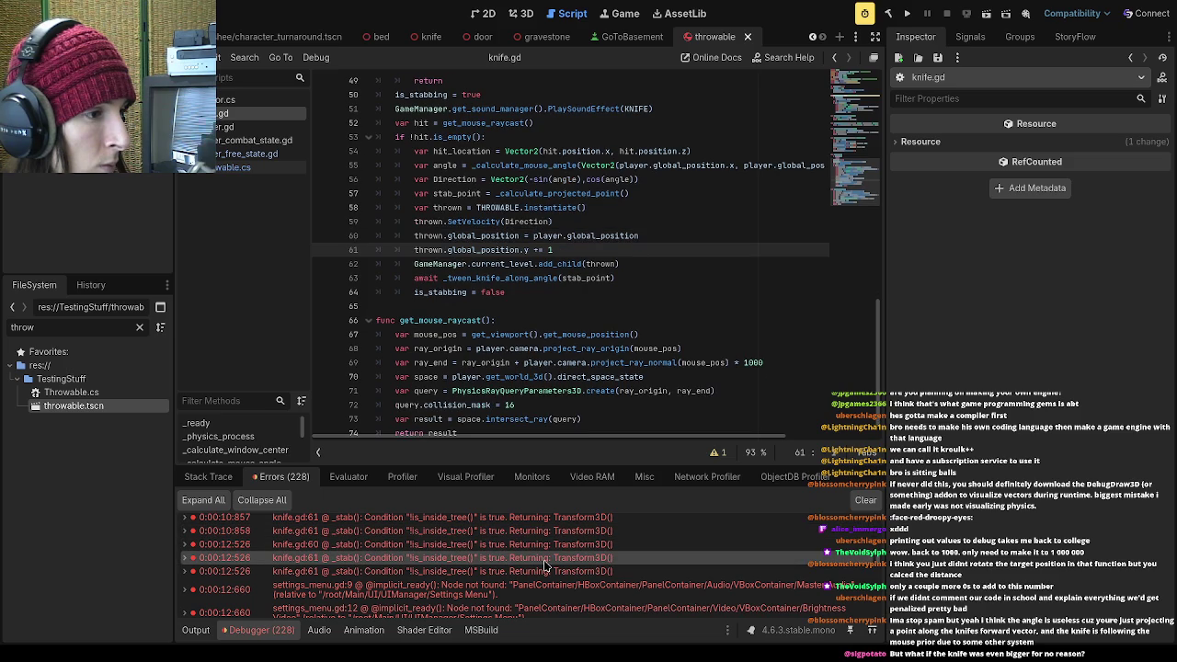
Check the remaining knife.gd:61 error entry and relaunch the game
{"action": "scroll", "coordinate": [545, 564], "scroll_direction": "down", "scroll_amount": 5}
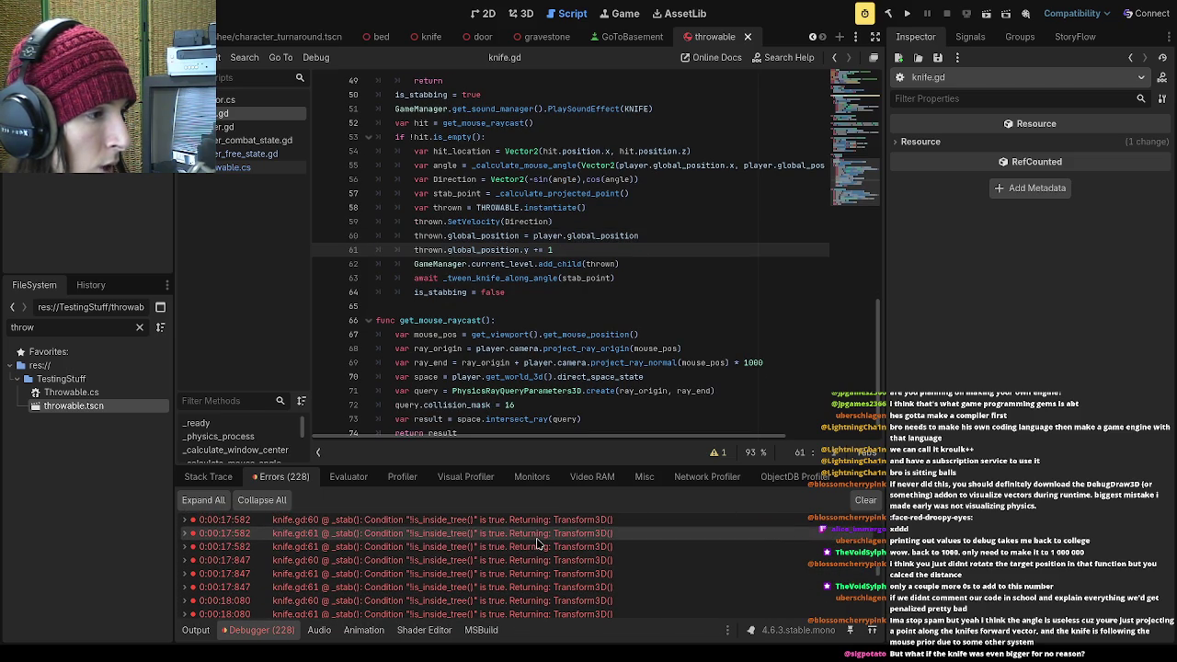
{"action": "left_click", "coordinate": [543, 533]}
{"action": "left_click", "coordinate": [907, 13]}
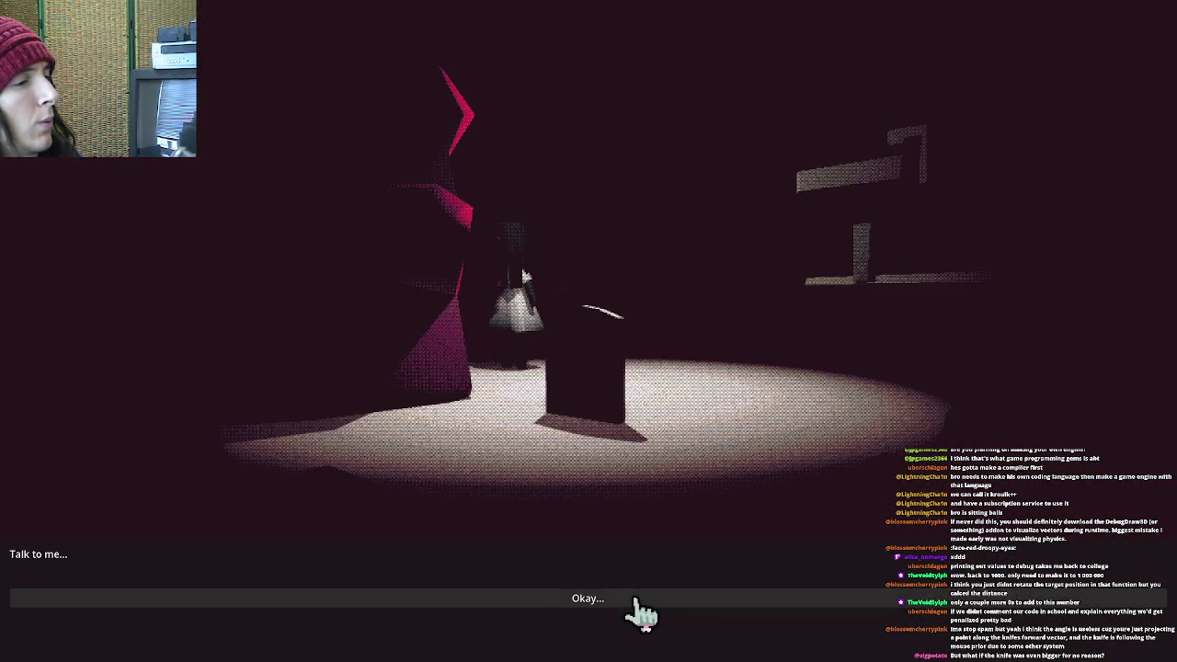
Dismiss the opening dialogue, enter the school level and drag the FOV slider wider in Settings
{"action": "left_click", "coordinate": [641, 615]}
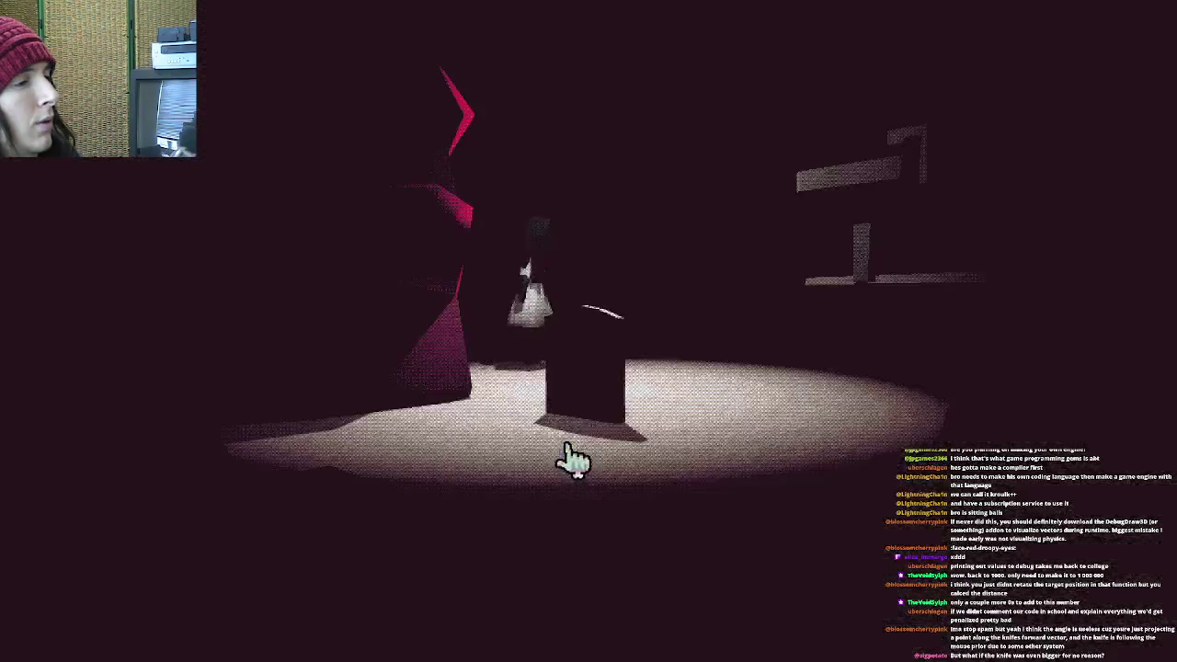
{"action": "left_click", "coordinate": [627, 329]}
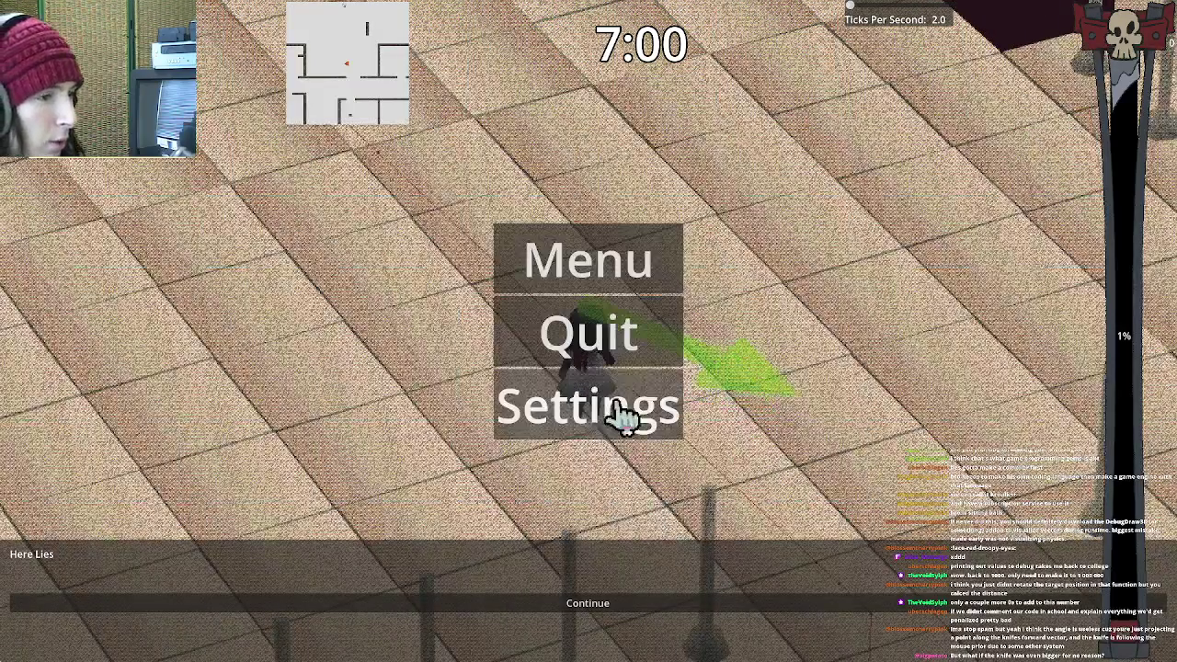
{"action": "left_click", "coordinate": [623, 418]}
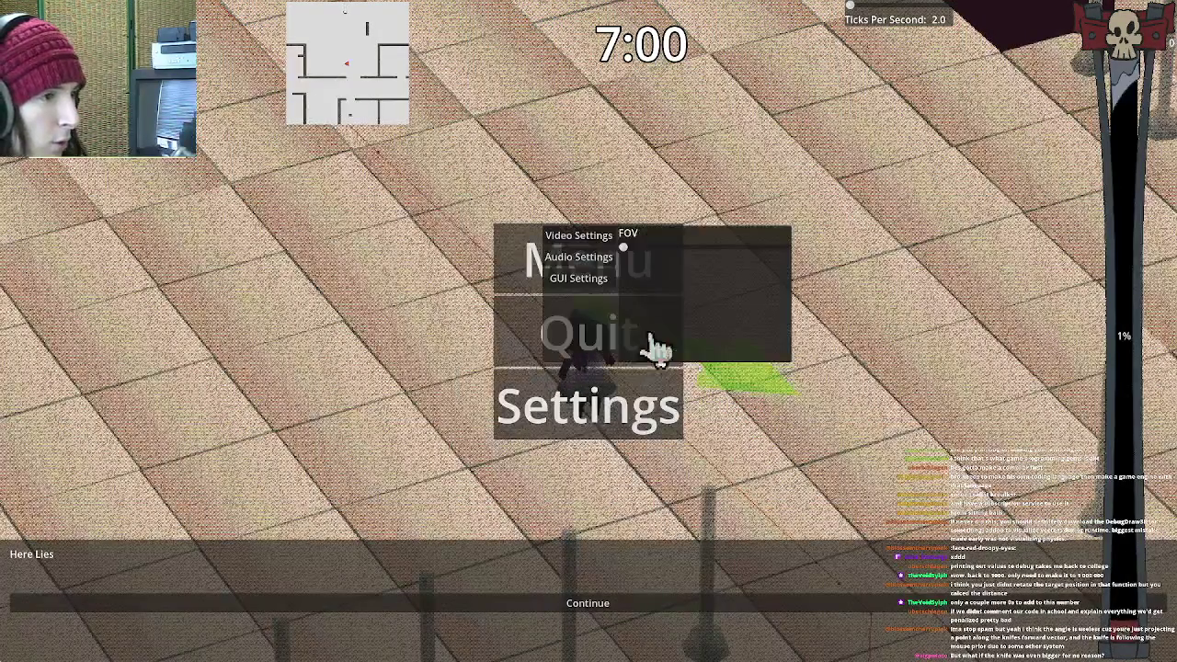
{"action": "left_click_drag", "start_coordinate": [644, 248], "coordinate": [655, 250]}
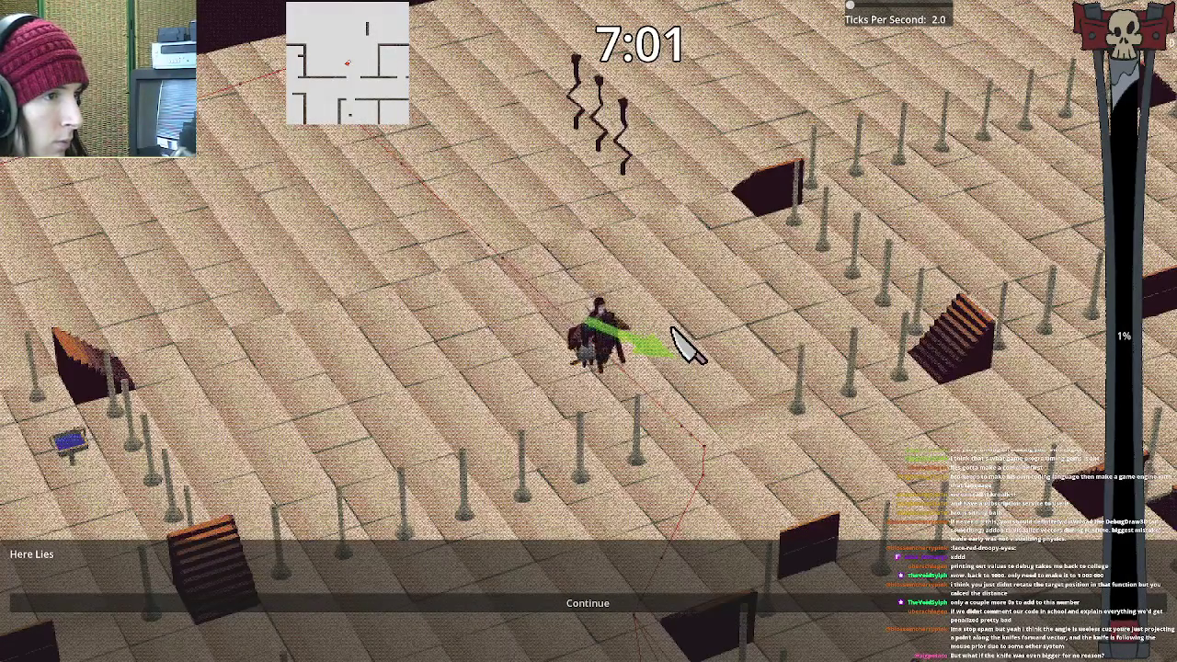
Walk left through the maze, then pause and quit back to the editor
{"action": "key", "text": "a"}
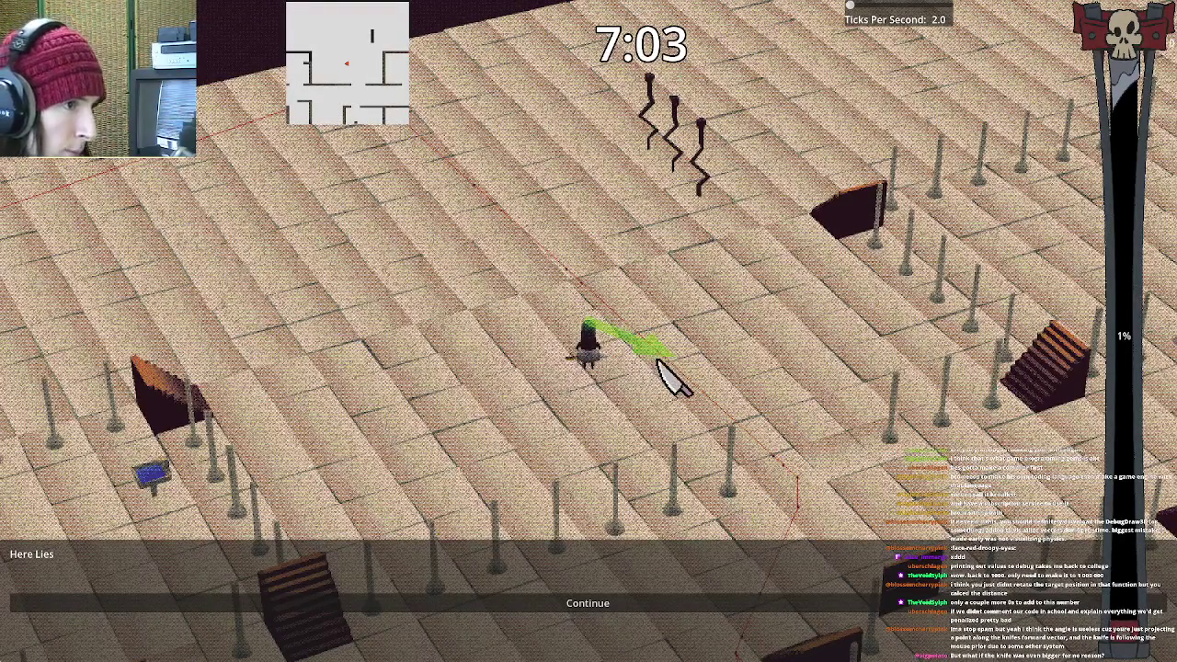
{"action": "key", "text": "a"}
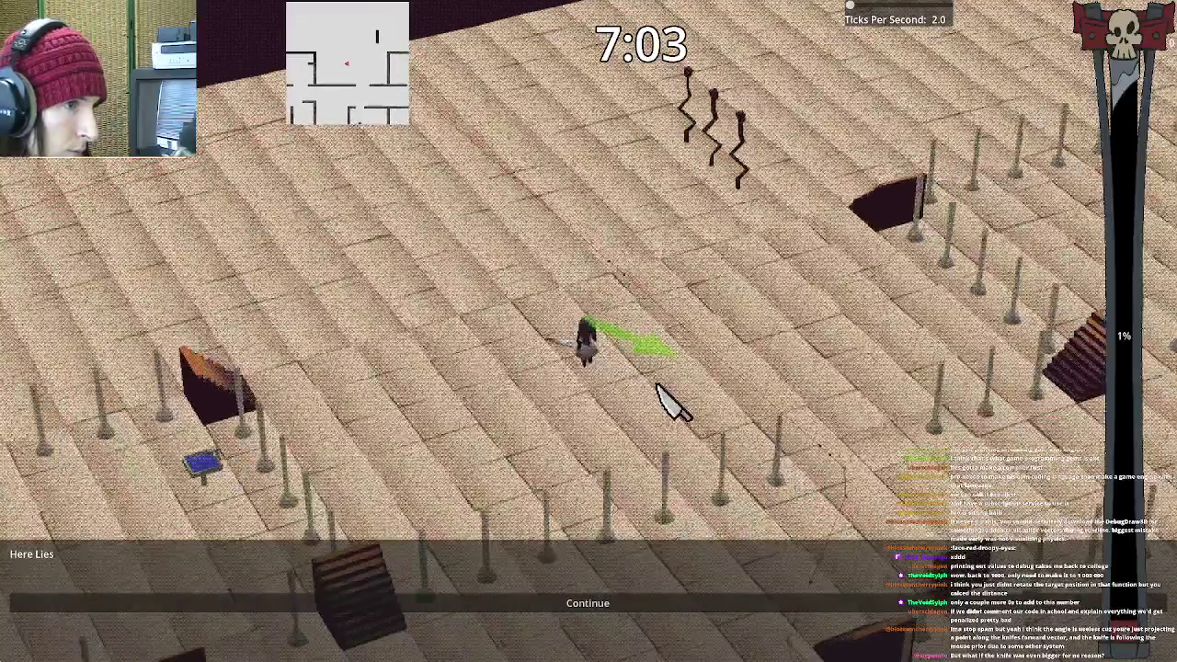
{"action": "key", "text": "Escape"}
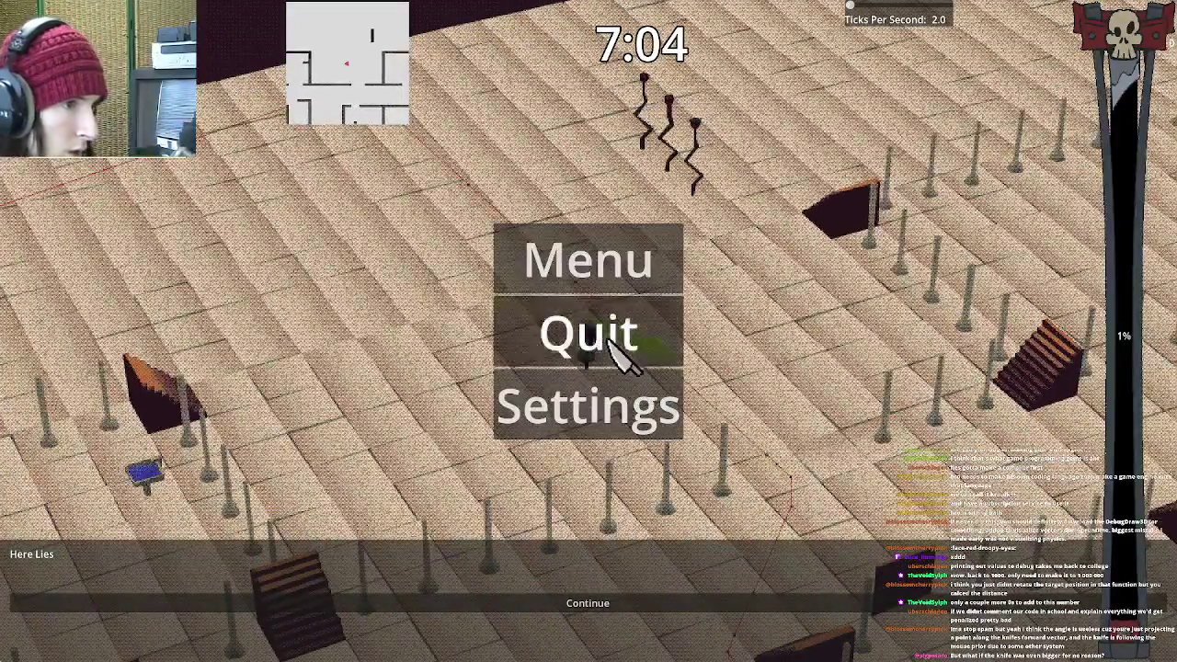
{"action": "left_click", "coordinate": [599, 329]}
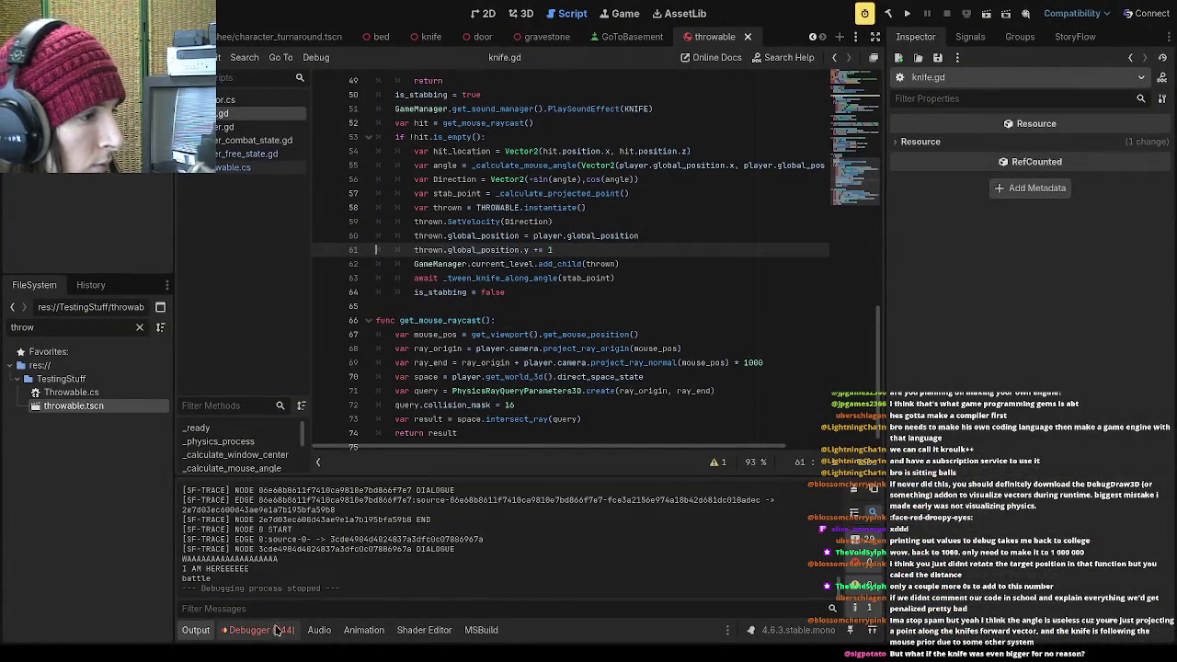
Delete the offending lines 60–61 from knife.gd and save the script
{"action": "left_click", "coordinate": [262, 630]}
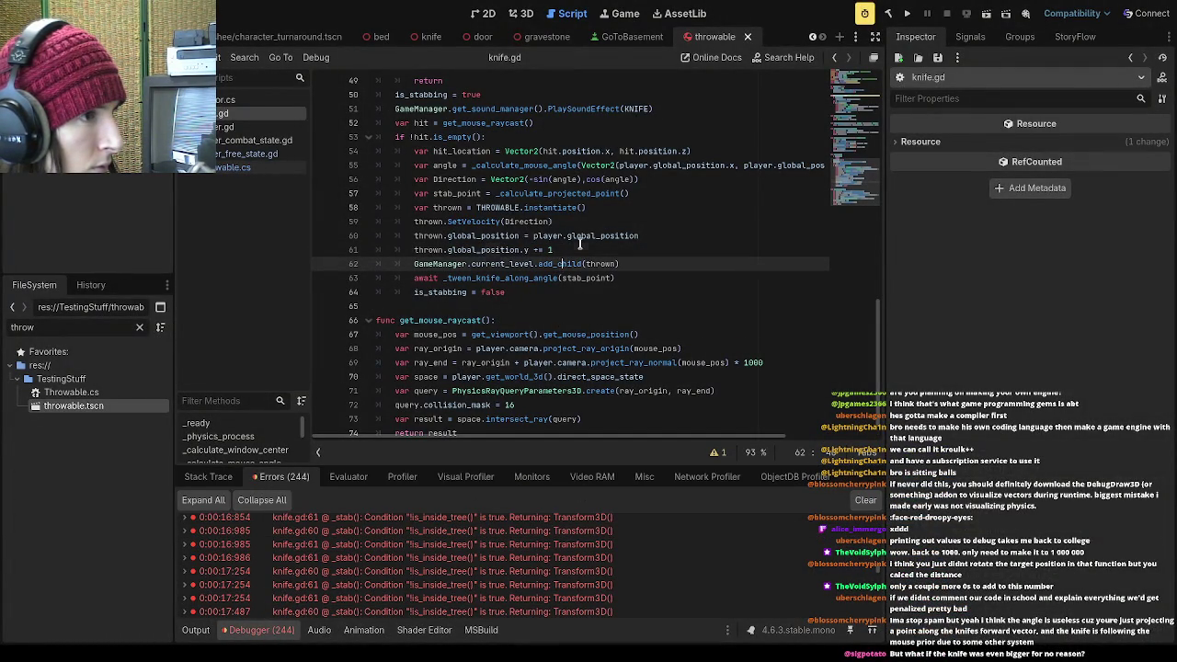
{"action": "left_click_drag", "start_coordinate": [579, 248], "coordinate": [297, 246]}
{"action": "key", "text": "BackSpace"}
{"action": "key", "text": "BackSpace"}
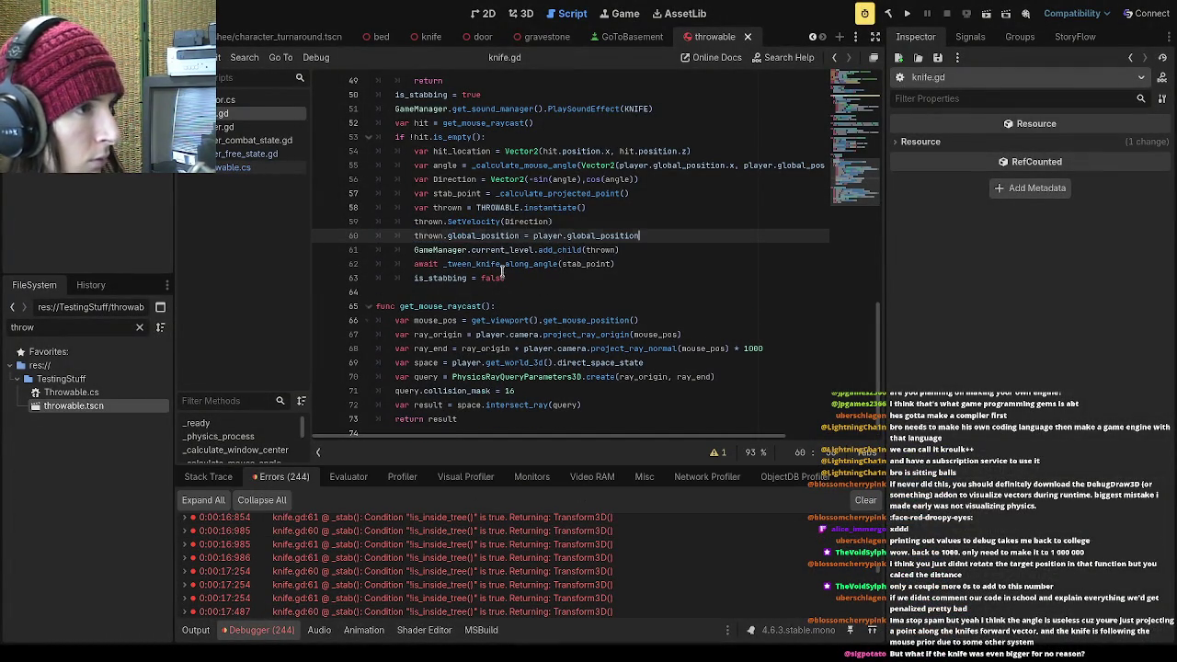
{"action": "key", "text": "ctrl+s"}
Uncheck collision Layer 1 and Mask 1 on the Throwable body, then run the game
{"action": "left_click", "coordinate": [677, 246]}
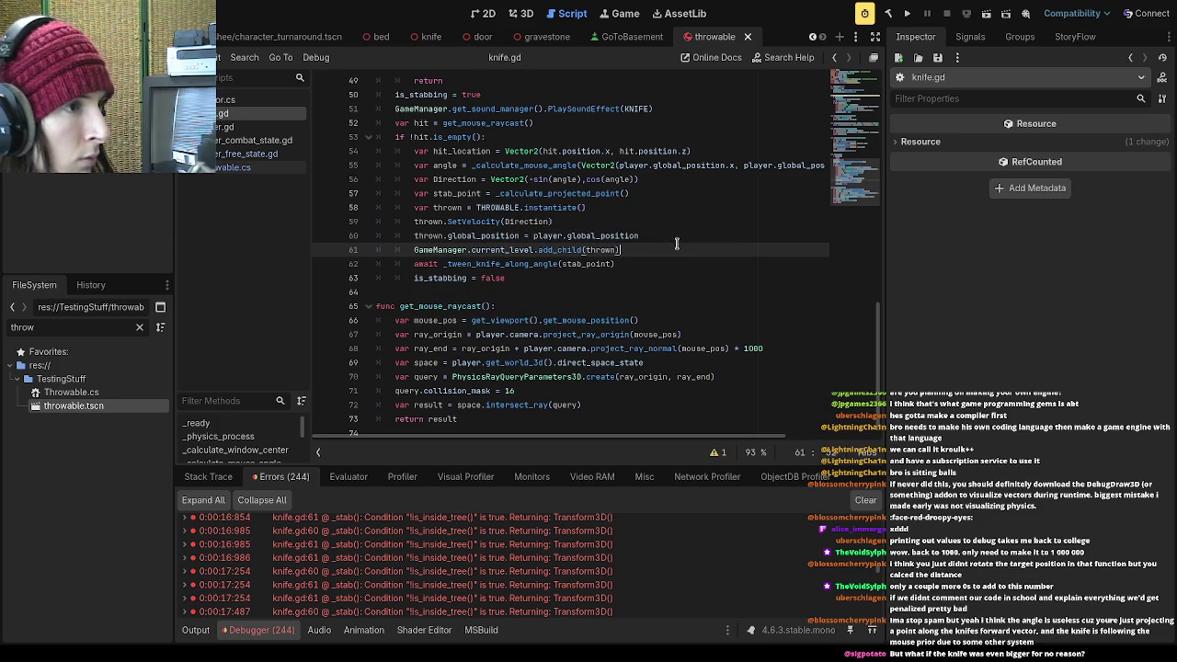
{"action": "left_click", "coordinate": [922, 240]}
{"action": "left_click", "coordinate": [922, 240]}
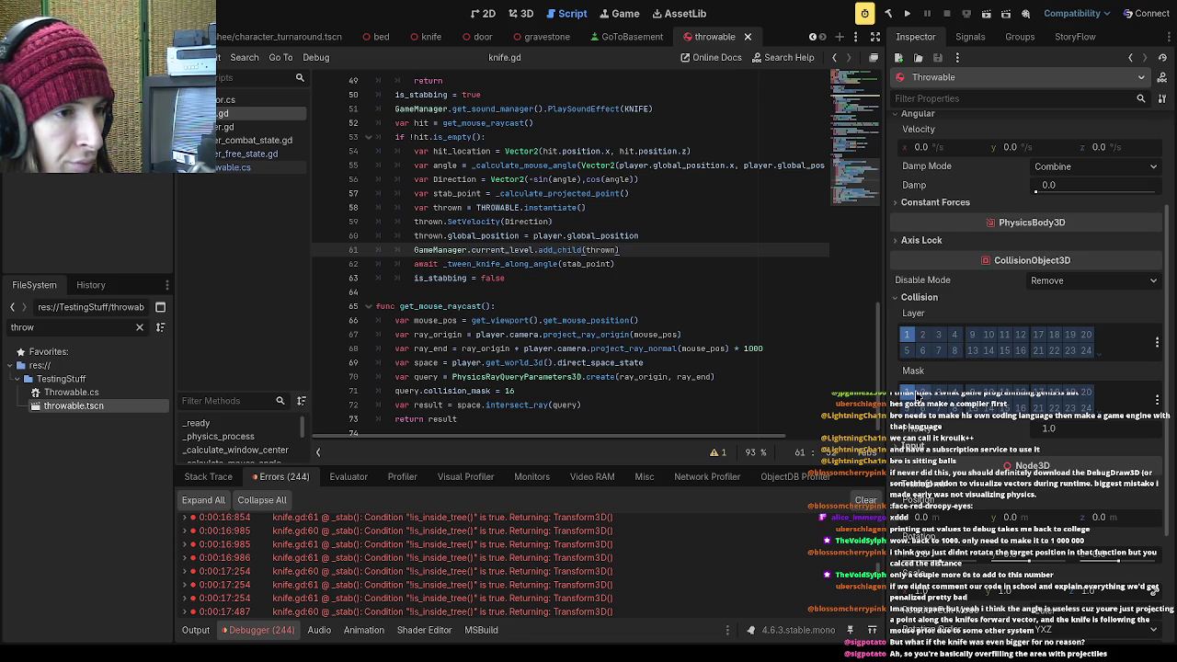
{"action": "left_click", "coordinate": [907, 334]}
{"action": "left_click", "coordinate": [906, 393]}
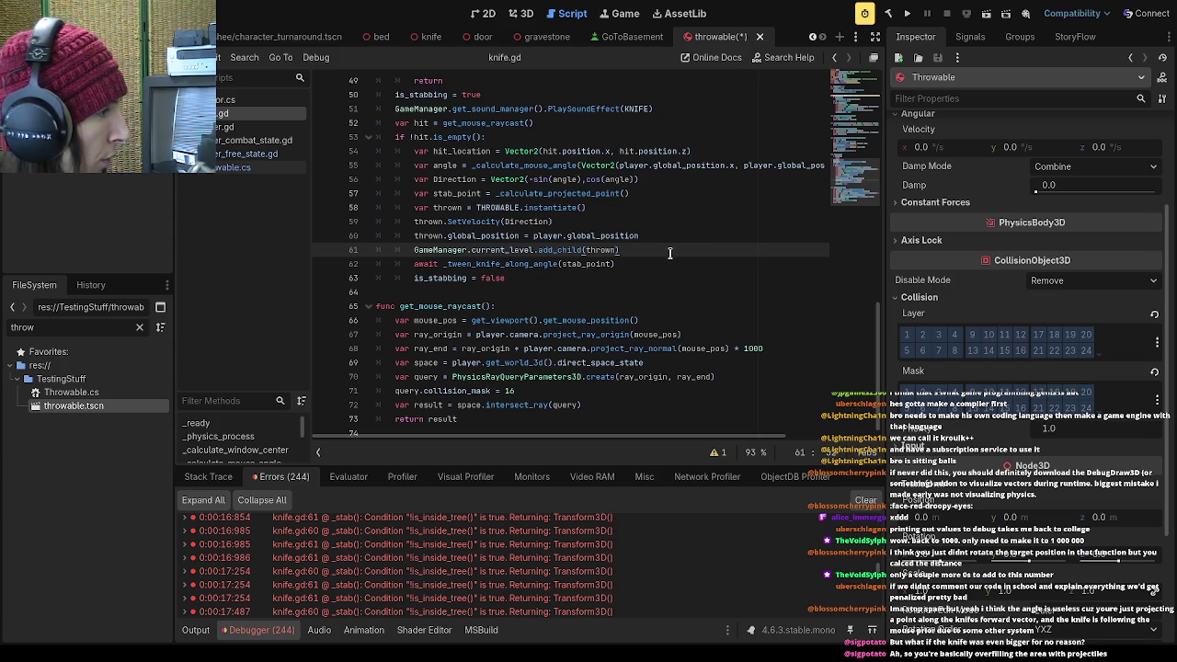
{"action": "left_click", "coordinate": [906, 13]}
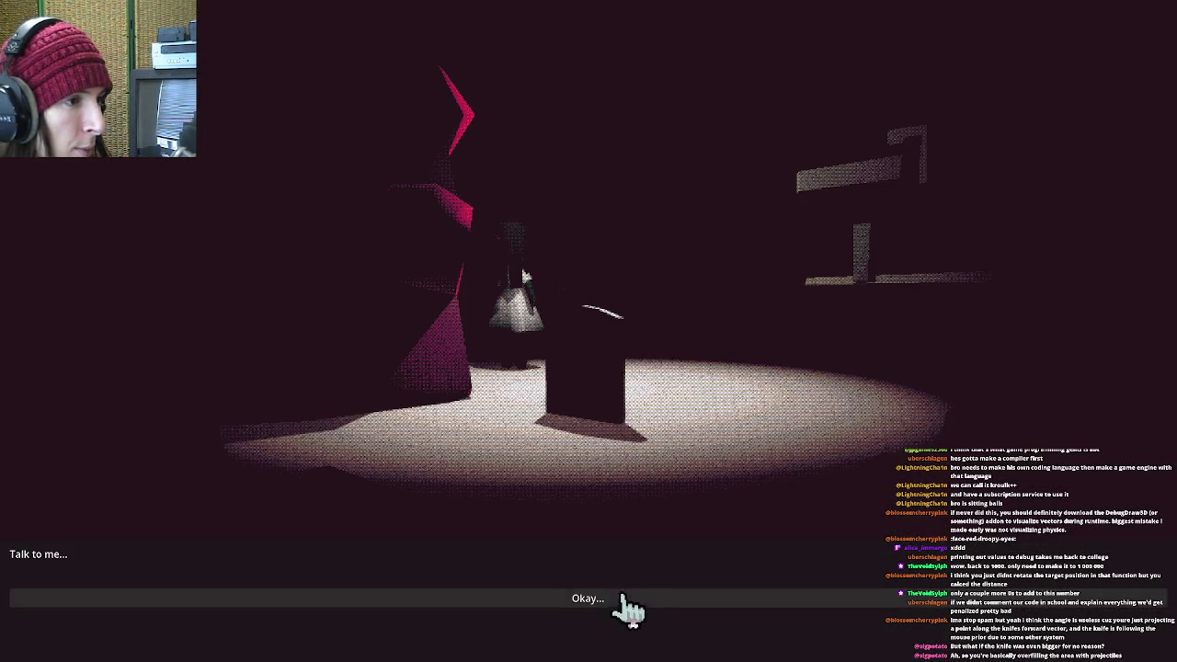
Click through the talk and TekeTeke dialogs, go to school, open Settings, then return to the editor
{"action": "left_click", "coordinate": [630, 607]}
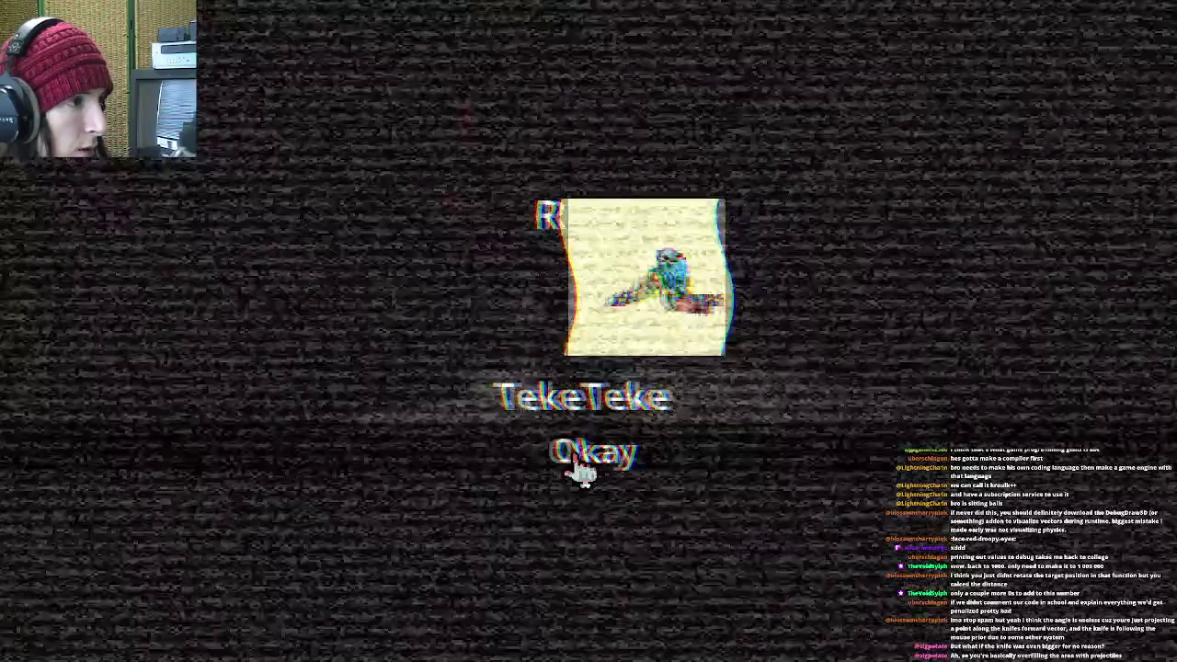
{"action": "left_click", "coordinate": [581, 455]}
{"action": "left_click", "coordinate": [595, 331]}
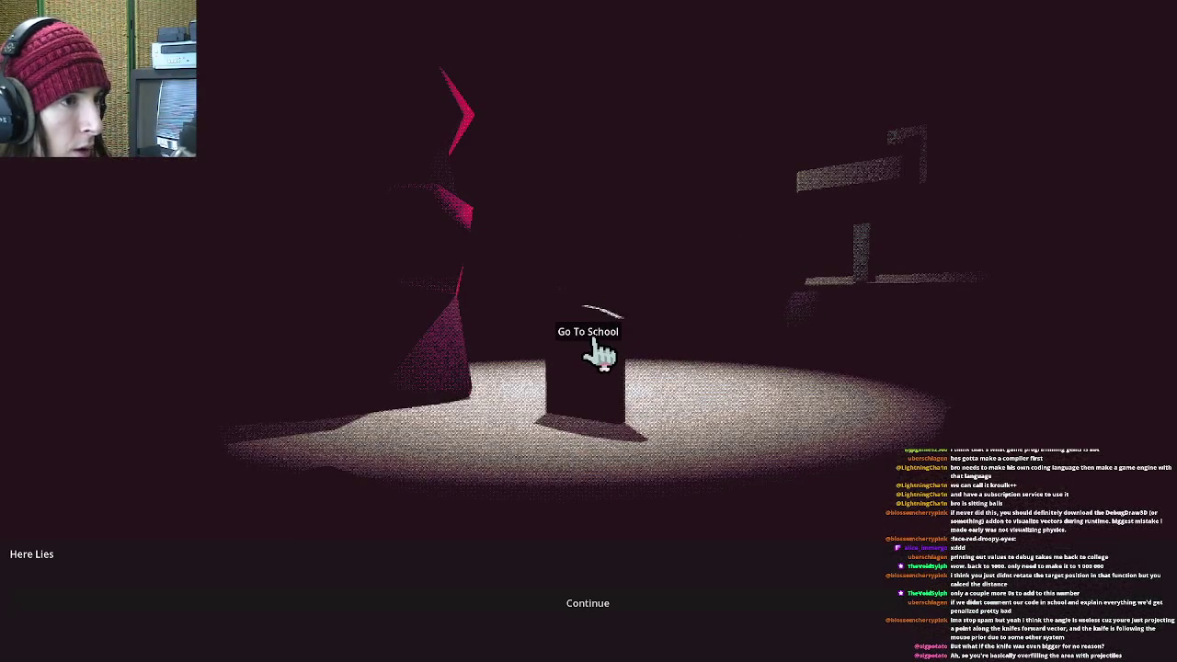
{"action": "left_click", "coordinate": [619, 419]}
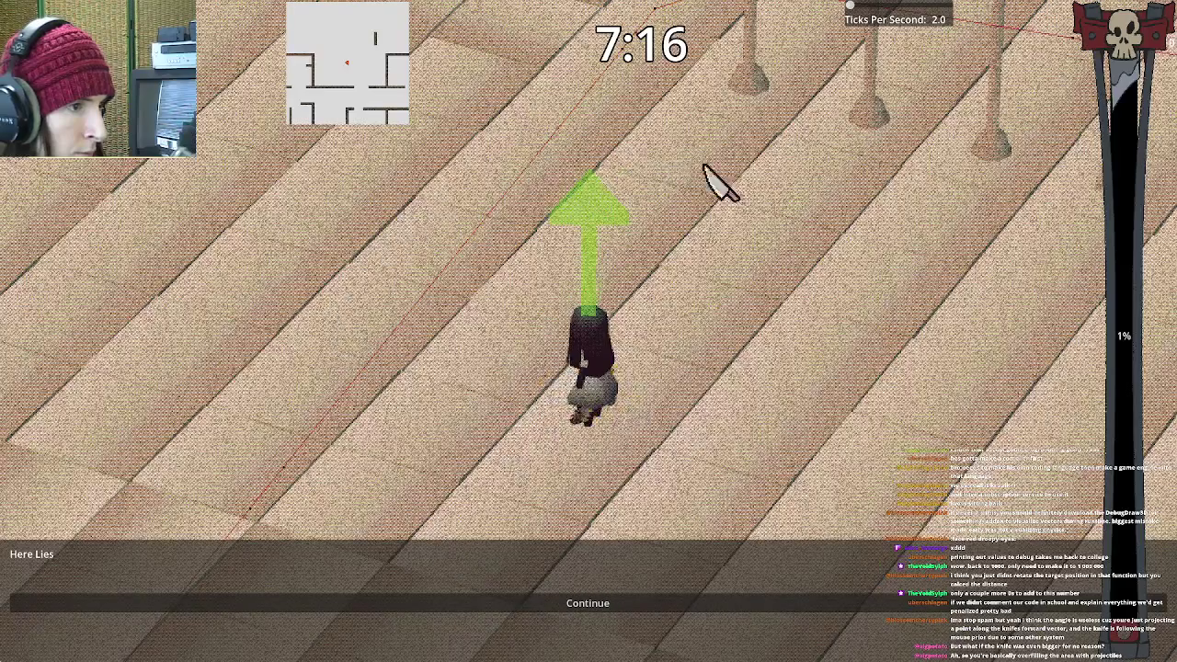
{"action": "key", "text": "alt+Tab"}
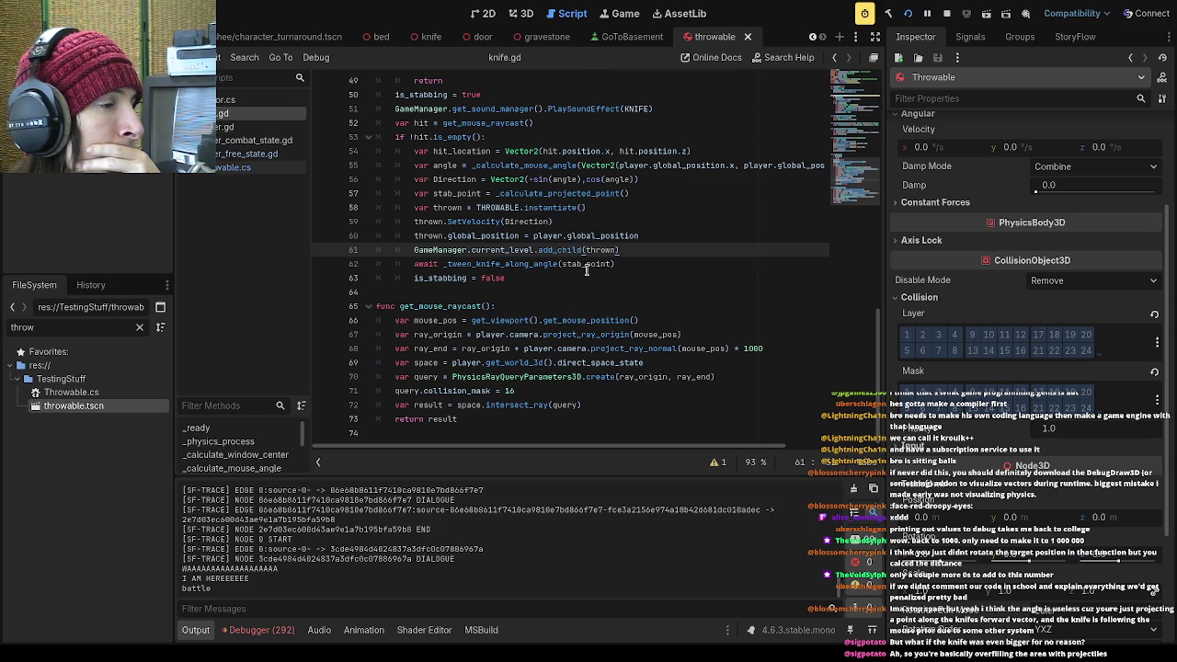
{"action": "scroll", "coordinate": [575, 264], "scroll_direction": "up", "scroll_amount": 1}
{"action": "scroll", "coordinate": [579, 294], "scroll_direction": "up", "scroll_amount": 4}
{"action": "scroll", "coordinate": [570, 314], "scroll_direction": "down", "scroll_amount": 3}
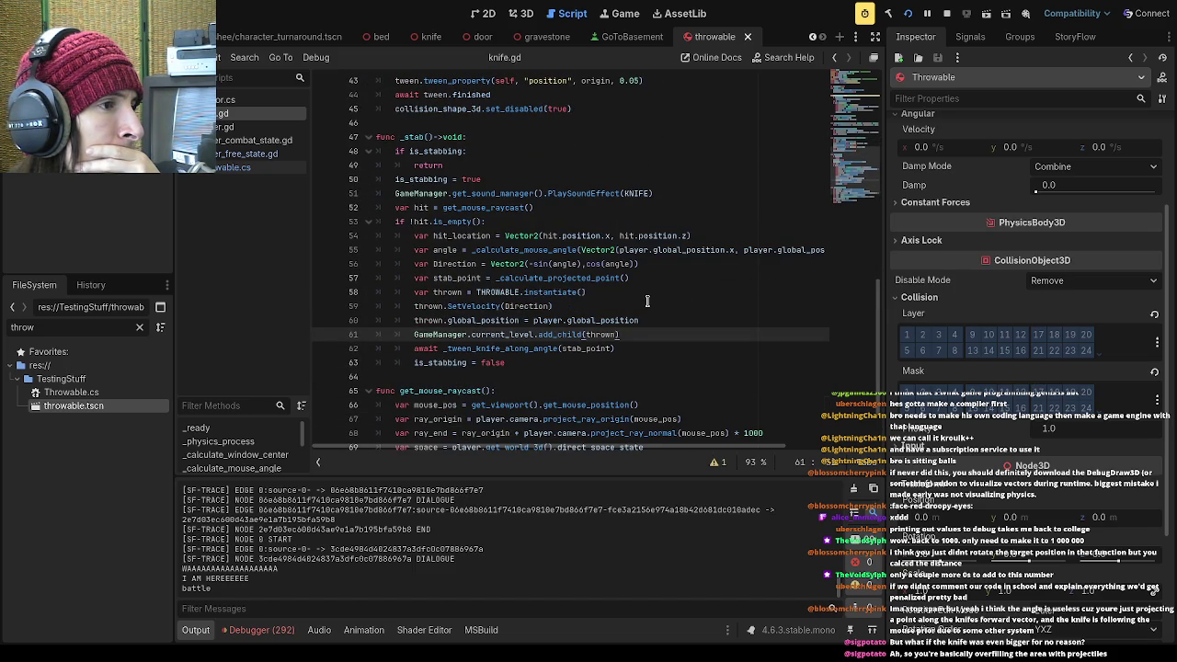
{"action": "scroll", "coordinate": [647, 301], "scroll_direction": "up", "scroll_amount": 5}
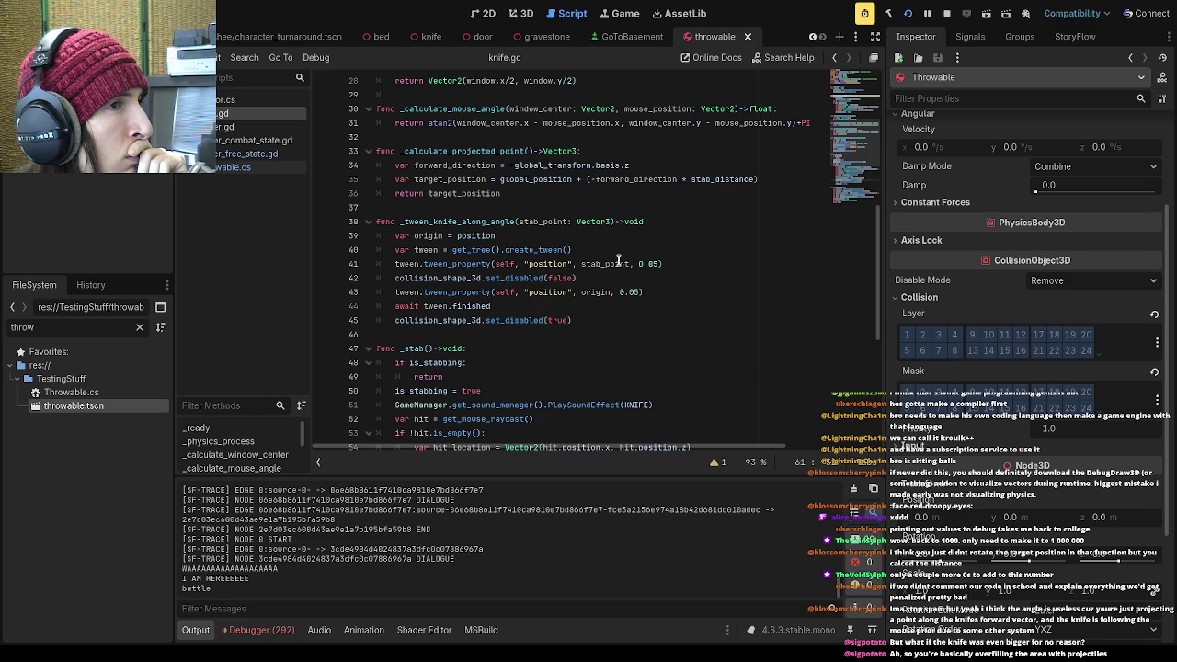
{"action": "scroll", "coordinate": [619, 260], "scroll_direction": "down", "scroll_amount": 7}
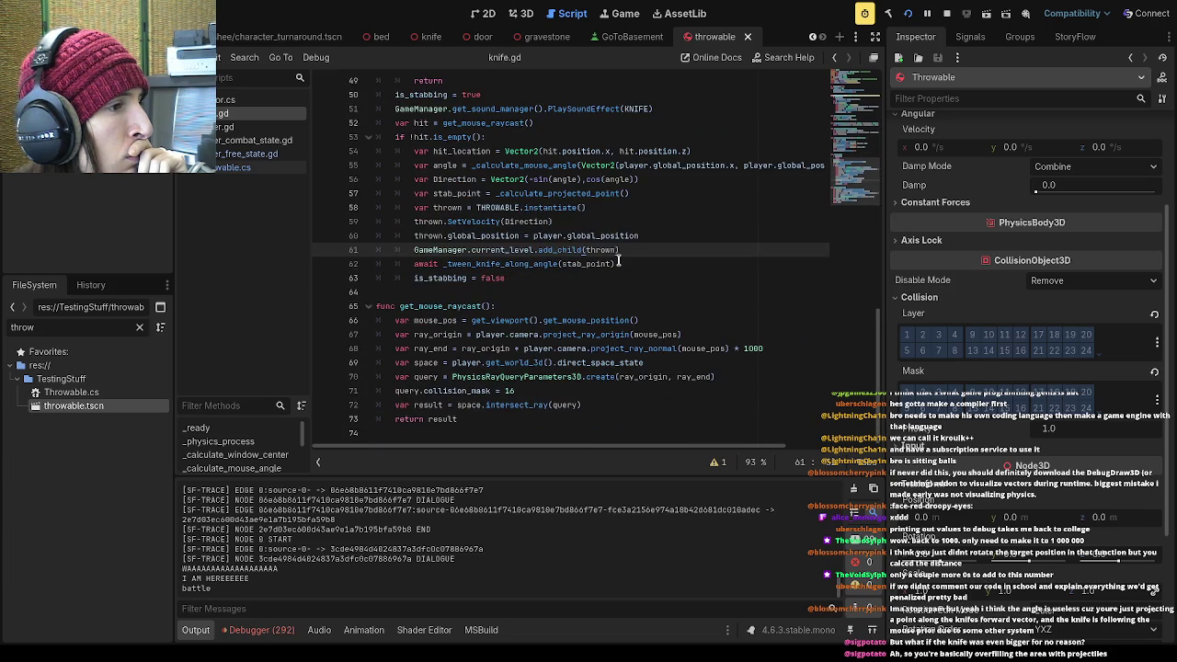
{"action": "scroll", "coordinate": [619, 260], "scroll_direction": "up", "scroll_amount": 14}
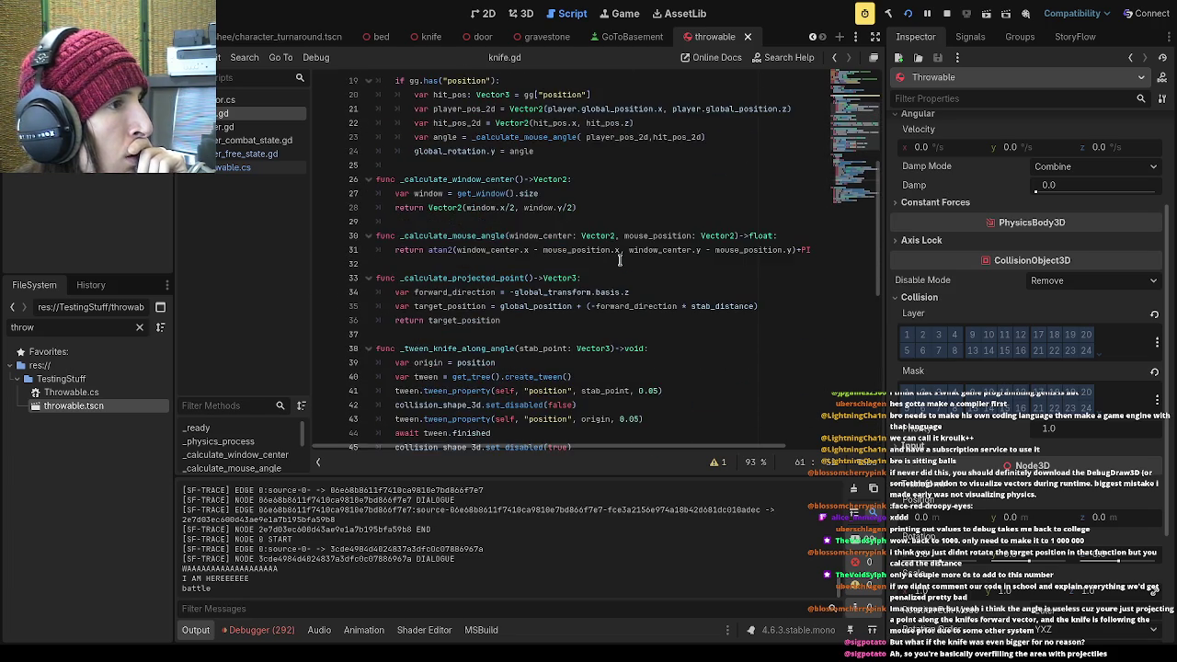
{"action": "scroll", "coordinate": [619, 260], "scroll_direction": "up", "scroll_amount": 1}
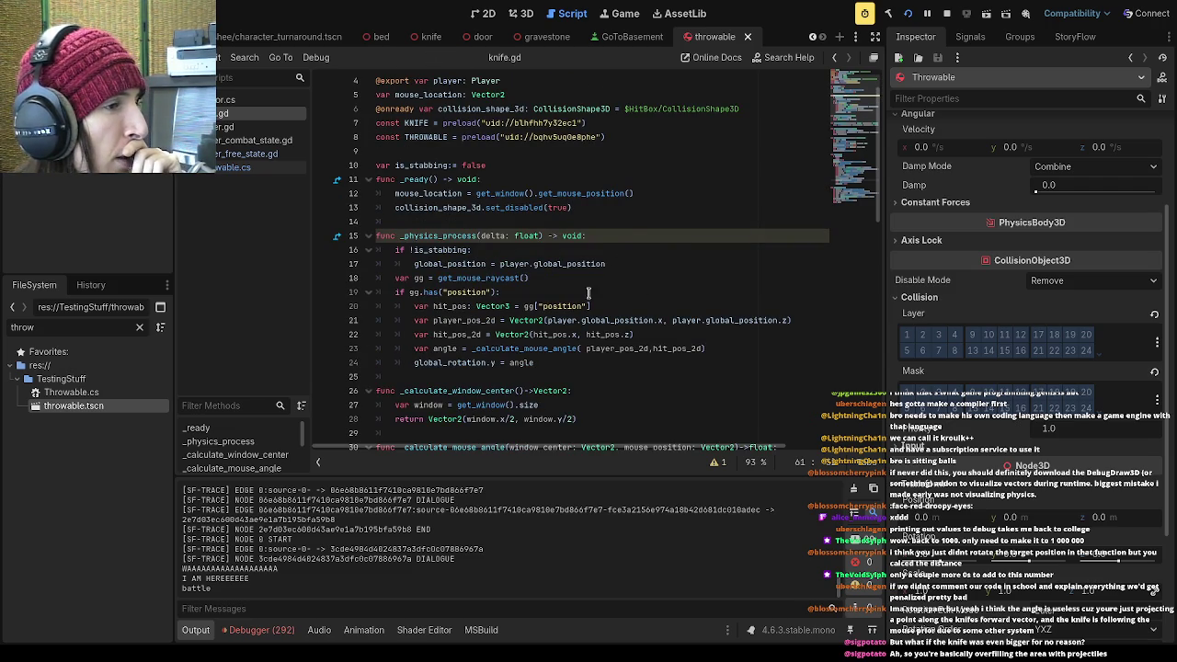
{"action": "scroll", "coordinate": [436, 200], "scroll_direction": "down", "scroll_amount": 13}
{"action": "scroll", "coordinate": [436, 200], "scroll_direction": "up", "scroll_amount": 1}
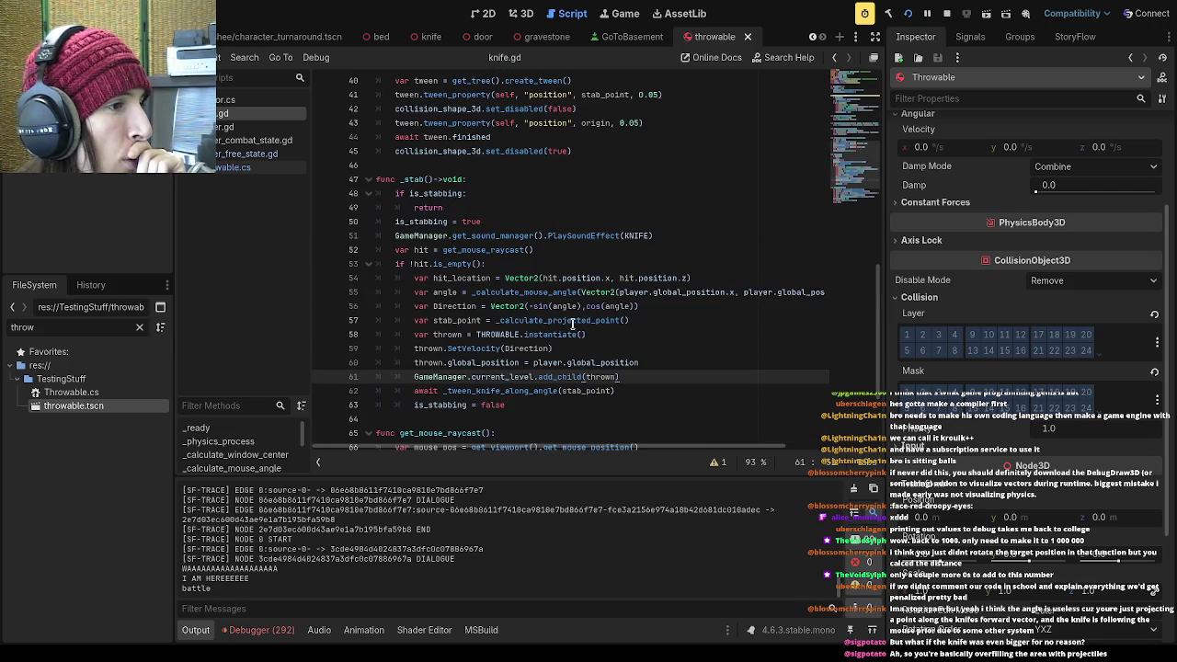
{"action": "scroll", "coordinate": [575, 319], "scroll_direction": "up", "scroll_amount": 1}
{"action": "scroll", "coordinate": [568, 322], "scroll_direction": "up", "scroll_amount": 3}
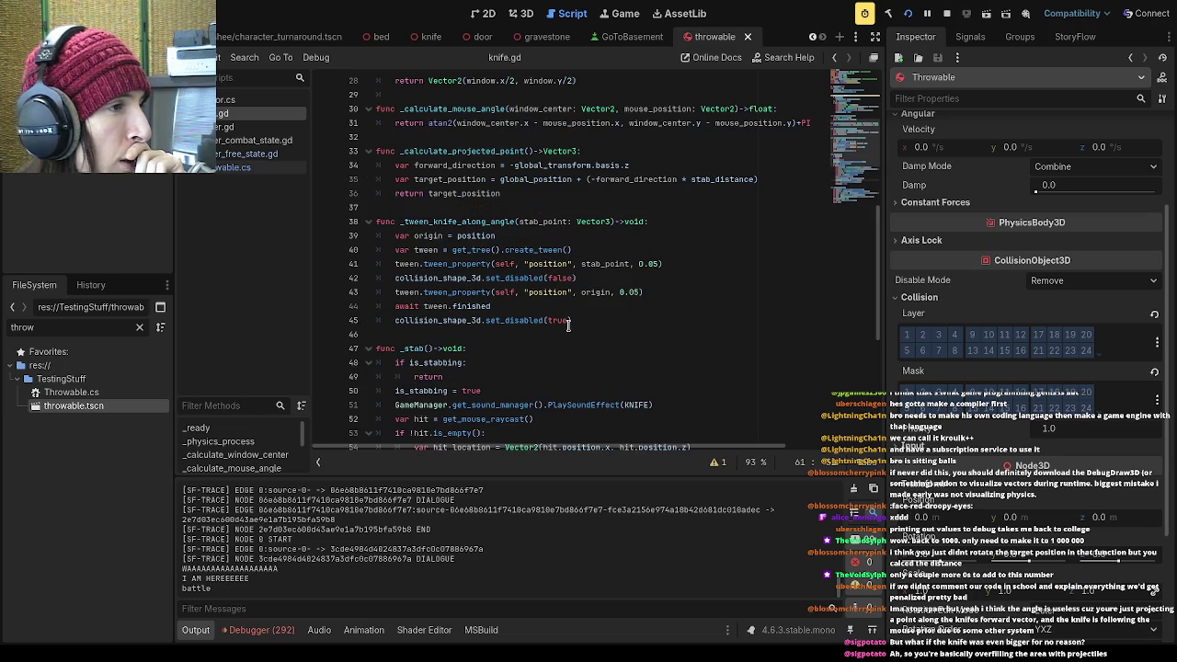
{"action": "scroll", "coordinate": [568, 322], "scroll_direction": "up", "scroll_amount": 1}
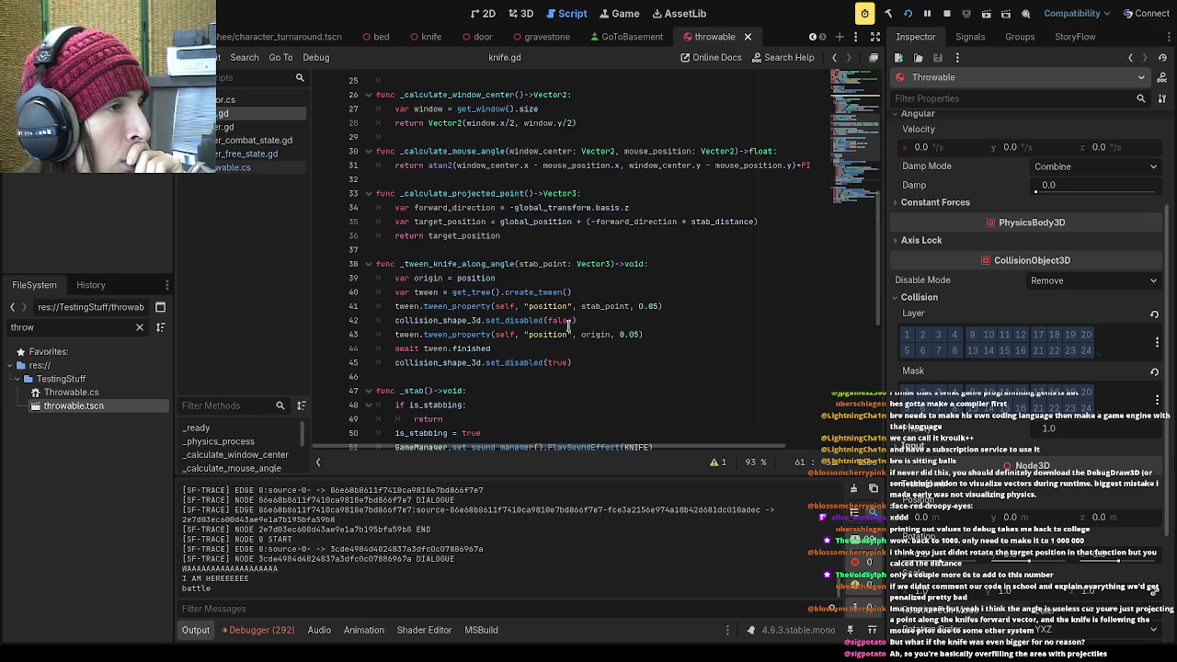
{"action": "scroll", "coordinate": [588, 322], "scroll_direction": "up", "scroll_amount": 1}
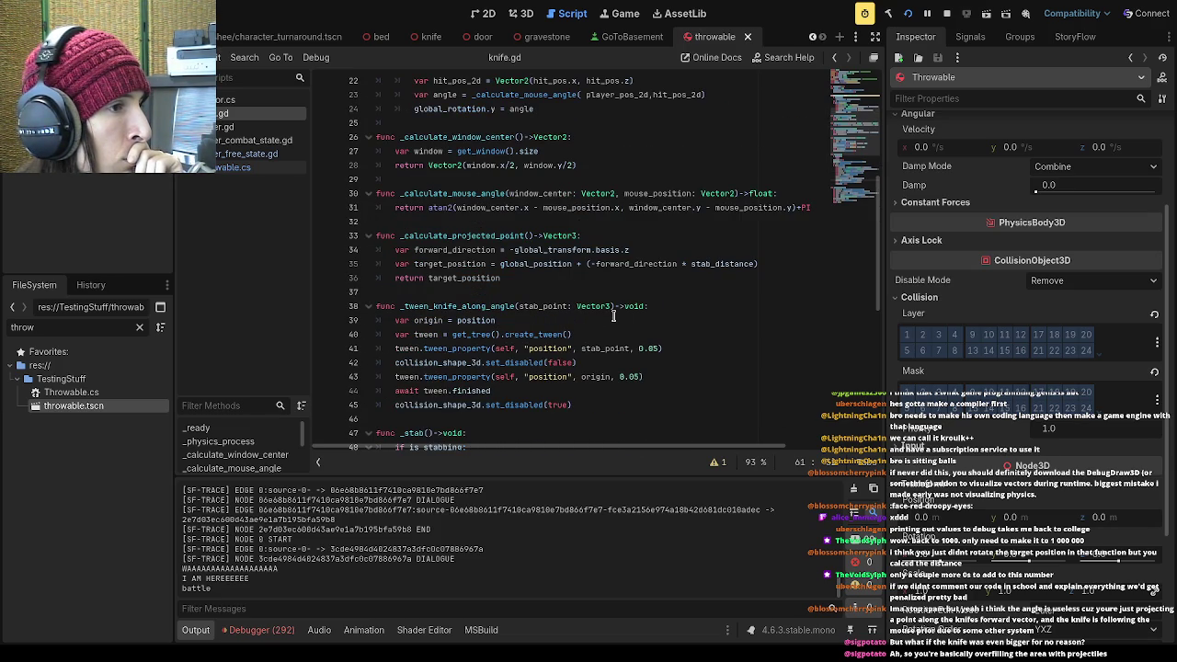
{"action": "scroll", "coordinate": [613, 314], "scroll_direction": "up", "scroll_amount": 1}
{"action": "scroll", "coordinate": [613, 313], "scroll_direction": "up", "scroll_amount": 1}
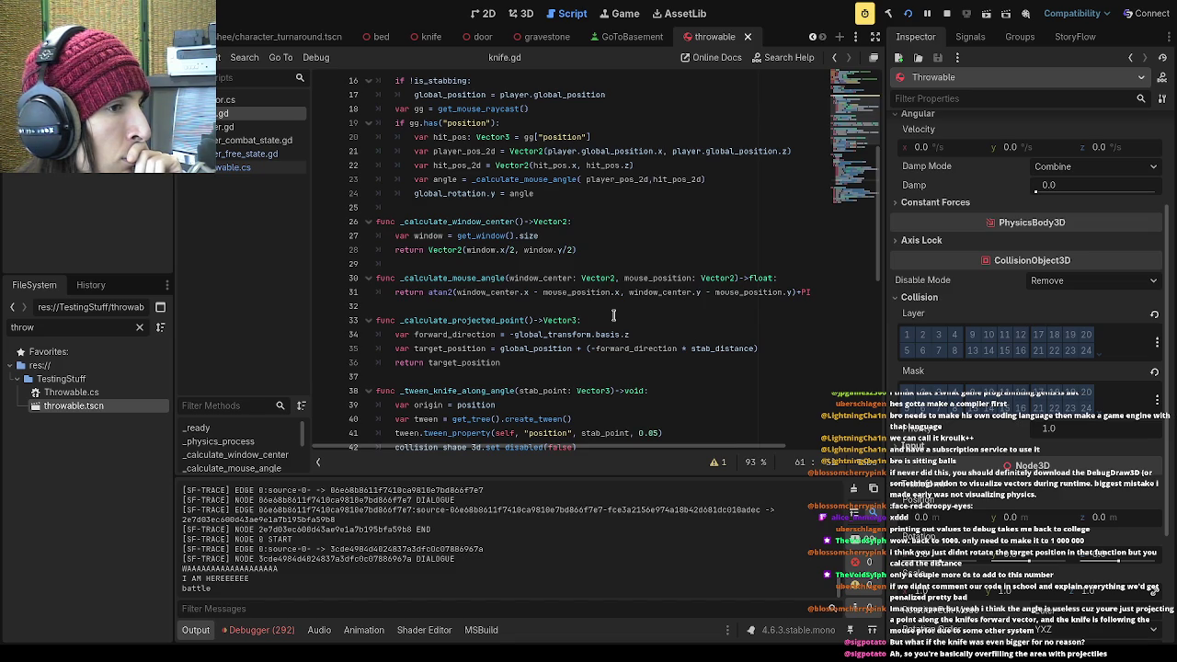
{"action": "scroll", "coordinate": [613, 316], "scroll_direction": "up", "scroll_amount": 1}
{"action": "left_click_drag", "start_coordinate": [377, 368], "coordinate": [548, 385]}
{"action": "left_click", "coordinate": [629, 377]}
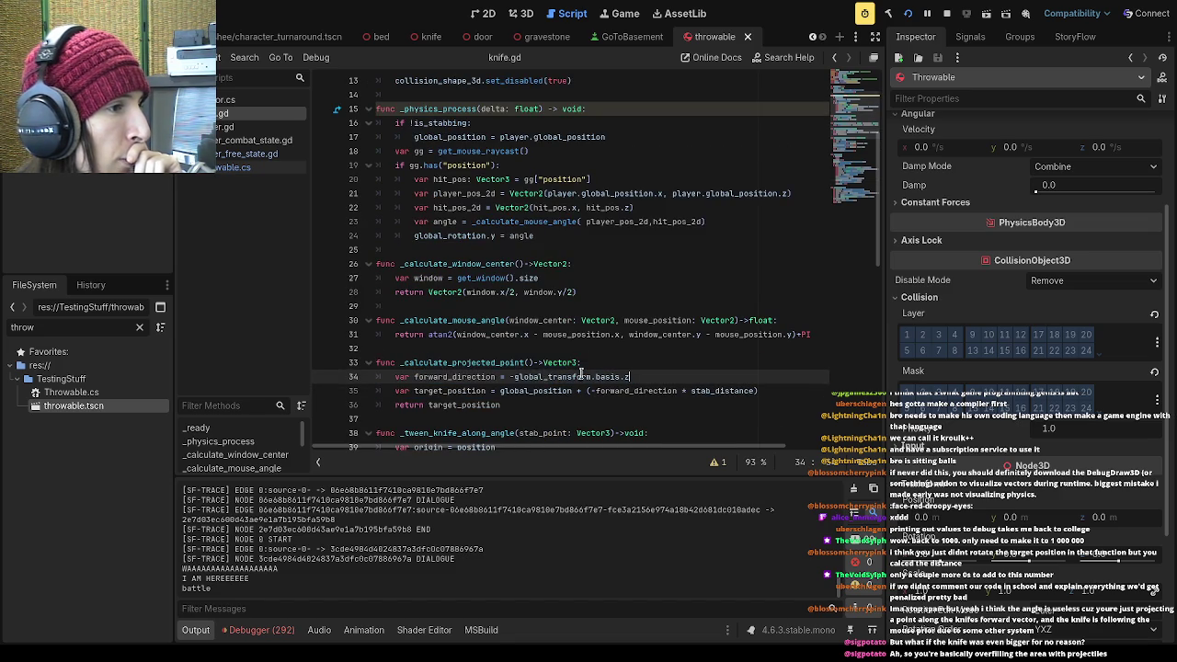
{"action": "left_click_drag", "start_coordinate": [460, 377], "coordinate": [672, 349]}
{"action": "left_click", "coordinate": [658, 354]}
{"action": "scroll", "coordinate": [657, 354], "scroll_direction": "down", "scroll_amount": 3}
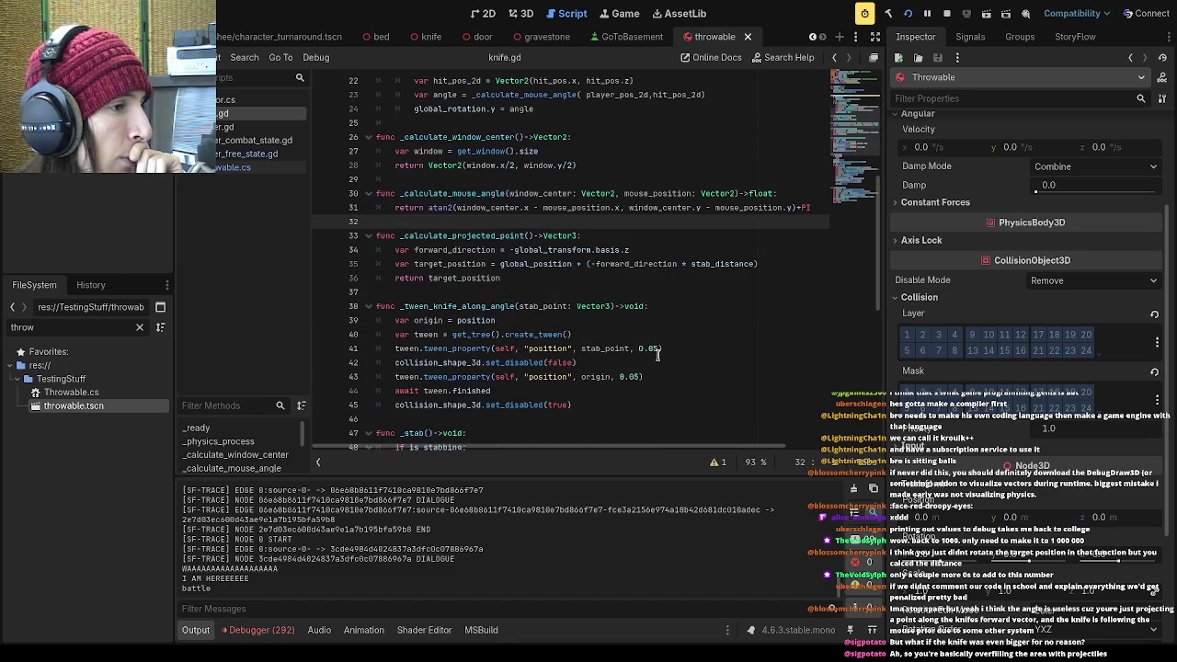
{"action": "scroll", "coordinate": [611, 373], "scroll_direction": "up", "scroll_amount": 3}
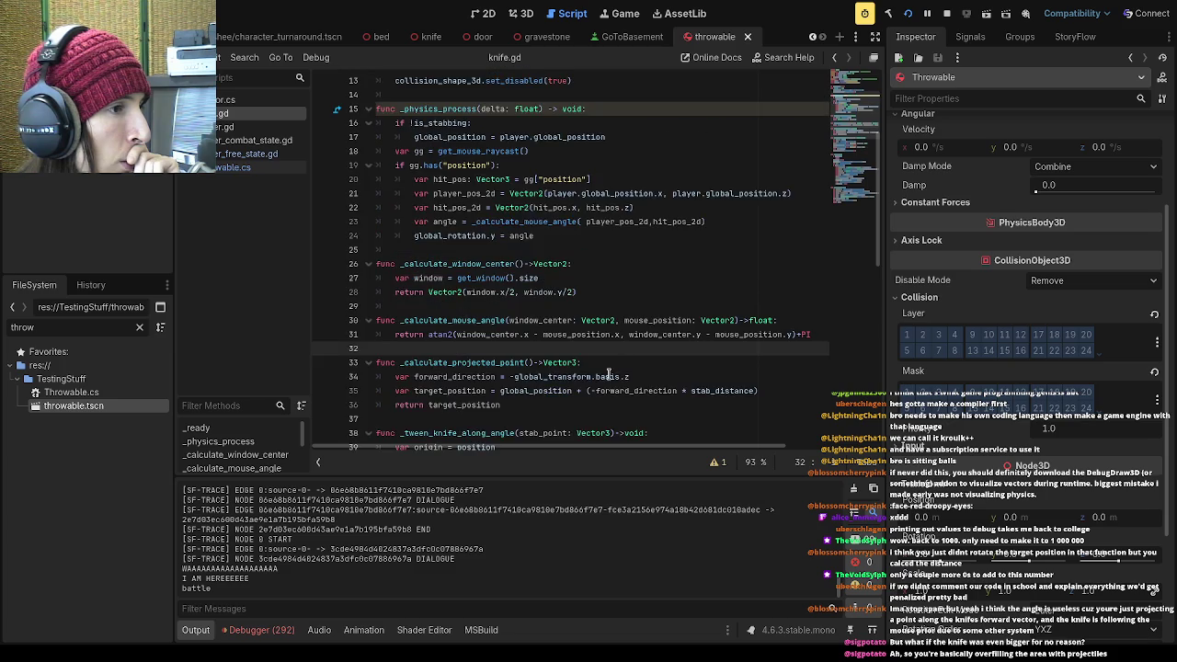
{"action": "scroll", "coordinate": [608, 376], "scroll_direction": "up", "scroll_amount": 2}
{"action": "scroll", "coordinate": [609, 375], "scroll_direction": "up", "scroll_amount": 2}
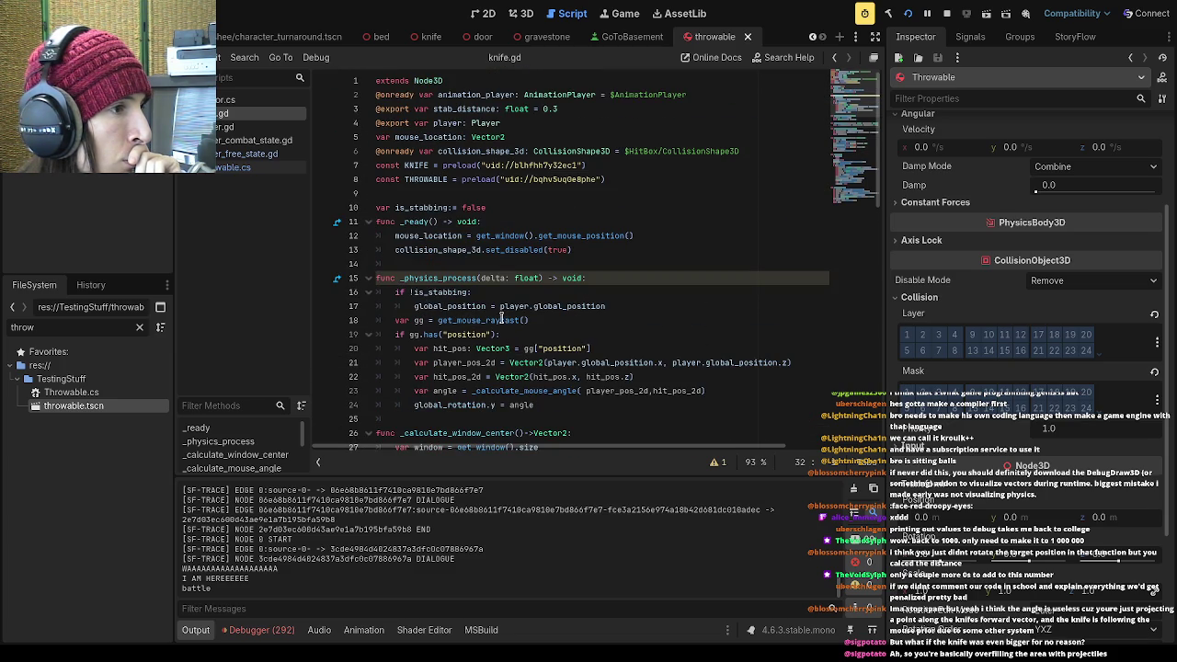
{"action": "left_click", "coordinate": [418, 320]}
{"action": "left_click", "coordinate": [439, 333]}
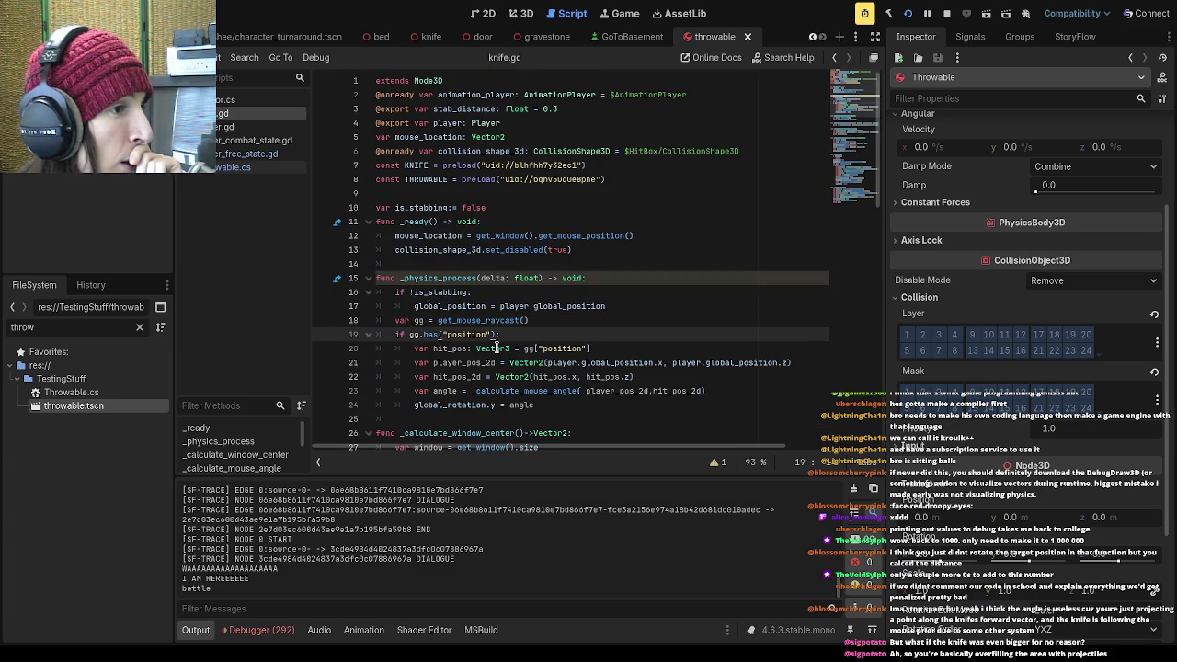
{"action": "scroll", "coordinate": [496, 347], "scroll_direction": "down", "scroll_amount": 1}
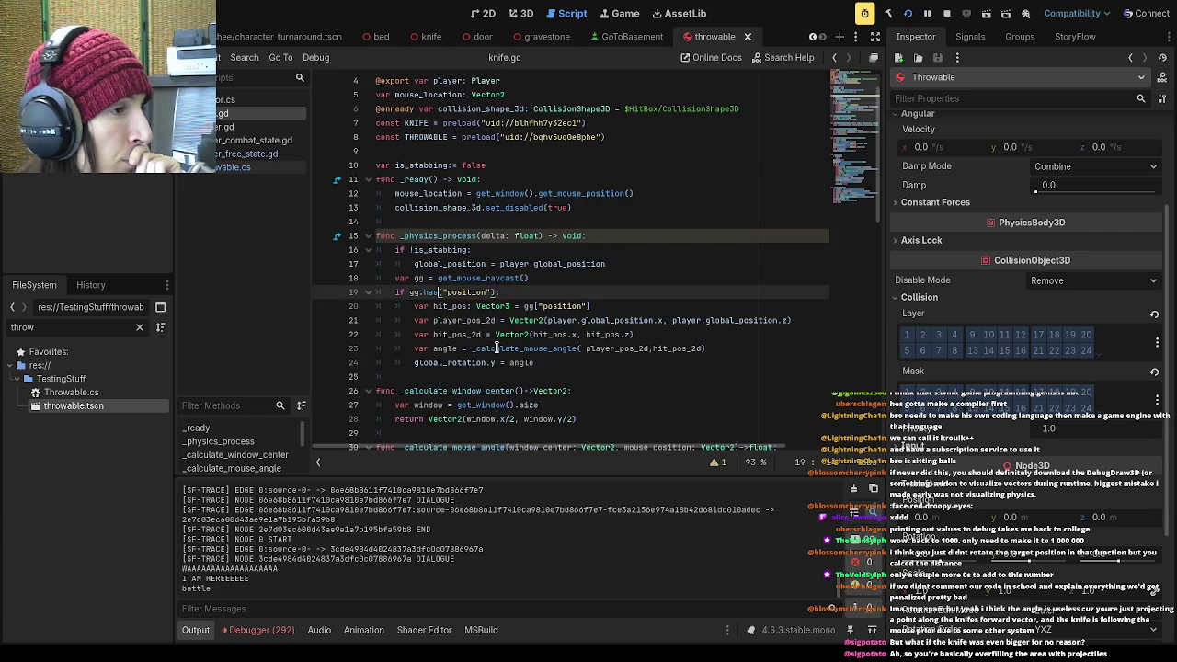
{"action": "left_click", "coordinate": [658, 366]}
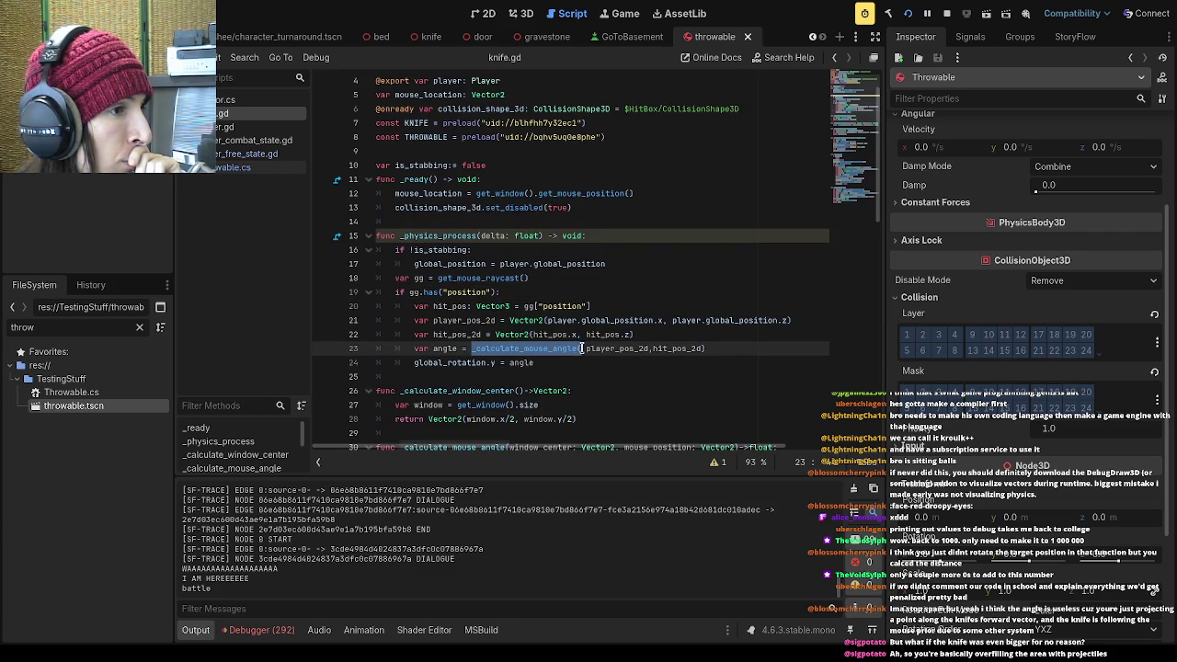
{"action": "left_click", "coordinate": [626, 363]}
{"action": "left_click", "coordinate": [652, 349]}
{"action": "double_click", "coordinate": [625, 348]}
{"action": "left_click", "coordinate": [631, 372]}
{"action": "left_click", "coordinate": [652, 349]}
{"action": "left_click_drag", "start_coordinate": [655, 348], "coordinate": [704, 348]}
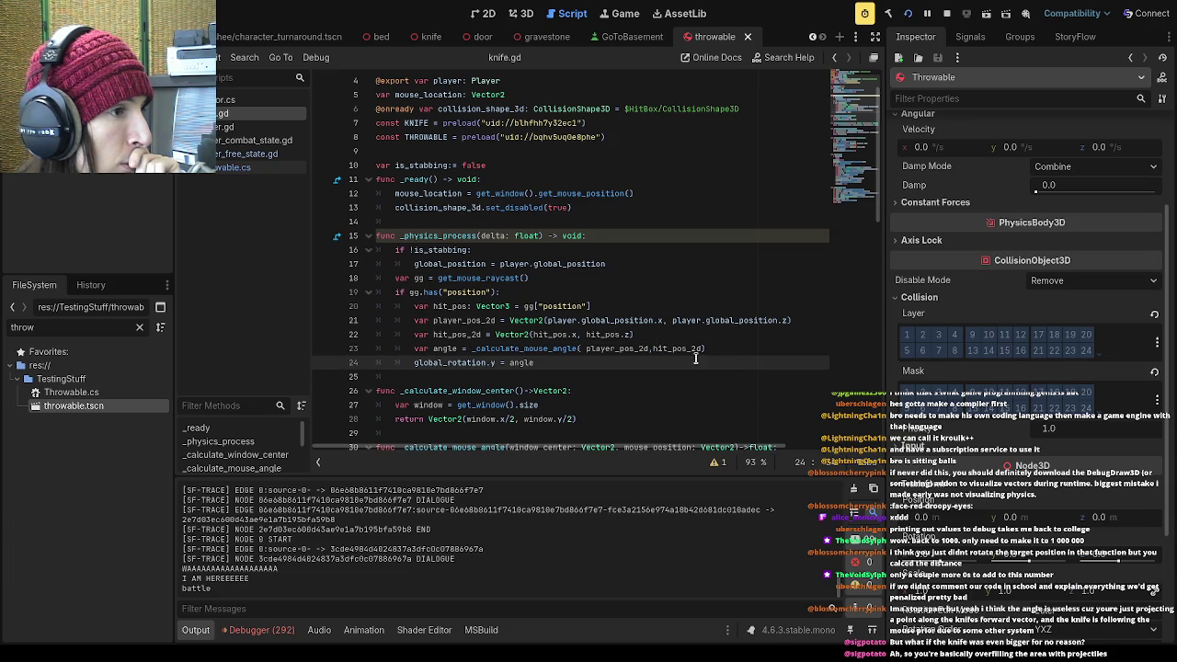
{"action": "left_click", "coordinate": [648, 348]}
{"action": "left_click_drag", "start_coordinate": [648, 349], "coordinate": [586, 349]}
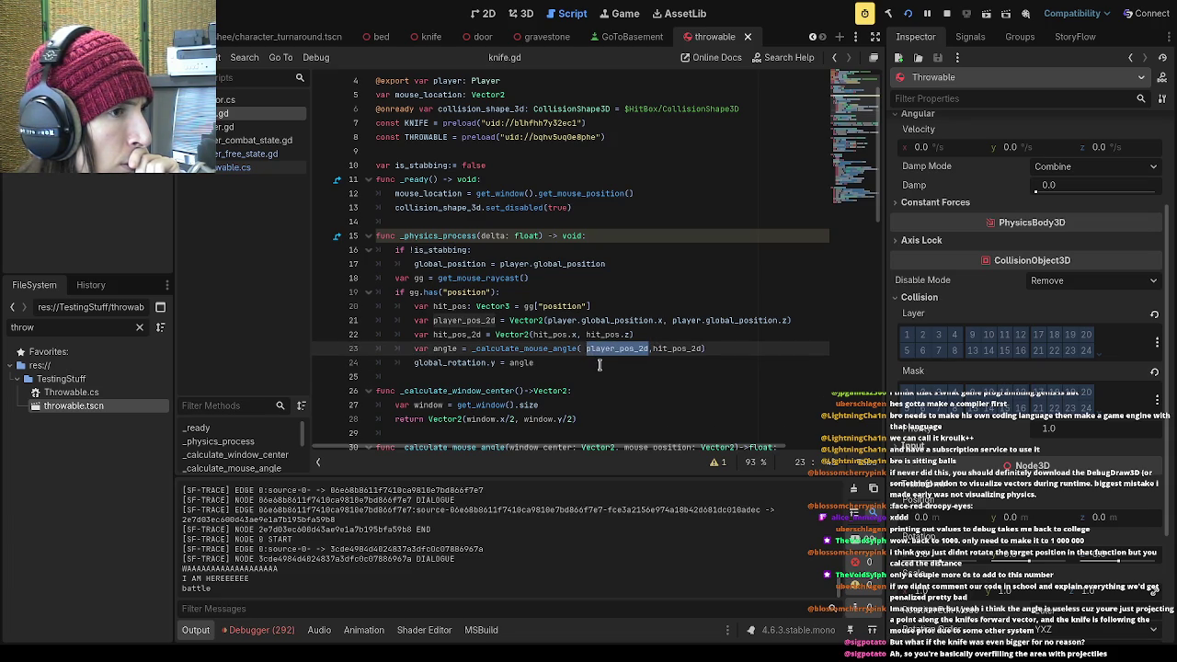
{"action": "left_click", "coordinate": [599, 363]}
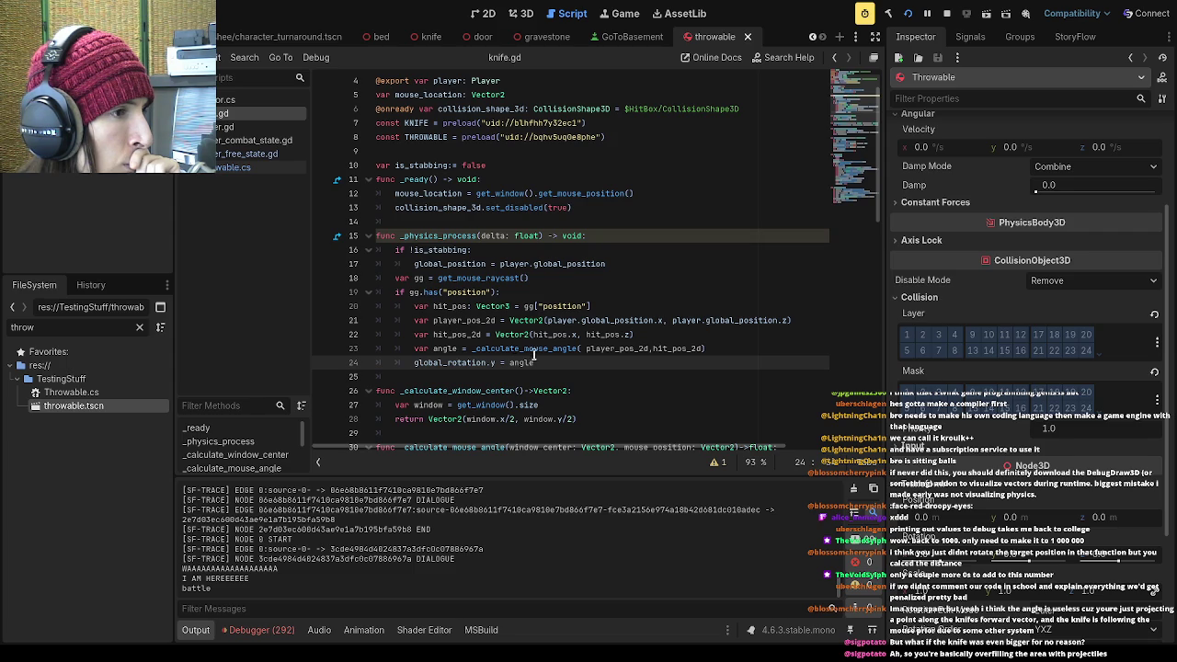
{"action": "left_click_drag", "start_coordinate": [535, 363], "coordinate": [418, 363]}
Replace the hit_location, angle and Direction lines in _stab with the pasted 2D position and angle code
{"action": "key", "text": "Down"}
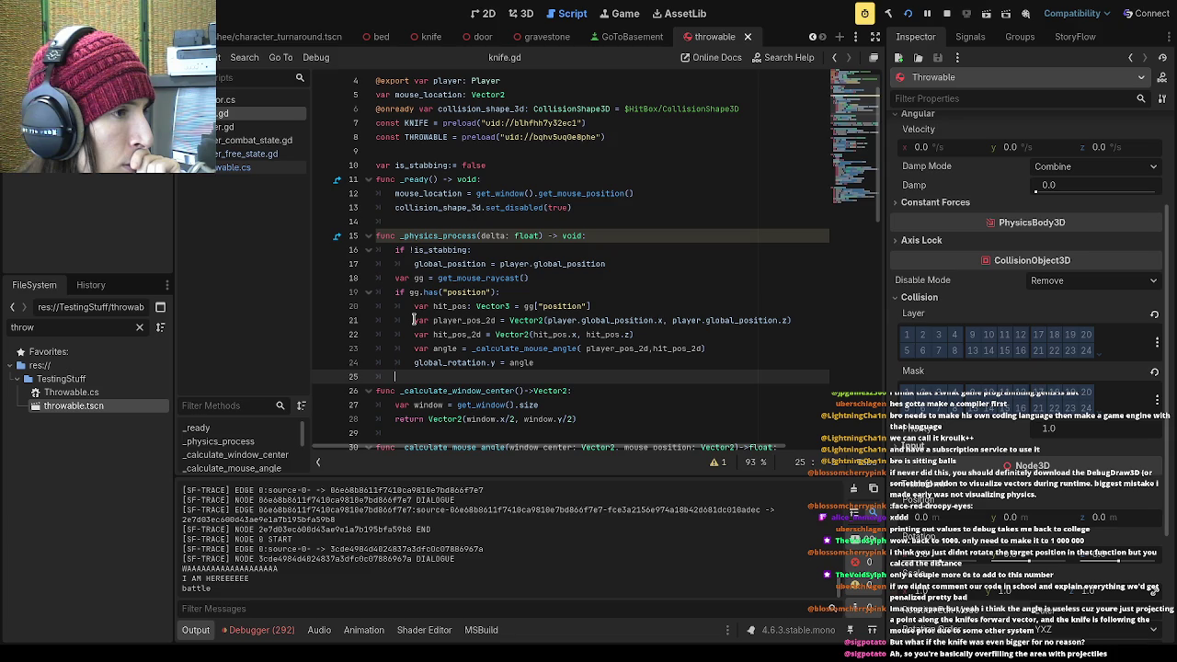
{"action": "mouse_move", "coordinate": [414, 320]}
{"action": "left_mouse_down"}
{"action": "mouse_move", "coordinate": [763, 362]}
{"action": "mouse_move", "coordinate": [781, 352]}
{"action": "left_mouse_up"}
{"action": "key", "text": "ctrl+c"}
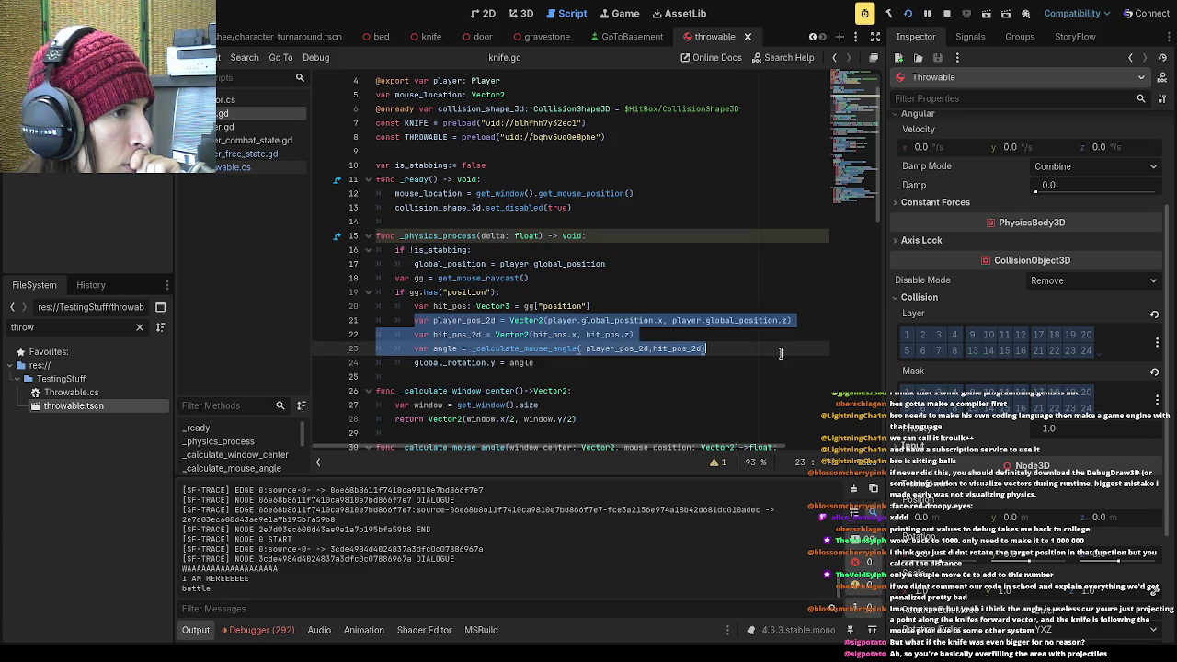
{"action": "scroll", "coordinate": [715, 361], "scroll_direction": "down", "scroll_amount": 4}
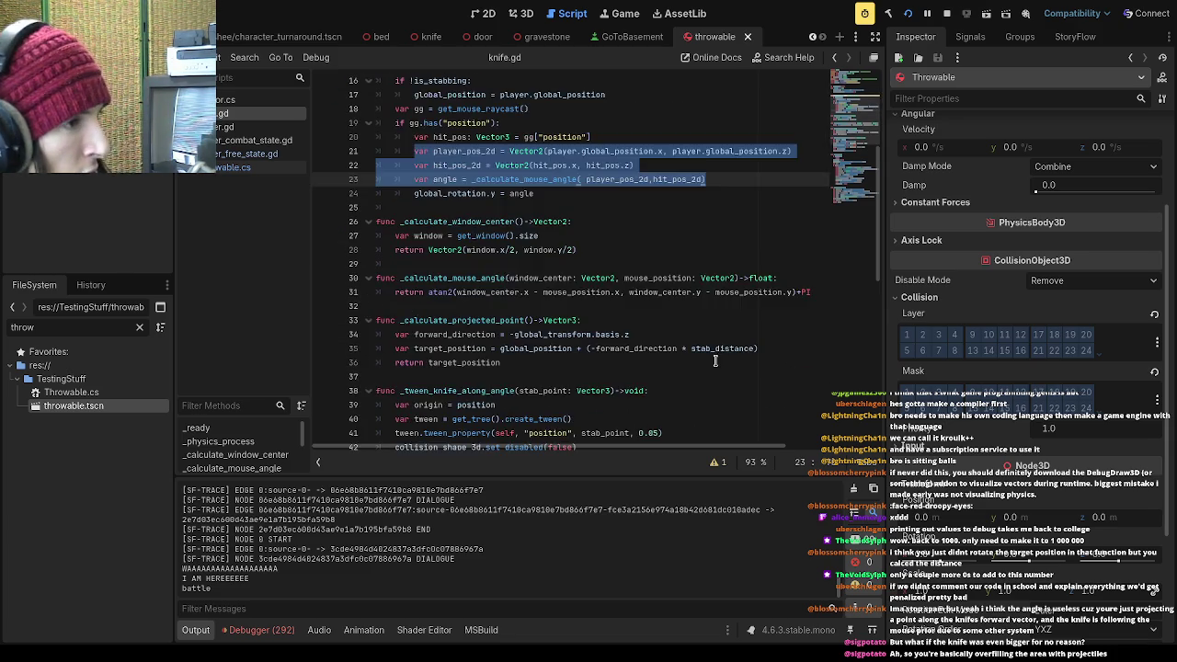
{"action": "scroll", "coordinate": [698, 356], "scroll_direction": "down", "scroll_amount": 3}
{"action": "scroll", "coordinate": [563, 328], "scroll_direction": "down", "scroll_amount": 2}
{"action": "scroll", "coordinate": [569, 330], "scroll_direction": "down", "scroll_amount": 2}
{"action": "left_click", "coordinate": [525, 349]}
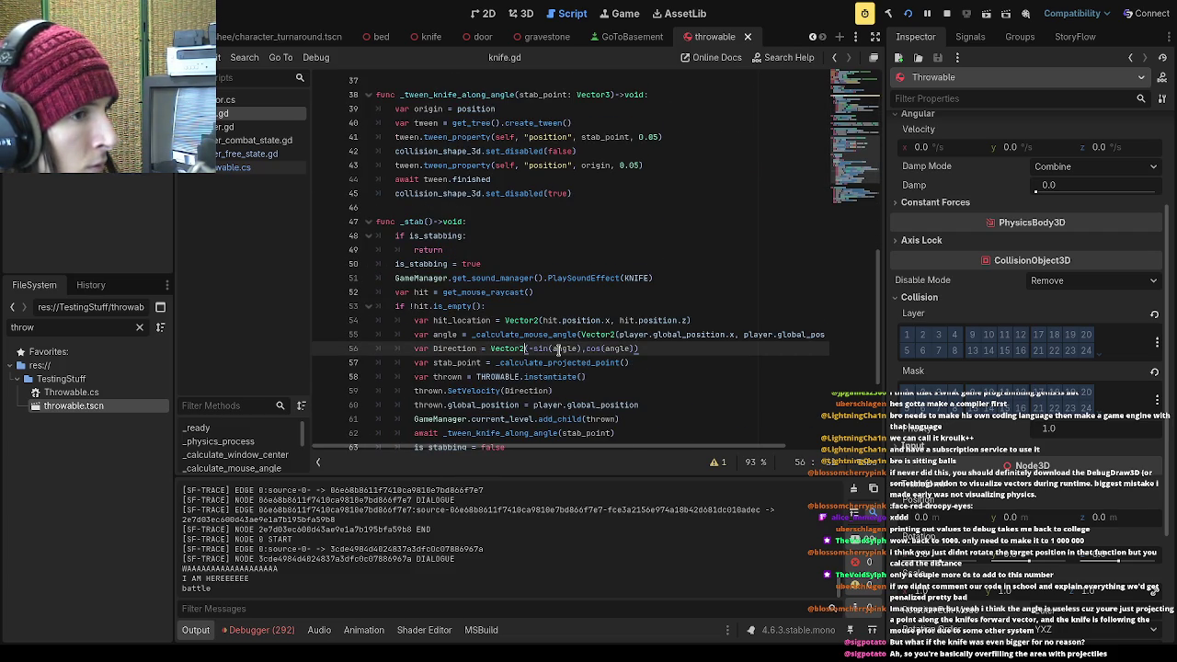
{"action": "scroll", "coordinate": [556, 348], "scroll_direction": "down", "scroll_amount": 2}
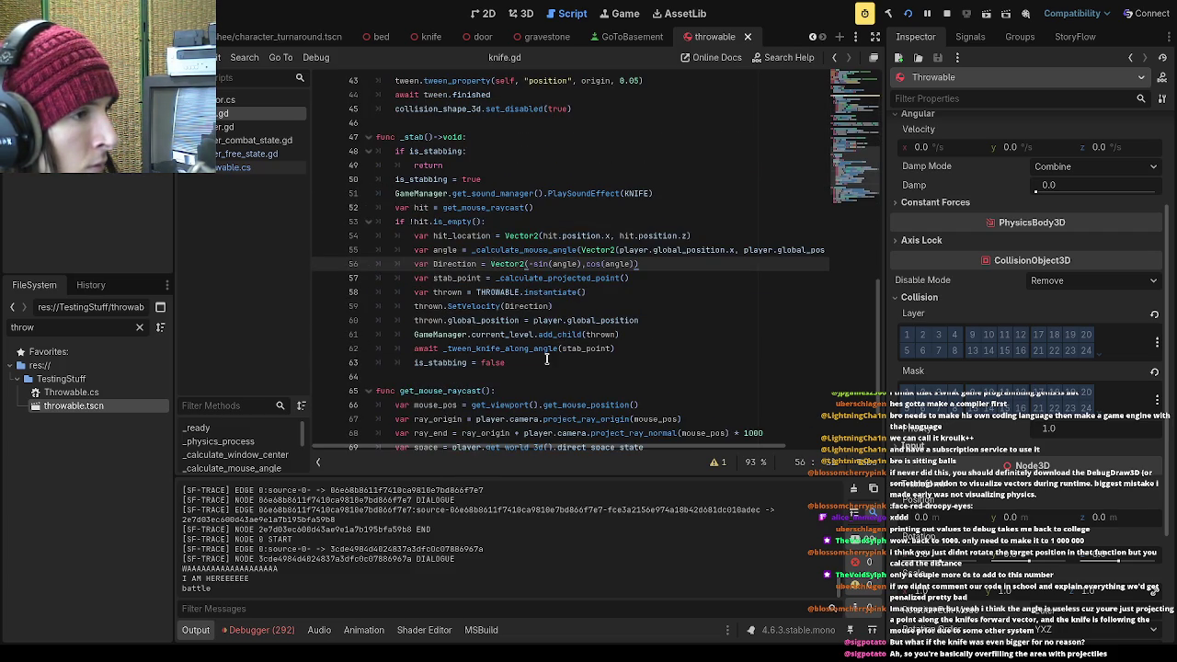
{"action": "left_click", "coordinate": [548, 361]}
{"action": "scroll", "coordinate": [548, 359], "scroll_direction": "up", "scroll_amount": 1}
{"action": "left_click_drag", "start_coordinate": [414, 277], "coordinate": [655, 309]}
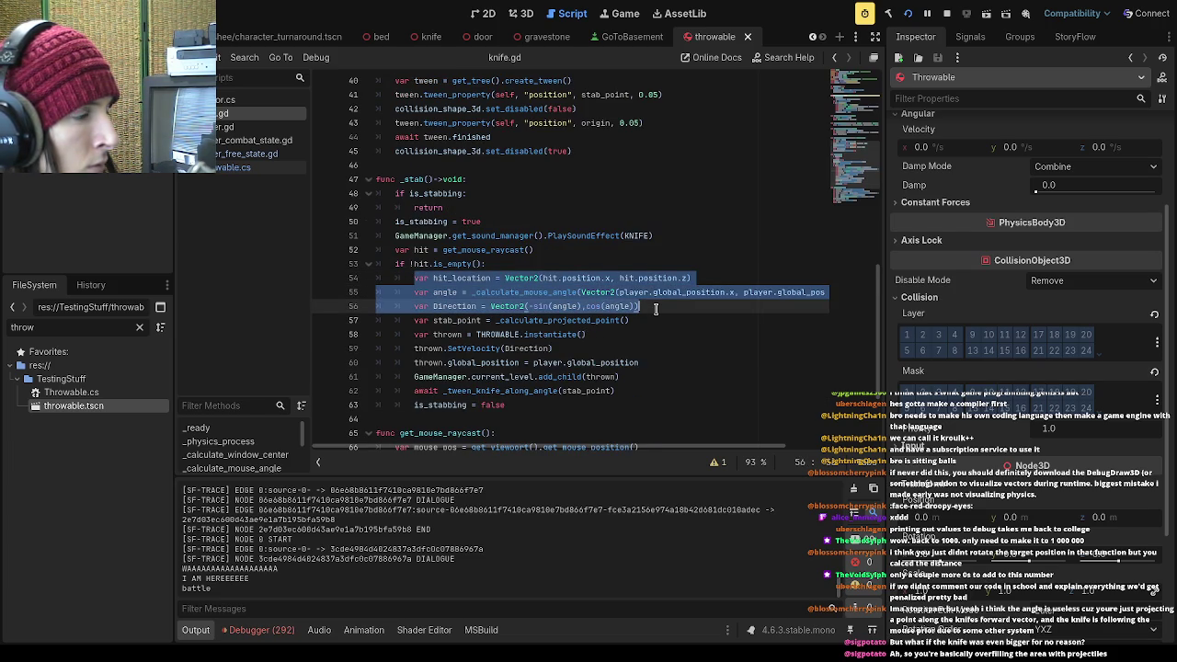
{"action": "key", "text": "ctrl+v"}
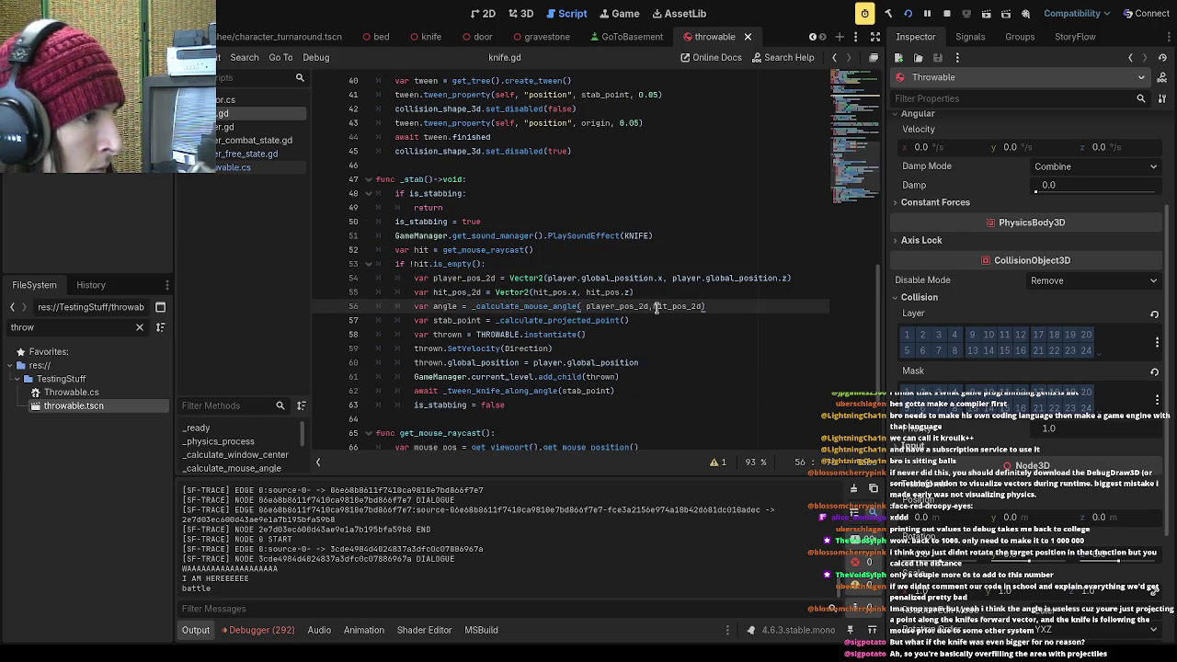
Remove Direction from the SetVelocity call and locate the undeclared hit_pos line
{"action": "left_click", "coordinate": [490, 320]}
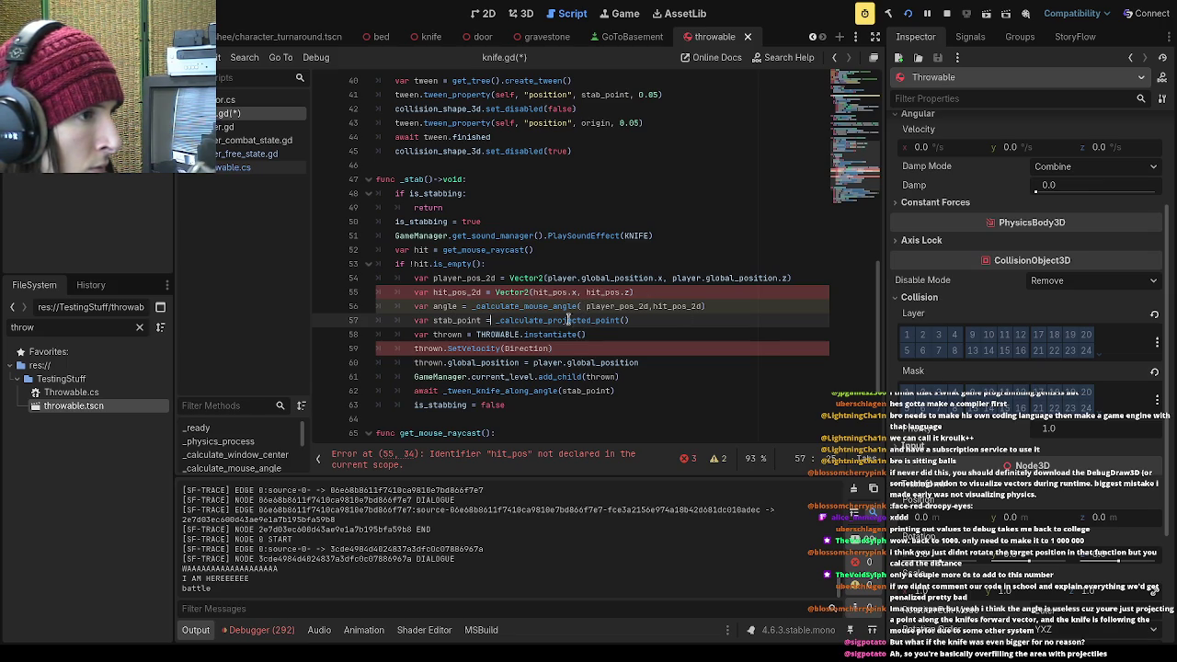
{"action": "double_click", "coordinate": [542, 349]}
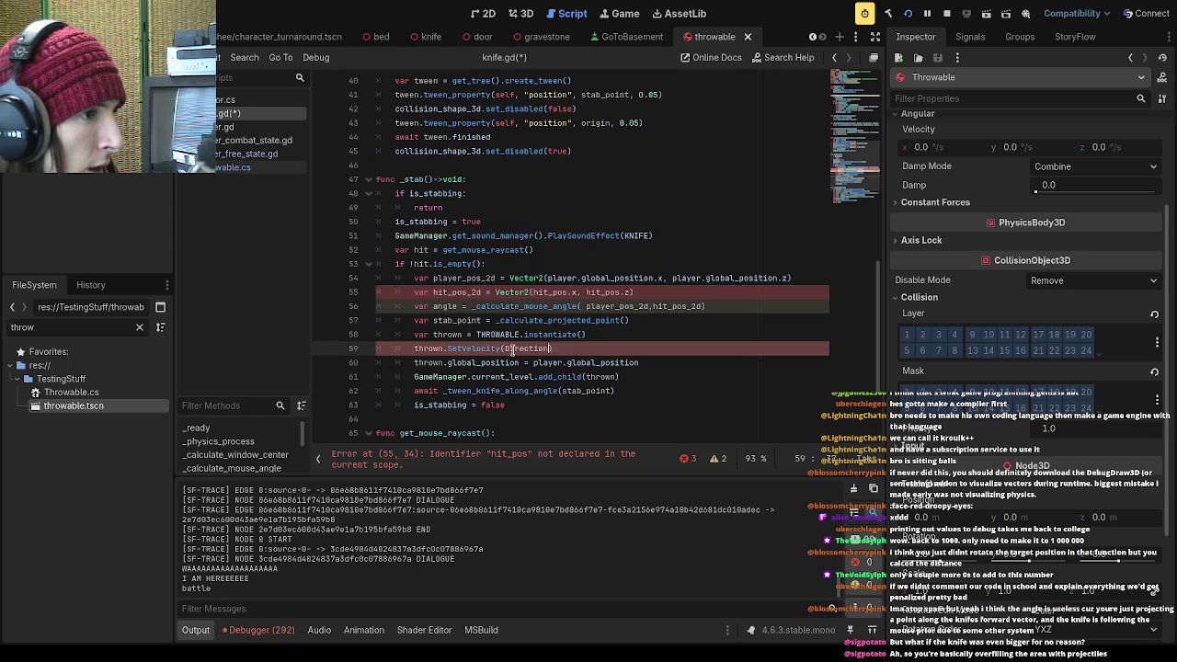
{"action": "key", "text": "BackSpace"}
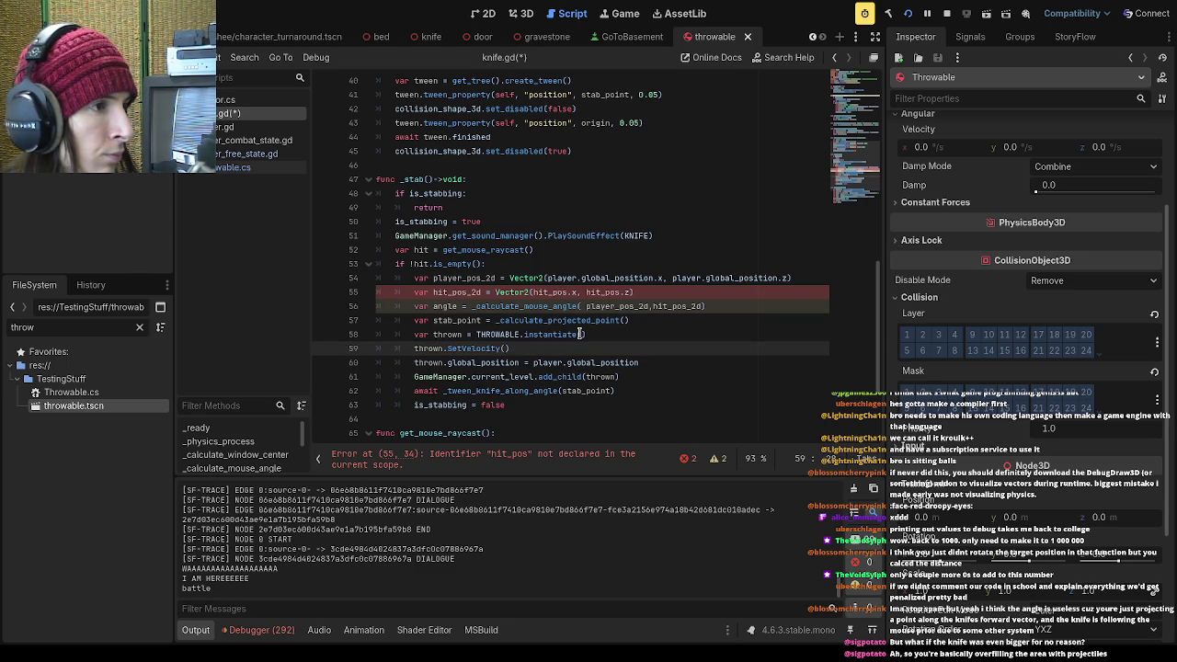
{"action": "scroll", "coordinate": [579, 334], "scroll_direction": "up", "scroll_amount": 9}
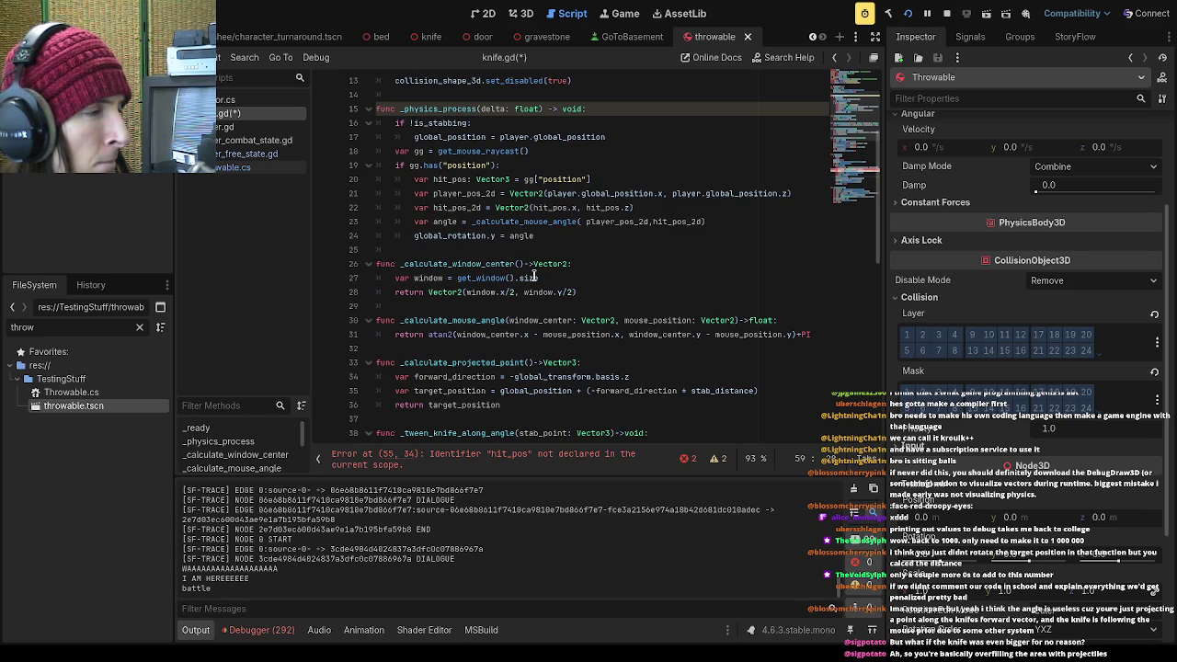
{"action": "scroll", "coordinate": [534, 276], "scroll_direction": "up", "scroll_amount": 1}
{"action": "left_click_drag", "start_coordinate": [530, 194], "coordinate": [439, 194]}
{"action": "scroll", "coordinate": [451, 218], "scroll_direction": "down", "scroll_amount": 13}
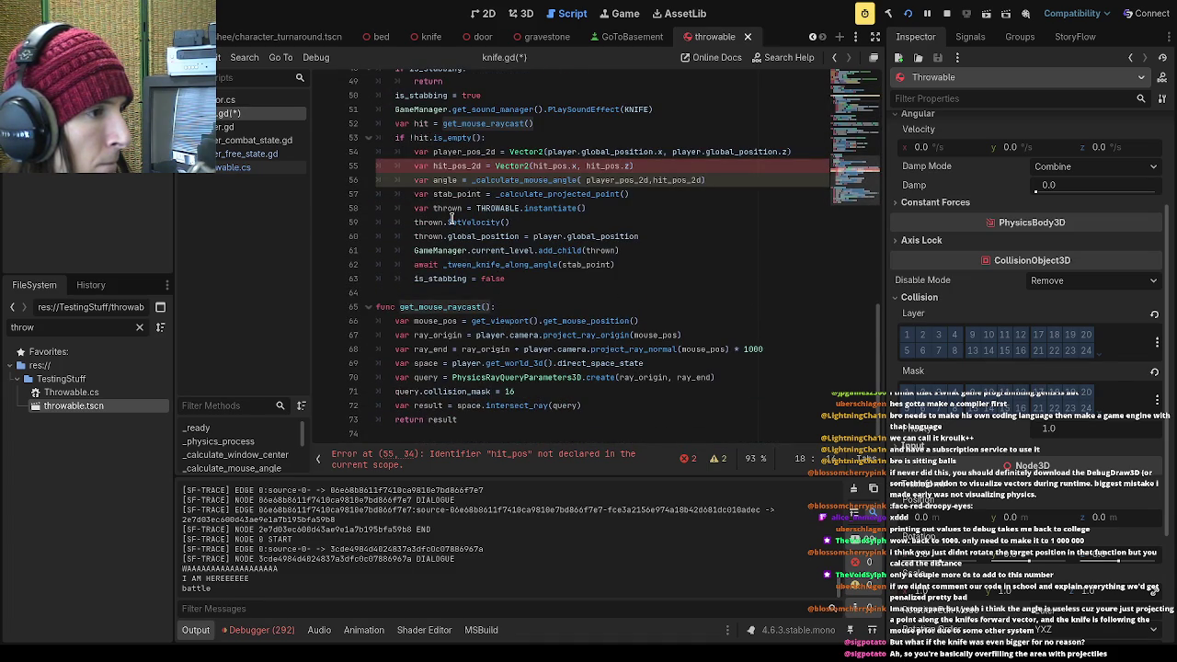
{"action": "scroll", "coordinate": [450, 218], "scroll_direction": "up", "scroll_amount": 13}
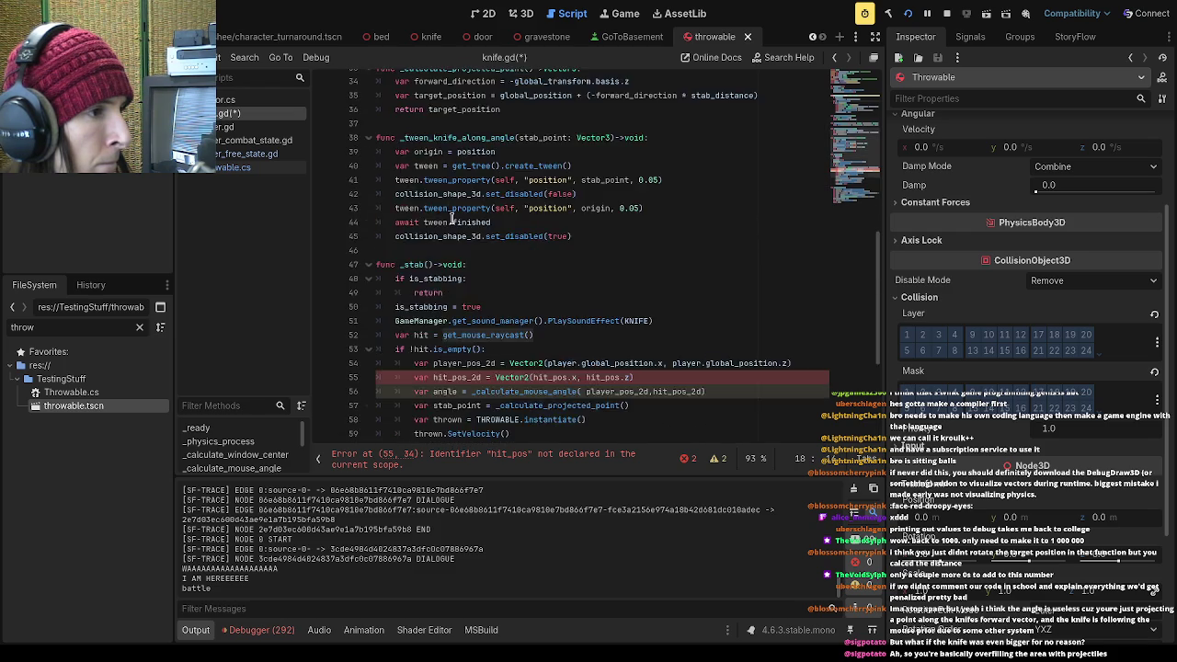
{"action": "left_click", "coordinate": [450, 220]}
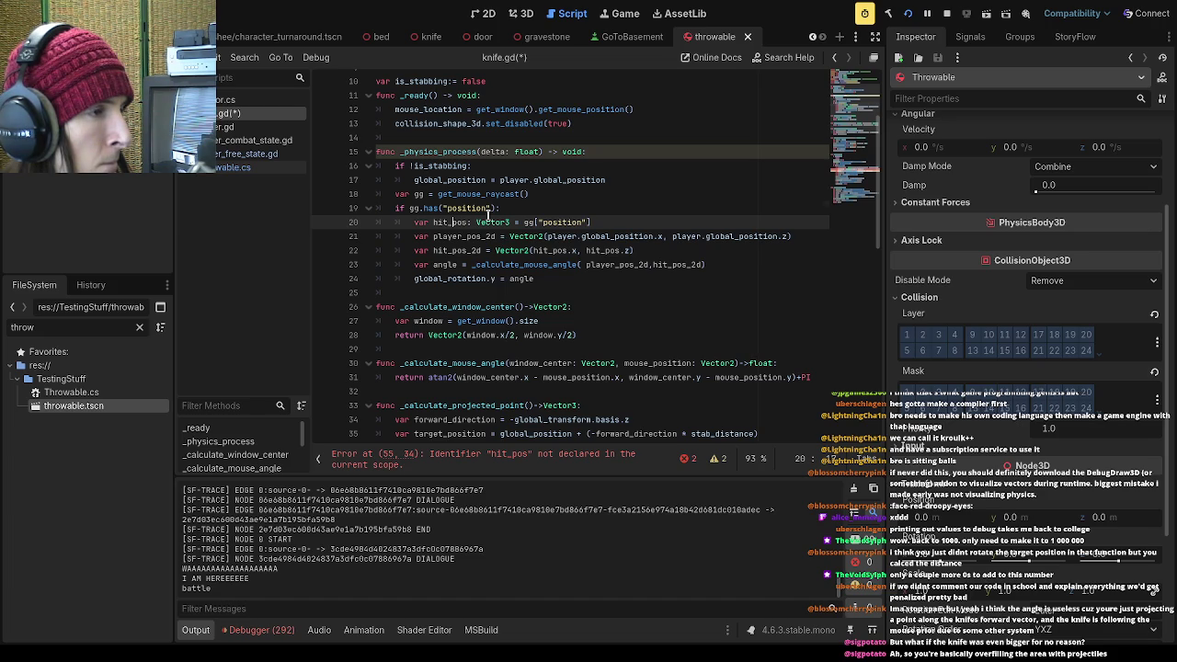
Paste the raycast lines 18–23 from _physics_process over the three position and angle lines in _stab
{"action": "left_click", "coordinate": [488, 211]}
{"action": "left_click_drag", "start_coordinate": [393, 191], "coordinate": [606, 277]}
{"action": "key", "text": "ctrl+c"}
{"action": "left_click_drag", "start_coordinate": [747, 265], "coordinate": [375, 199]}
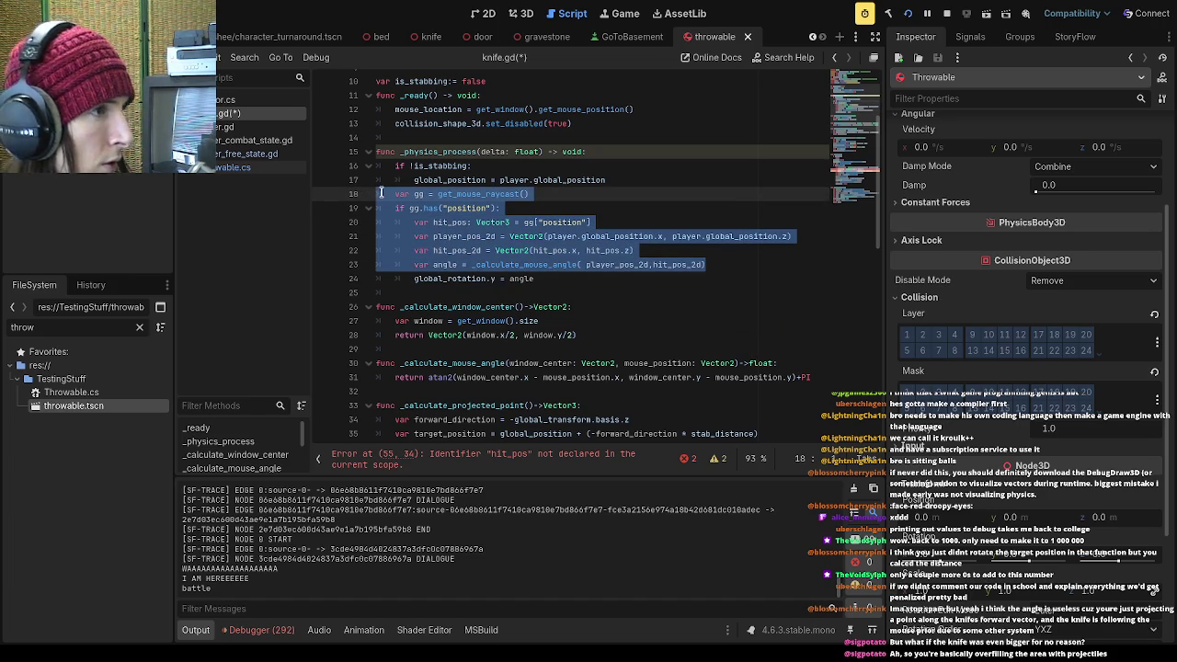
{"action": "scroll", "coordinate": [502, 236], "scroll_direction": "down", "scroll_amount": 3}
{"action": "scroll", "coordinate": [503, 236], "scroll_direction": "down", "scroll_amount": 7}
{"action": "left_click_drag", "start_coordinate": [705, 307], "coordinate": [358, 281]}
{"action": "key", "text": "ctrl+v"}
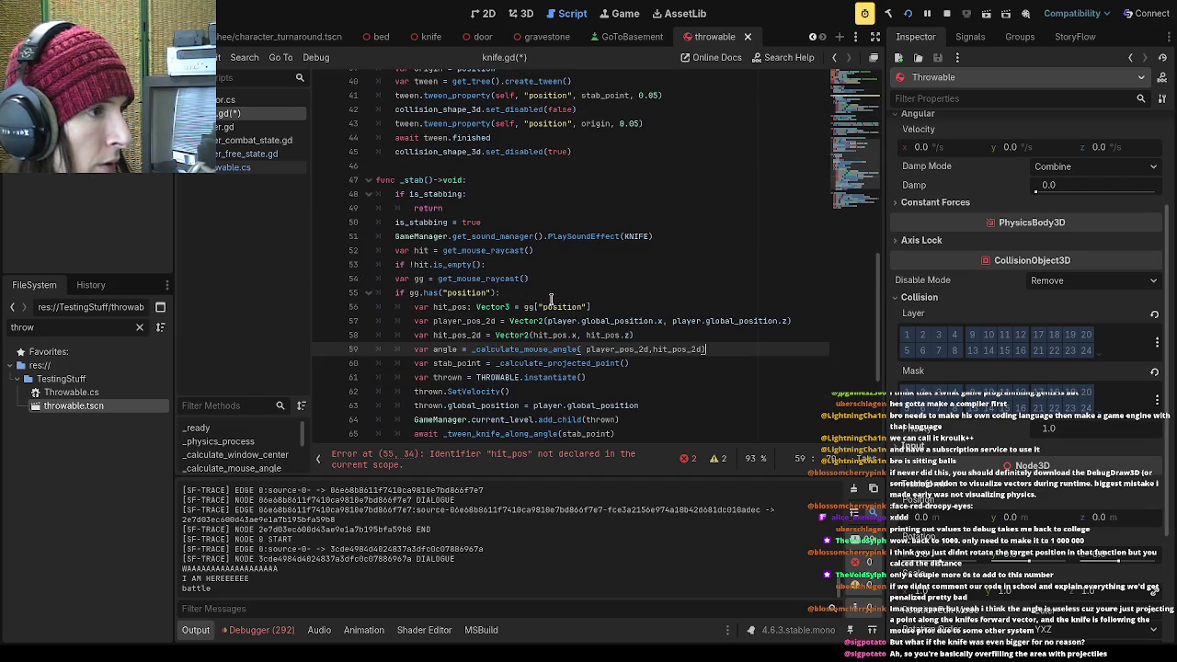
{"action": "key", "text": "ctrl+z"}
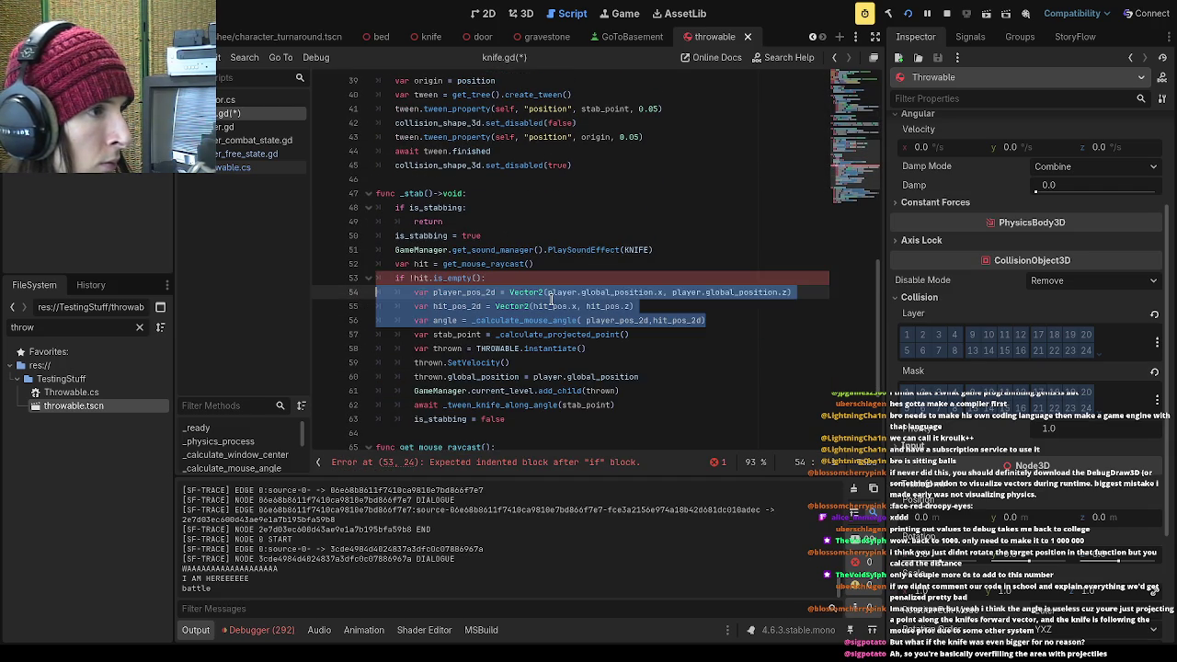
{"action": "key", "text": "ctrl+z"}
{"action": "key", "text": "ctrl+shift+z"}
{"action": "key", "text": "ctrl+shift+z"}
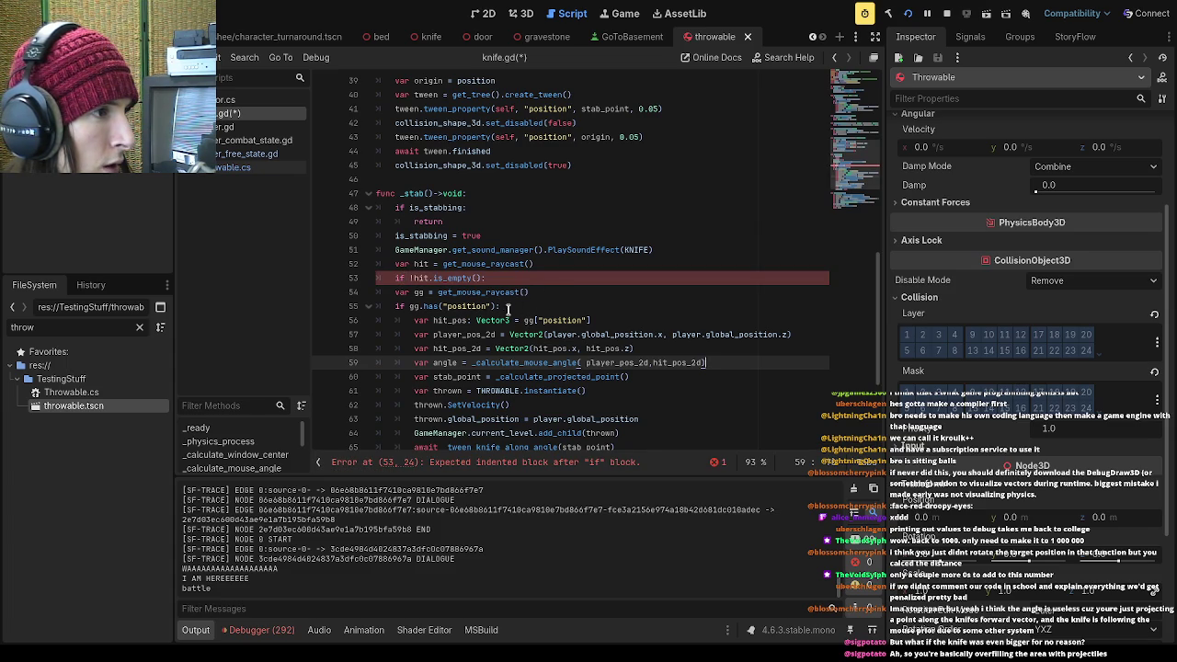
Delete the duplicate gg raycast and if-check, rename gg to hit, and add a line after the angle
{"action": "left_click_drag", "start_coordinate": [506, 308], "coordinate": [353, 290]}
{"action": "key", "text": "BackSpace"}
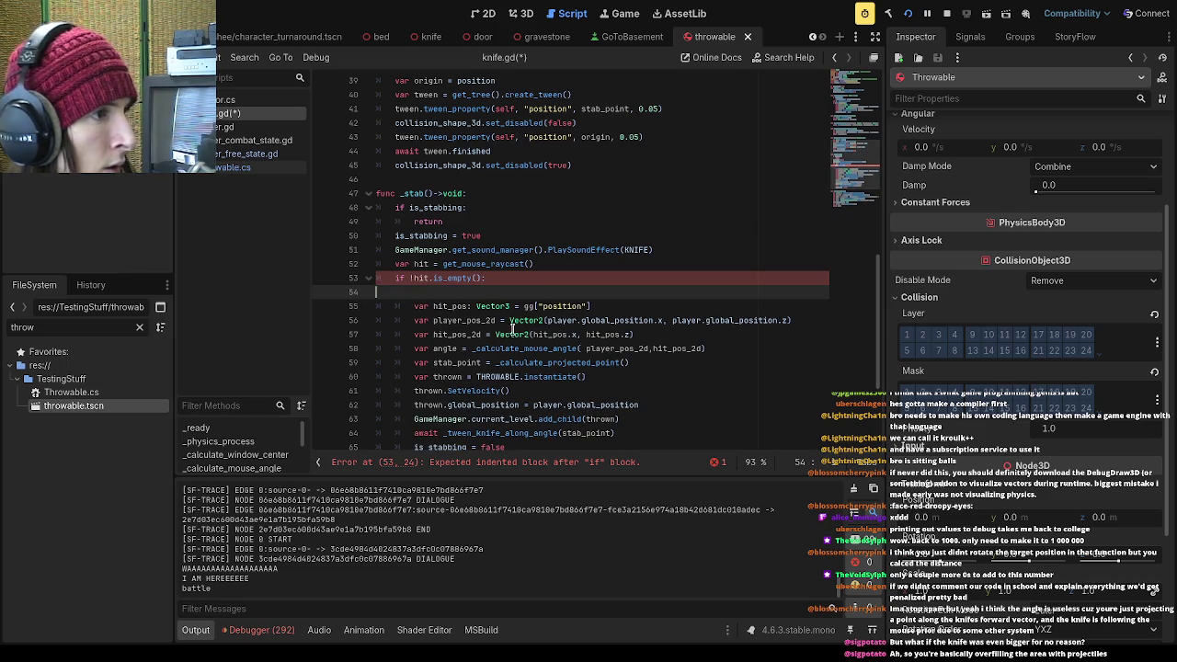
{"action": "key", "text": "Delete"}
{"action": "double_click", "coordinate": [527, 293]}
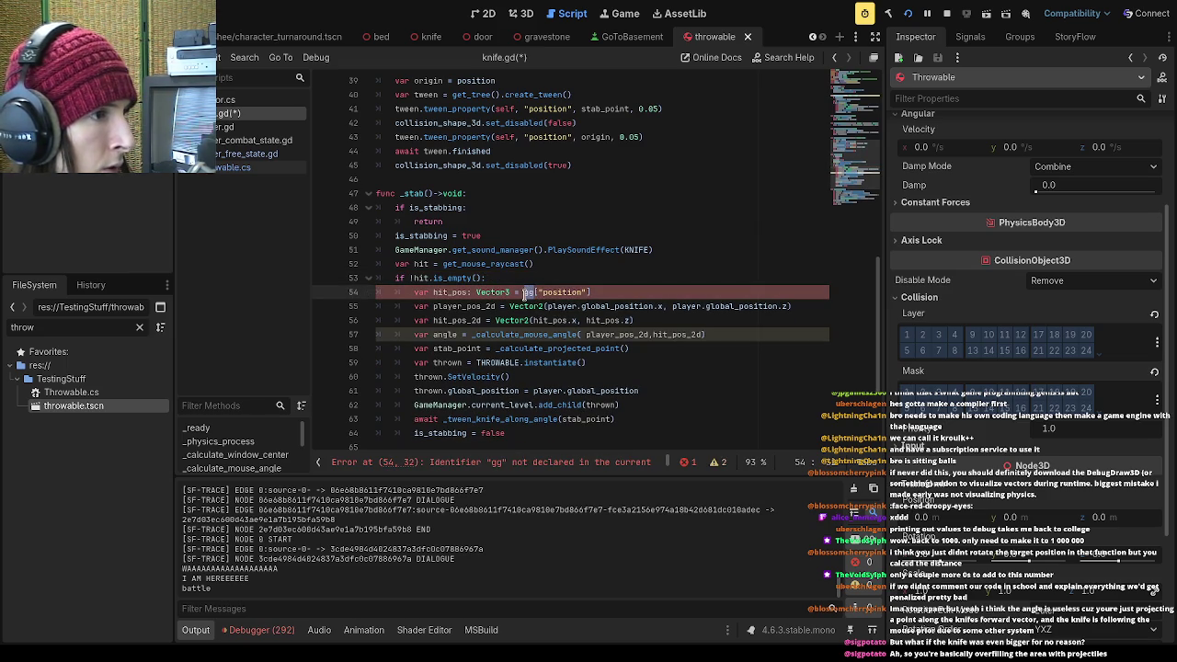
{"action": "type", "text": "hit"}
{"action": "left_click", "coordinate": [617, 293]}
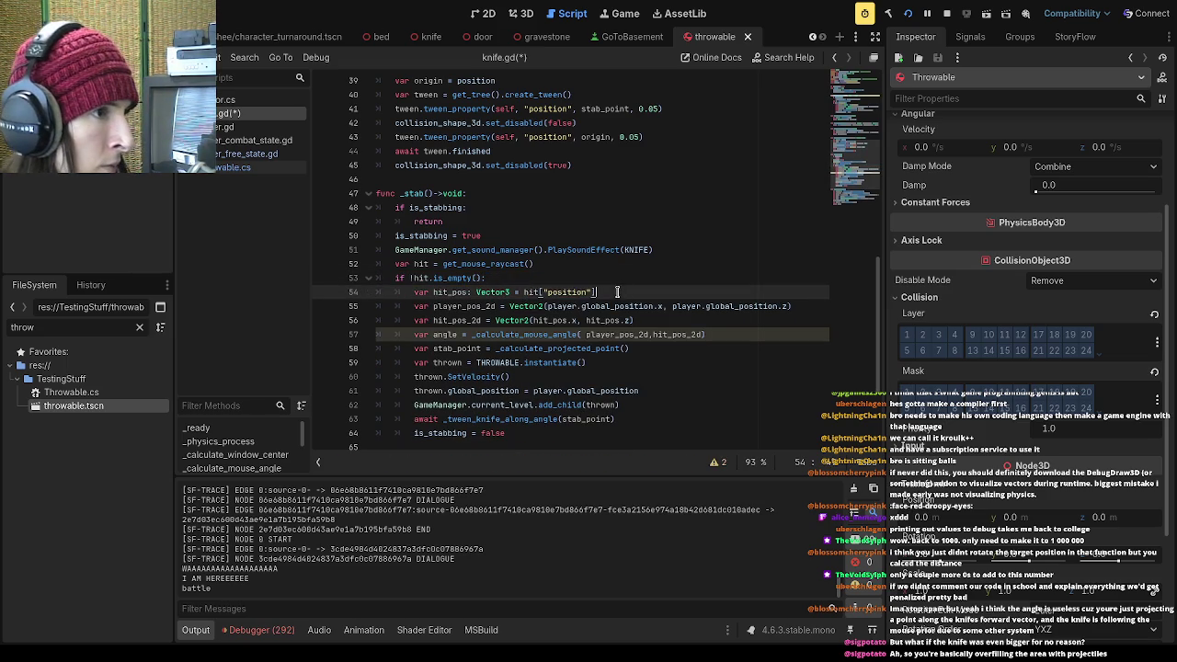
{"action": "left_click", "coordinate": [751, 338]}
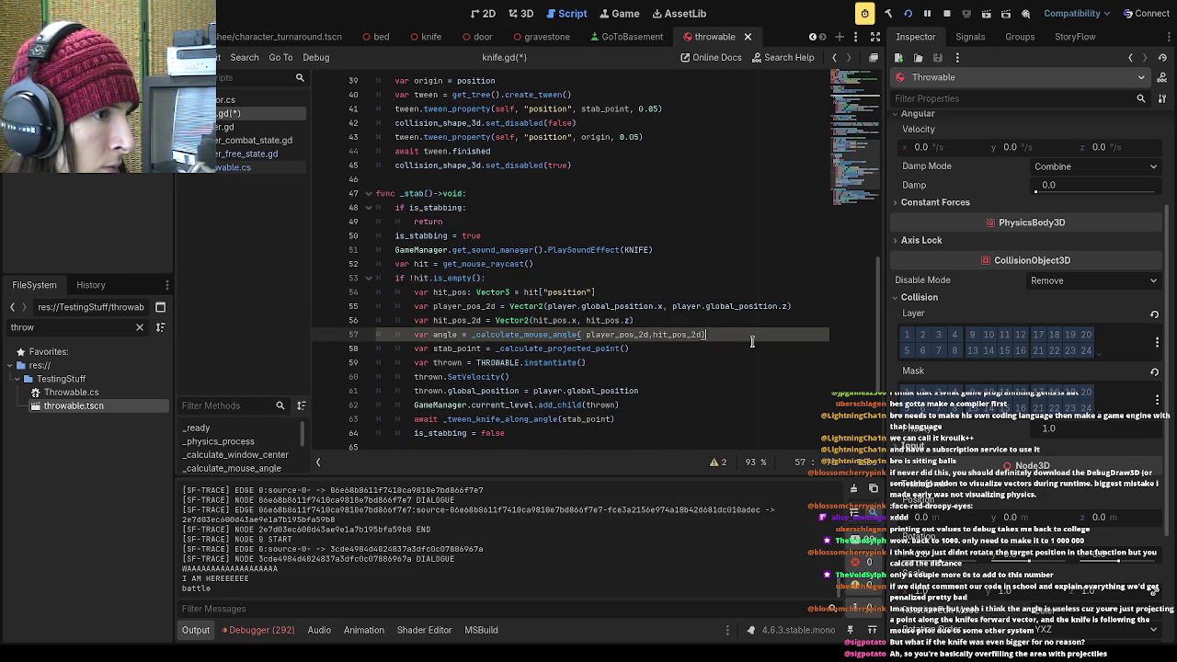
{"action": "key", "text": "Return"}
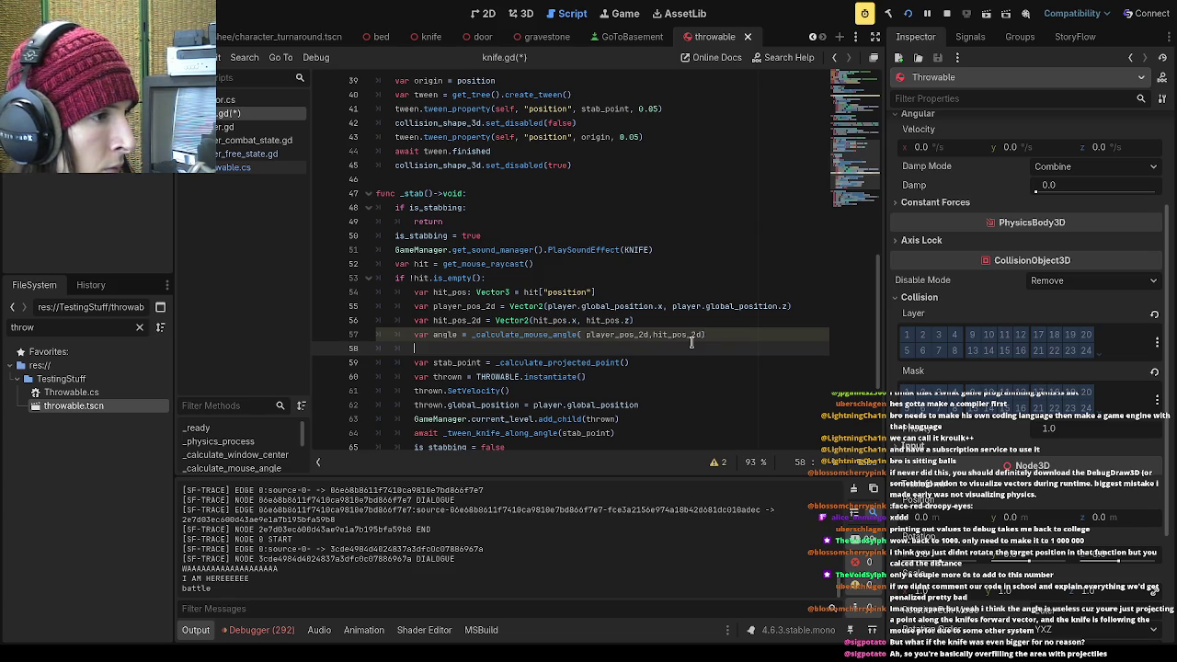
Put angle inside SetVelocity, then replace it with a partial Vector2(angle.x, argument
{"action": "left_click", "coordinate": [510, 391]}
{"action": "key", "text": "Left"}
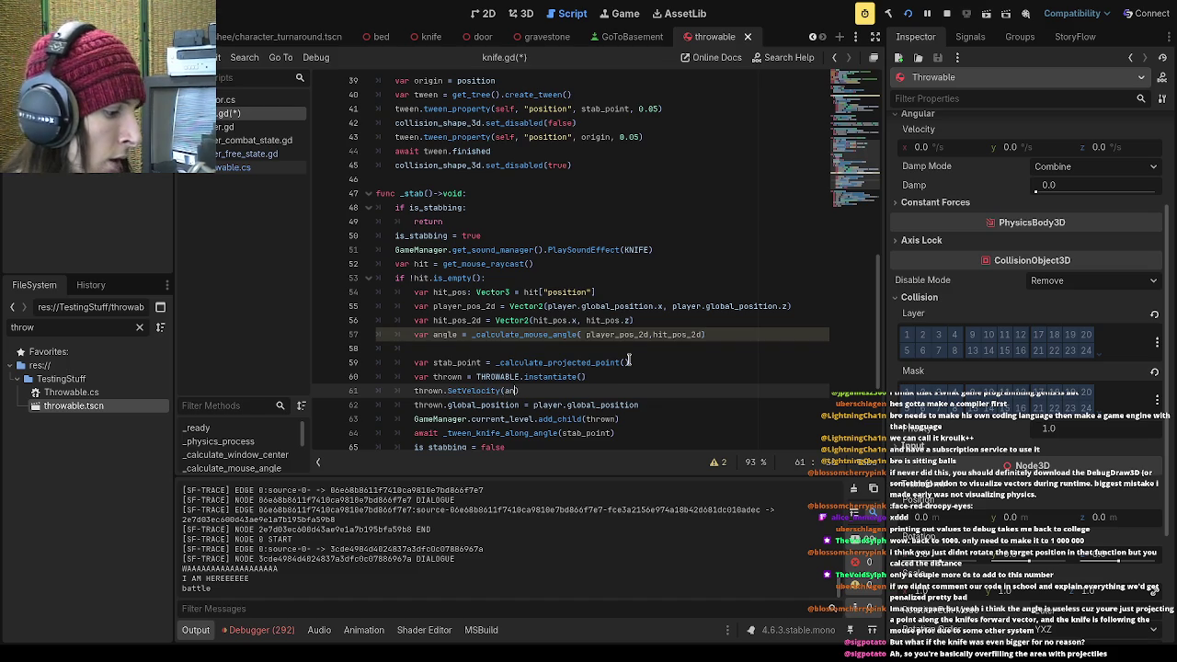
{"action": "type", "text": "angle"}
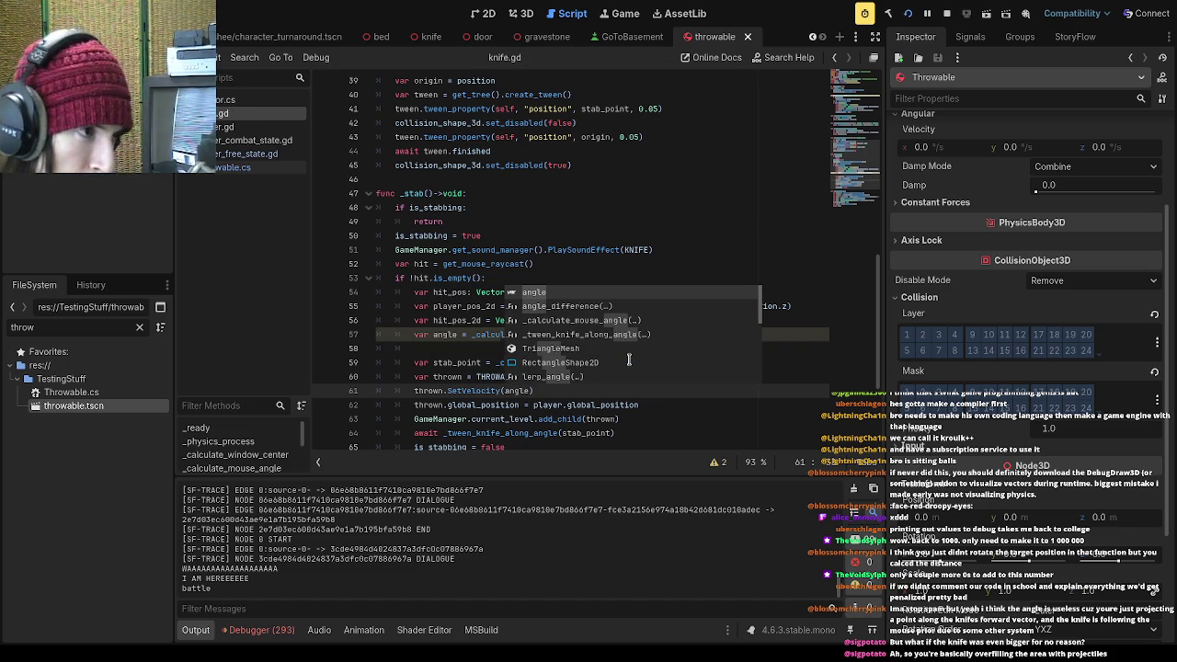
{"action": "key", "text": "ctrl+s"}
{"action": "key", "text": "Escape"}
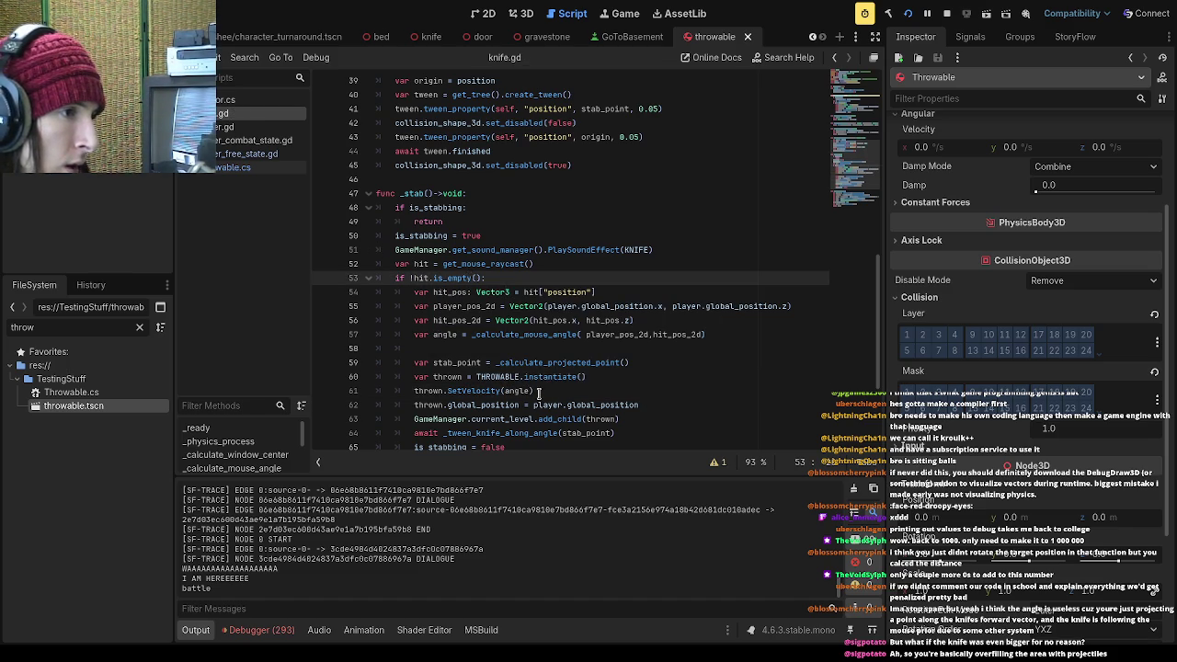
{"action": "left_click", "coordinate": [518, 390]}
{"action": "double_click", "coordinate": [517, 390]}
{"action": "type", "text": "Vector2(a"}
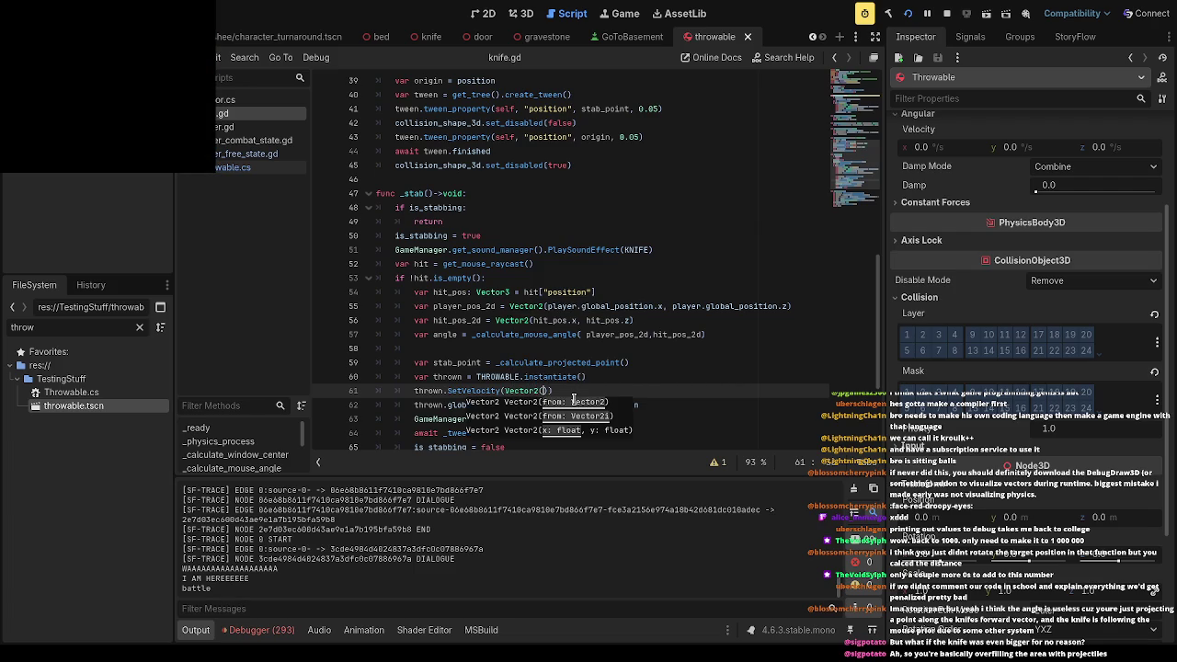
{"action": "type", "text": "ngle.x"}
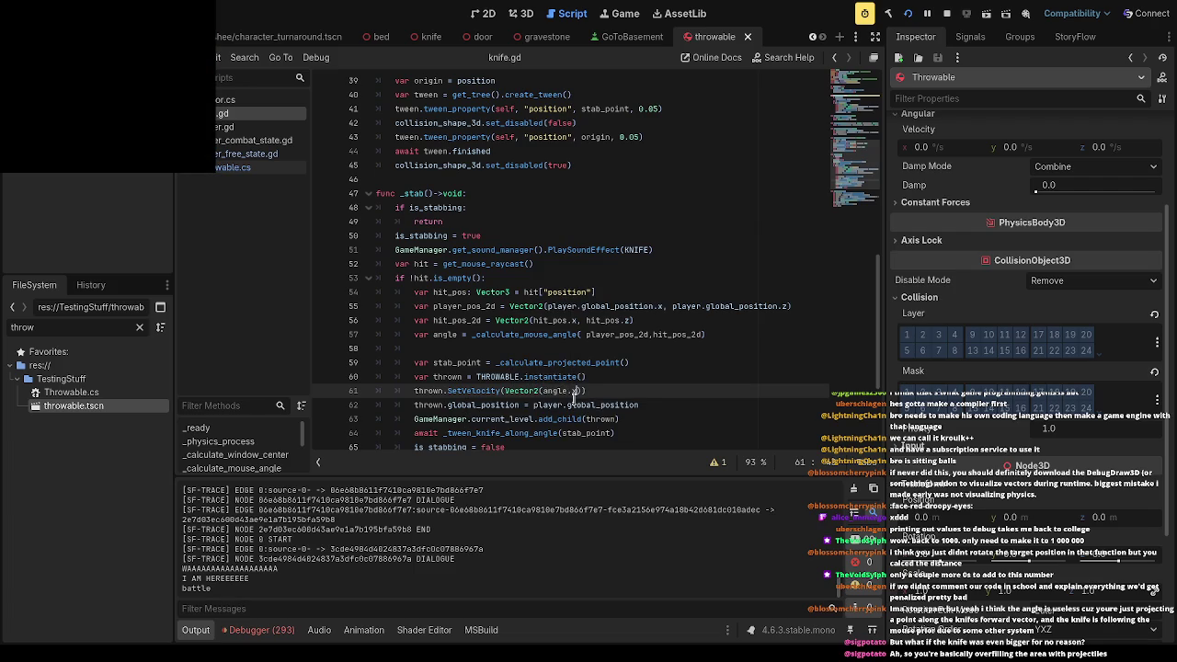
{"action": "type", "text": ","}
{"action": "scroll", "coordinate": [574, 393], "scroll_direction": "up", "scroll_amount": 10}
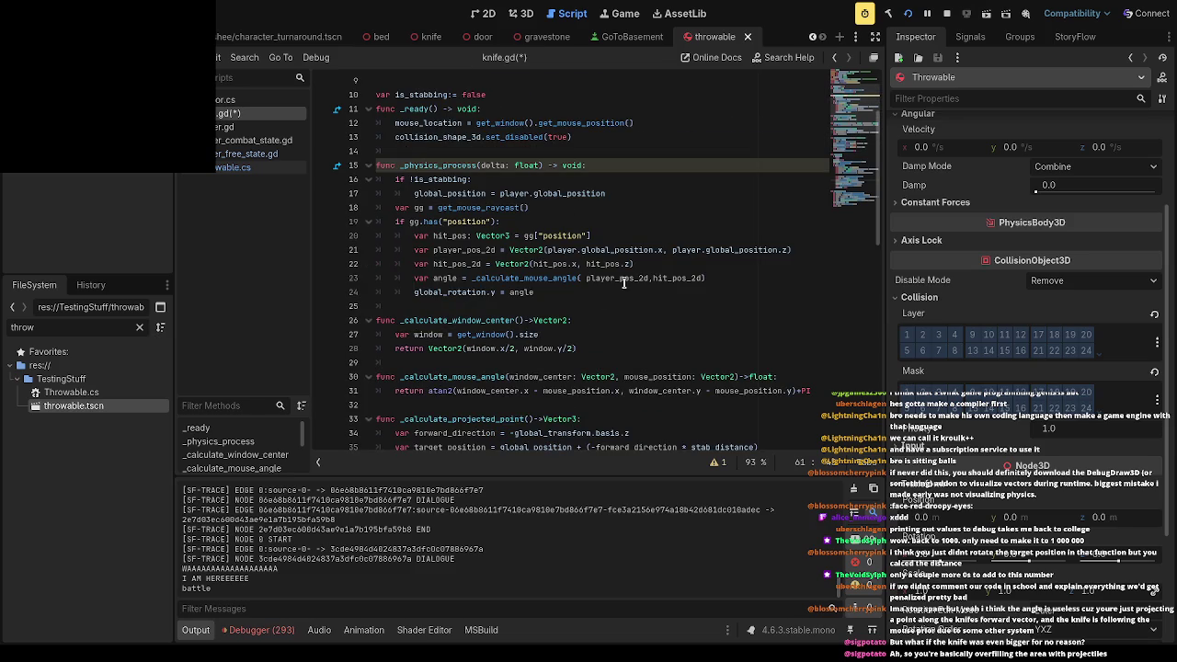
{"action": "scroll", "coordinate": [582, 292], "scroll_direction": "up", "scroll_amount": 1}
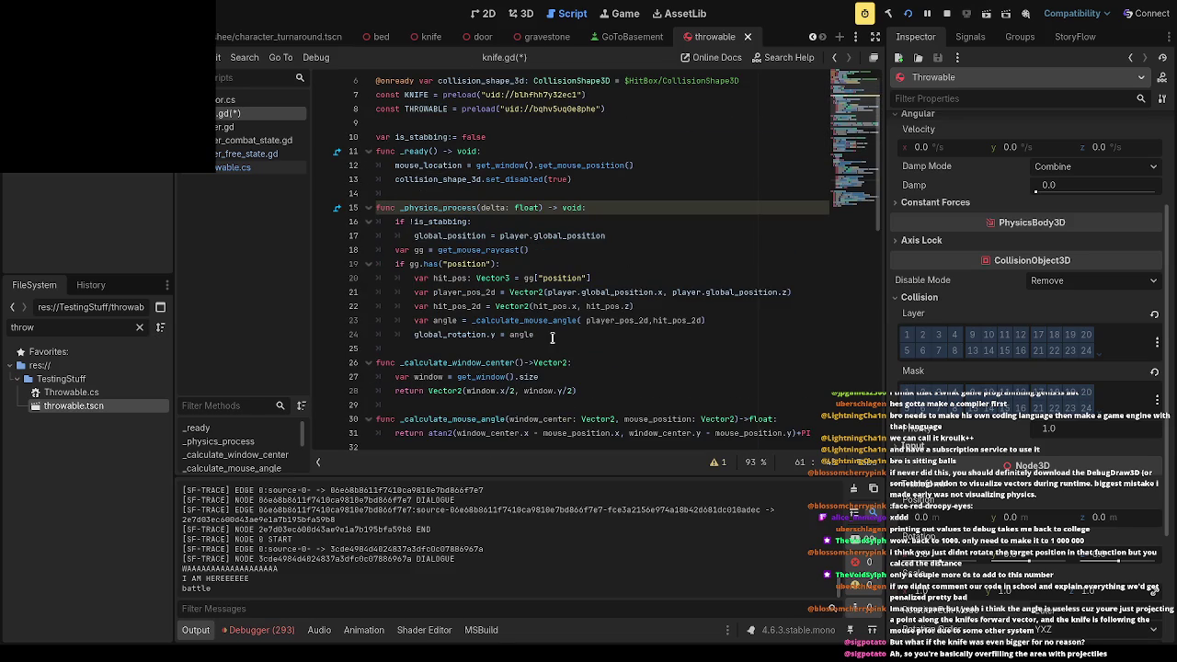
{"action": "scroll", "coordinate": [564, 333], "scroll_direction": "down", "scroll_amount": 10}
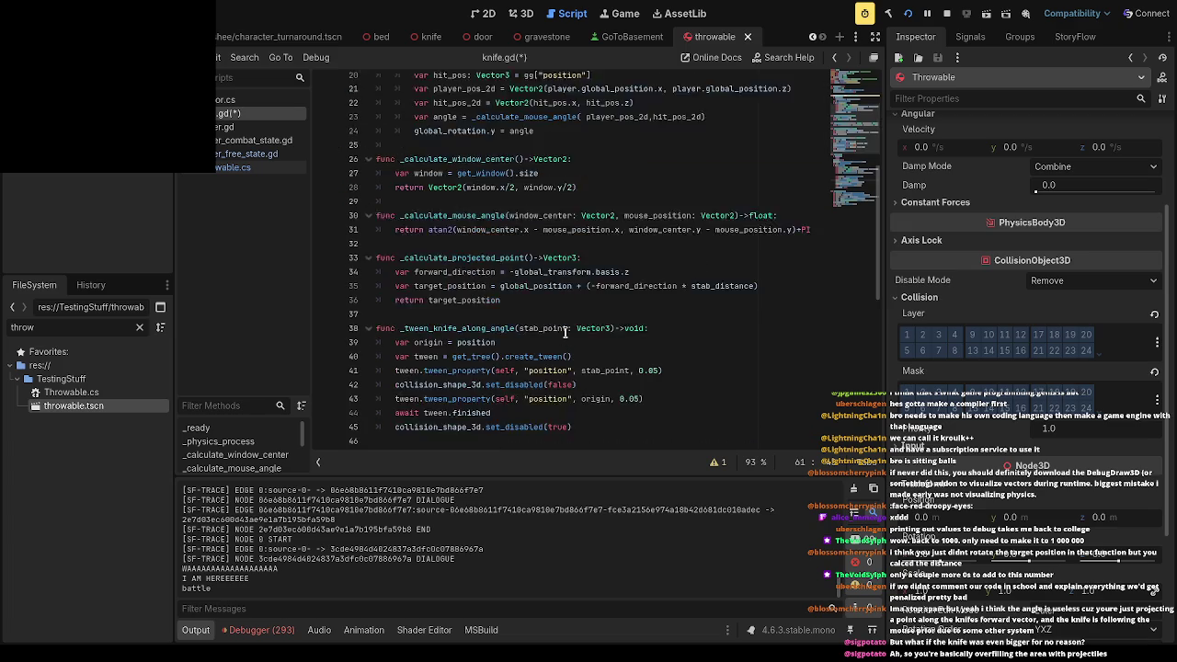
{"action": "scroll", "coordinate": [565, 333], "scroll_direction": "down", "scroll_amount": 1}
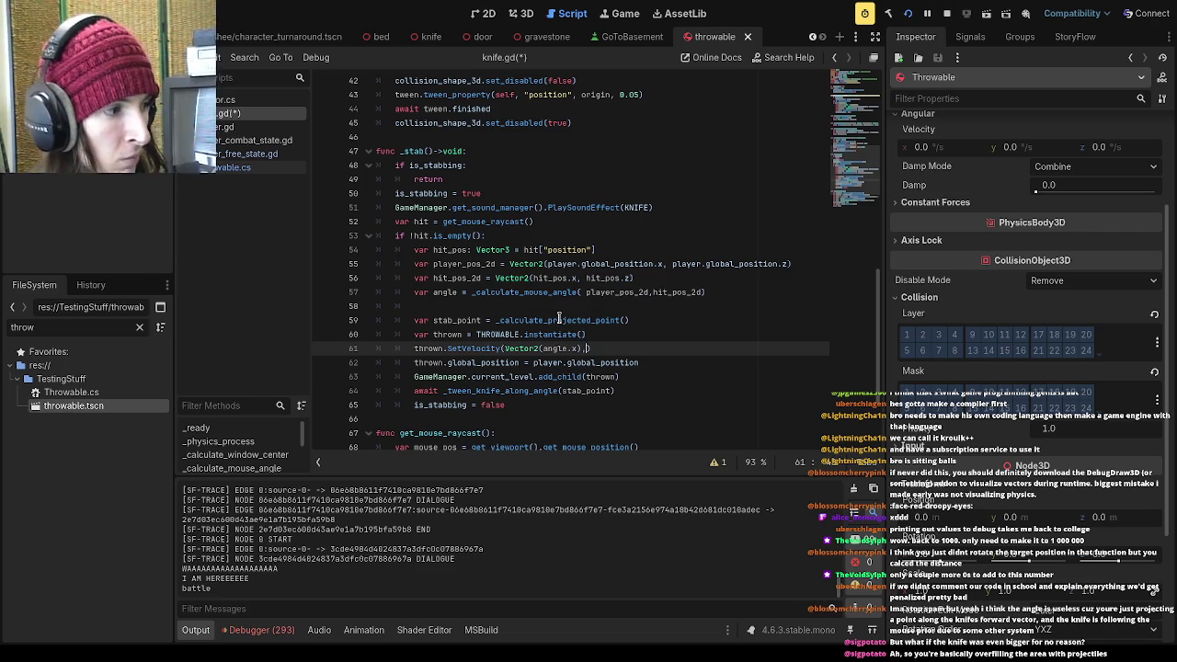
Rewrite line 61 as thrown.SetVelocity(Vector2(sin(angle), -cos(angle))) and save knife.gd
{"action": "key", "text": "BackSpace"}
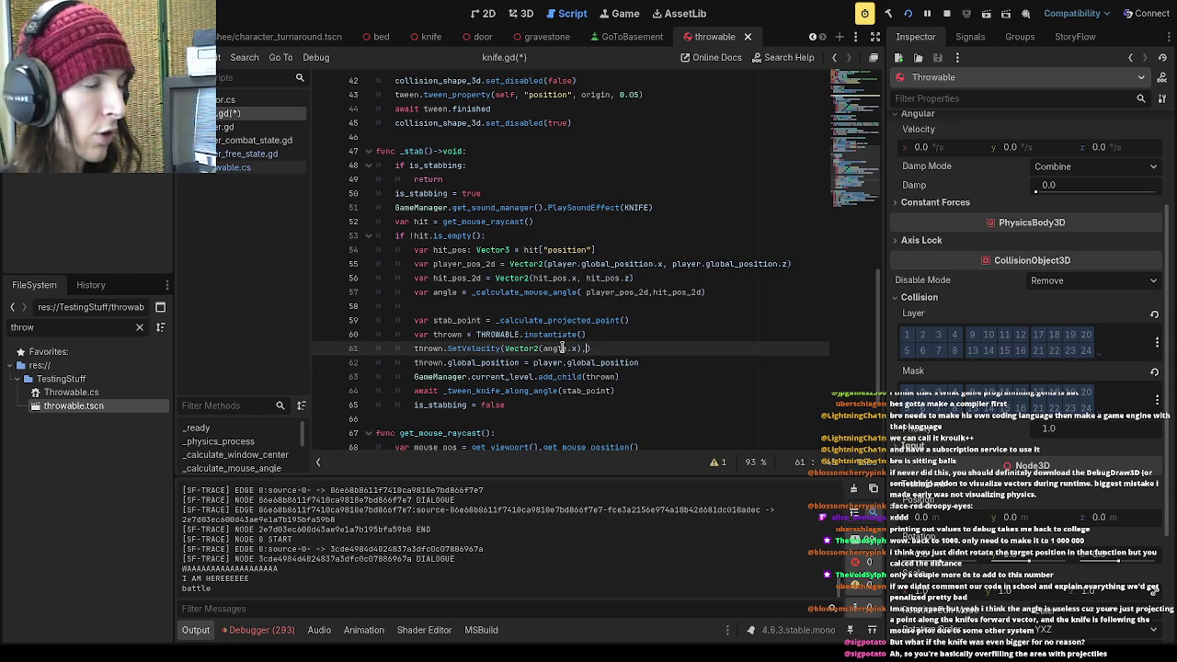
{"action": "key", "text": "BackSpace"}
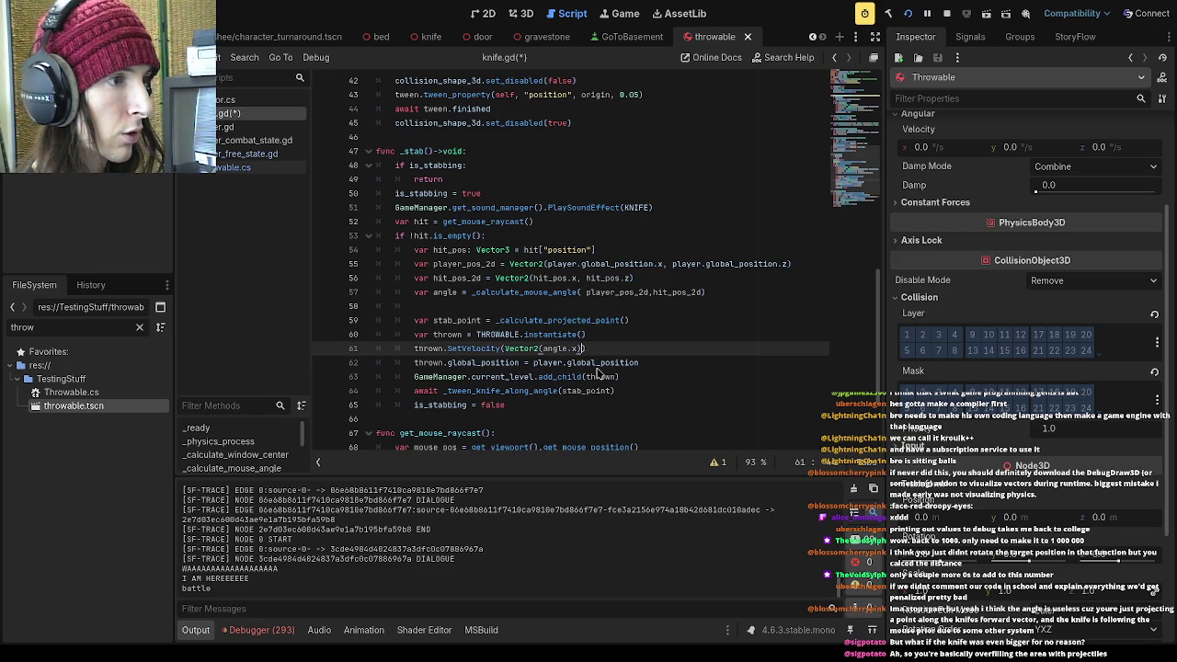
{"action": "key", "text": "BackSpace"}
{"action": "key", "text": "BackSpace"}
{"action": "key", "text": "BackSpace"}
{"action": "key", "text": "BackSpace"}
{"action": "key", "text": "BackSpace"}
{"action": "type", "text": "sin(angle,"}
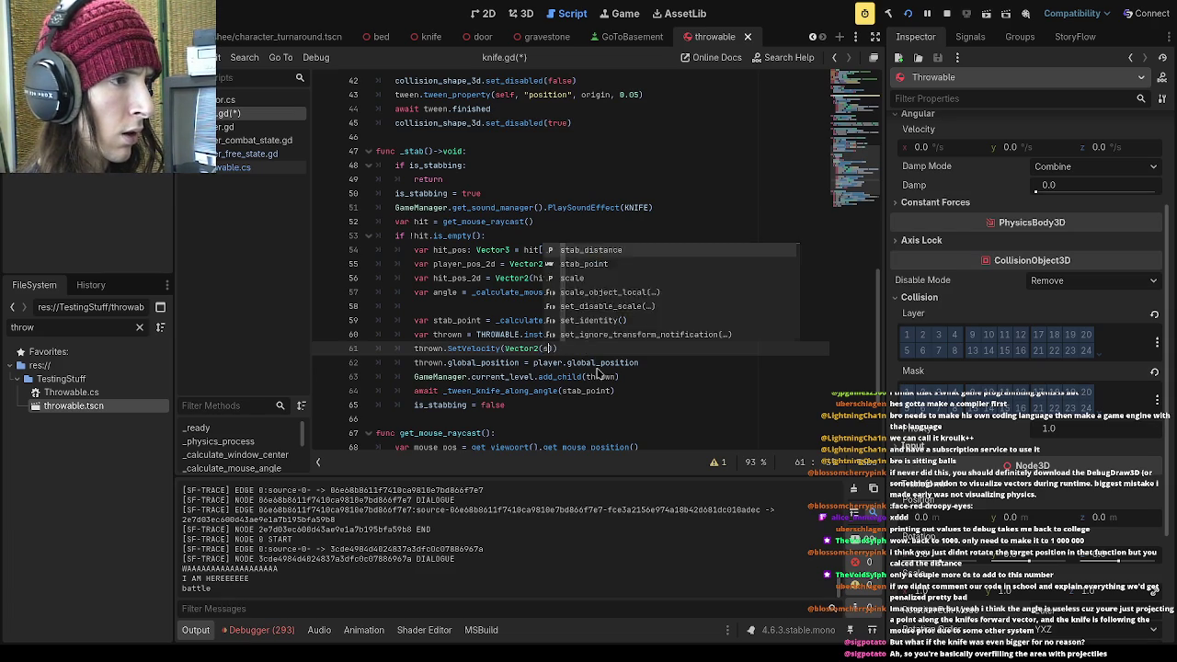
{"action": "key", "text": "BackSpace"}
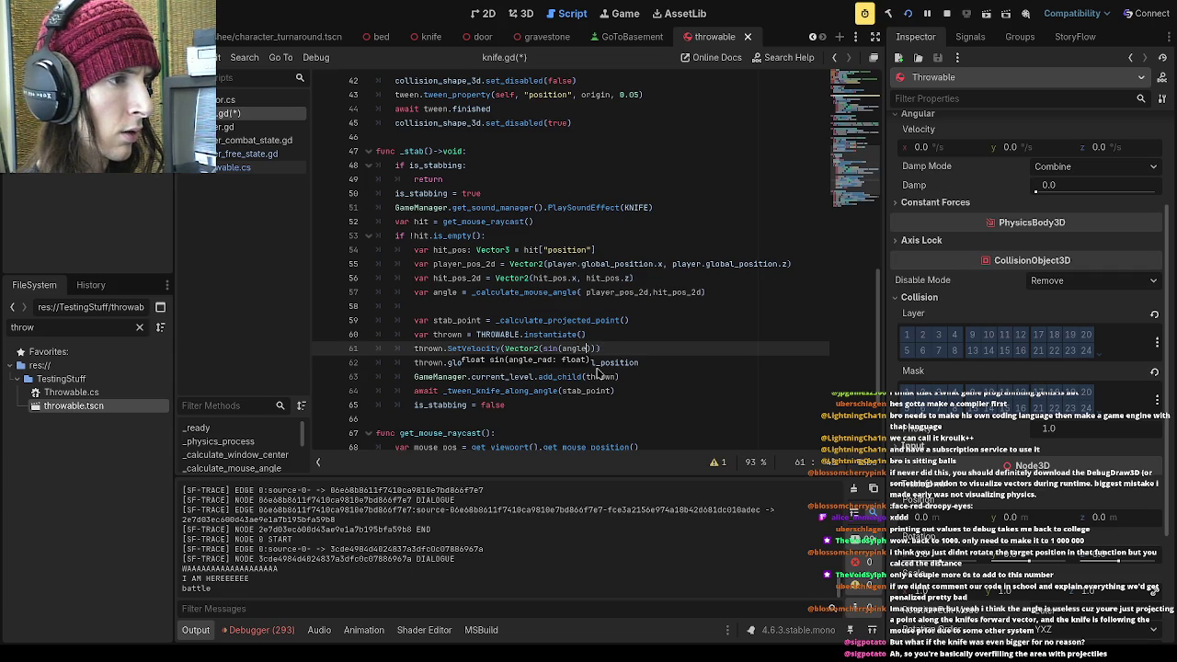
{"action": "type", "text": ",-s"}
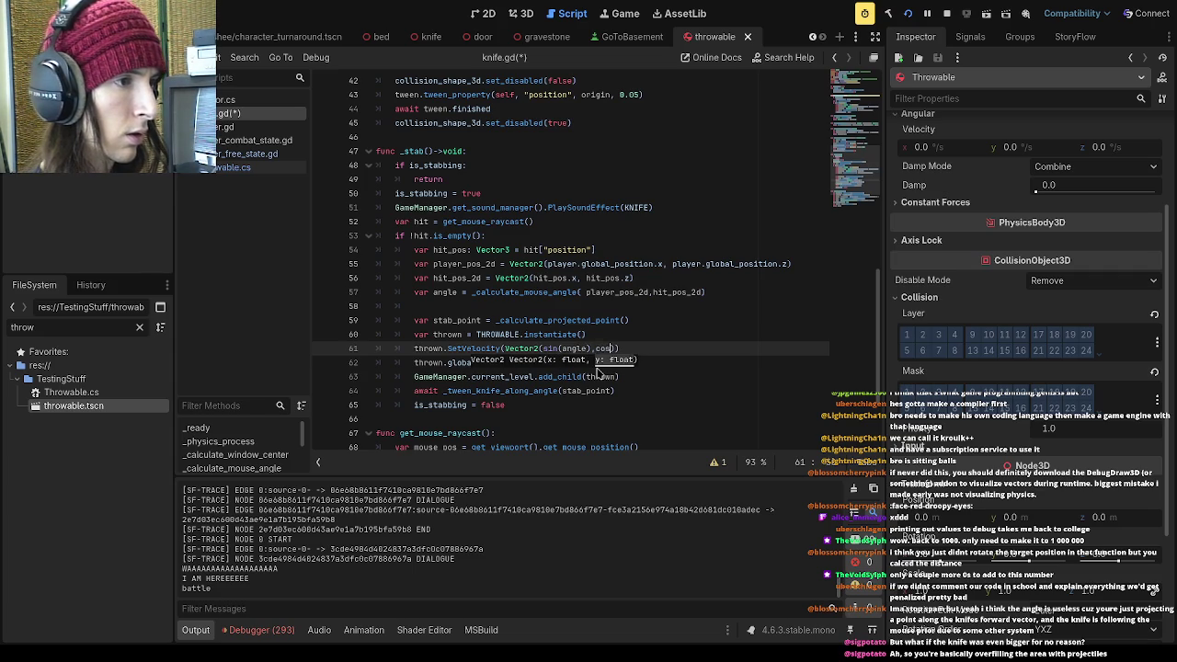
{"action": "key", "text": "BackSpace"}
{"action": "type", "text": "cos(angle"}
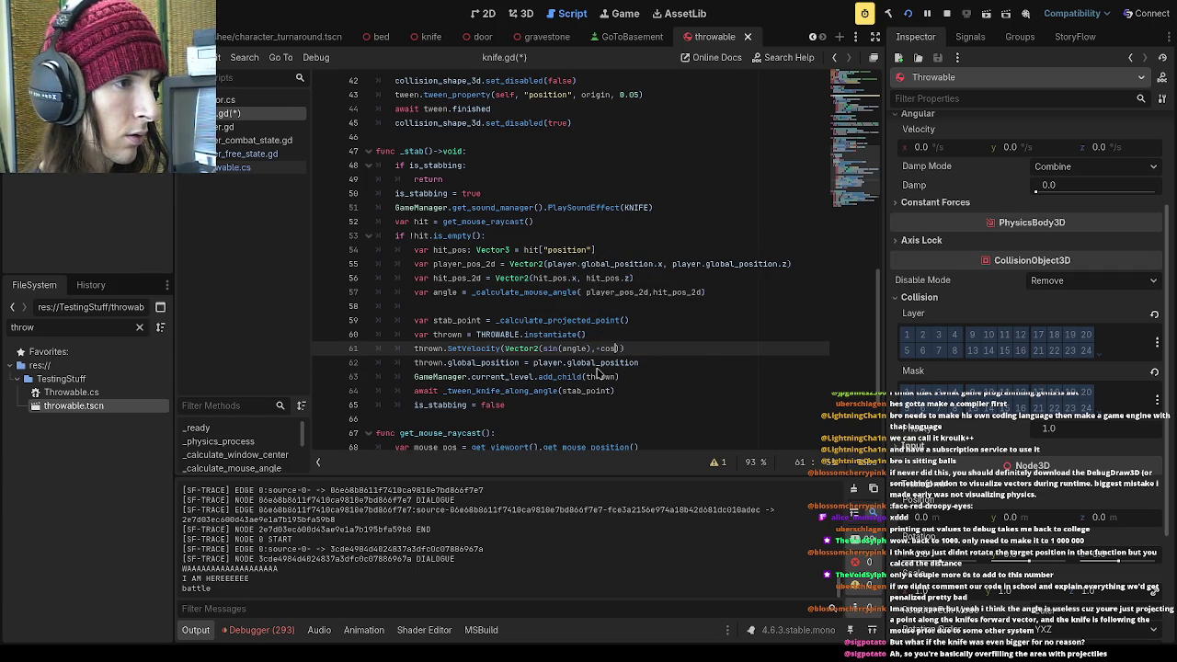
{"action": "type", "text": ")"}
{"action": "key", "text": "ctrl+s"}
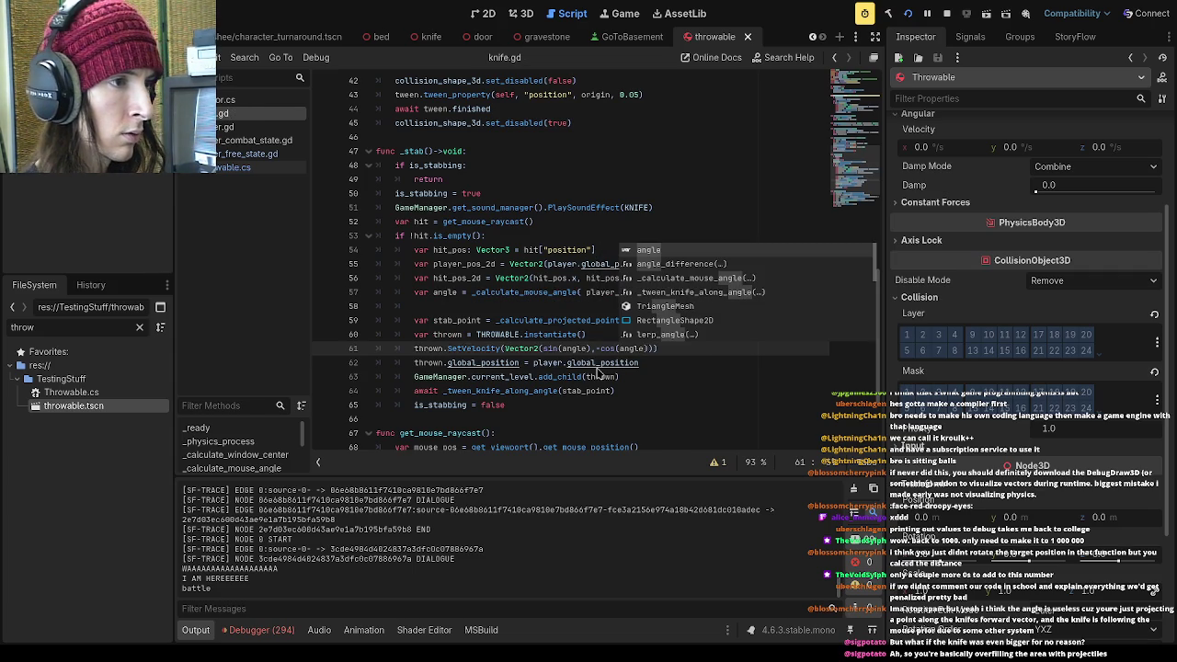
{"action": "left_click", "coordinate": [601, 171]}
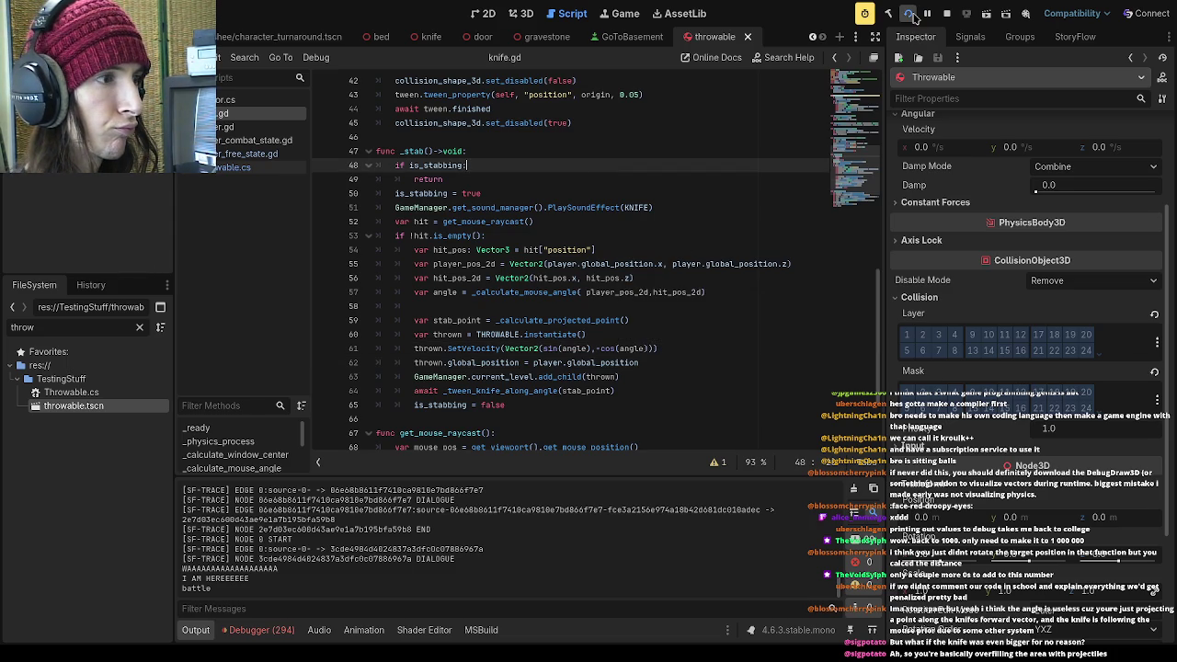
Run the project, stop it, relaunch a fresh build and start a new game
{"action": "left_click", "coordinate": [911, 13]}
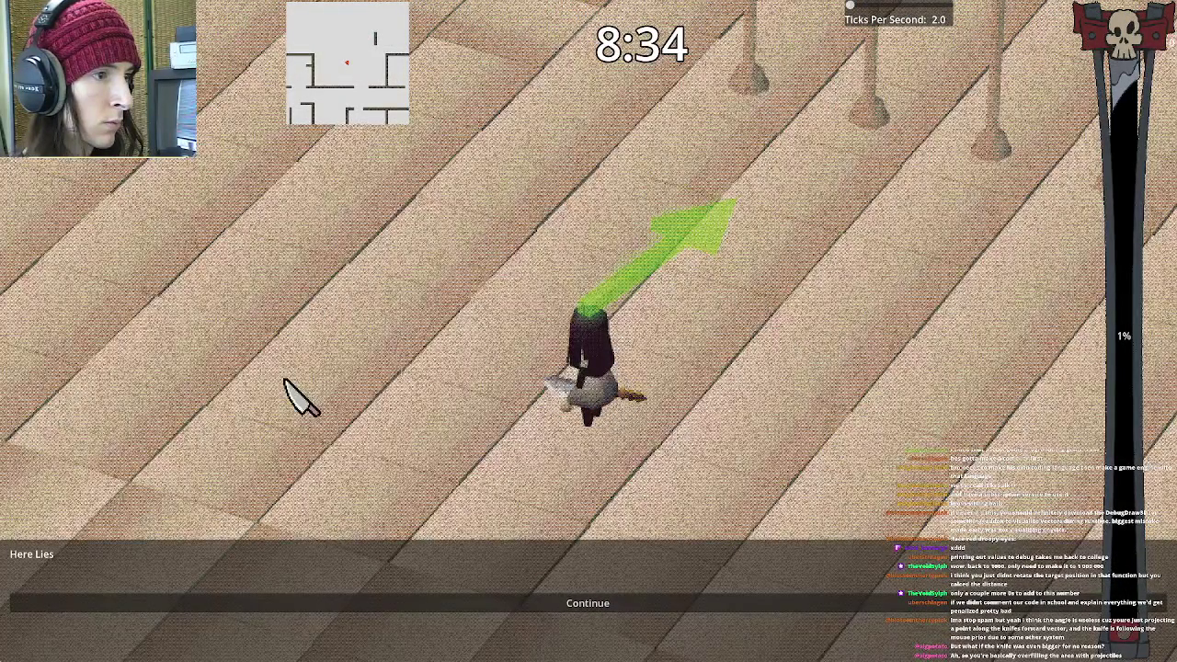
{"action": "key", "text": "F8"}
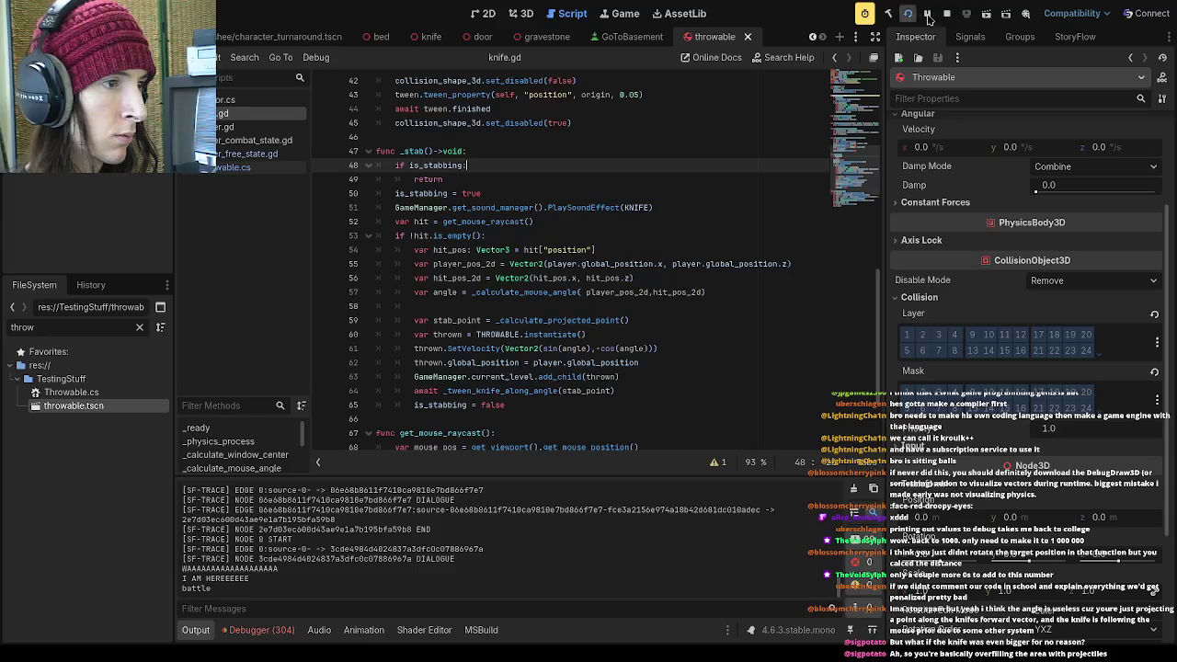
{"action": "left_click", "coordinate": [915, 16]}
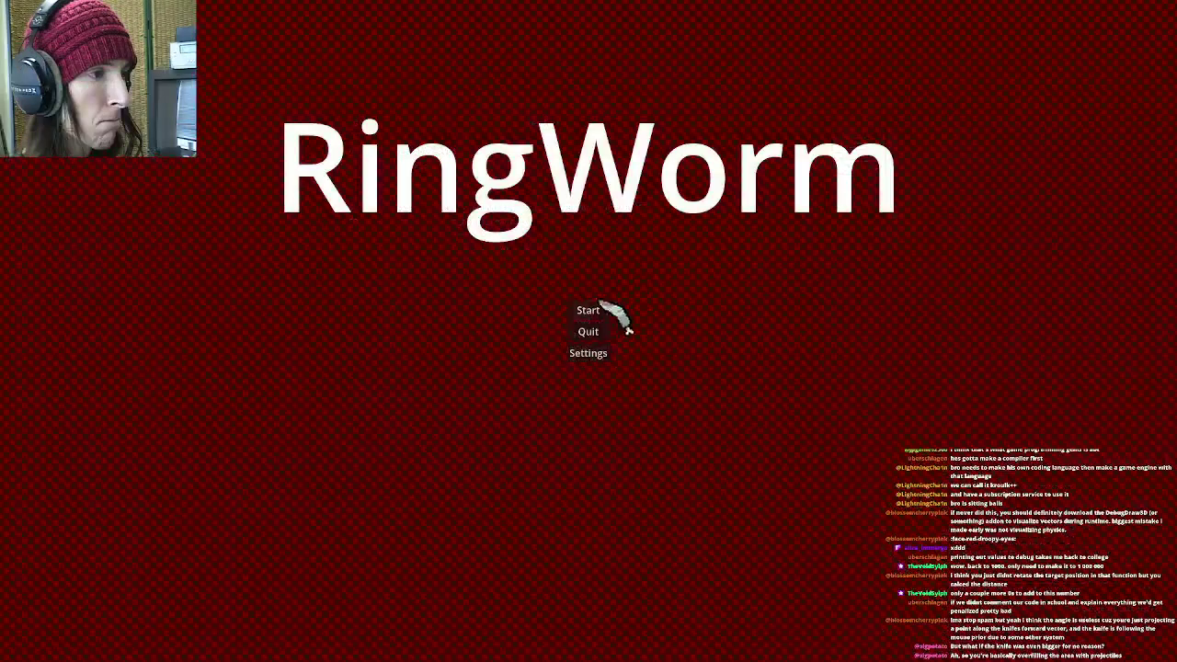
{"action": "left_click", "coordinate": [618, 313]}
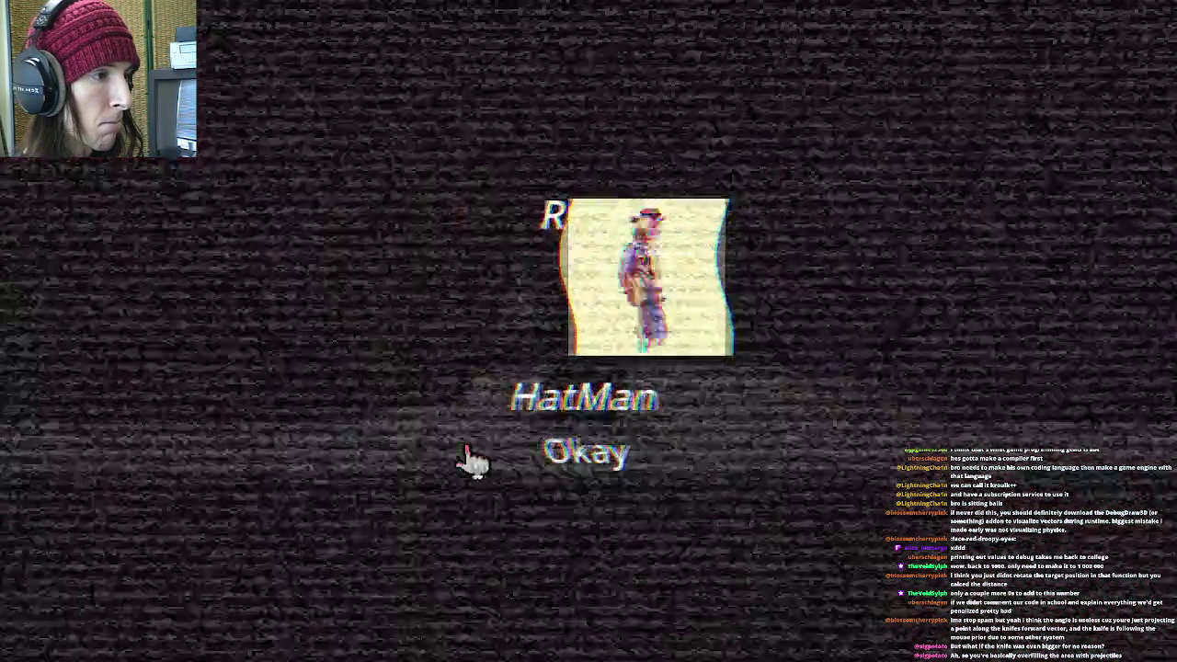
Dismiss the HatMan card, enter Go To School, walk forward, then pause and quit
{"action": "left_click", "coordinate": [513, 459]}
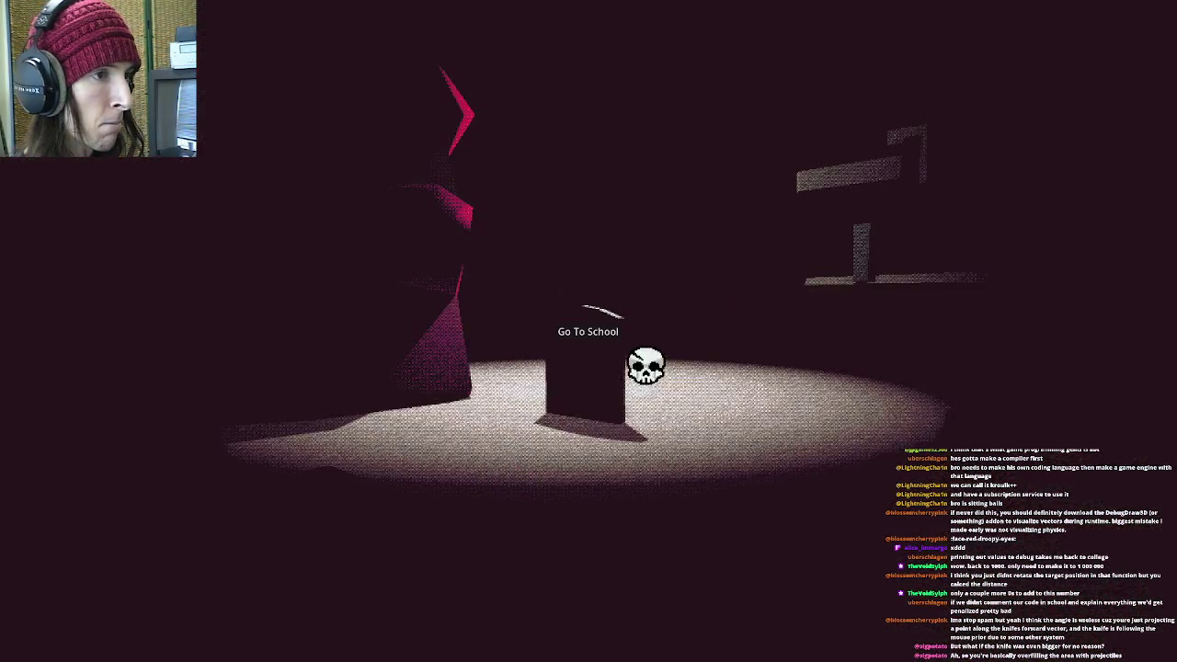
{"action": "left_click", "coordinate": [614, 342]}
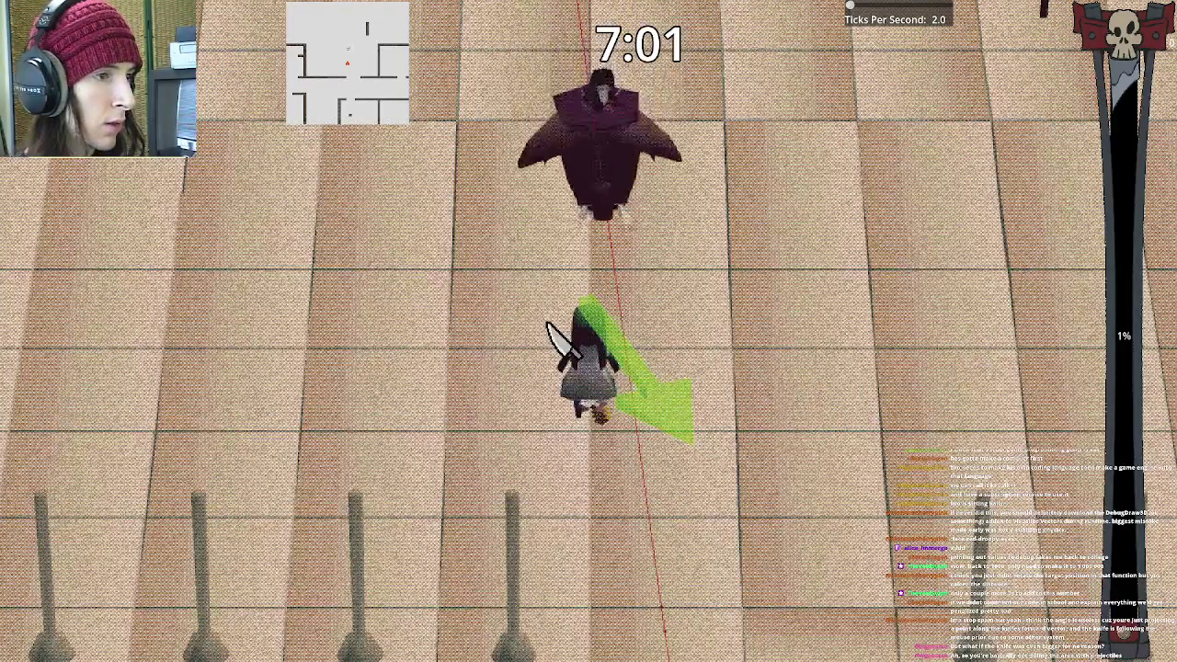
{"action": "key", "text": "w"}
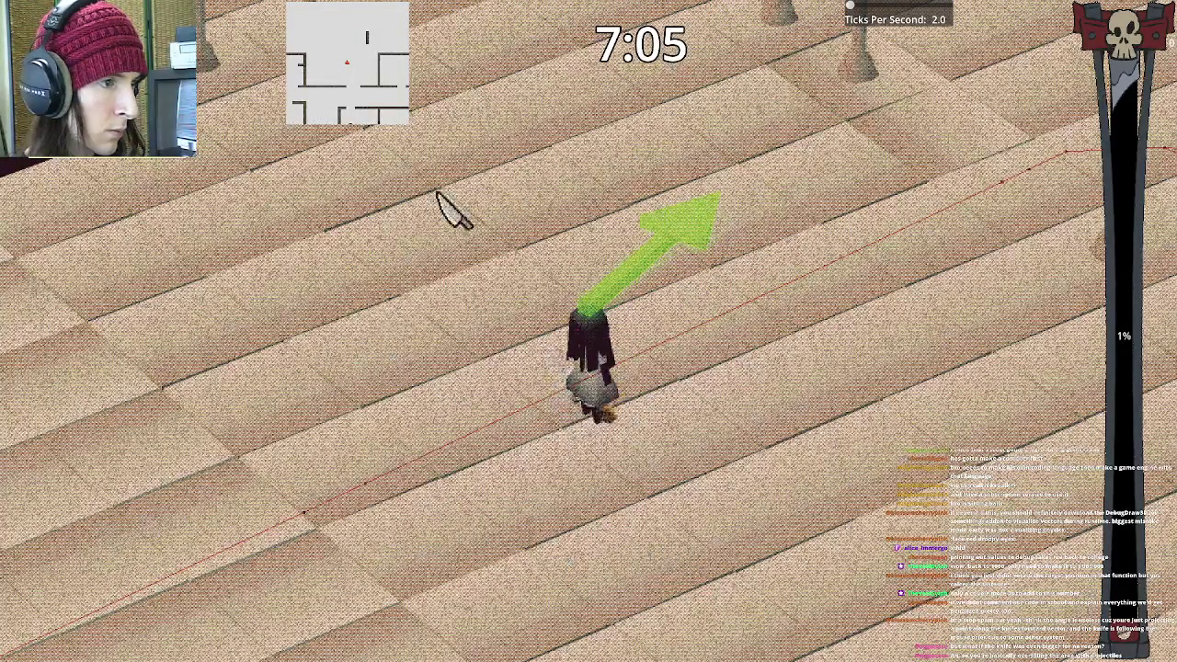
{"action": "key", "text": "Escape"}
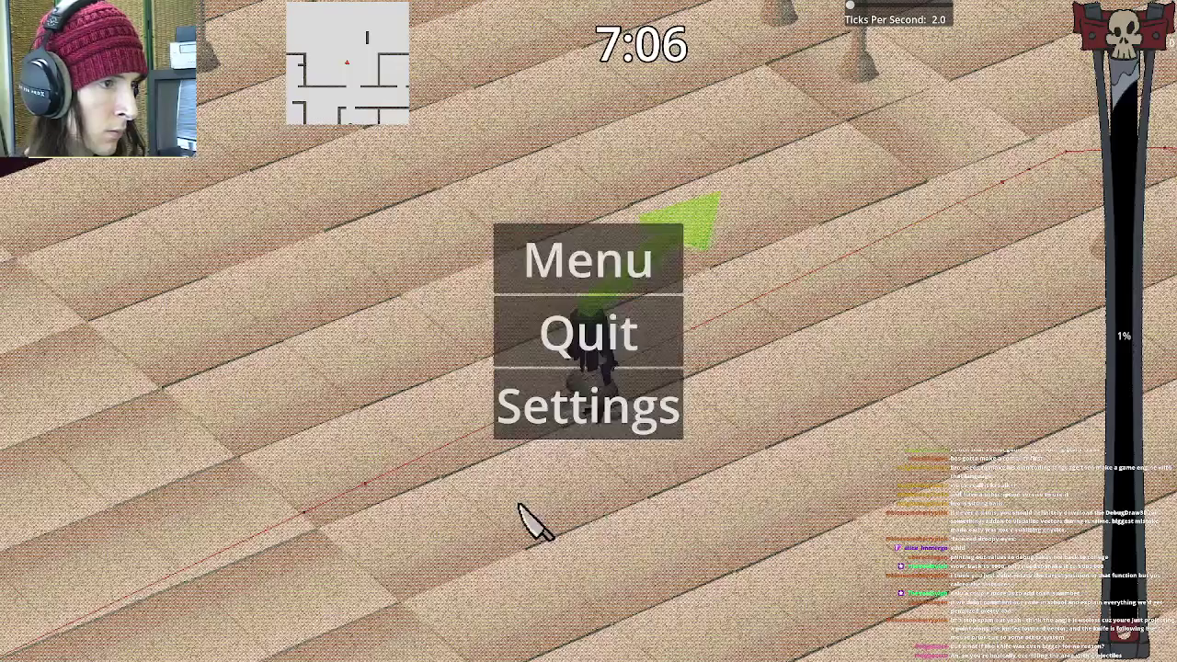
{"action": "left_click", "coordinate": [604, 346]}
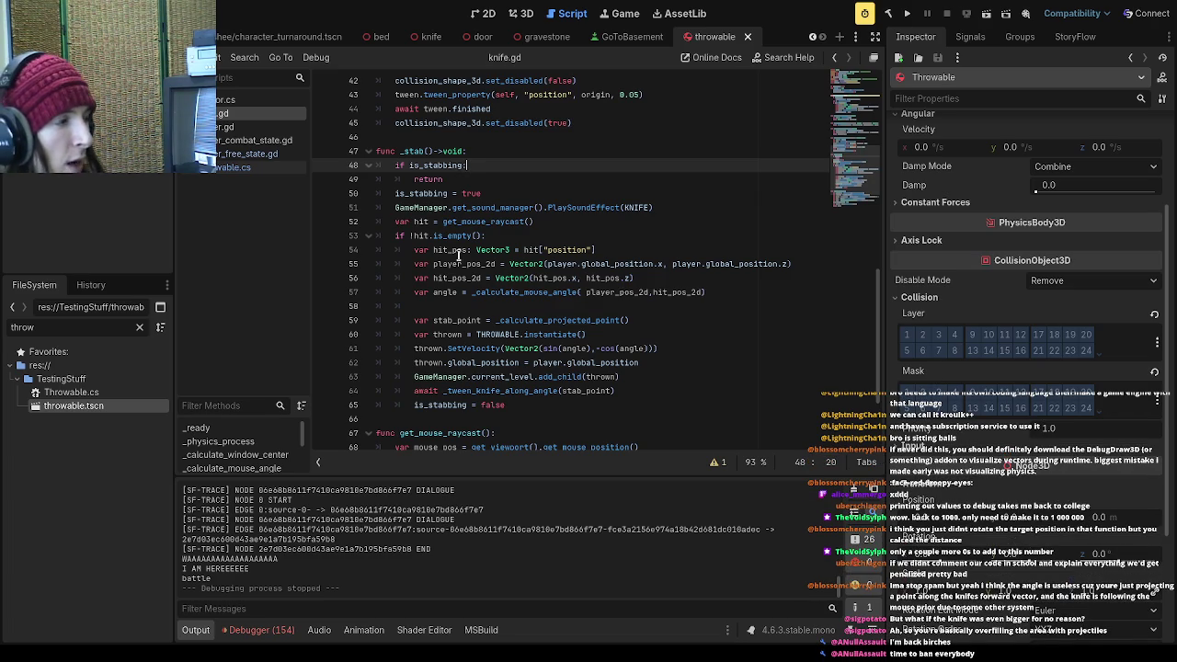
{"action": "scroll", "coordinate": [599, 339], "scroll_direction": "up", "scroll_amount": 7}
{"action": "scroll", "coordinate": [683, 361], "scroll_direction": "up", "scroll_amount": 2}
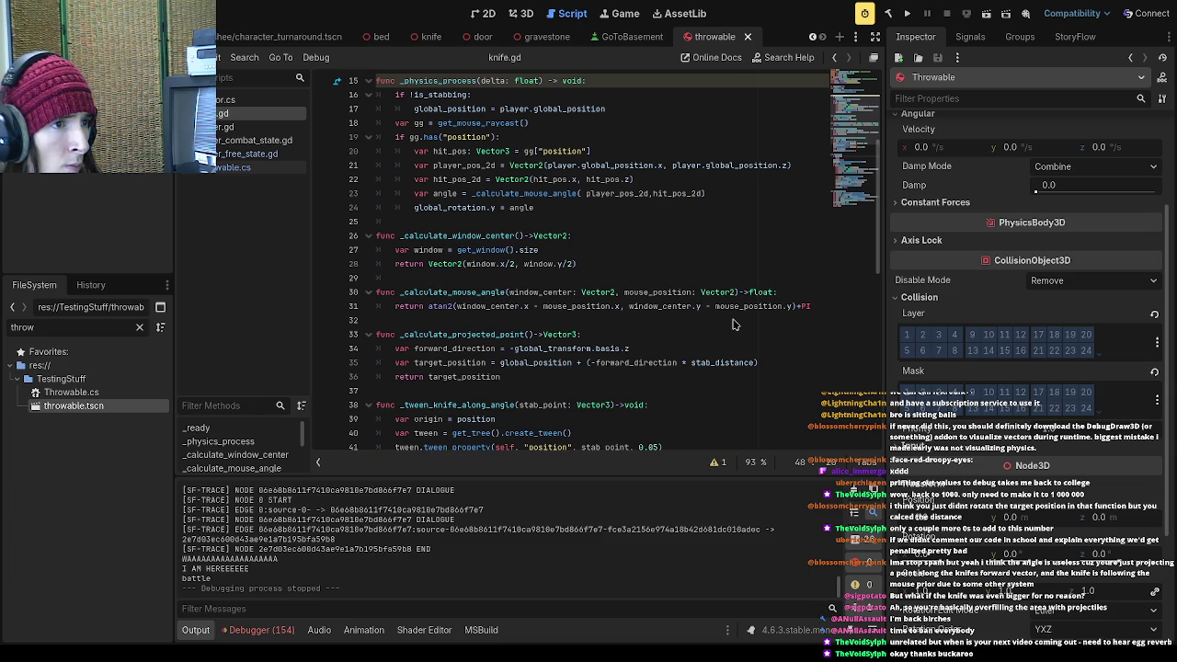
{"action": "left_click", "coordinate": [710, 233]}
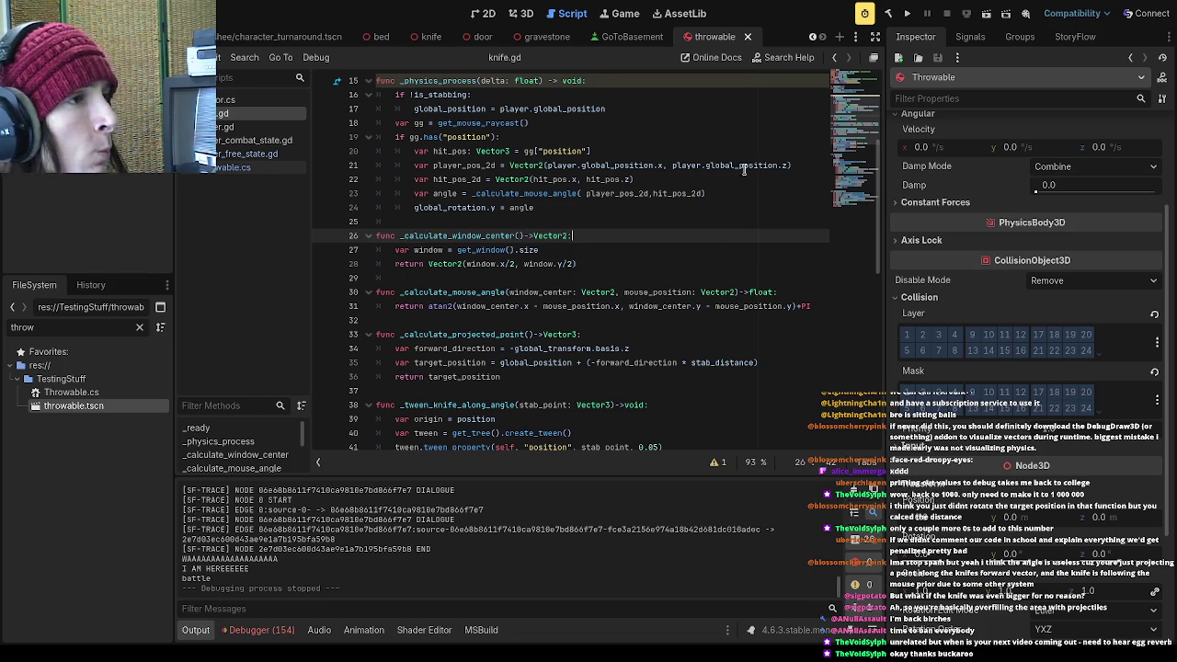
Review _physics_process and the _calculate_mouse_angle call with its player_pos_2d argument on line 23
{"action": "scroll", "coordinate": [591, 221], "scroll_direction": "down", "scroll_amount": 3}
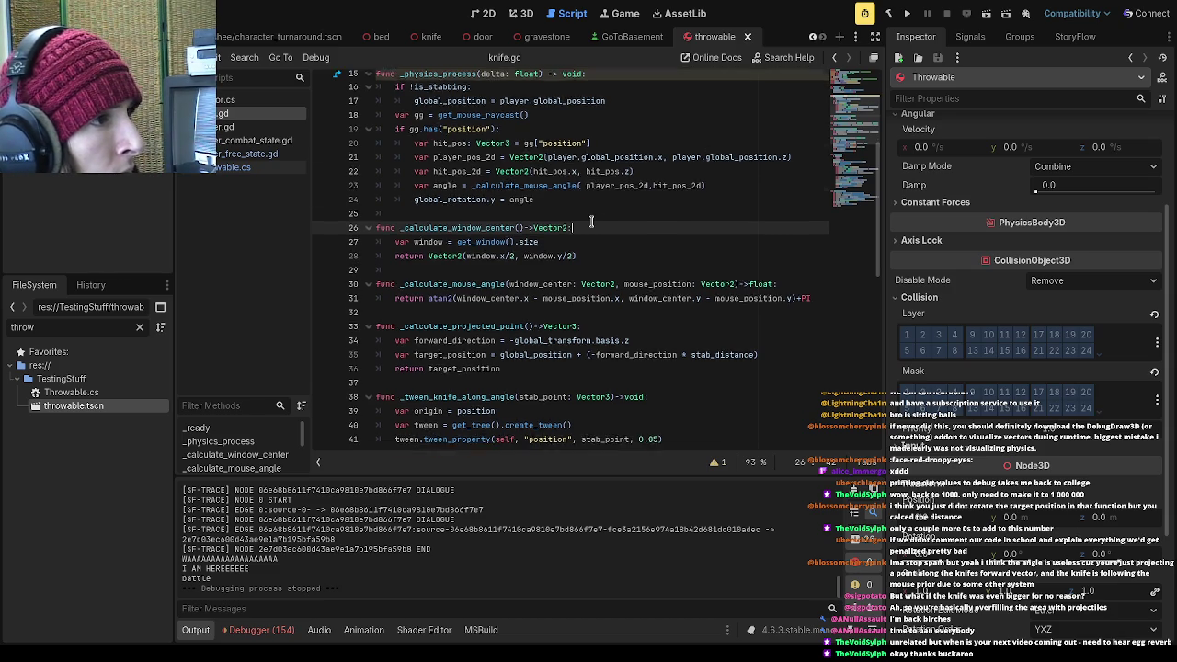
{"action": "scroll", "coordinate": [649, 291], "scroll_direction": "up", "scroll_amount": 5}
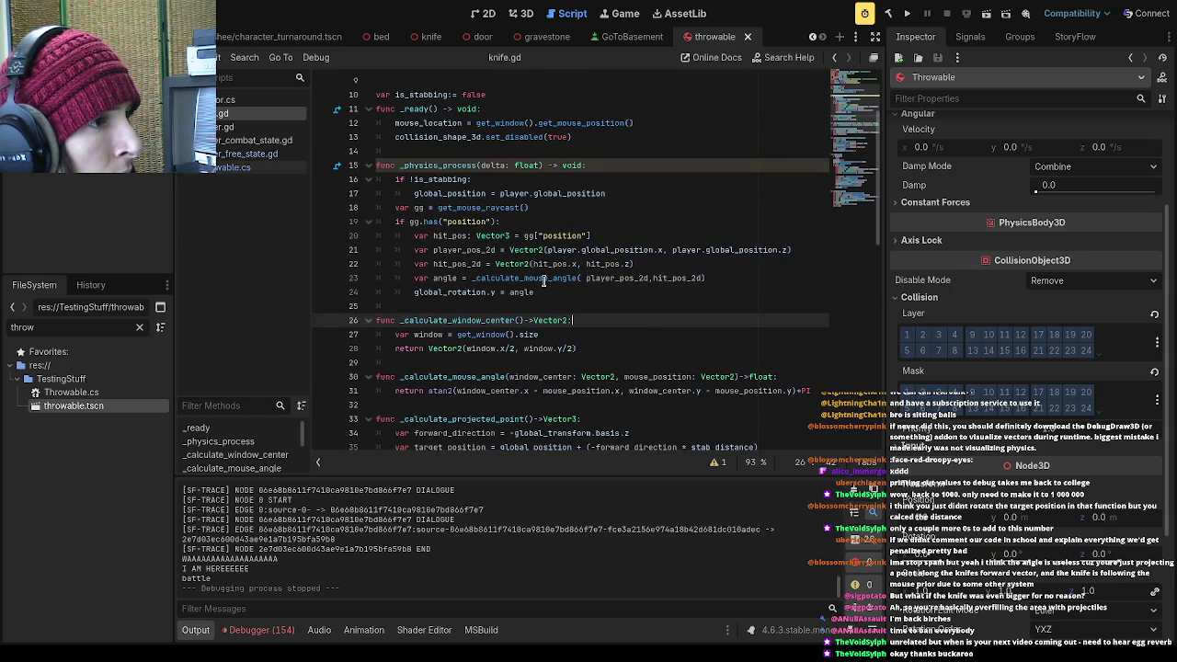
{"action": "scroll", "coordinate": [544, 281], "scroll_direction": "down", "scroll_amount": 2}
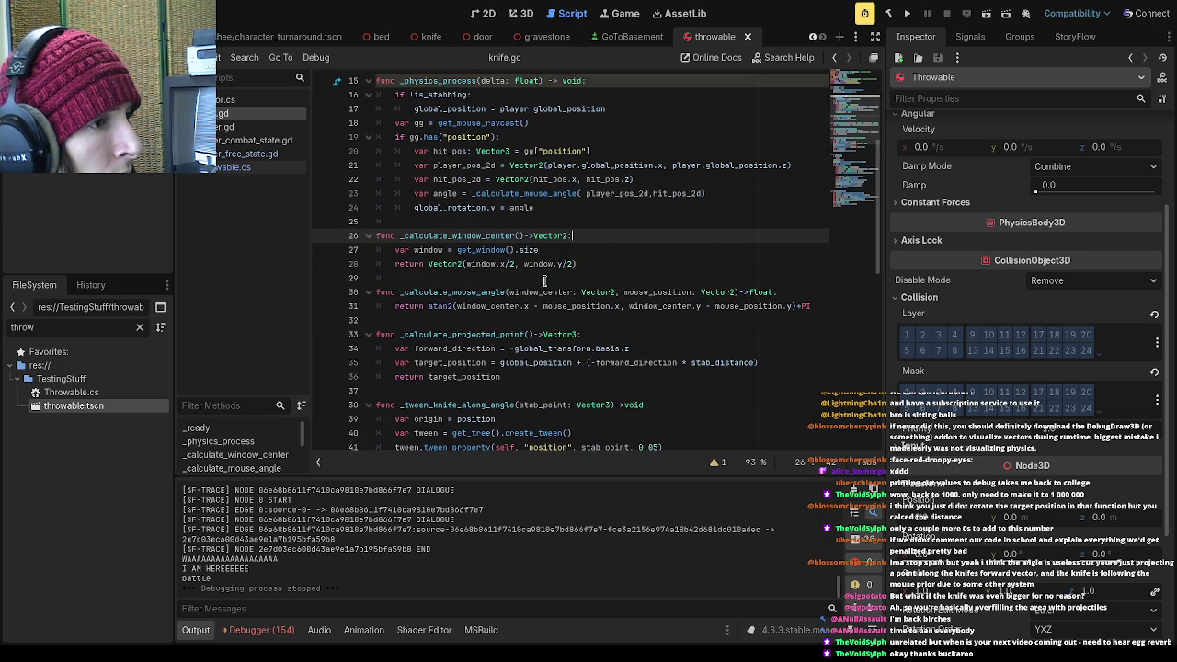
{"action": "scroll", "coordinate": [543, 280], "scroll_direction": "up", "scroll_amount": 5}
{"action": "left_click", "coordinate": [545, 280]}
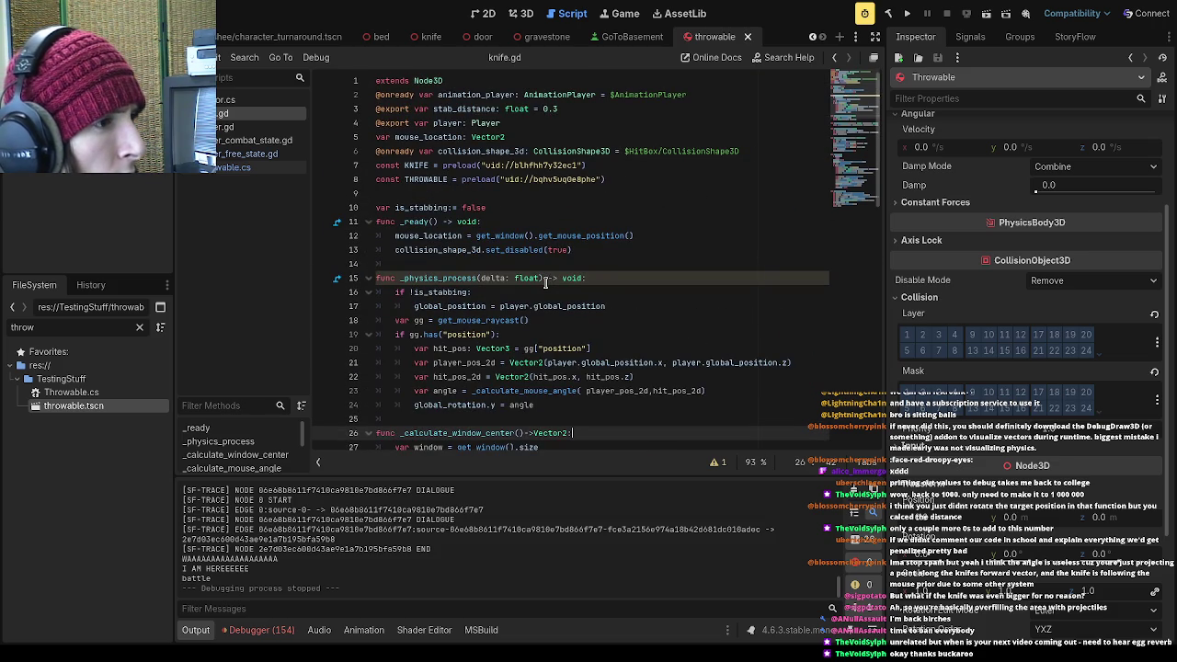
{"action": "left_click_drag", "start_coordinate": [579, 391], "coordinate": [470, 391]}
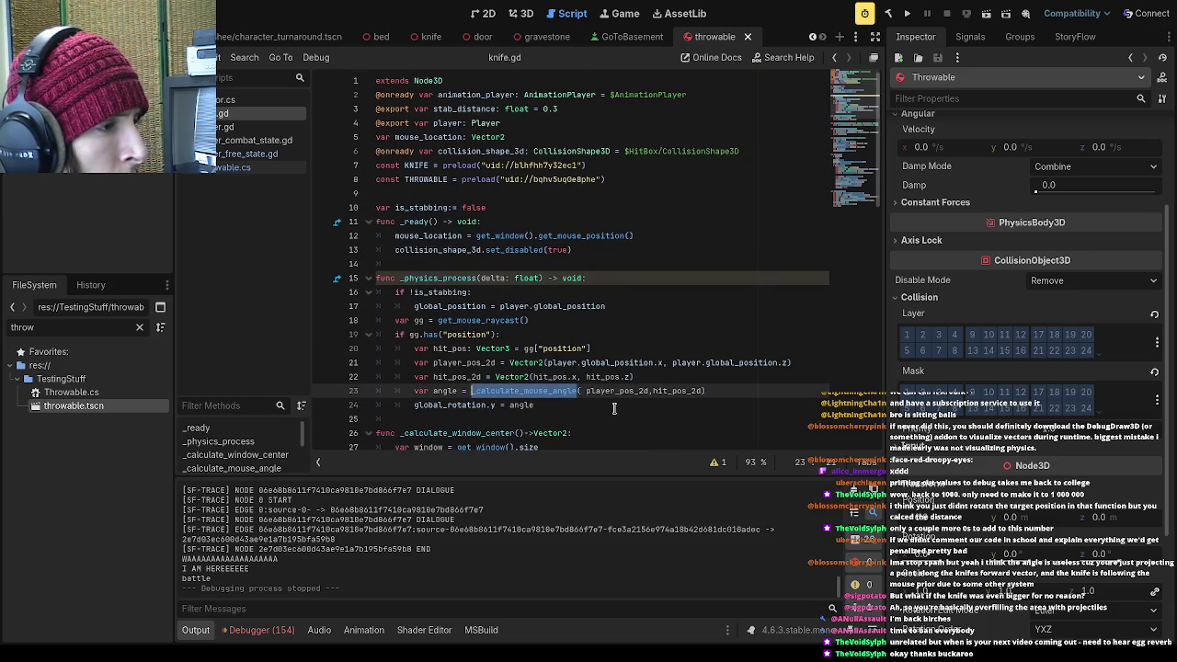
{"action": "scroll", "coordinate": [614, 408], "scroll_direction": "down", "scroll_amount": 3}
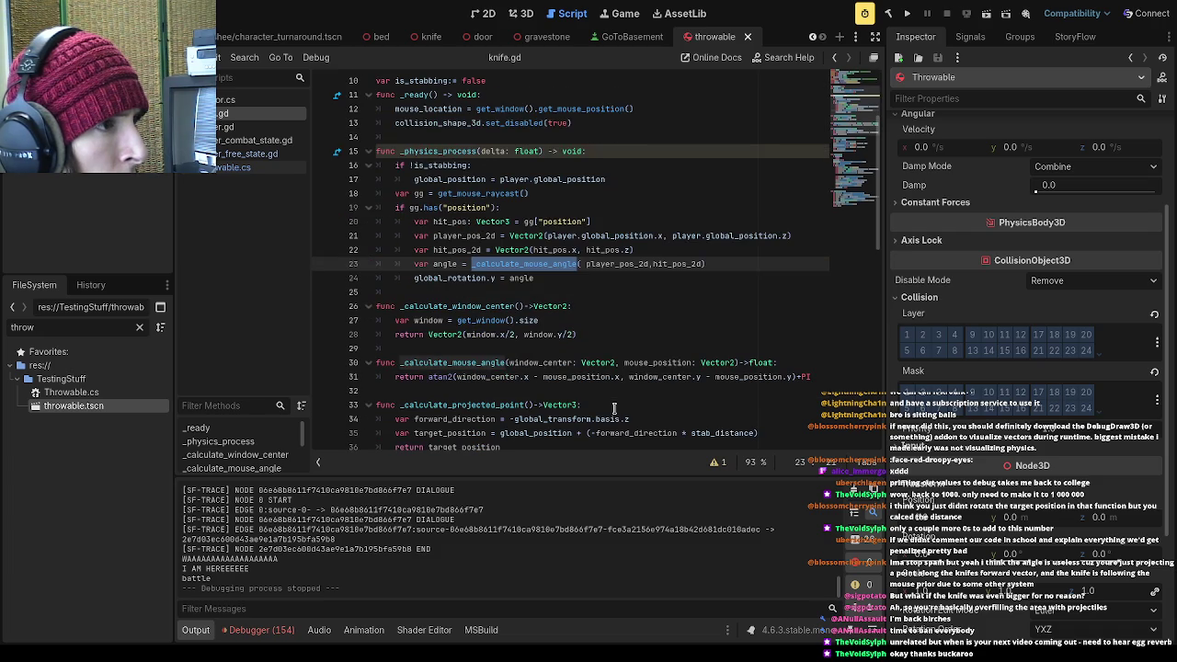
{"action": "left_click_drag", "start_coordinate": [648, 264], "coordinate": [586, 264]}
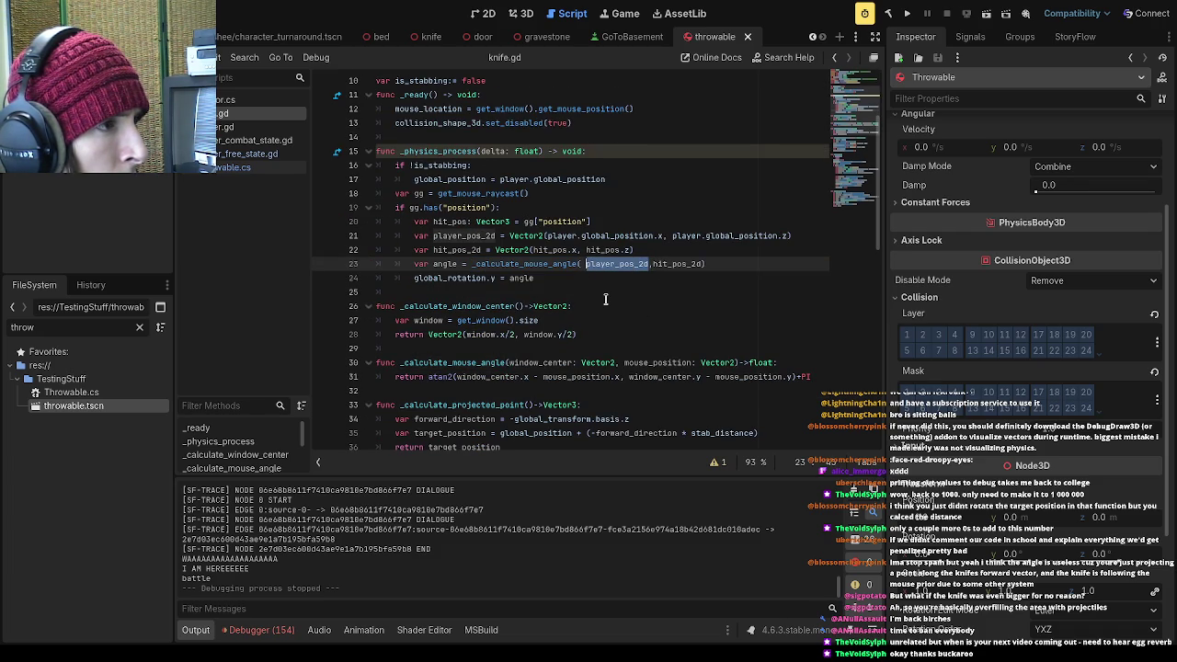
{"action": "scroll", "coordinate": [598, 287], "scroll_direction": "down", "scroll_amount": 4}
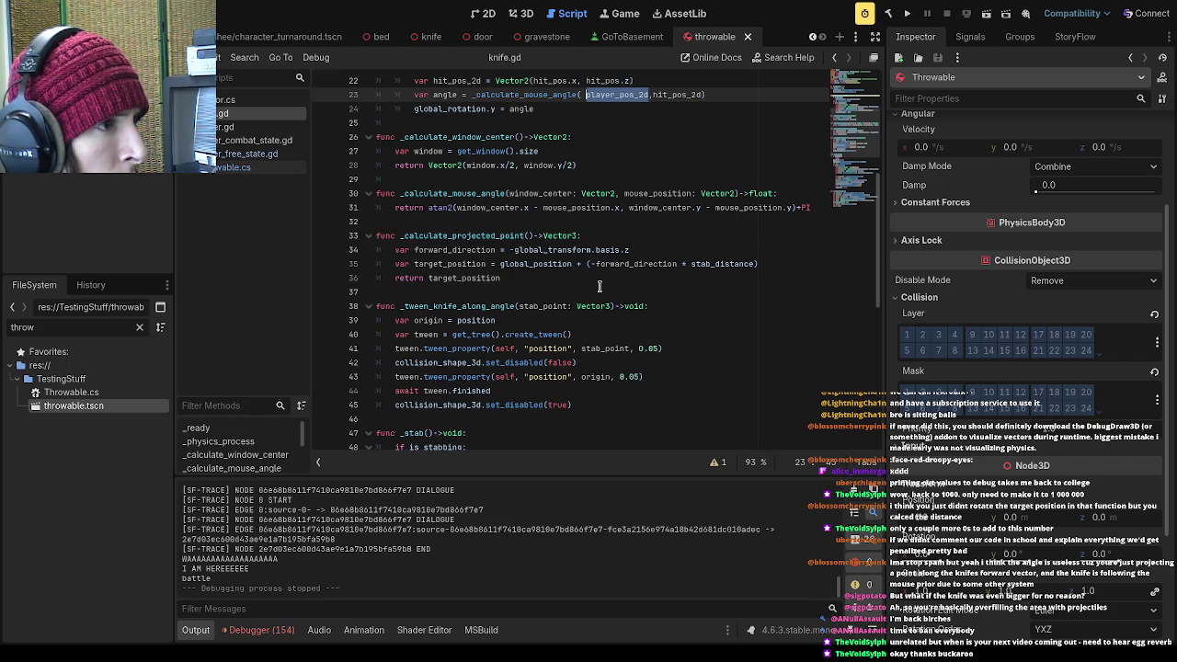
Check the target_position calculation, then save knife.gd from the SetVelocity line
{"action": "left_click", "coordinate": [598, 281]}
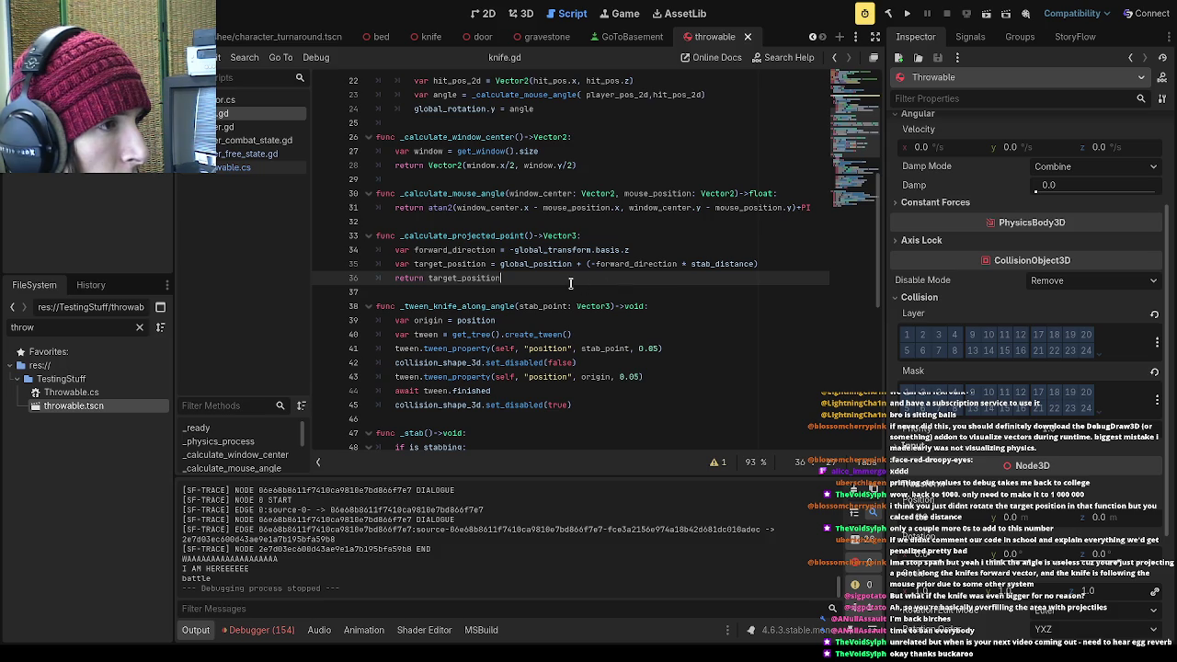
{"action": "left_click", "coordinate": [578, 265]}
{"action": "scroll", "coordinate": [582, 277], "scroll_direction": "down", "scroll_amount": 3}
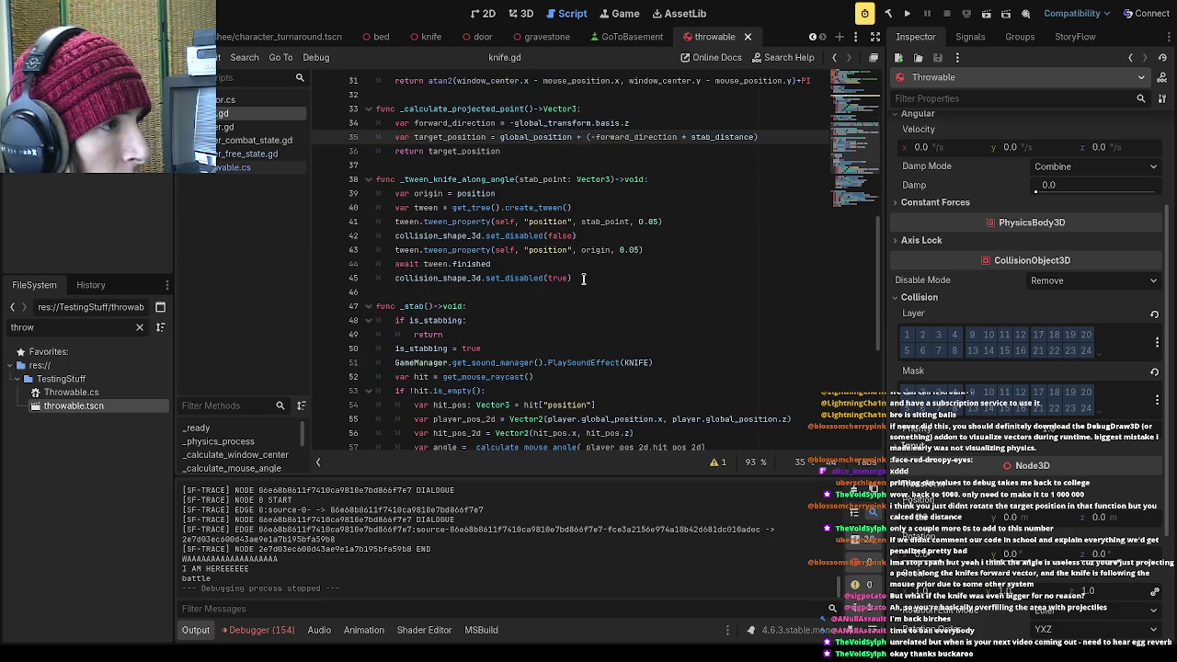
{"action": "scroll", "coordinate": [583, 278], "scroll_direction": "down", "scroll_amount": 4}
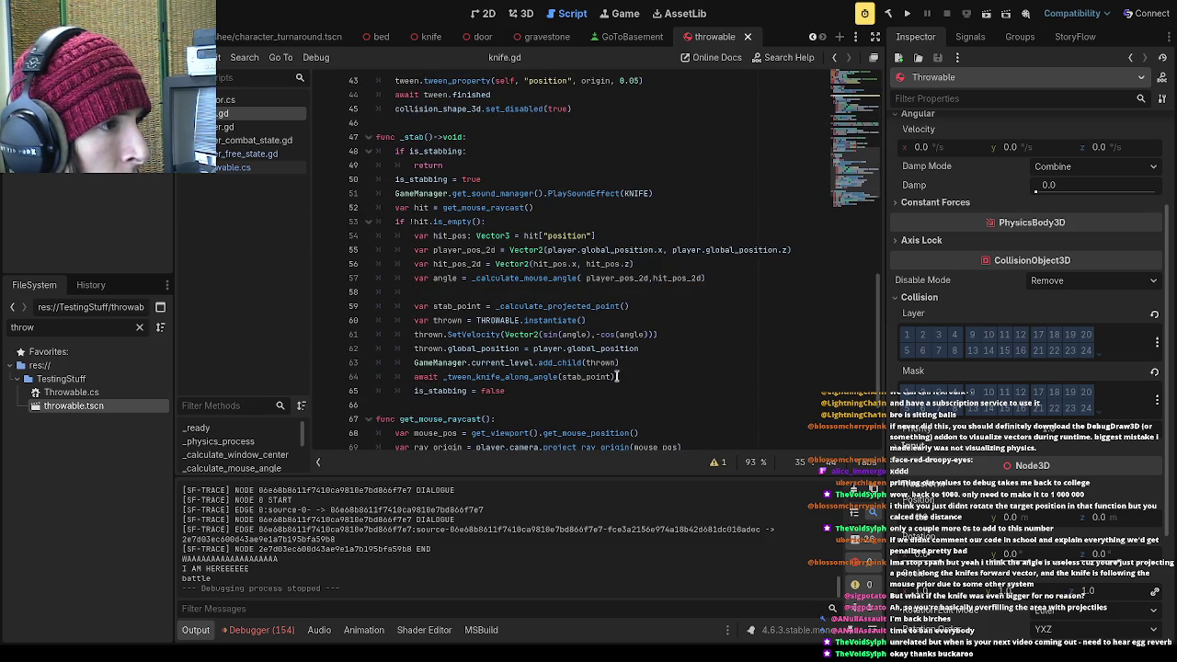
{"action": "left_click", "coordinate": [603, 335]}
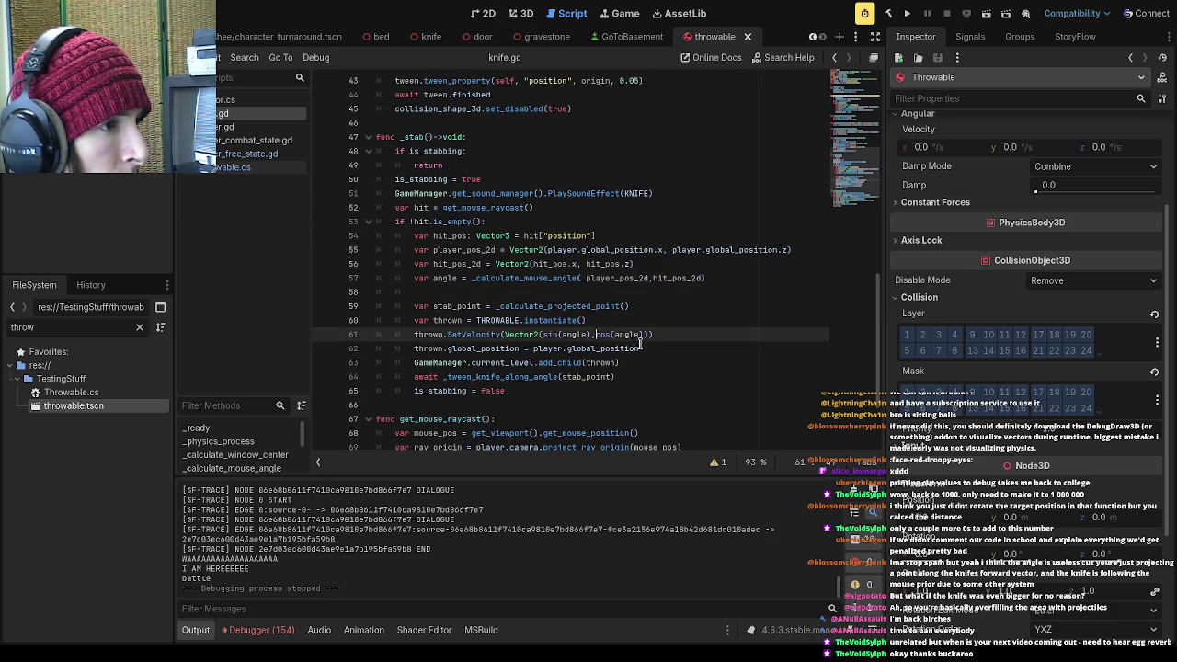
{"action": "key", "text": "ctrl+s"}
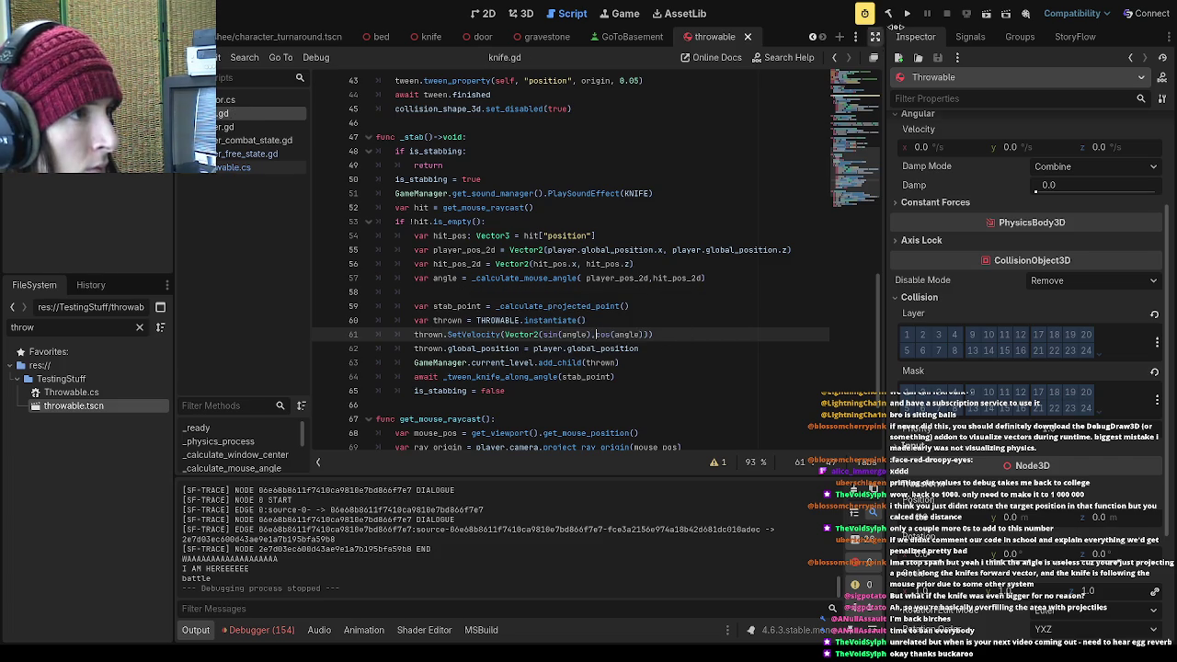
Replay into the school level, widen the FOV slightly, quit, and bring up Throwable.cs
{"action": "left_click", "coordinate": [907, 13]}
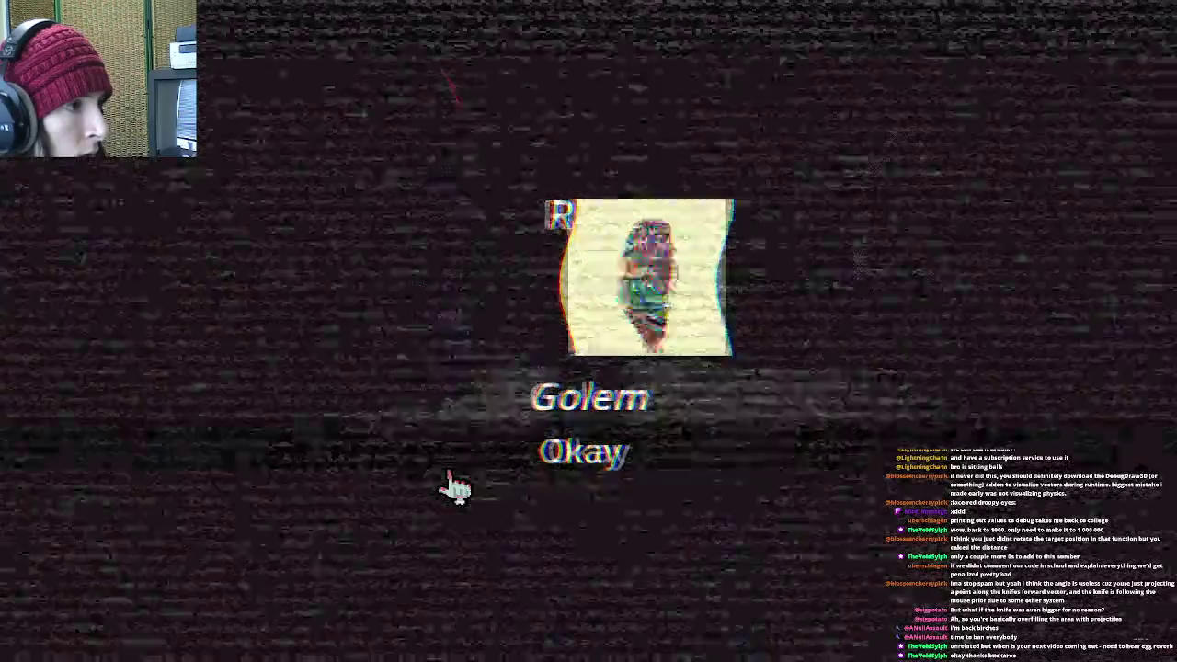
{"action": "left_click", "coordinate": [612, 416]}
{"action": "left_click", "coordinate": [582, 337]}
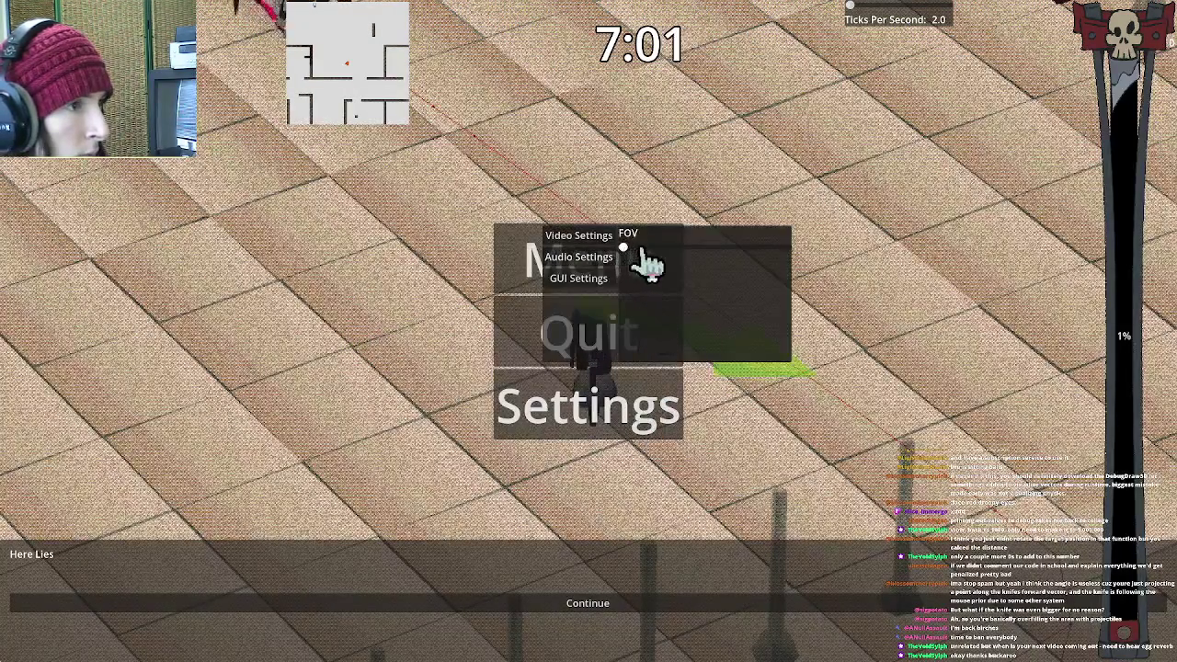
{"action": "left_click_drag", "start_coordinate": [646, 265], "coordinate": [649, 266]}
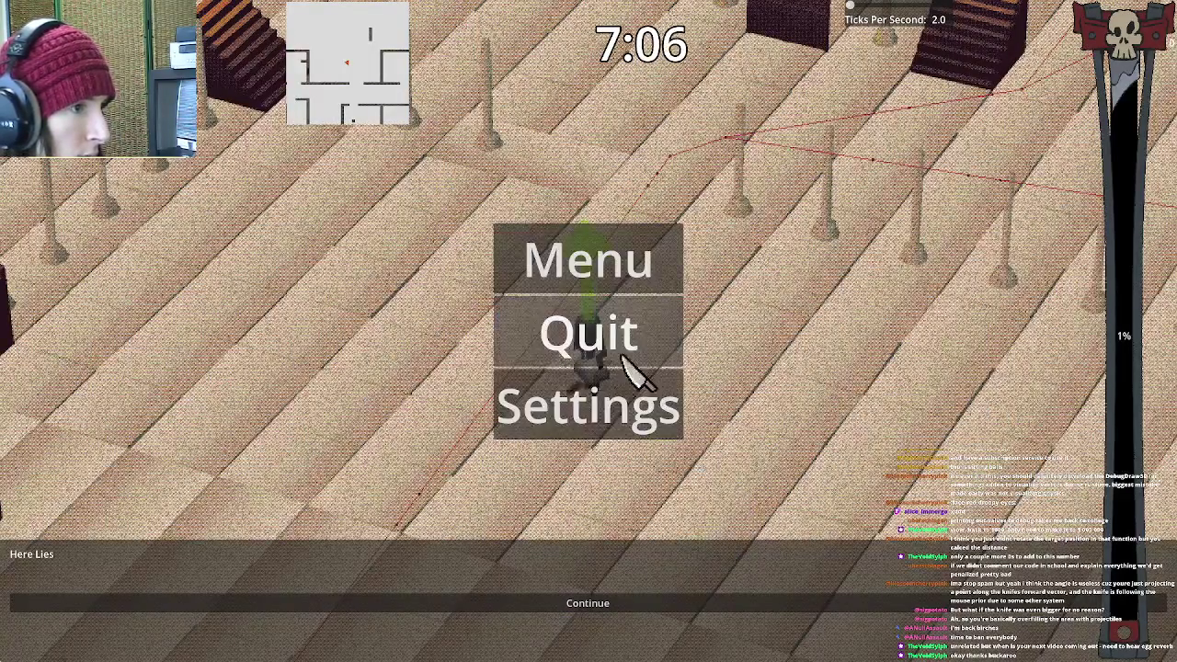
{"action": "left_click", "coordinate": [632, 357]}
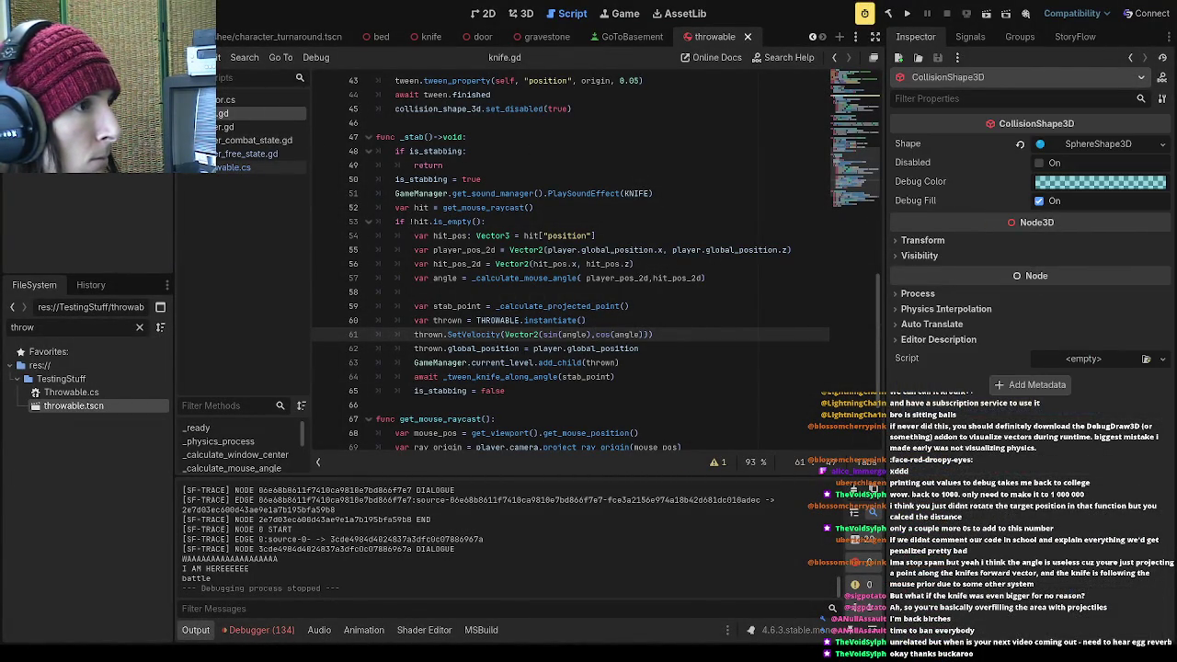
{"action": "left_click", "coordinate": [248, 167]}
Change Throwable.cs's MAGNITUDE from 1 to 50, save, and launch the game
{"action": "left_click", "coordinate": [517, 151]}
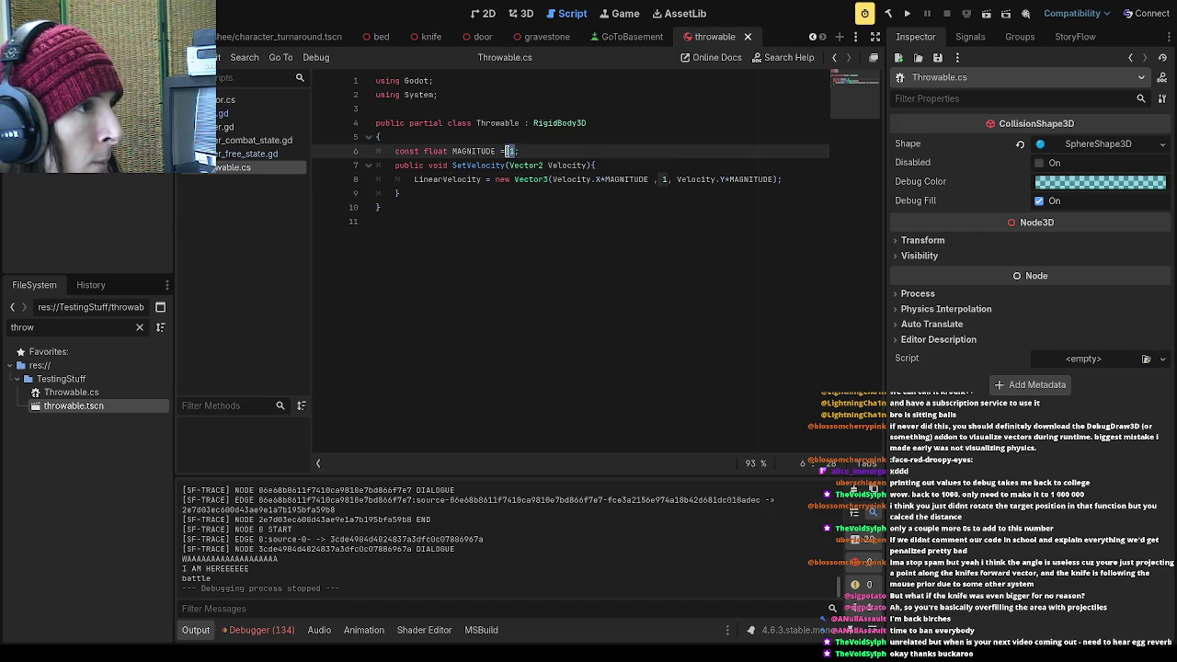
{"action": "key", "text": "BackSpace"}
{"action": "type", "text": "500"}
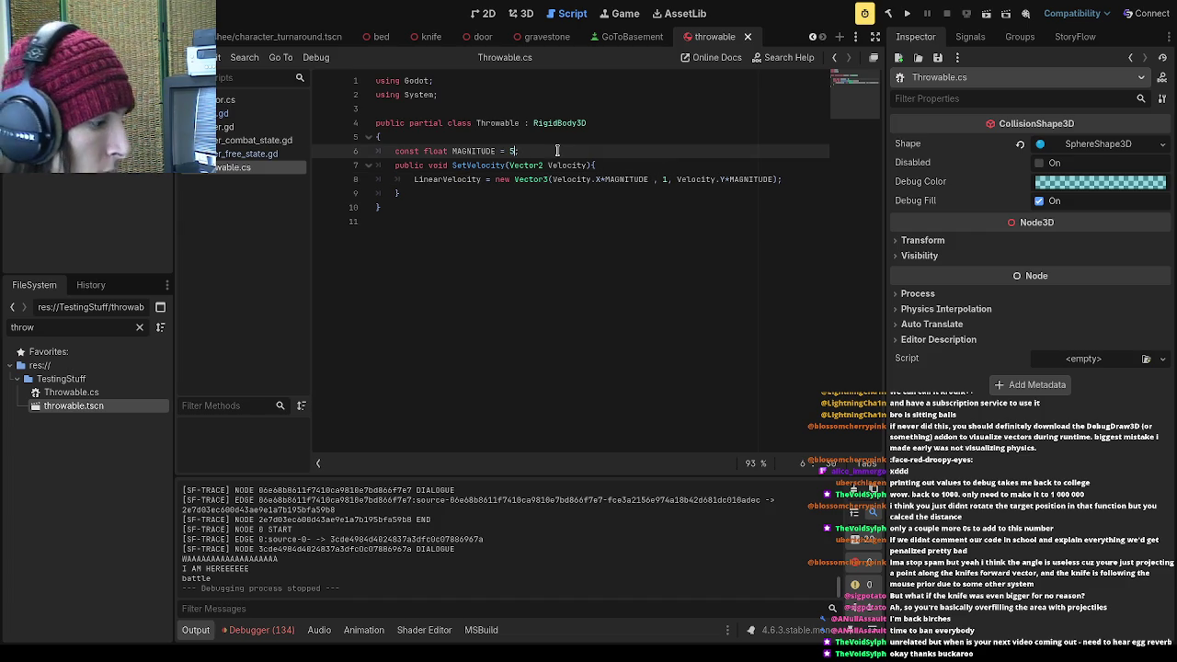
{"action": "key", "text": "BackSpace"}
{"action": "key", "text": "ctrl+s"}
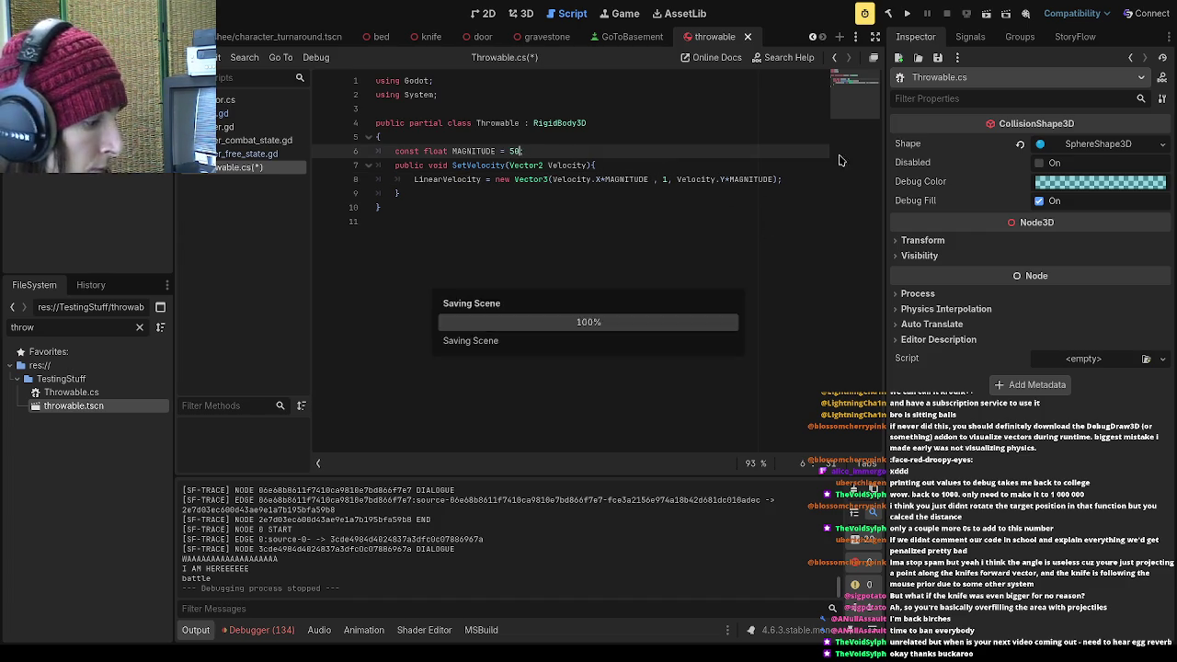
{"action": "left_click", "coordinate": [888, 15]}
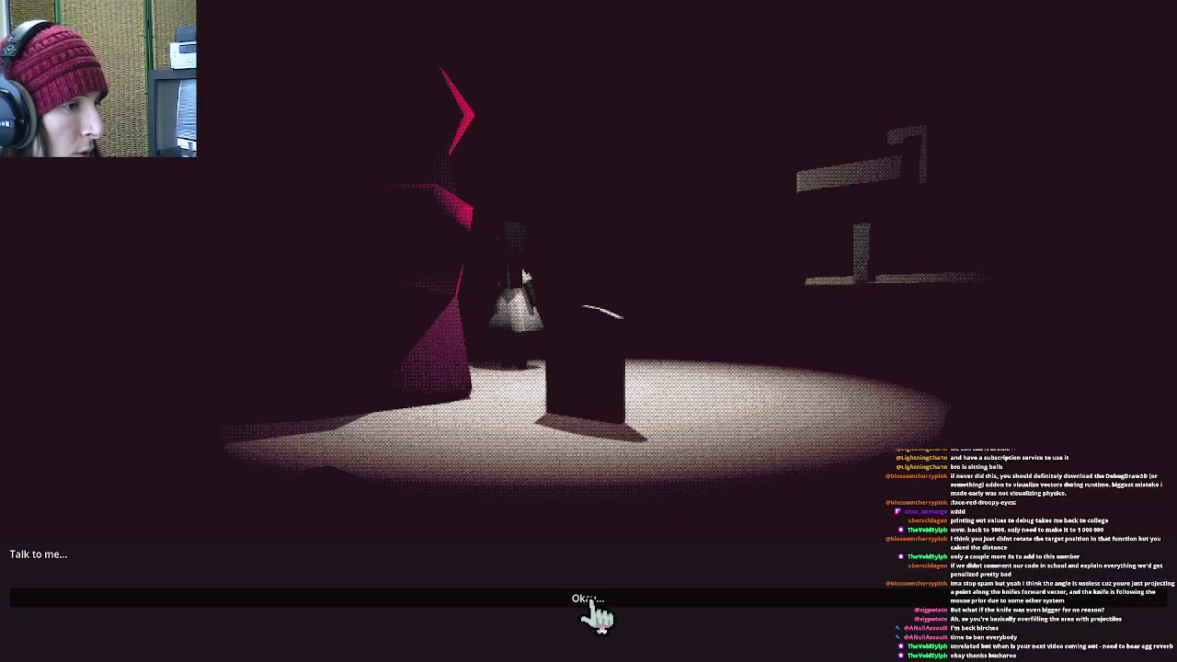
Get past the opening dialogue, Vampire result and gravestone scene into the level
{"action": "left_click", "coordinate": [603, 633]}
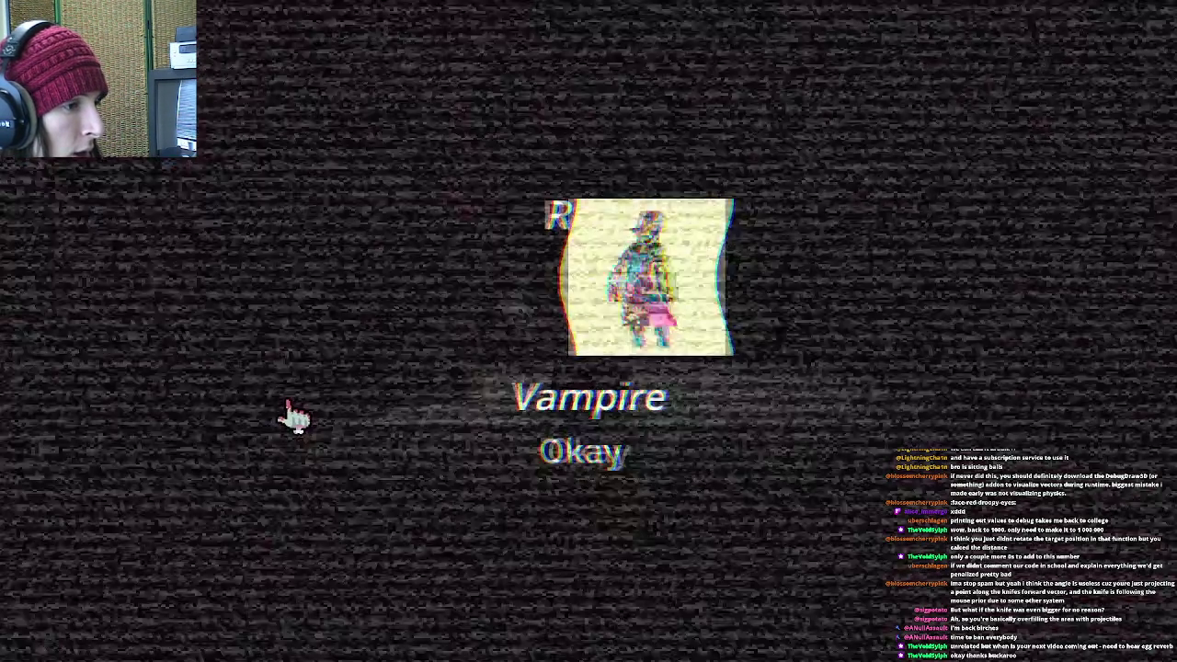
{"action": "left_click", "coordinate": [554, 455]}
{"action": "left_click", "coordinate": [610, 346]}
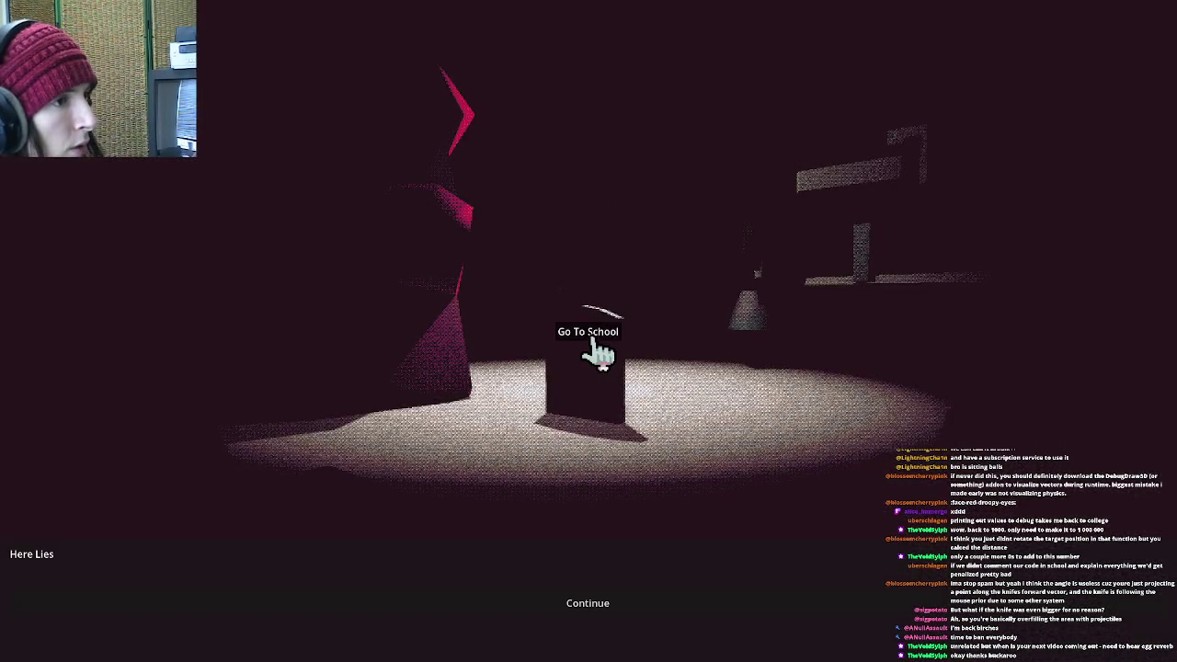
Check the pause menu settings, walk the player down the level, then quit to the editor
{"action": "key", "text": "Escape"}
{"action": "left_click", "coordinate": [647, 428]}
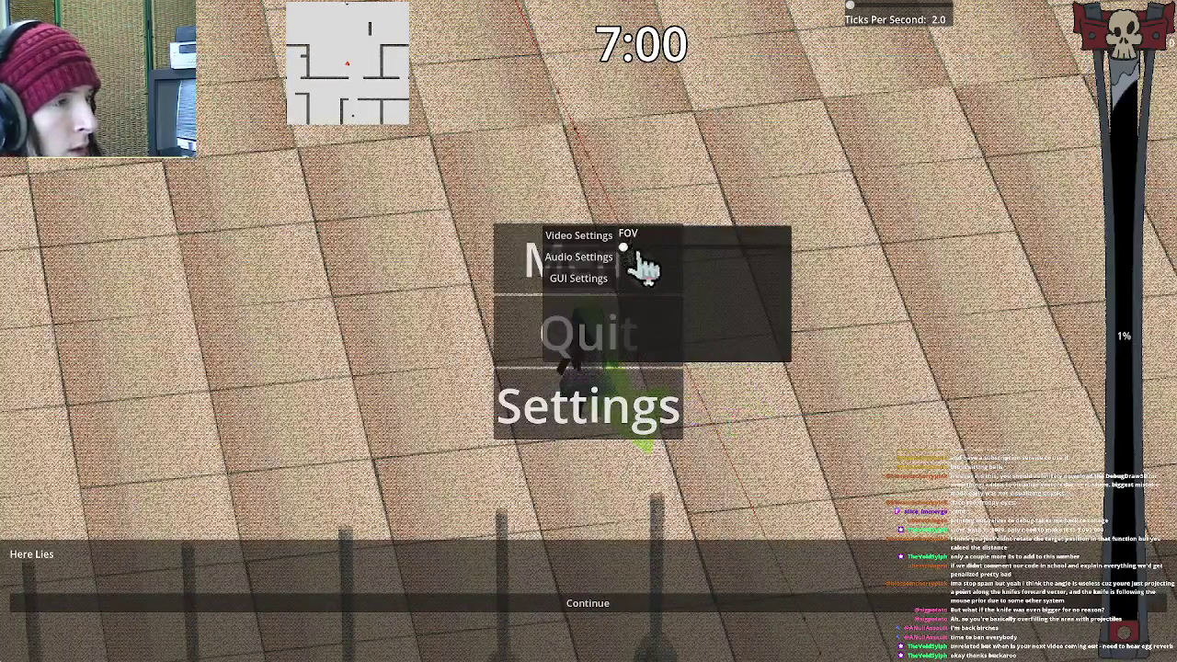
{"action": "key", "text": "Escape"}
{"action": "key", "text": "s"}
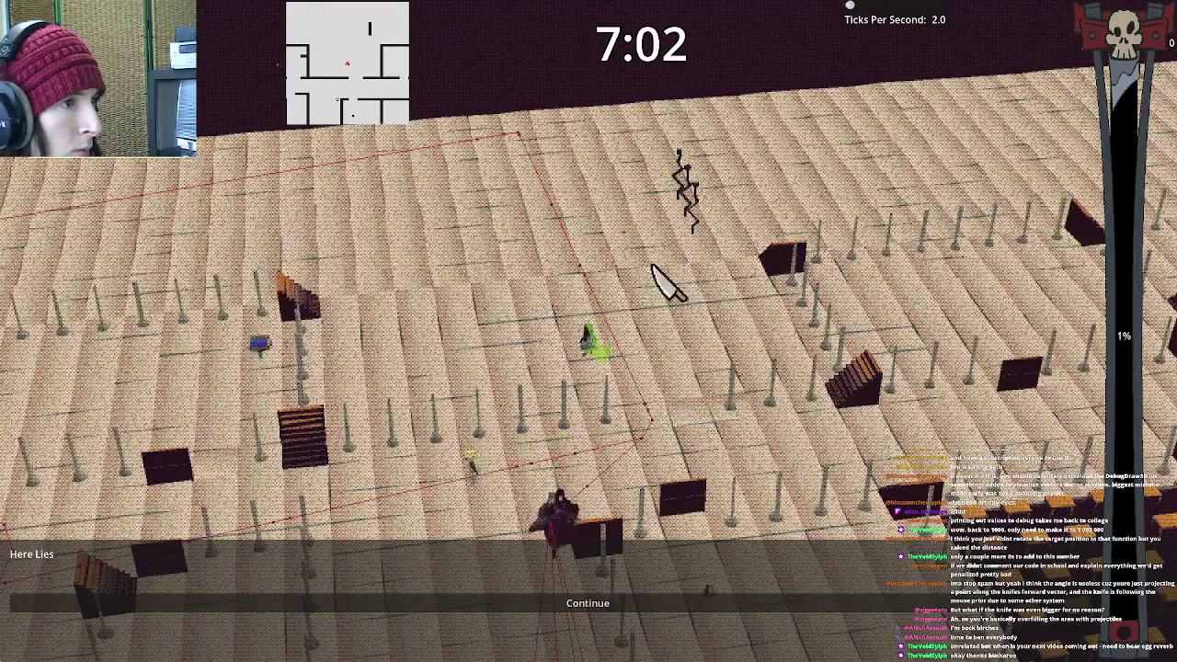
{"action": "key", "text": "s"}
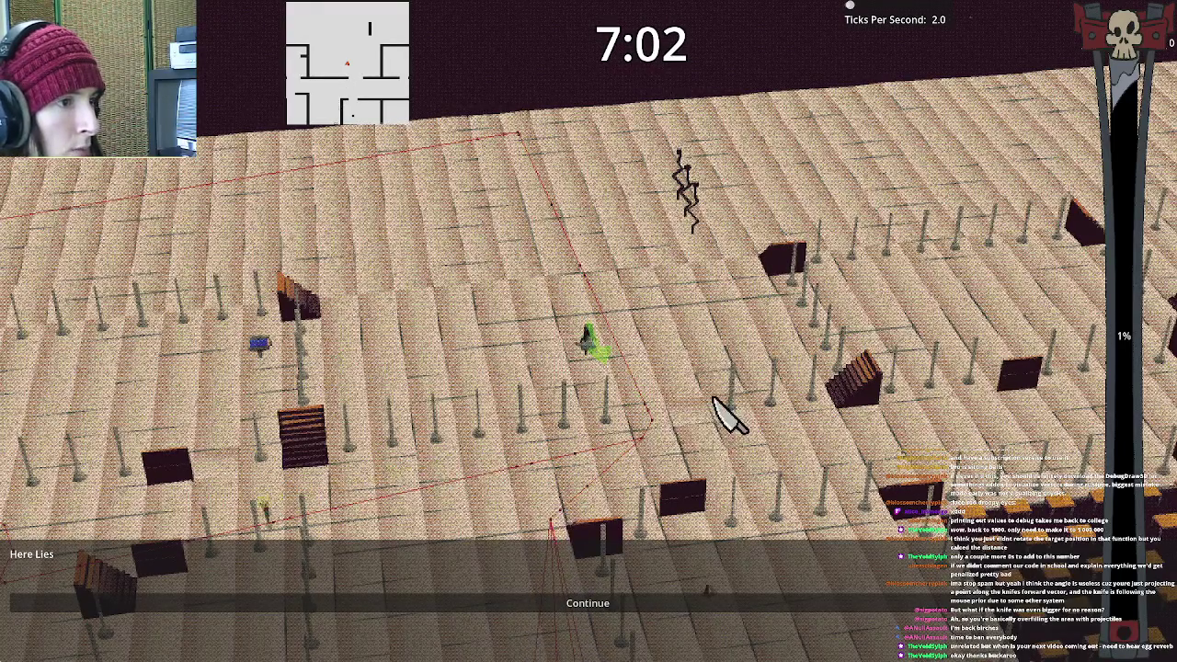
{"action": "key", "text": "Escape"}
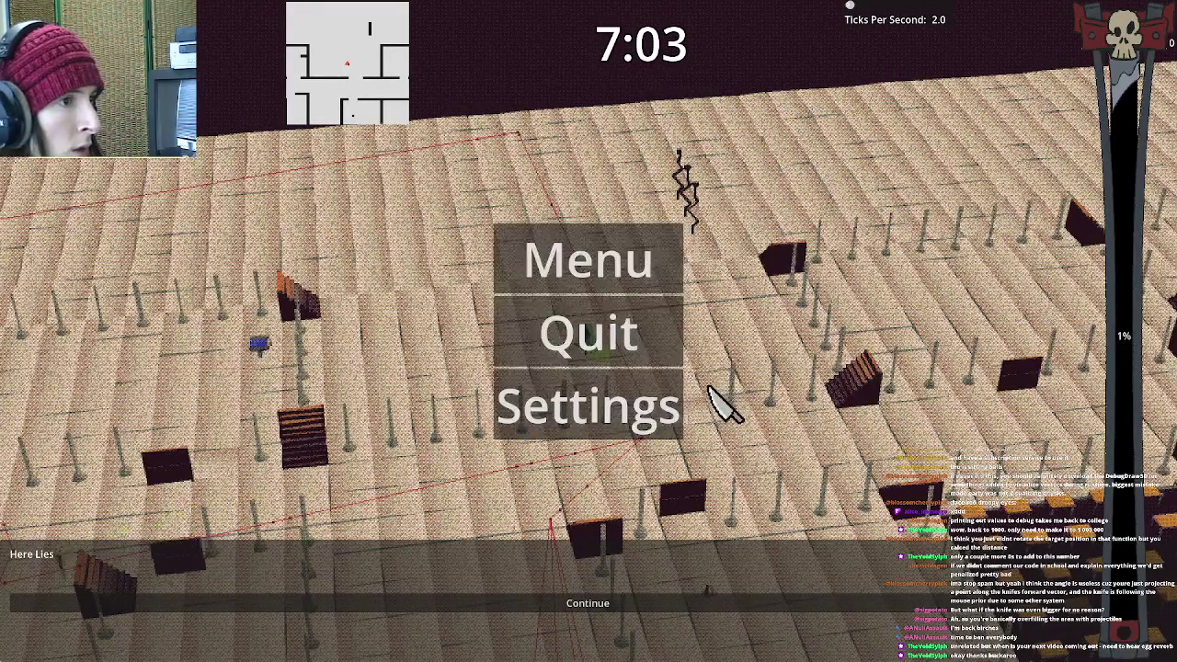
{"action": "left_click", "coordinate": [643, 329]}
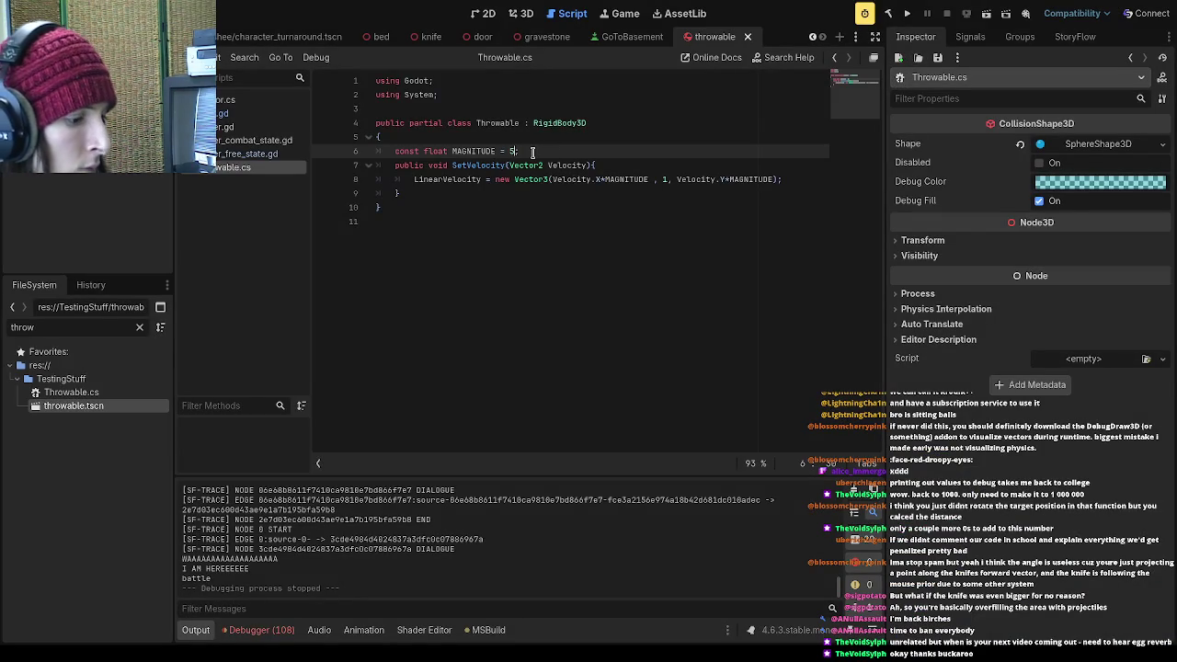
Save, then follow the Debugger's Errors entry to knife.gd line 62
{"action": "key", "text": "ctrl+s"}
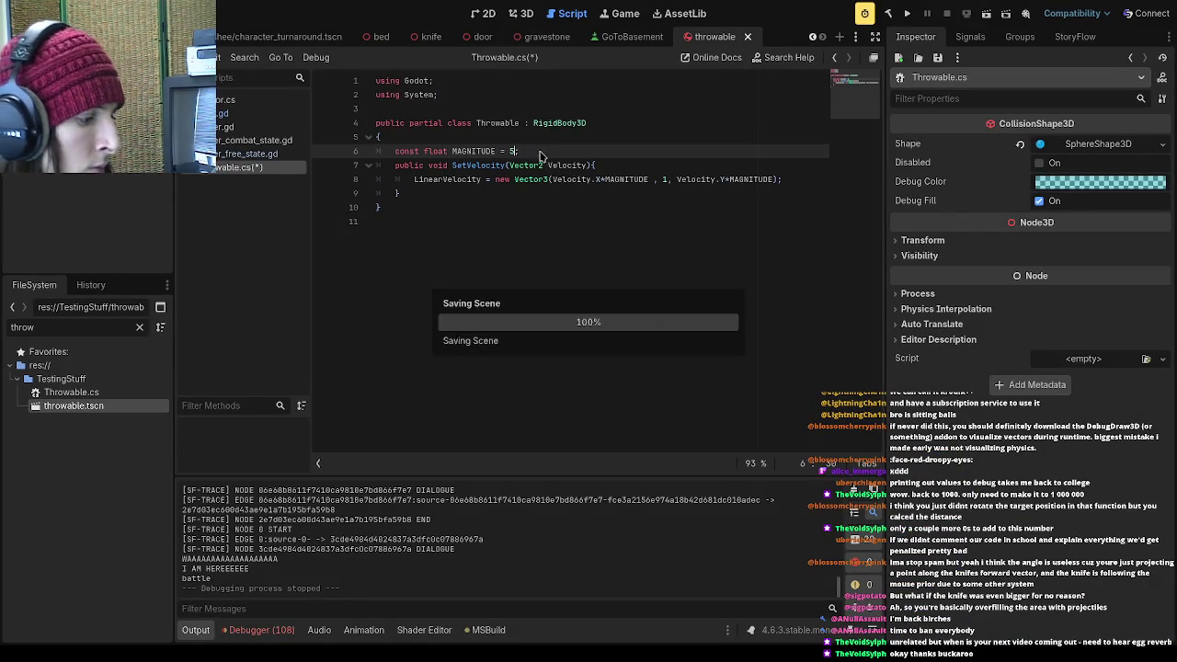
{"action": "type", "text": ";"}
{"action": "left_click_drag", "start_coordinate": [542, 151], "coordinate": [394, 151]}
{"action": "left_click", "coordinate": [615, 150]}
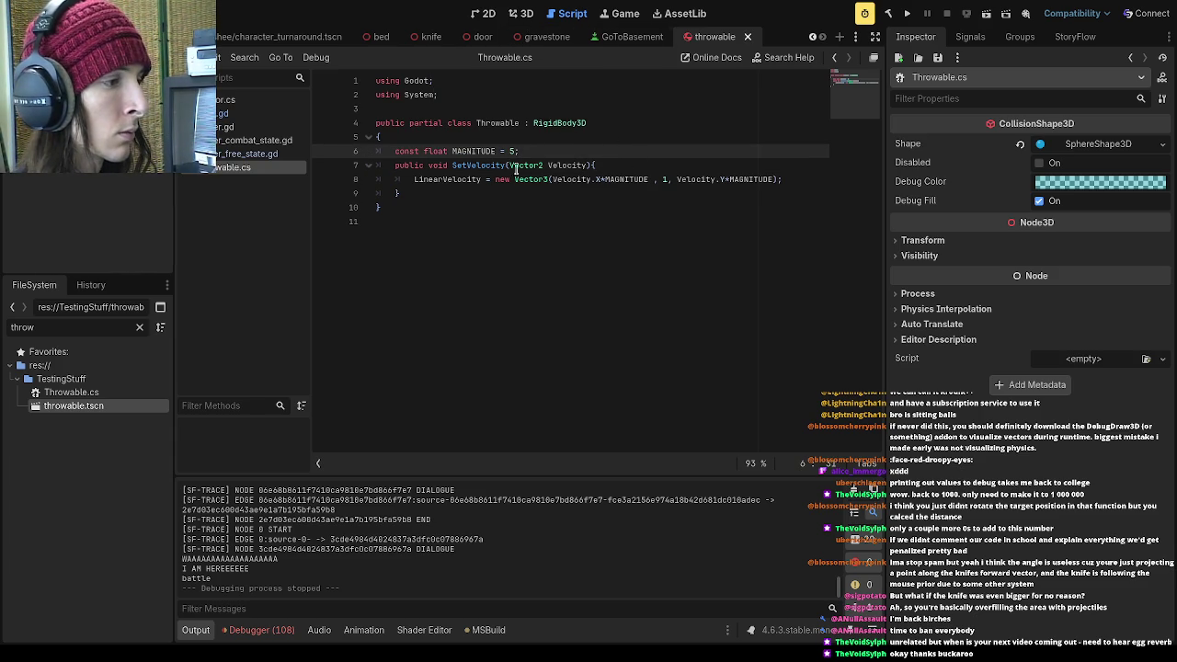
{"action": "left_click", "coordinate": [259, 630]}
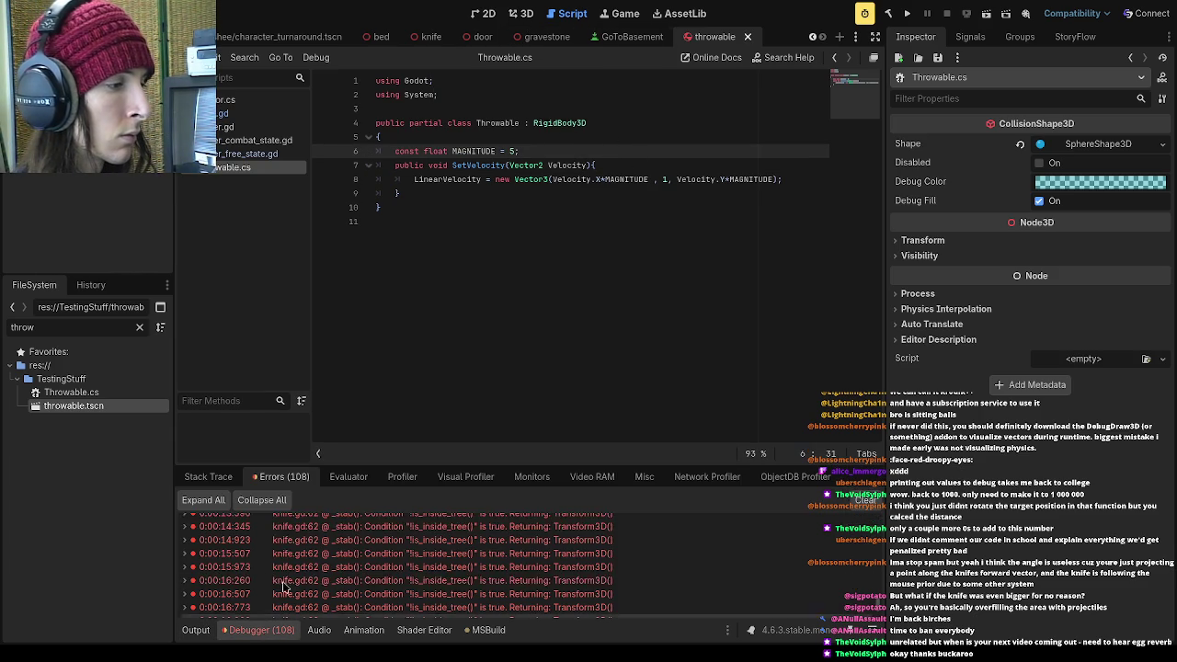
{"action": "double_click", "coordinate": [593, 540]}
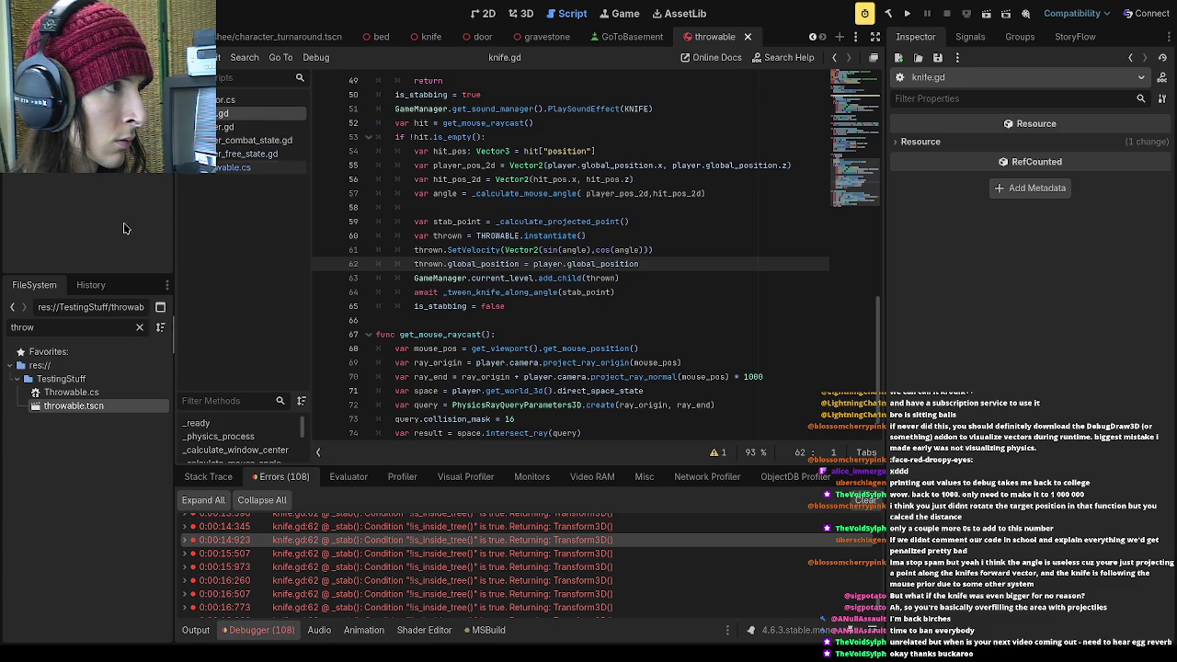
{"action": "left_click", "coordinate": [140, 327]}
Start wrapping the knife's spawn position on line 62 in a Vector3( call
{"action": "type", "text": "knife"}
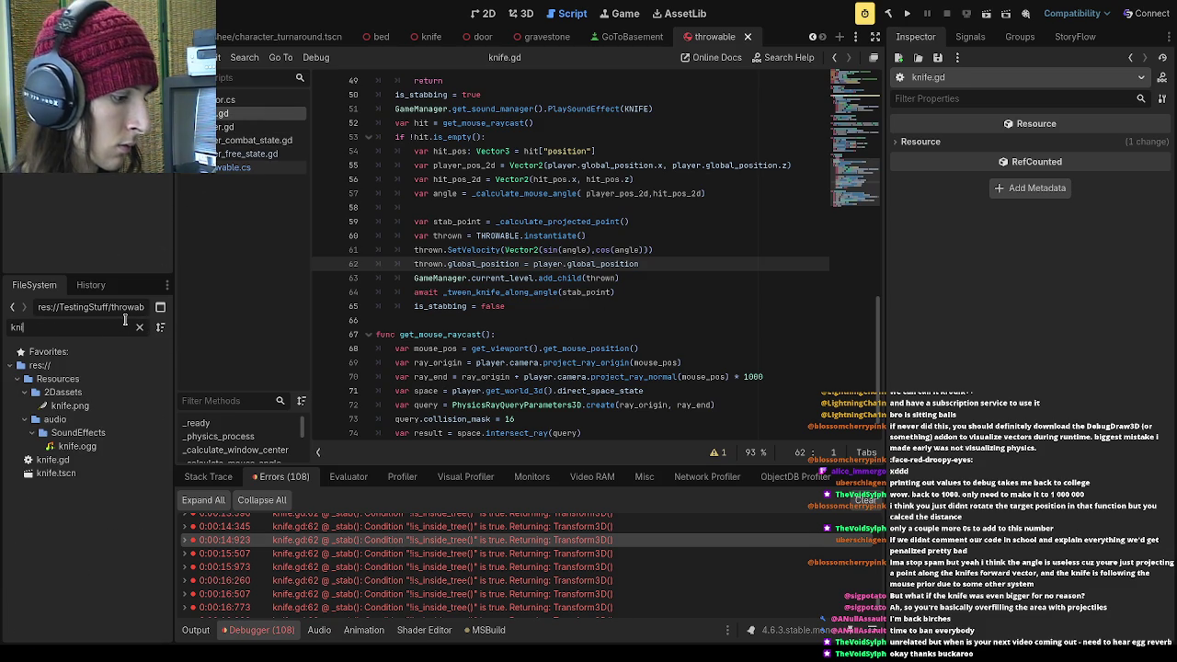
{"action": "left_click", "coordinate": [673, 277]}
{"action": "left_click", "coordinate": [686, 264]}
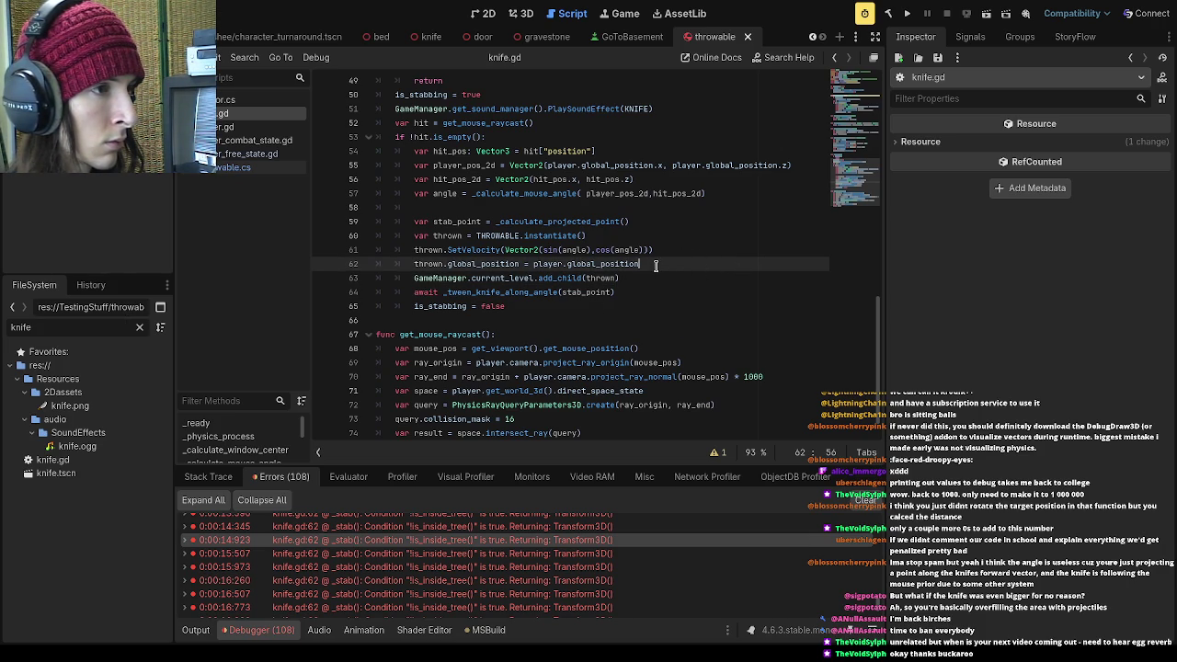
{"action": "left_click", "coordinate": [569, 263]}
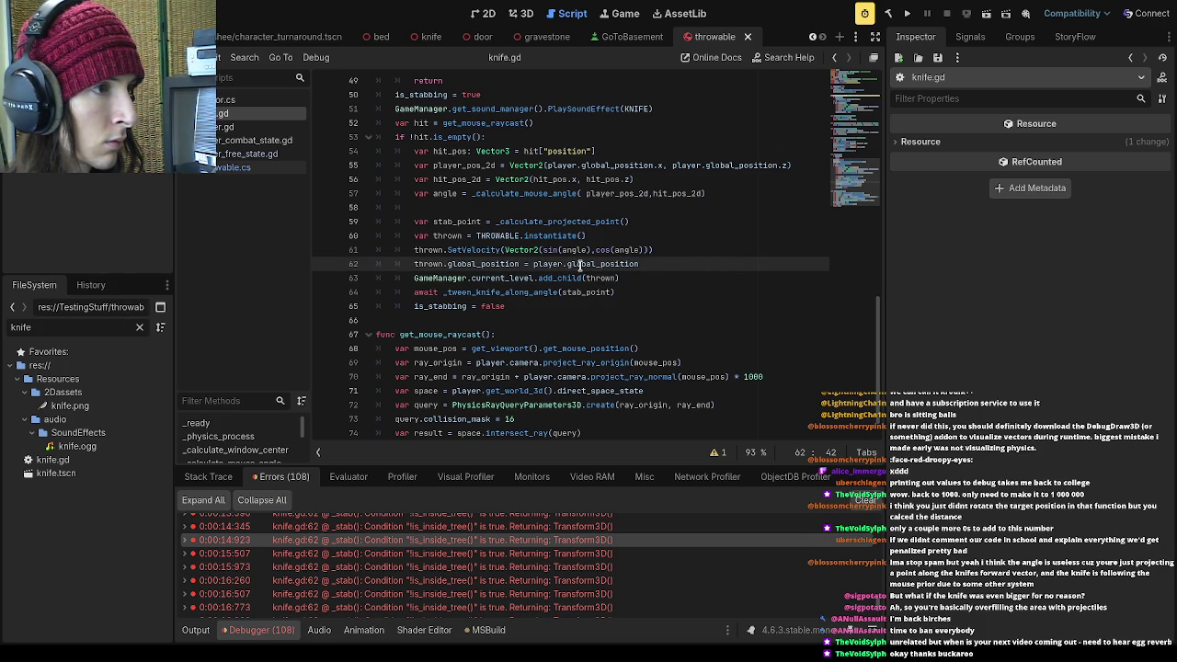
{"action": "left_click", "coordinate": [534, 264]}
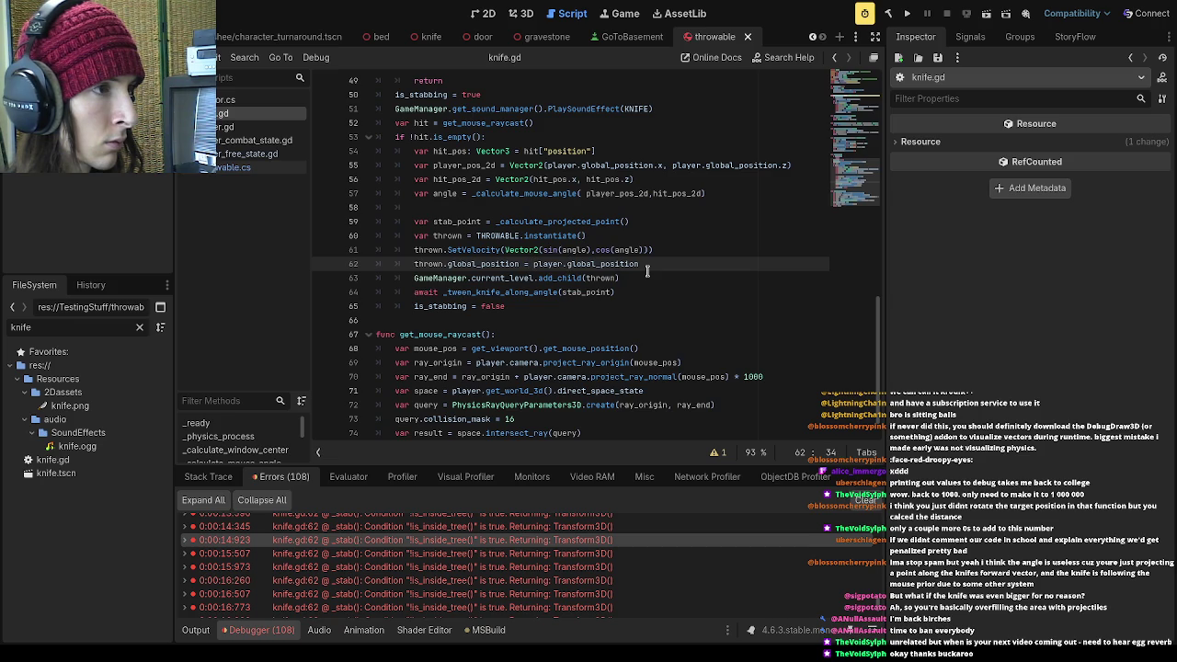
{"action": "type", "text": "Vector3"}
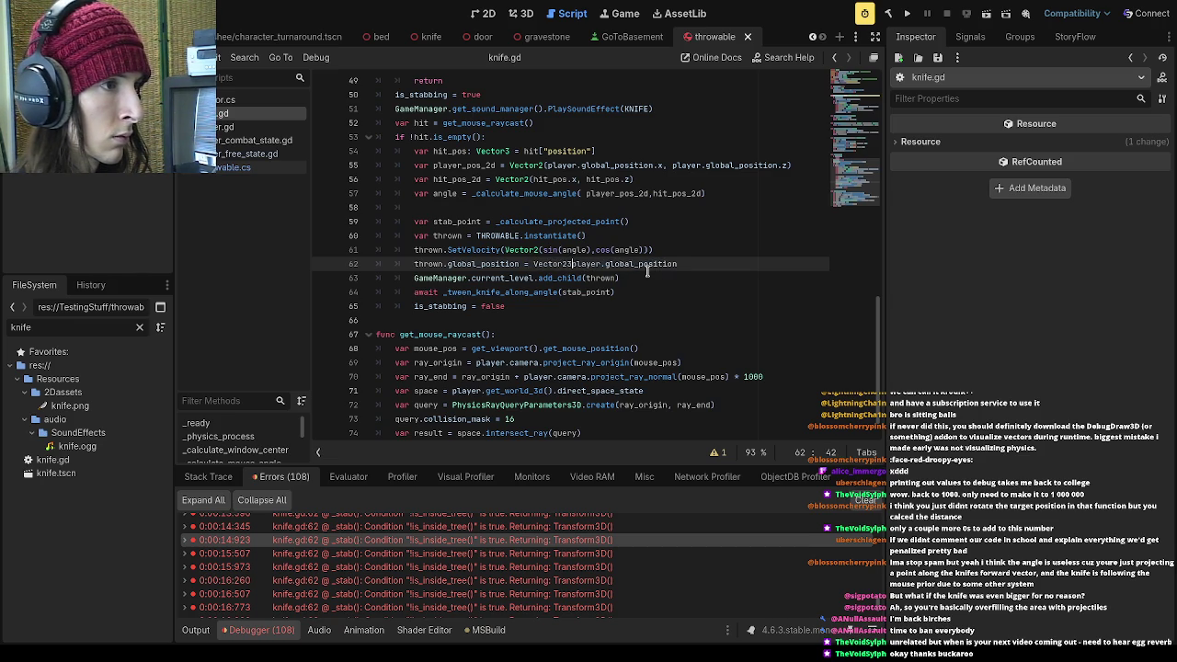
{"action": "type", "text": "("}
Give the Vector3 three arguments: player.global_position.x, .y and .z
{"action": "left_click", "coordinate": [711, 264]}
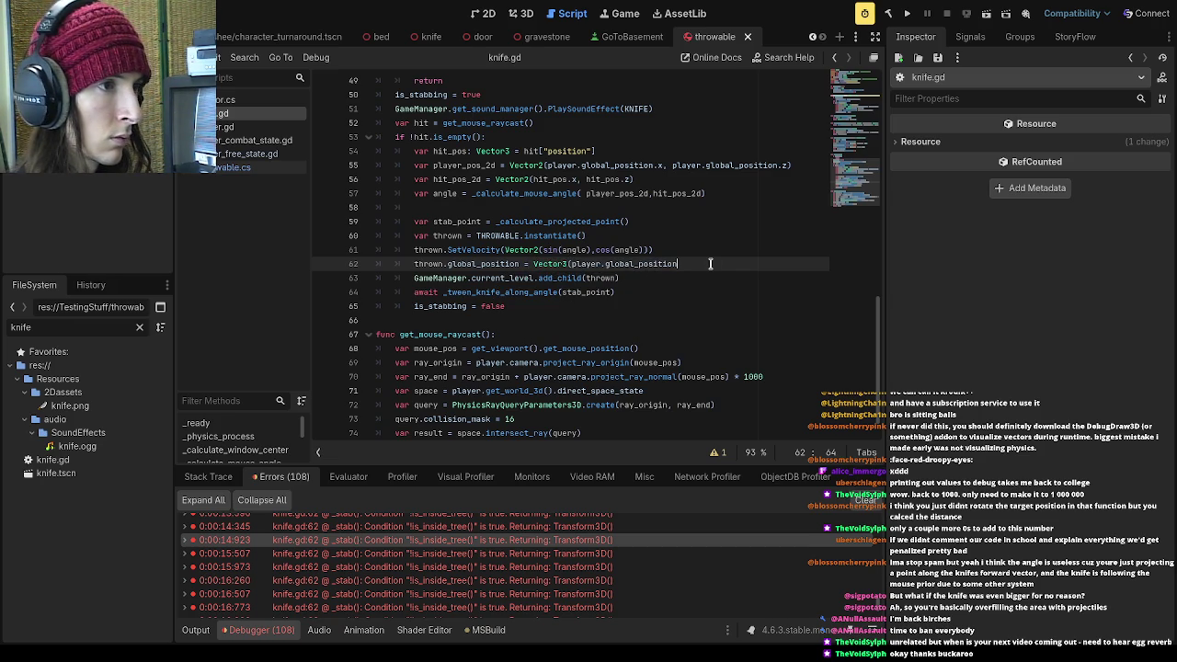
{"action": "left_click", "coordinate": [679, 264]}
{"action": "type", "text": ".x"}
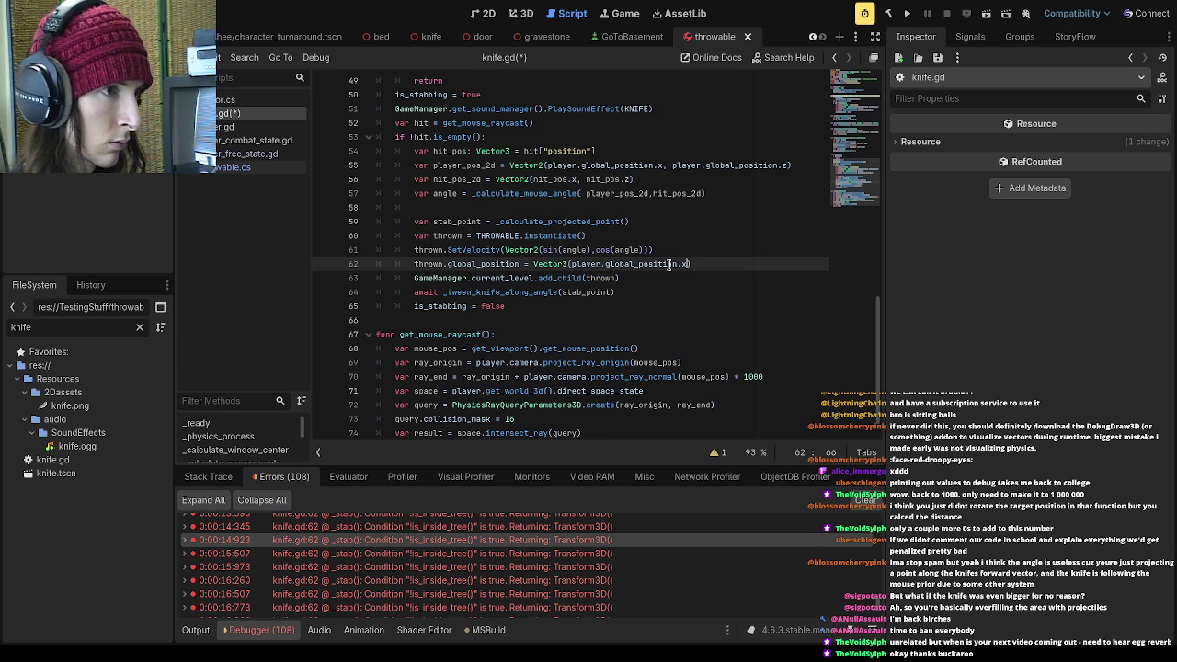
{"action": "key", "text": "ctrl+shift+Left"}
{"action": "key", "text": "ctrl+shift+Left"}
{"action": "key", "text": "ctrl+shift+Left"}
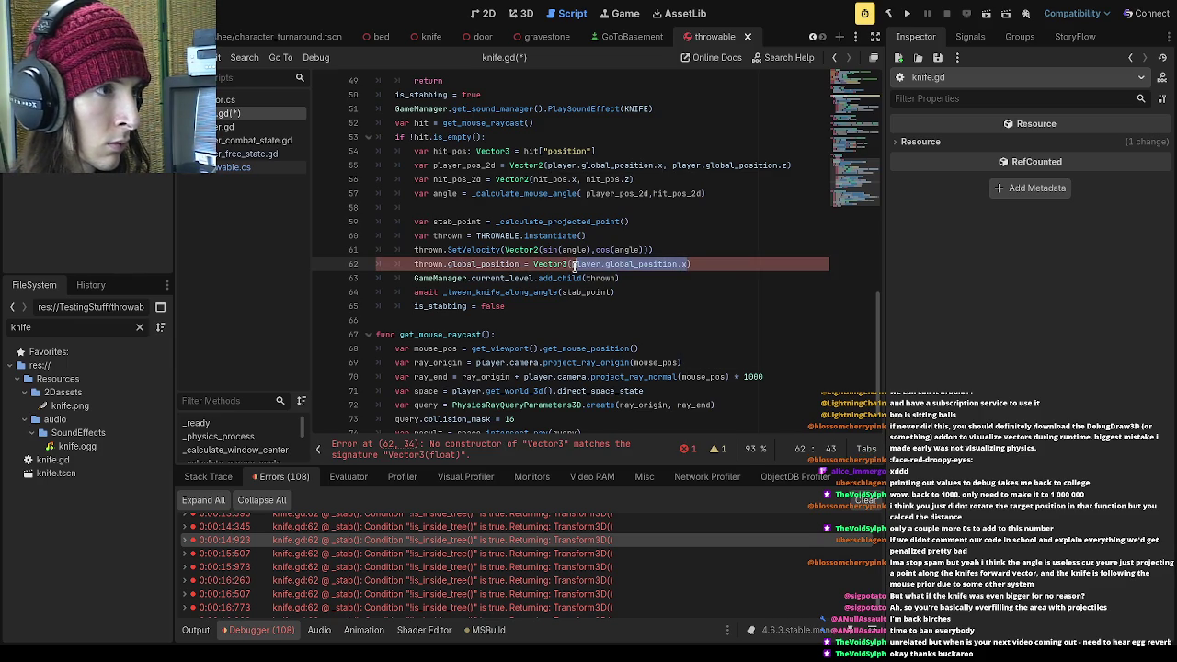
{"action": "key", "text": "ctrl+c"}
{"action": "key", "text": "Right"}
{"action": "type", "text": ","}
{"action": "key", "text": "ctrl+v"}
{"action": "key", "text": "BackSpace"}
{"action": "type", "text": "y"}
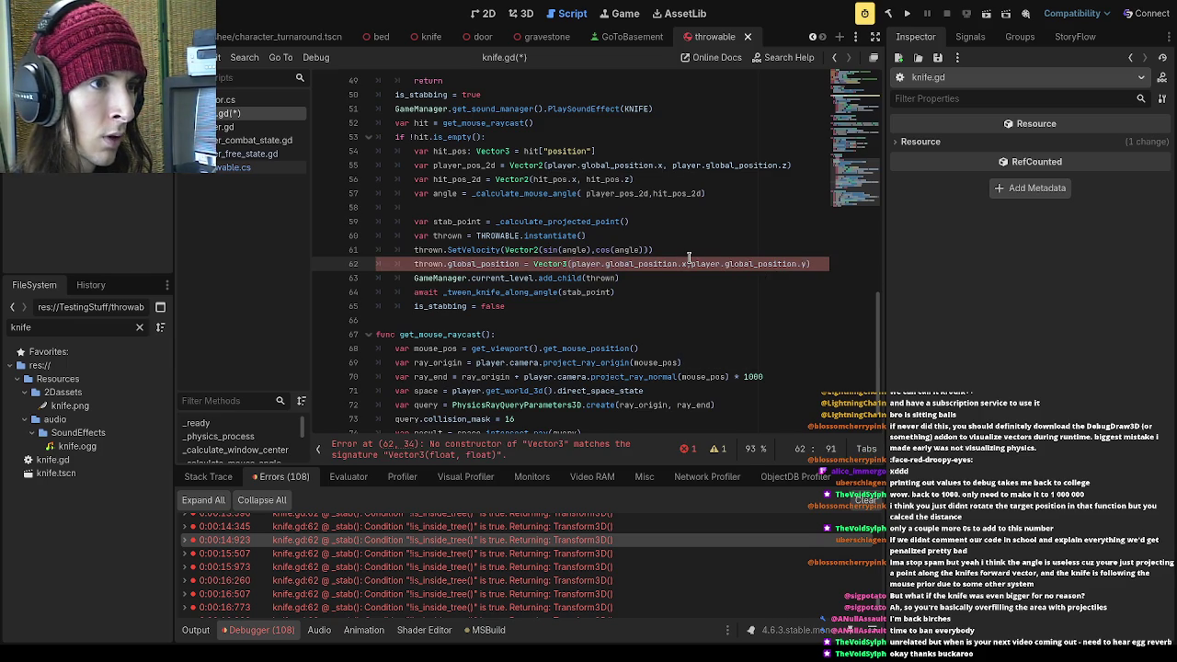
{"action": "key", "text": "ctrl+v"}
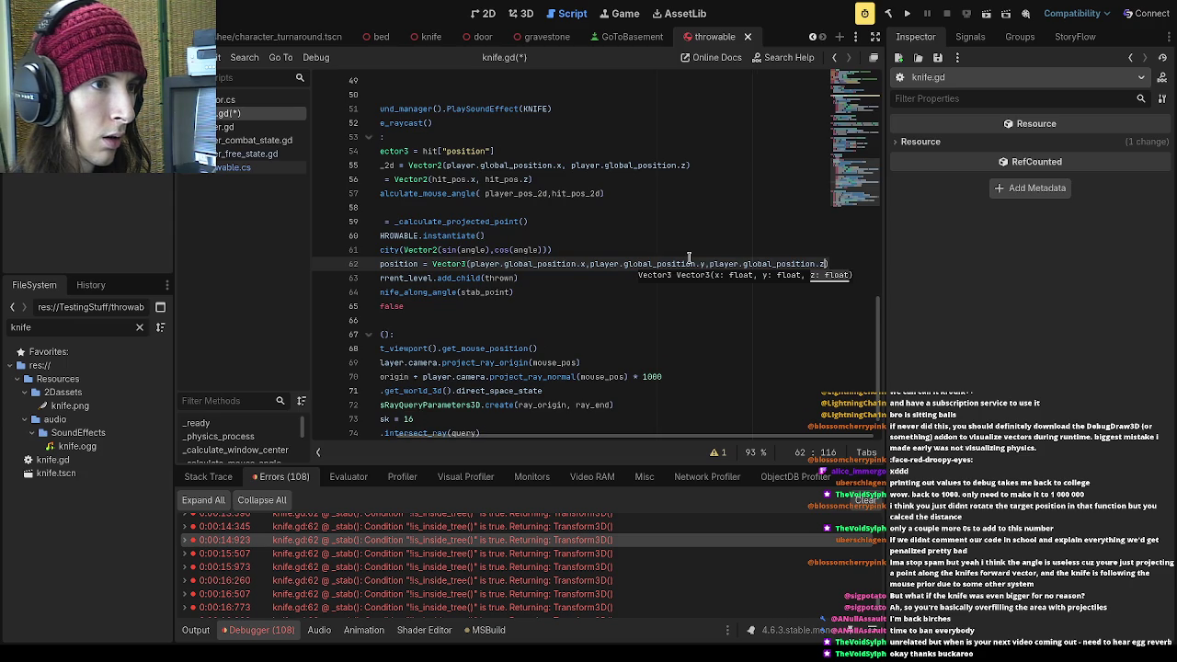
Add +3 to the y argument, save knife.gd, and run the game
{"action": "left_click", "coordinate": [706, 264]}
{"action": "type", "text": "+3"}
{"action": "key", "text": "ctrl+s"}
{"action": "left_click", "coordinate": [908, 13]}
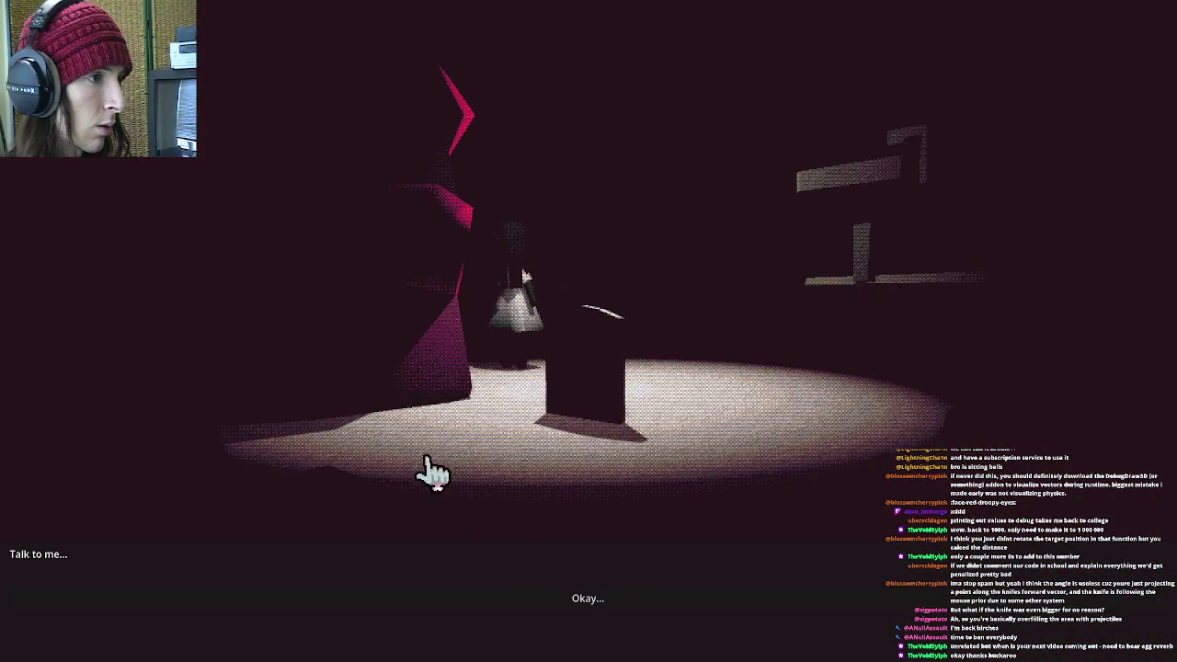
Get past the Talk to me dialogue and gravestone, then check and close pause settings
{"action": "left_click", "coordinate": [557, 603]}
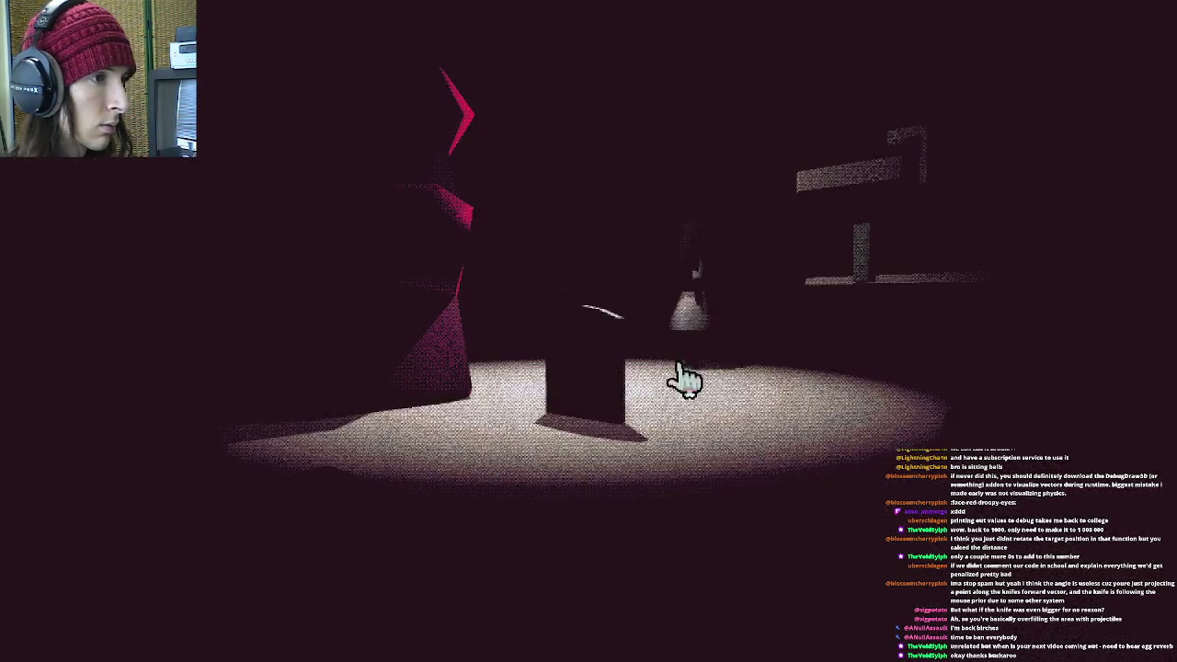
{"action": "left_click", "coordinate": [604, 349]}
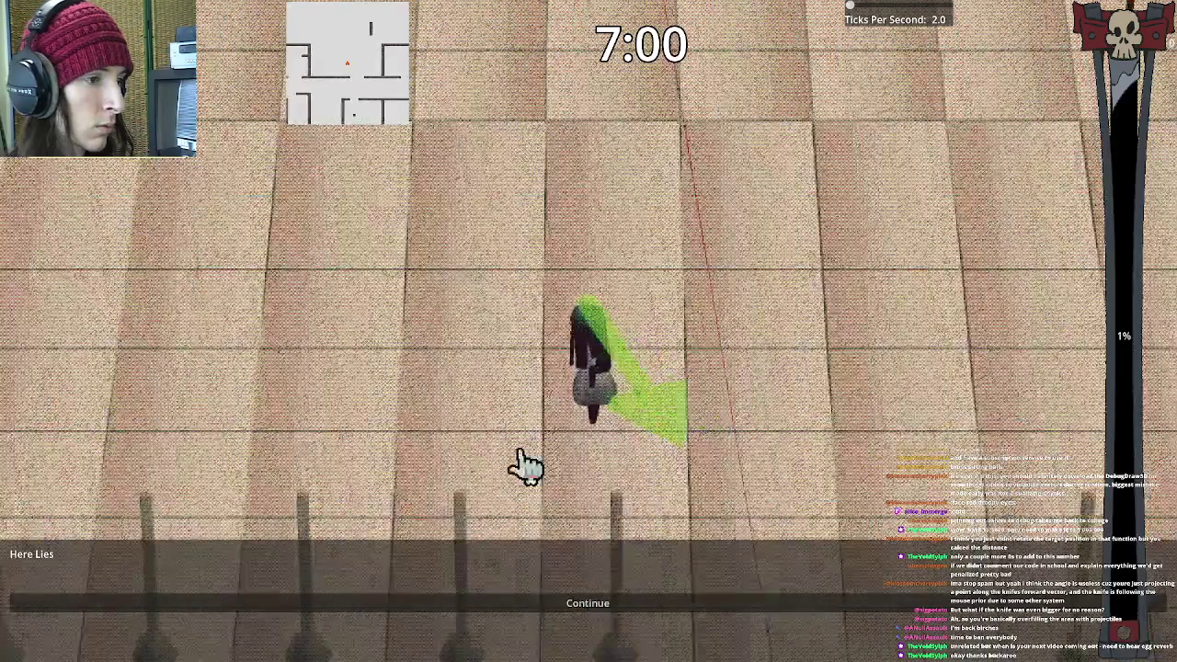
{"action": "key", "text": "Escape"}
{"action": "left_click", "coordinate": [662, 386]}
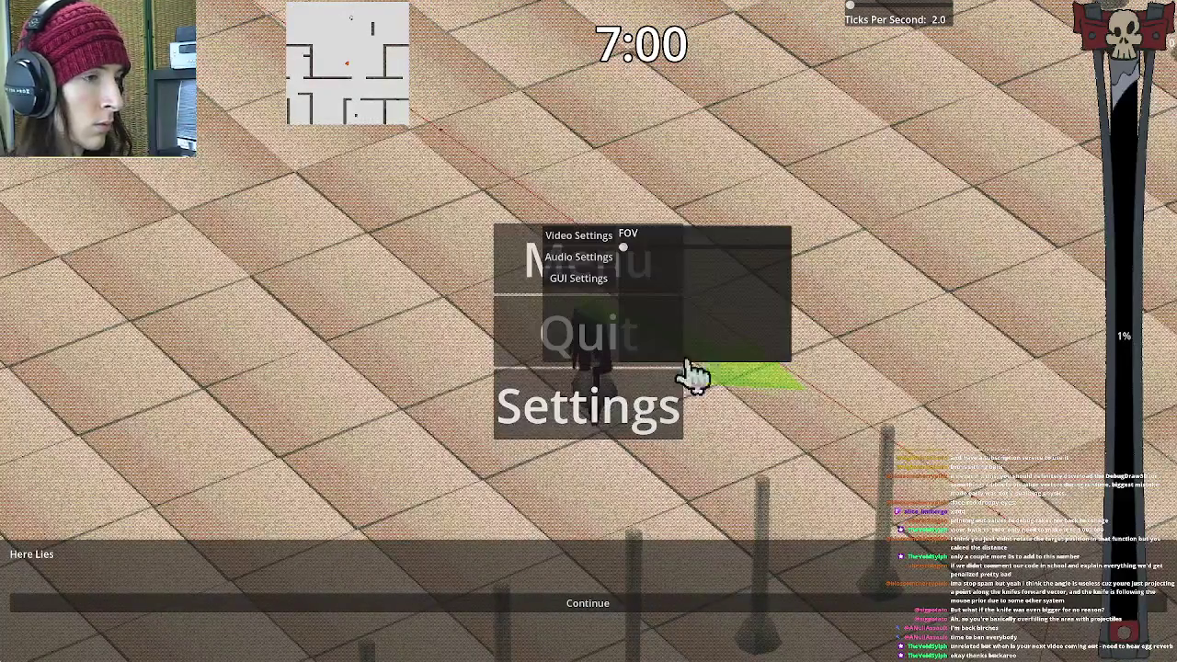
{"action": "key", "text": "Escape"}
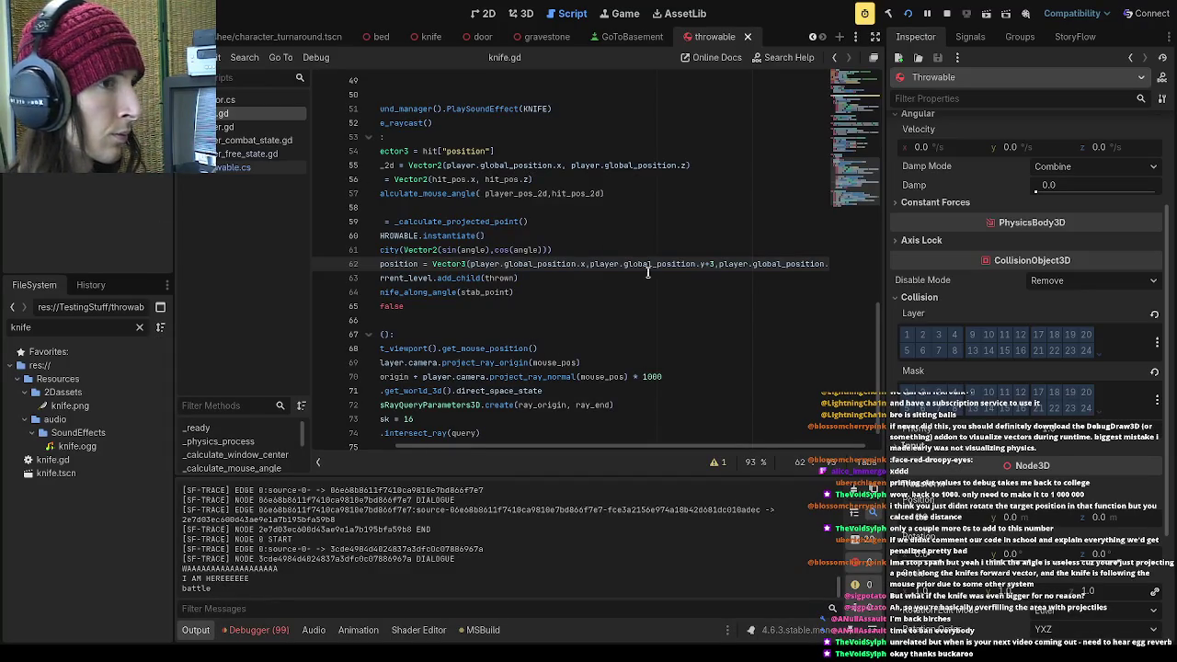
Put the Throwable on collision layer 1, restart the game, and reach the school level
{"action": "left_click", "coordinate": [905, 334]}
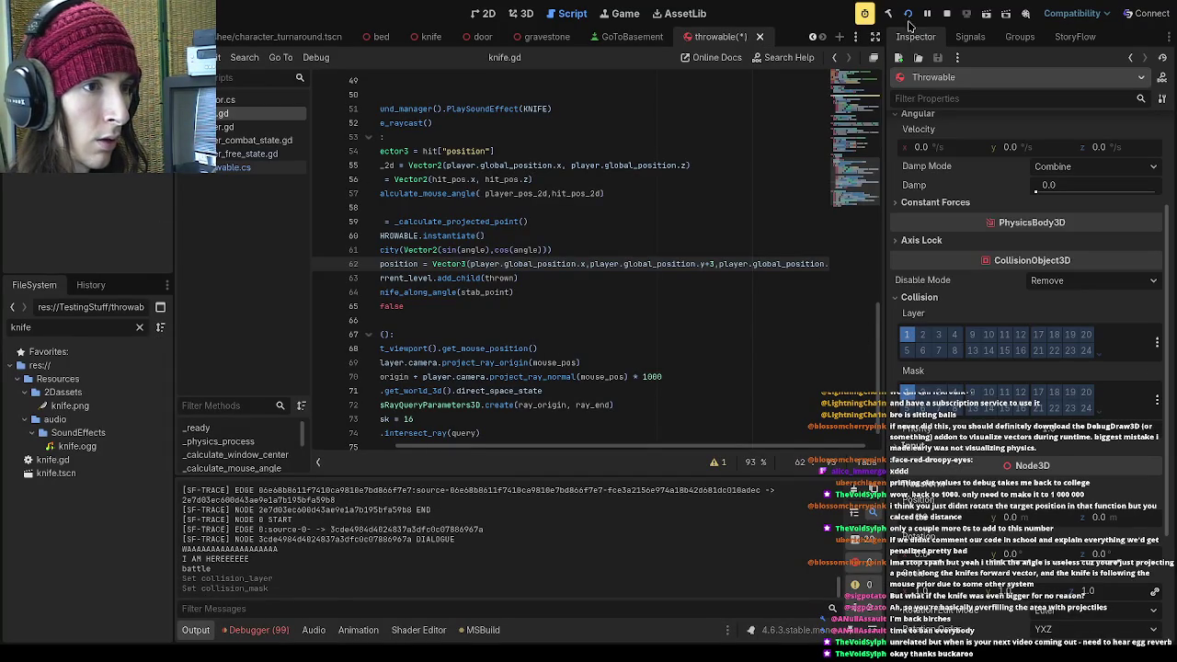
{"action": "left_click", "coordinate": [907, 15]}
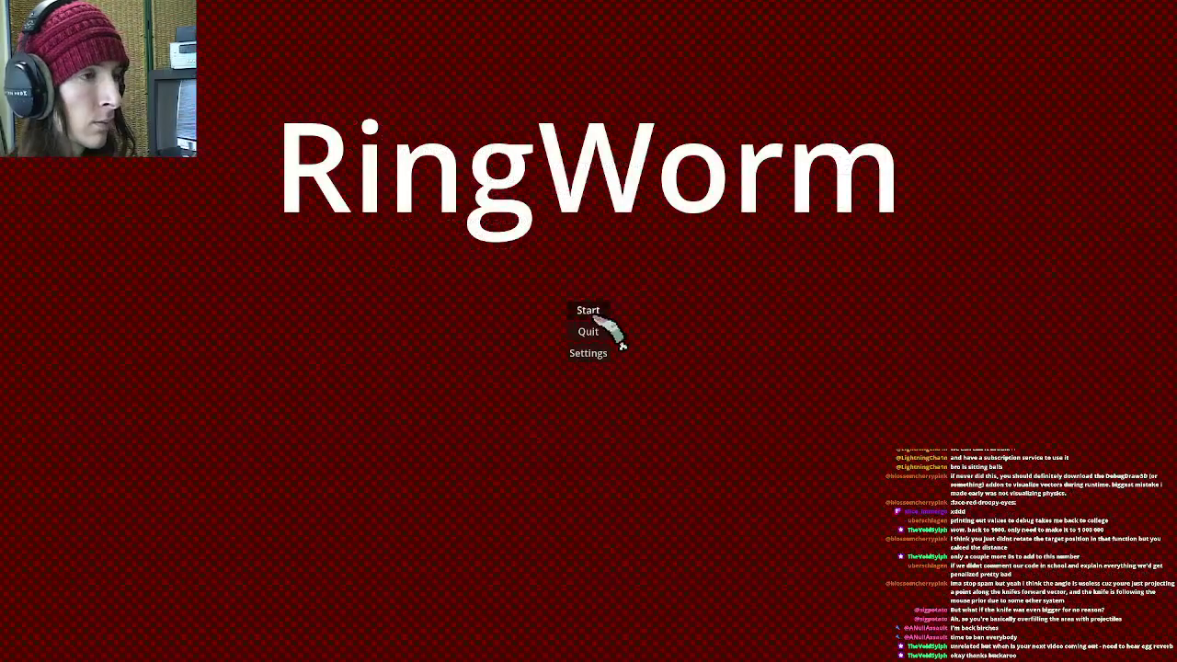
{"action": "left_click", "coordinate": [604, 611]}
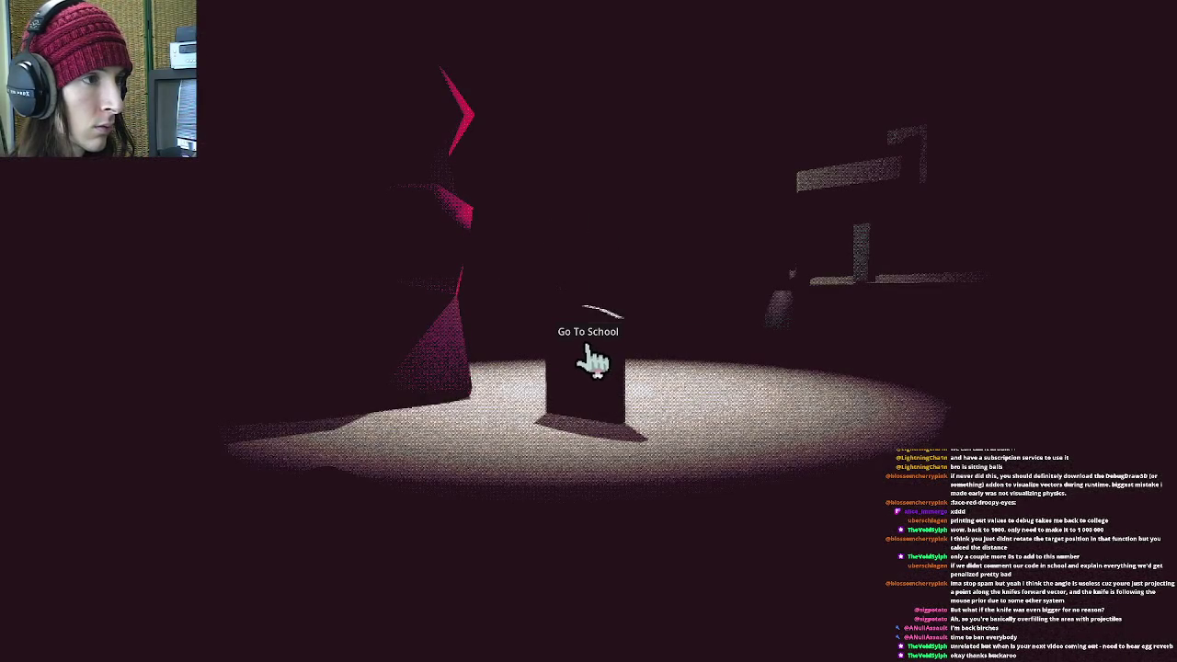
{"action": "left_click", "coordinate": [593, 363]}
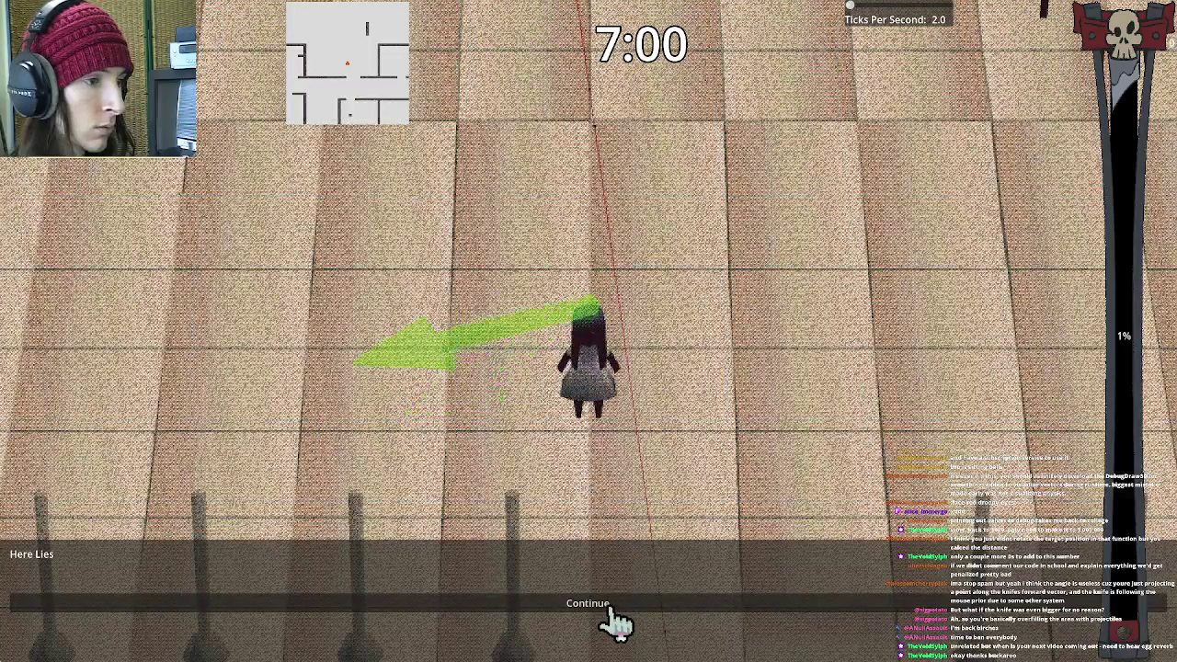
Widen then slightly narrow the field of view in Settings, play, and return to the editor
{"action": "key", "text": "Escape"}
{"action": "left_click_drag", "start_coordinate": [646, 253], "coordinate": [669, 260]}
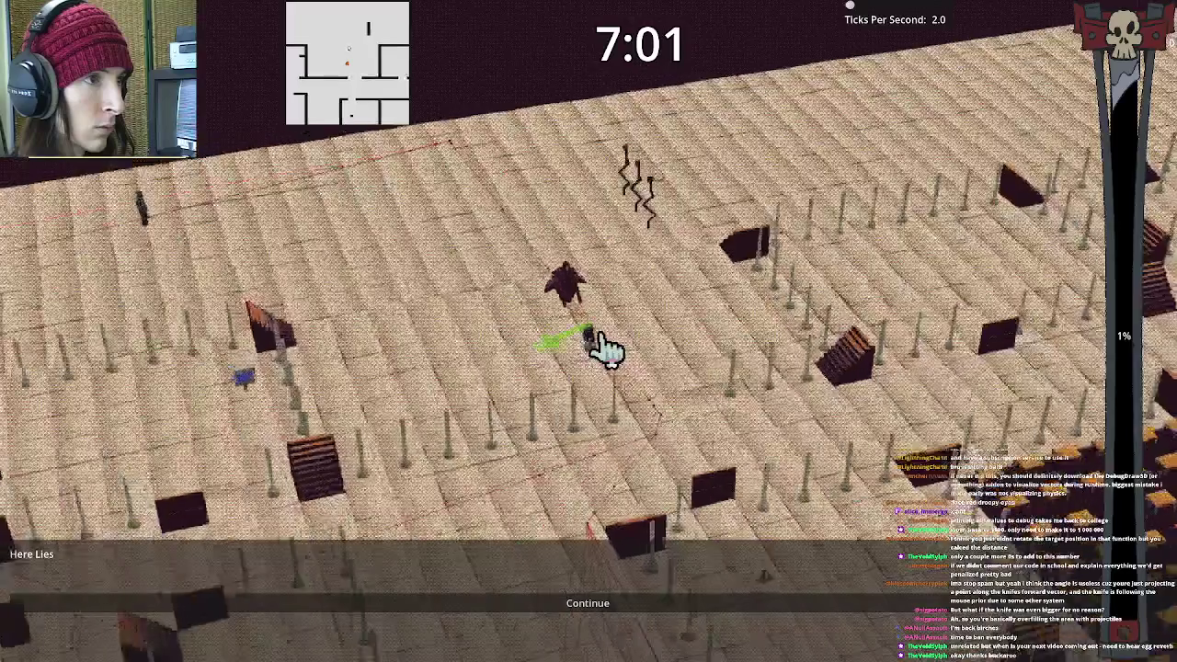
{"action": "key", "text": "Escape"}
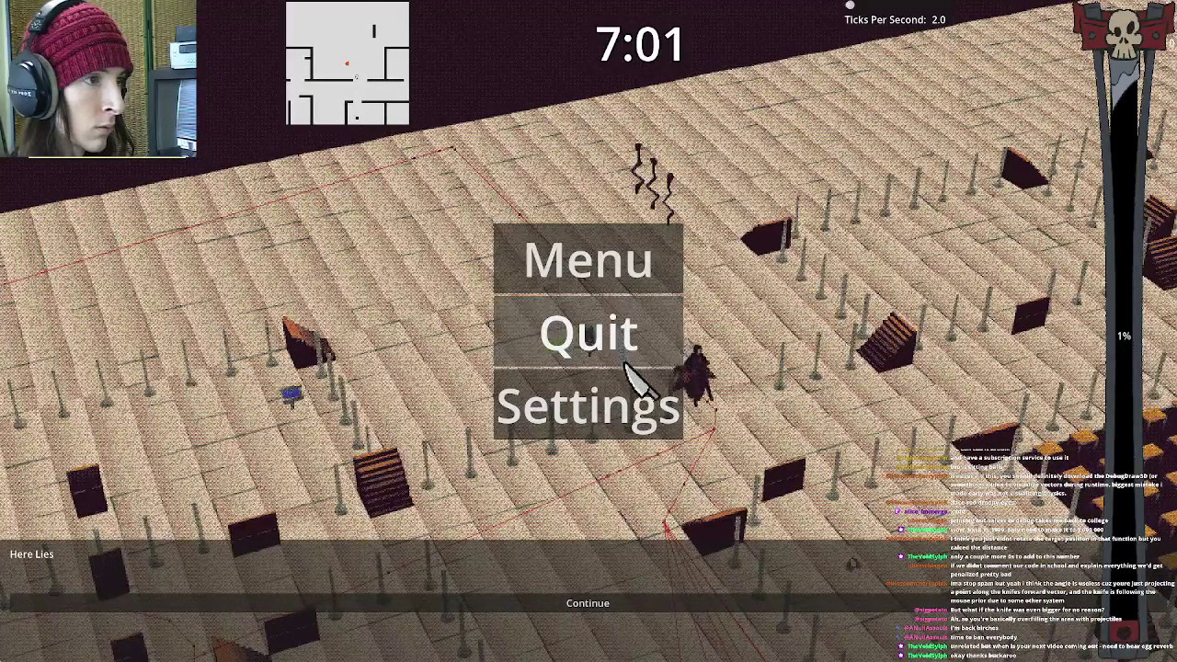
{"action": "left_click", "coordinate": [621, 399]}
{"action": "left_click_drag", "start_coordinate": [652, 254], "coordinate": [631, 248]}
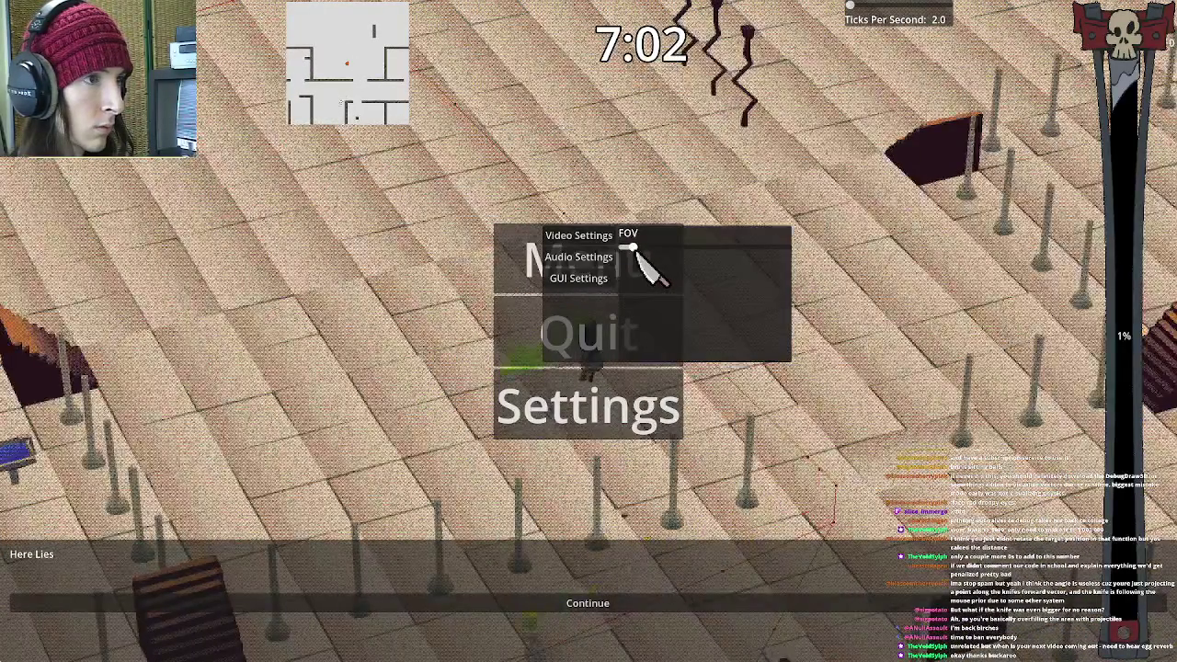
{"action": "key", "text": "Escape"}
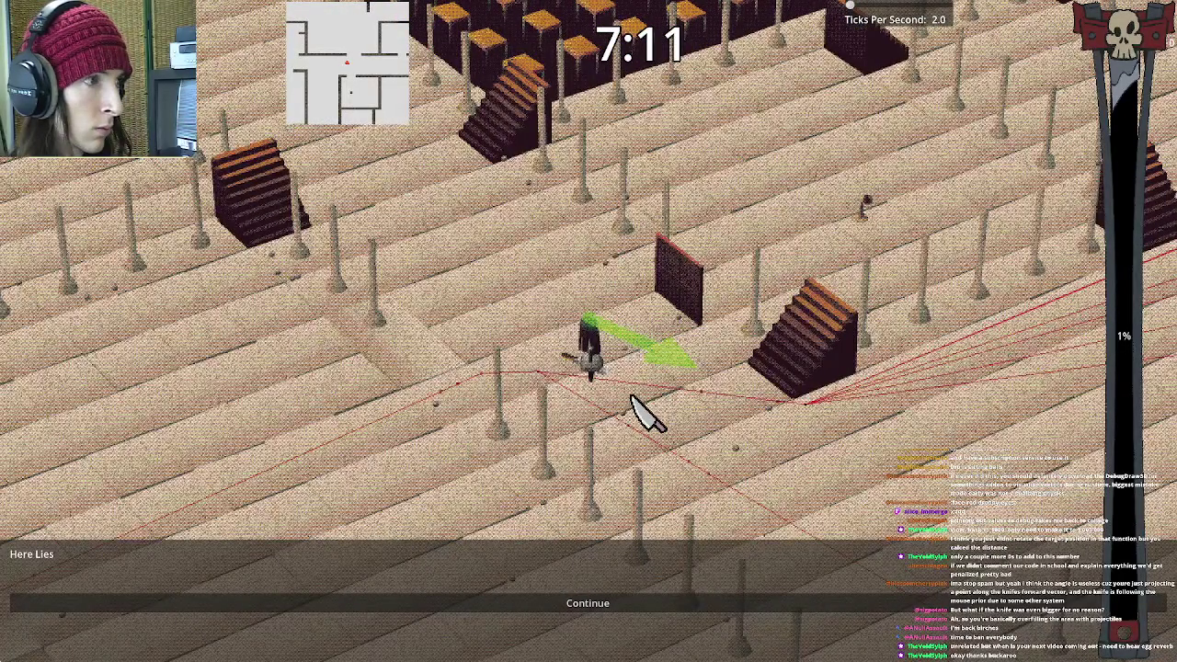
{"action": "key", "text": "F8"}
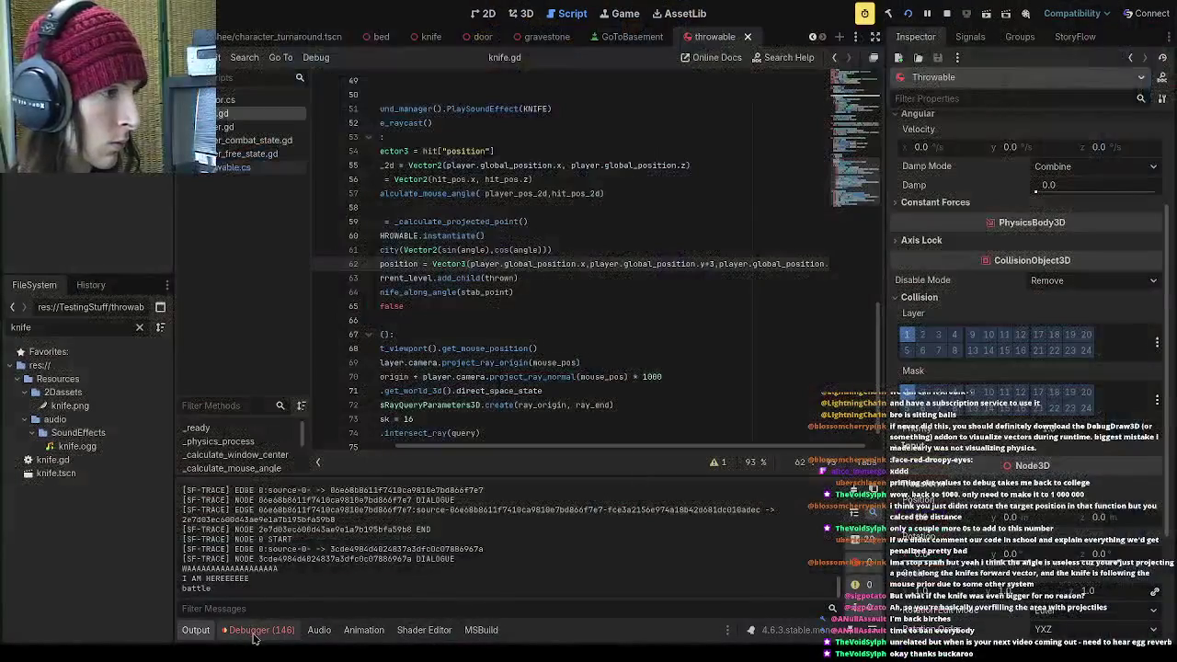
Show the debugger's Monitors tab in a taller bottom panel, then return to the game
{"action": "left_click", "coordinate": [257, 630]}
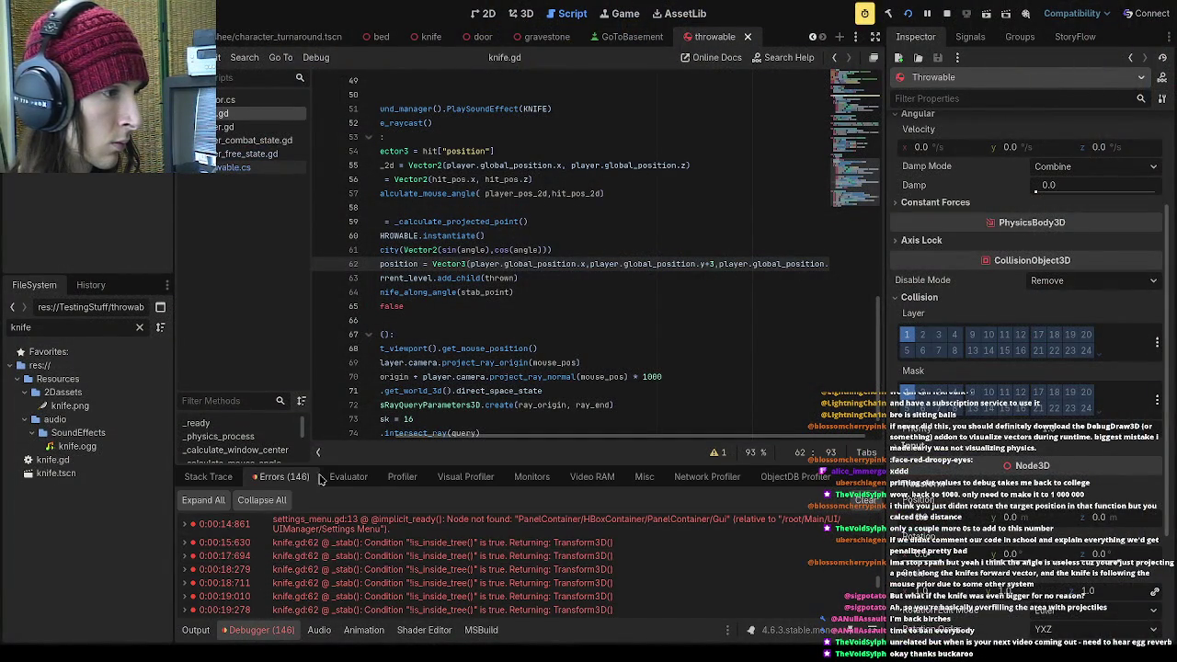
{"action": "left_click", "coordinate": [598, 483]}
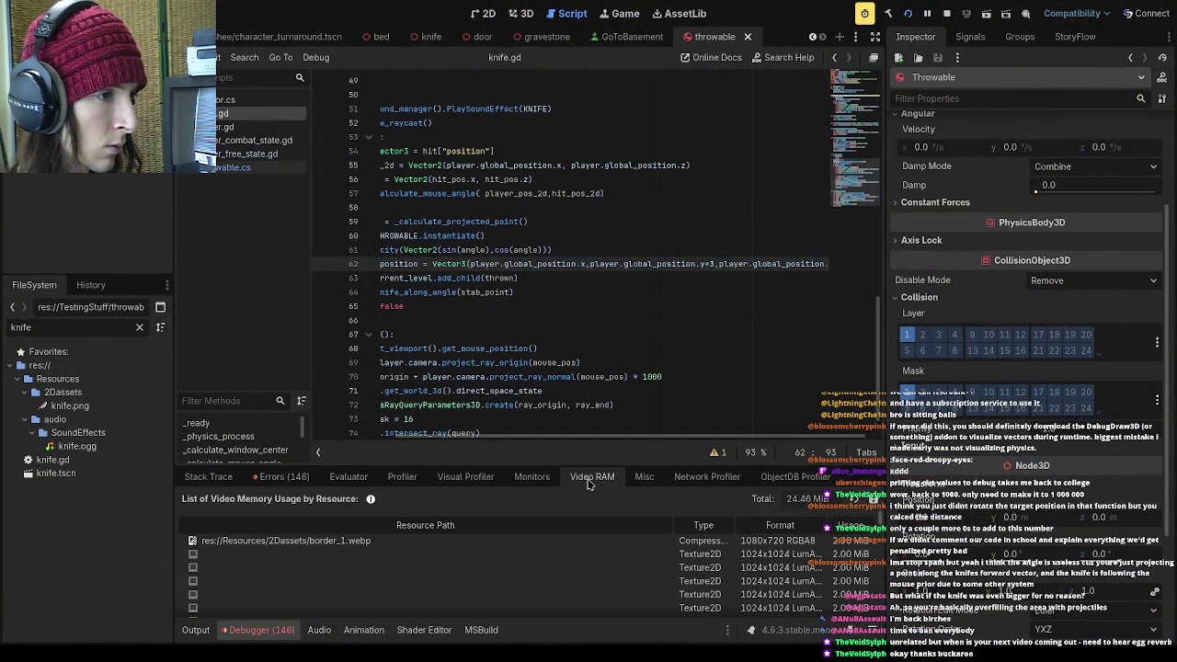
{"action": "left_click", "coordinate": [533, 478]}
{"action": "left_click_drag", "start_coordinate": [532, 464], "coordinate": [532, 239]}
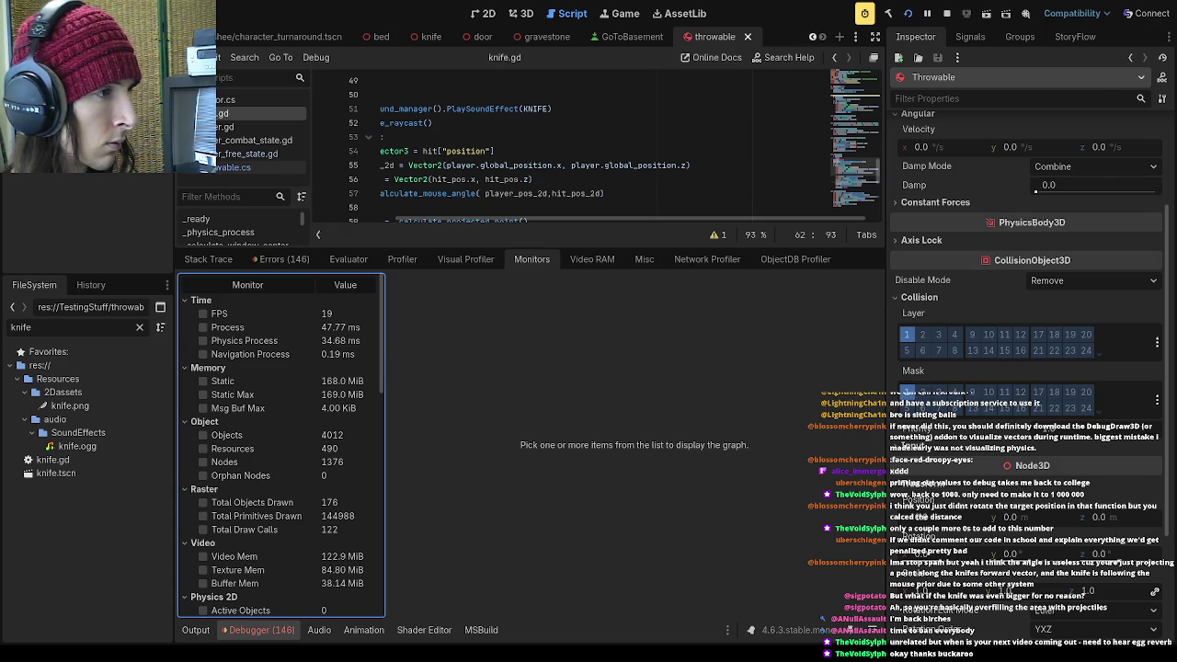
{"action": "key", "text": "alt+Tab"}
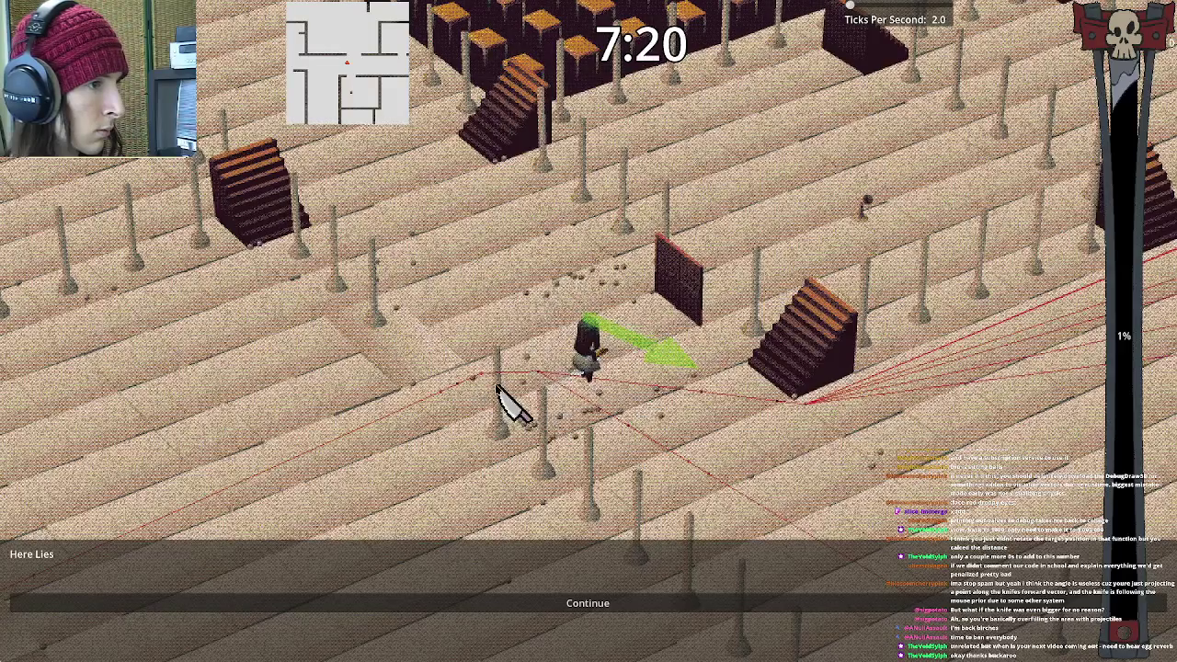
Relaunch and start a new game, passing the Banshee and TekeTeke cards to reach school
{"action": "key", "text": "alt+Tab"}
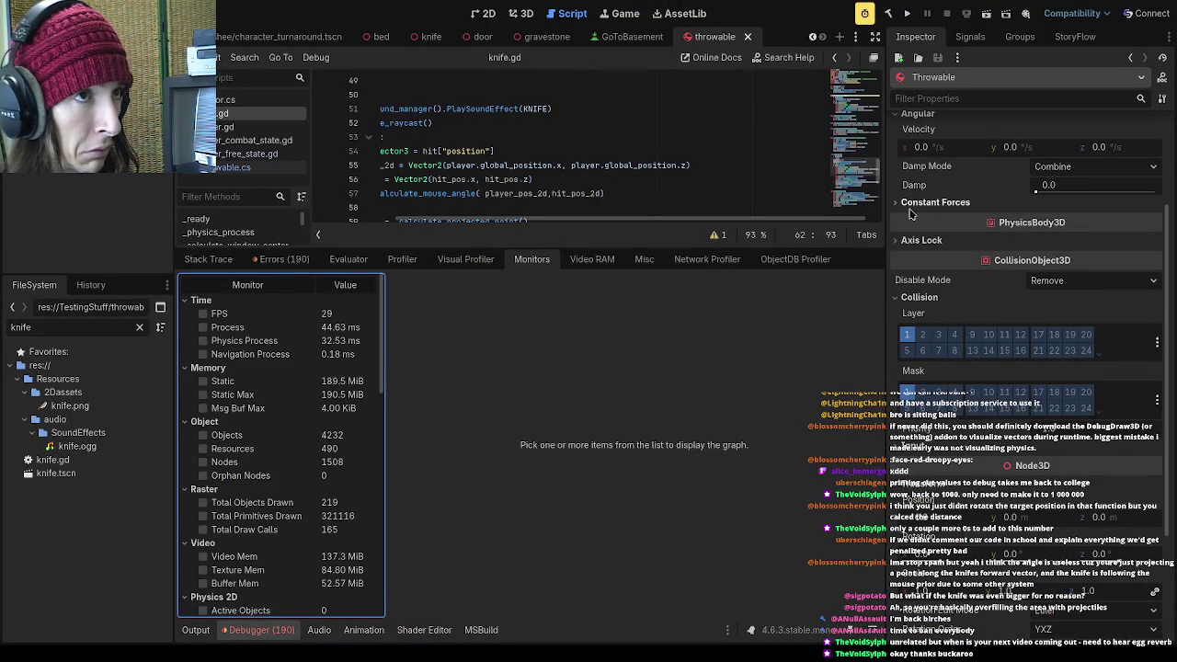
{"action": "left_click", "coordinate": [906, 13]}
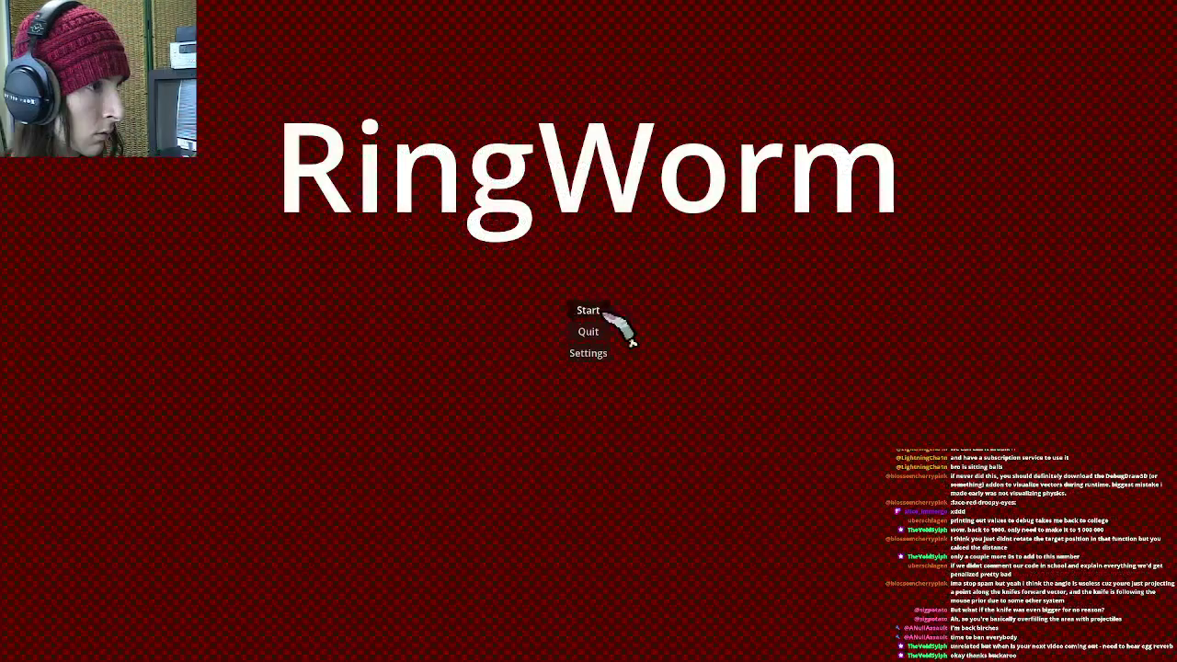
{"action": "left_click", "coordinate": [614, 317]}
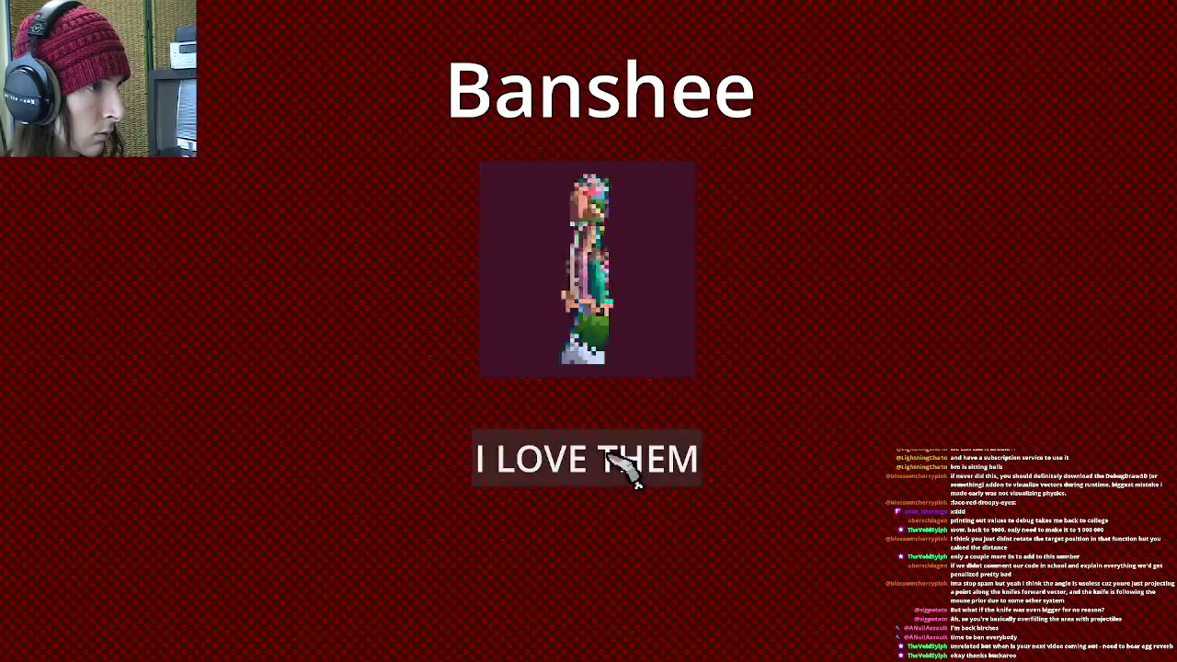
{"action": "left_click", "coordinate": [627, 467]}
{"action": "left_click", "coordinate": [639, 603]}
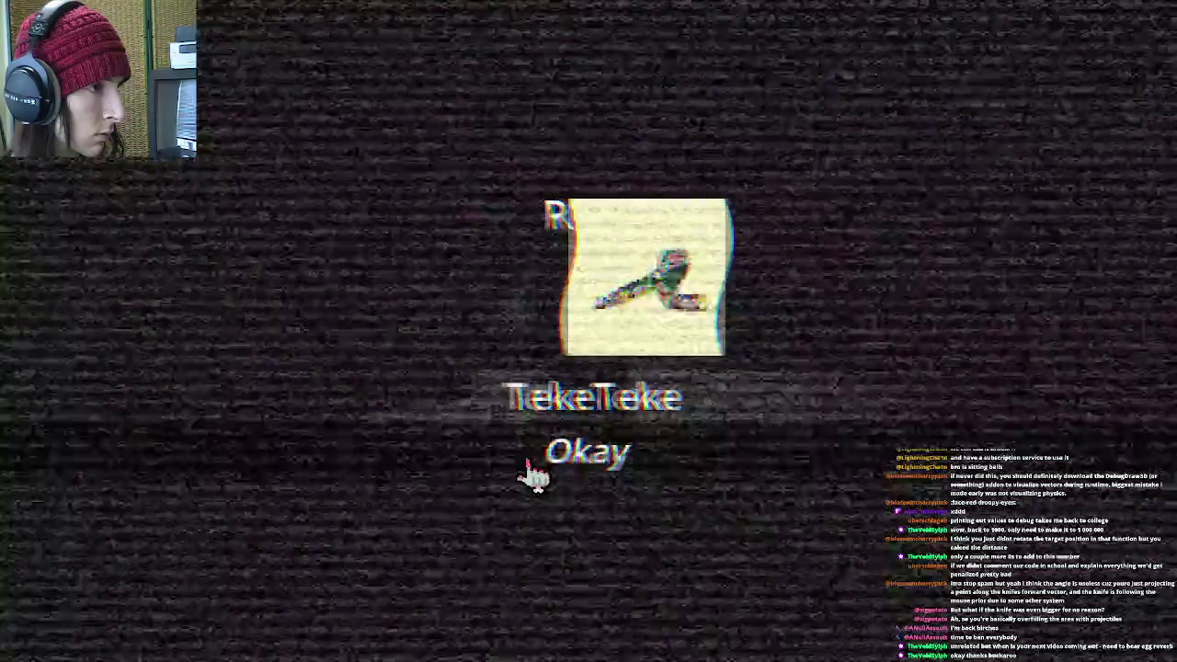
{"action": "left_click", "coordinate": [525, 460]}
{"action": "left_click", "coordinate": [612, 336]}
{"action": "left_click", "coordinate": [622, 347]}
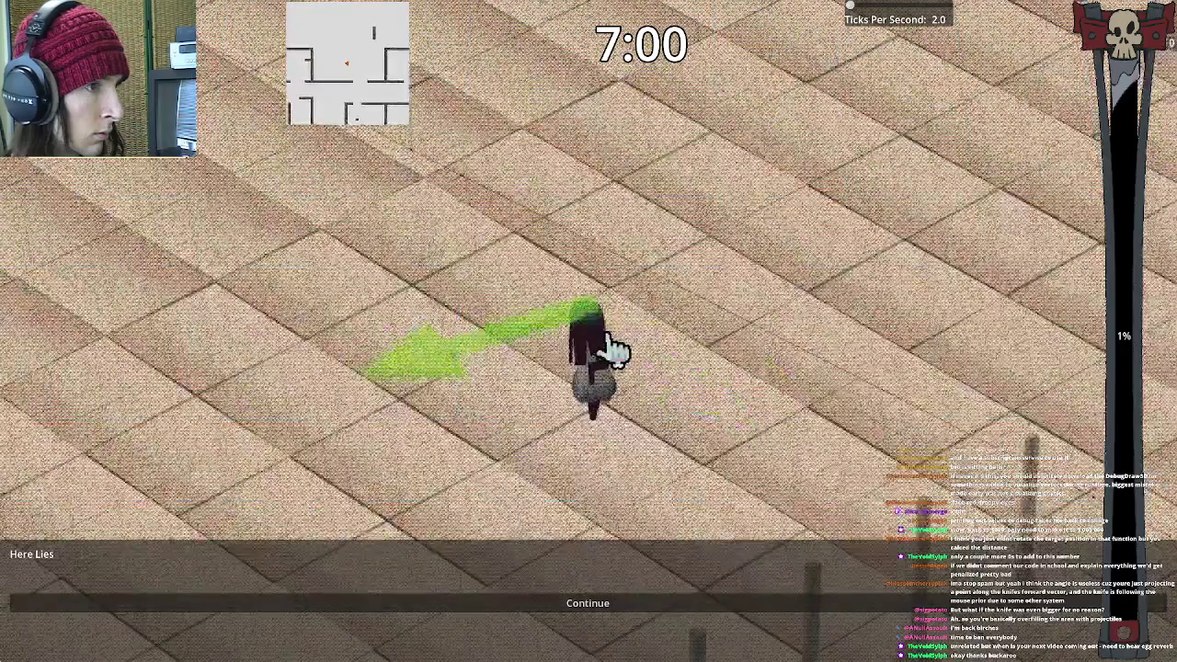
Glance at the editor, then pause the game and open its Settings
{"action": "key", "text": "F8"}
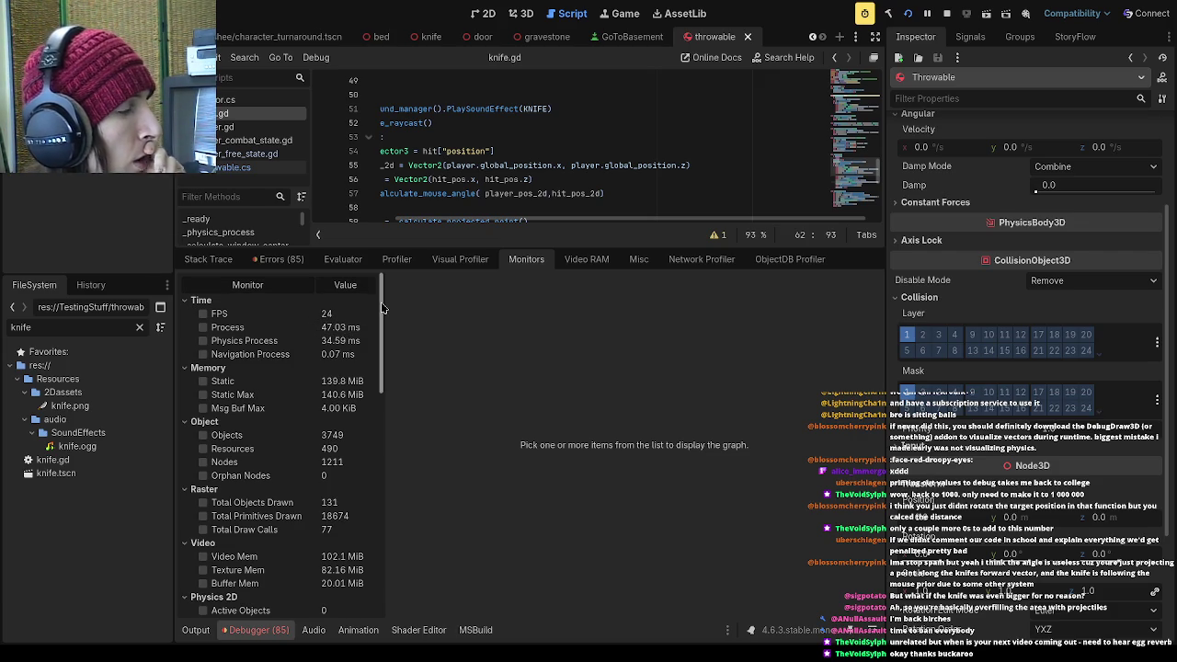
{"action": "key", "text": "Escape"}
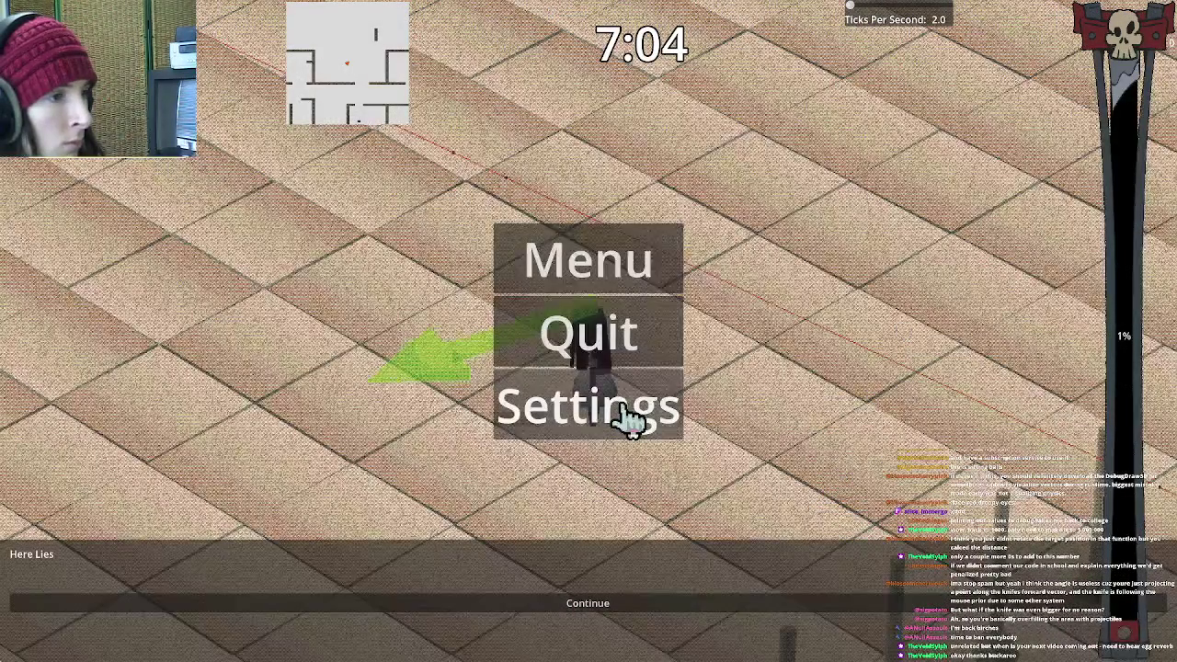
{"action": "left_click", "coordinate": [630, 418]}
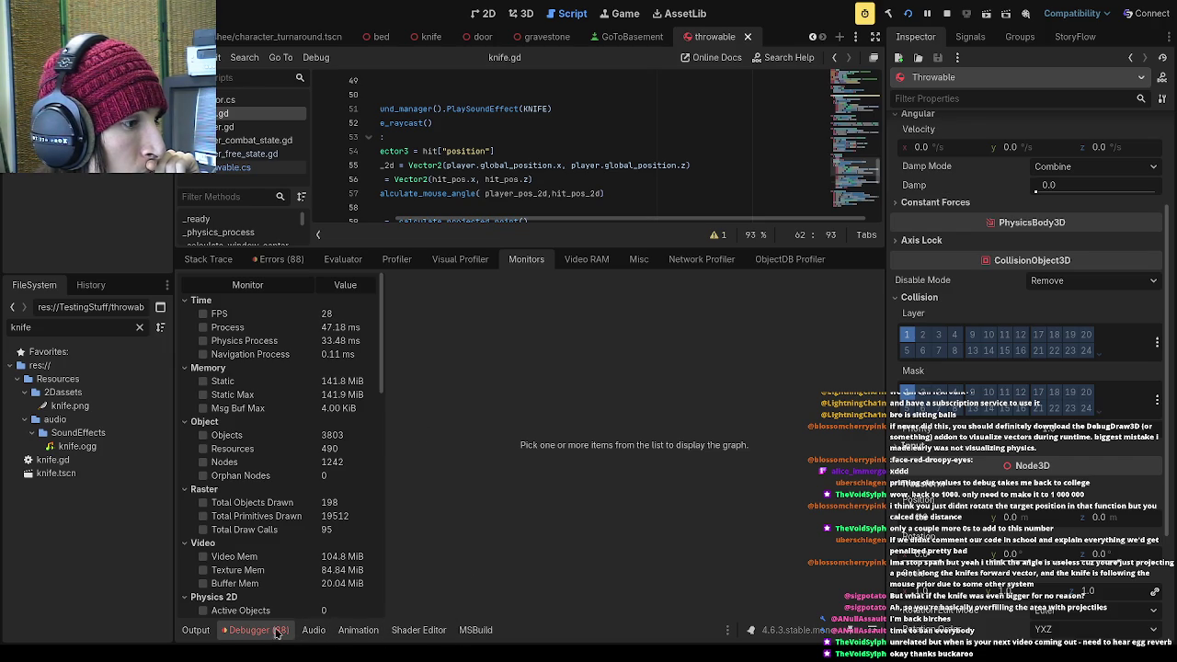
Cycle through the bottom panels and debugger tabs, ending on Monitors
{"action": "left_click", "coordinate": [209, 631]}
{"action": "left_click", "coordinate": [273, 631]}
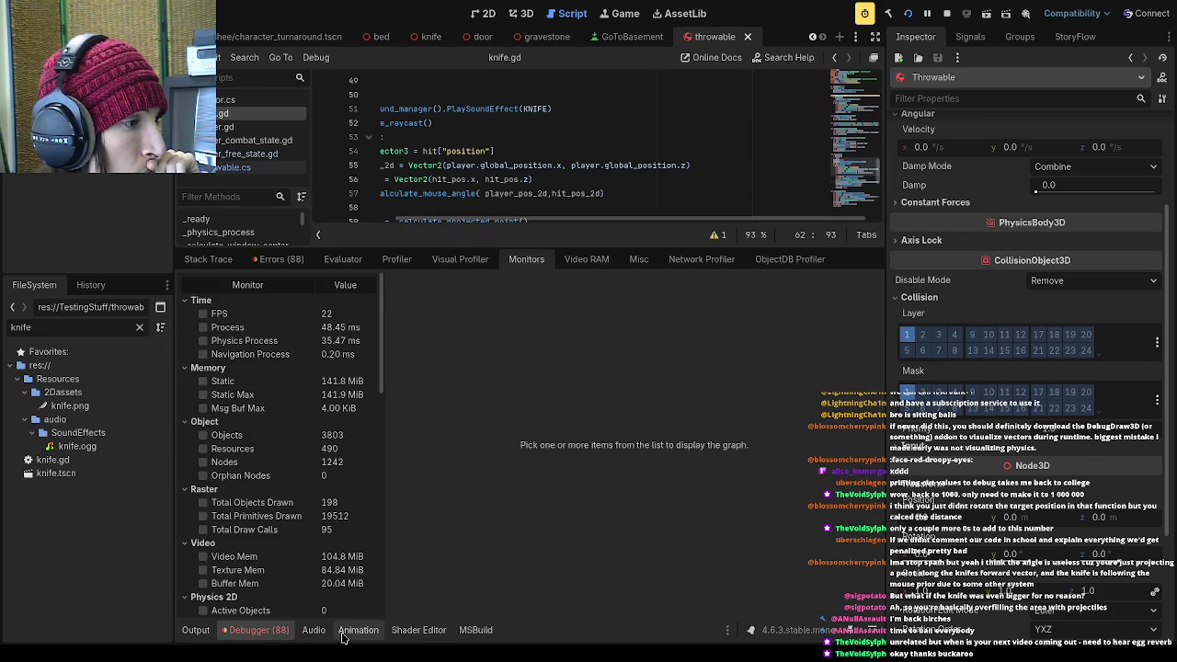
{"action": "left_click", "coordinate": [345, 632]}
{"action": "left_click", "coordinate": [426, 635]}
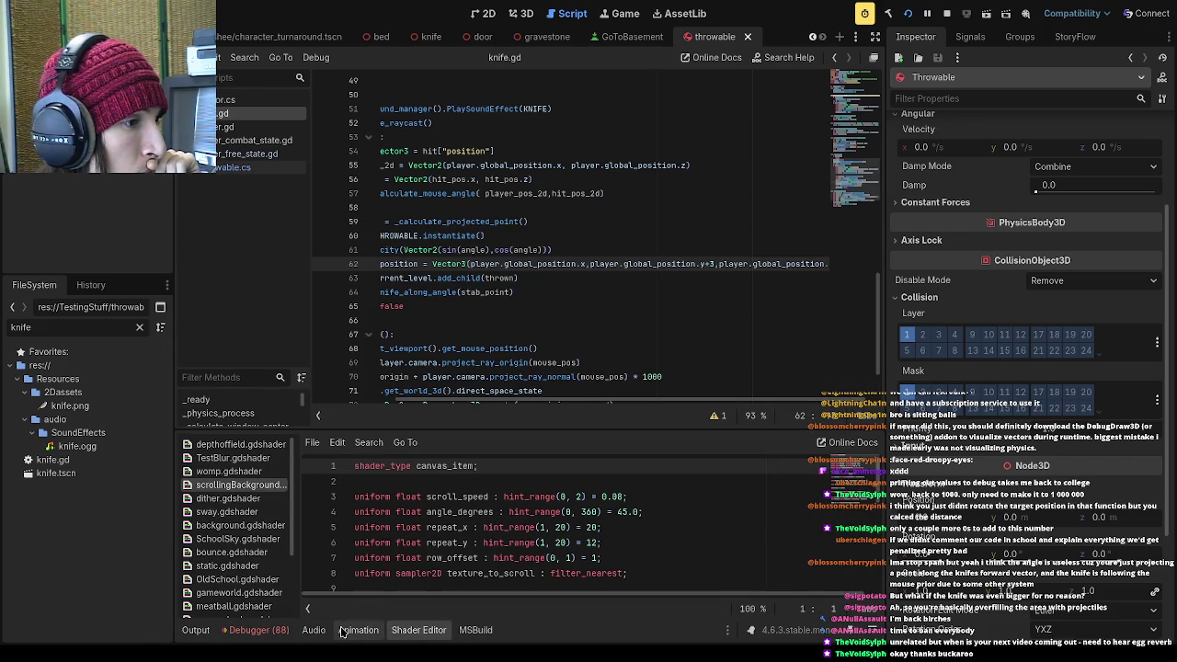
{"action": "left_click", "coordinate": [267, 631]}
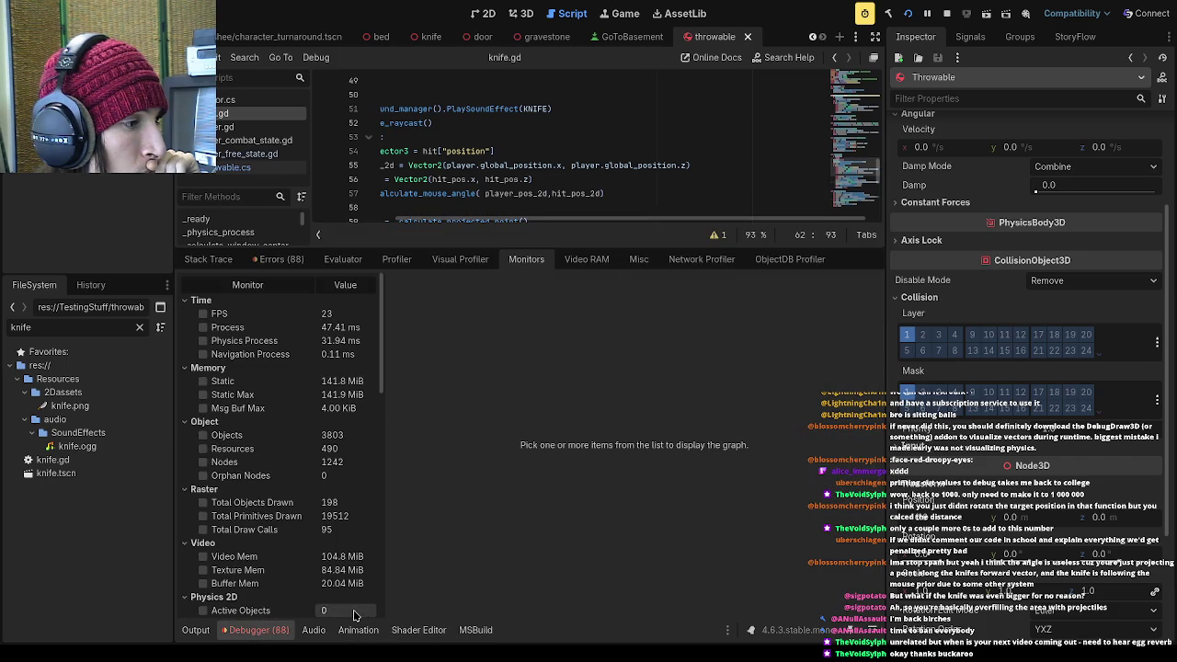
{"action": "left_click", "coordinate": [641, 262]}
{"action": "left_click", "coordinate": [593, 262]}
{"action": "left_click", "coordinate": [522, 265]}
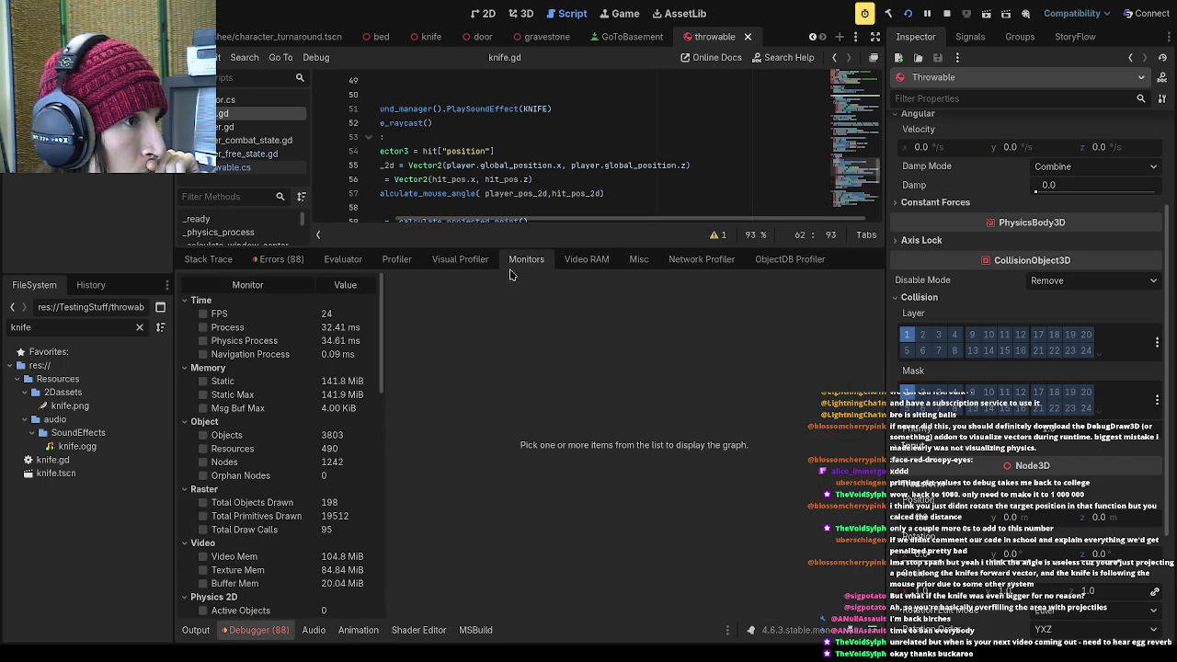
Graph the FPS and Physics Process monitors, shrink the debugger panel, and stop the game
{"action": "left_click", "coordinate": [203, 315]}
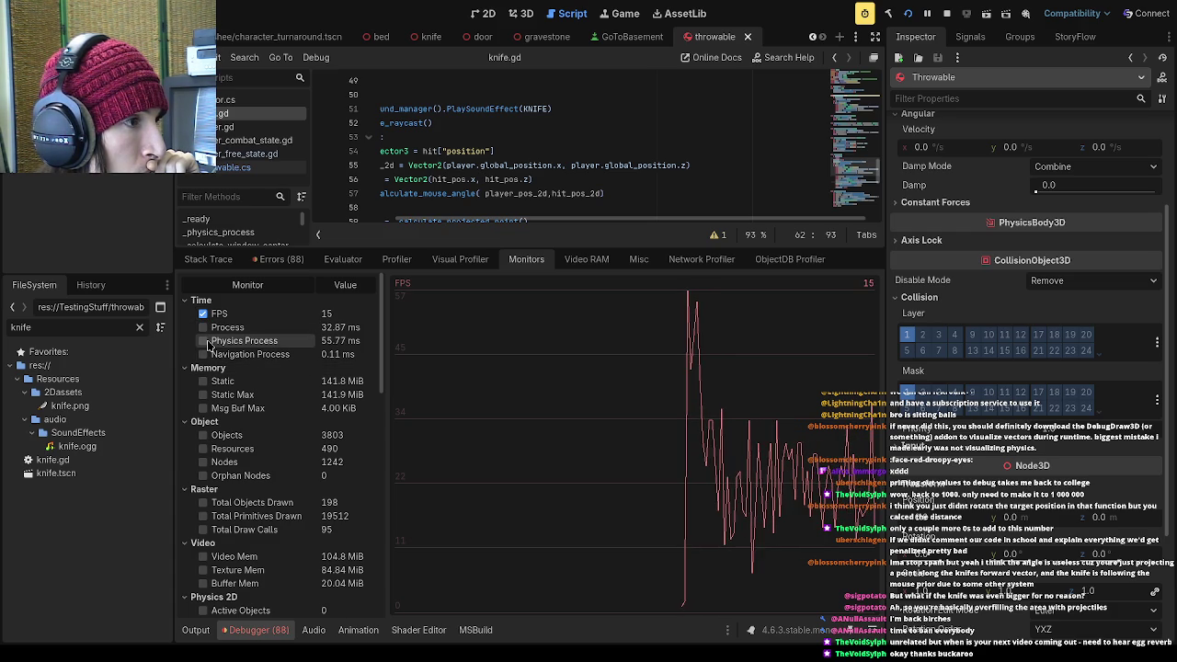
{"action": "left_click", "coordinate": [204, 341]}
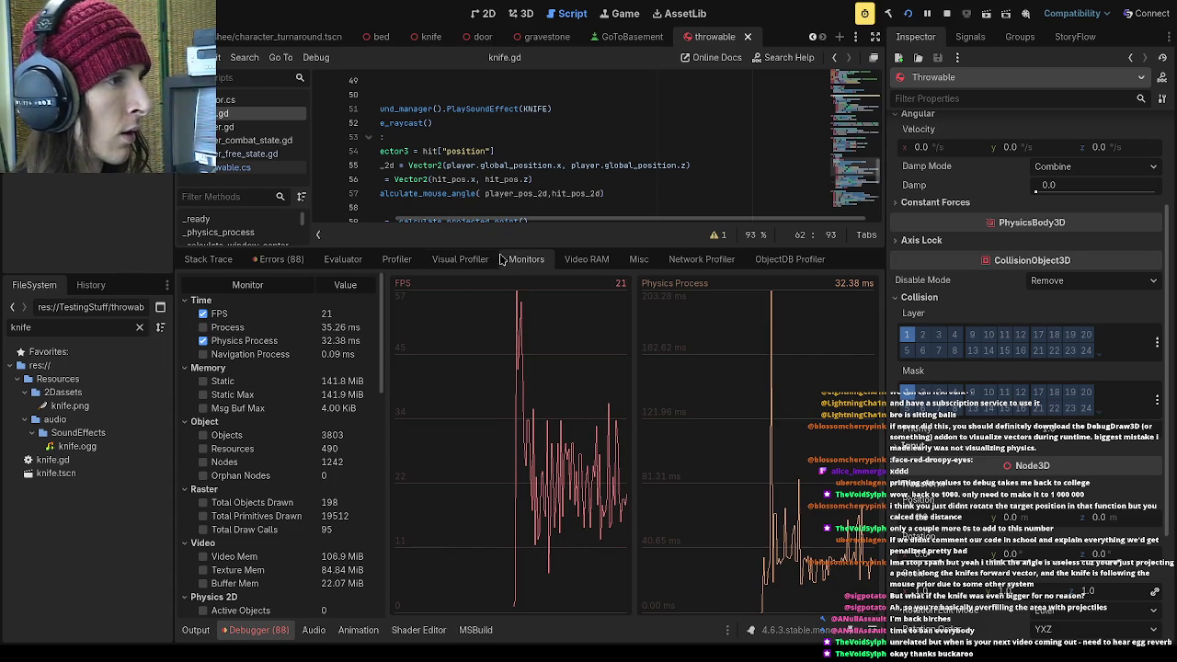
{"action": "mouse_move", "coordinate": [466, 250]}
{"action": "left_mouse_down"}
{"action": "mouse_move", "coordinate": [483, 260]}
{"action": "mouse_move", "coordinate": [501, 390]}
{"action": "left_mouse_up"}
{"action": "left_click", "coordinate": [528, 320]}
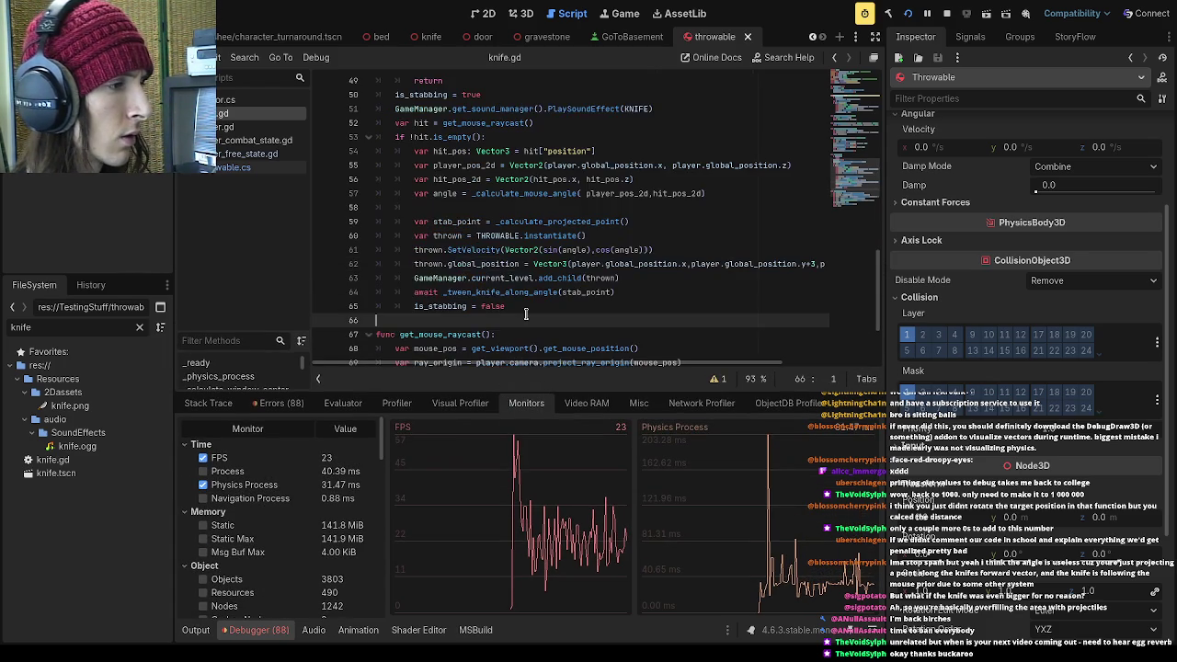
{"action": "left_click", "coordinate": [947, 12]}
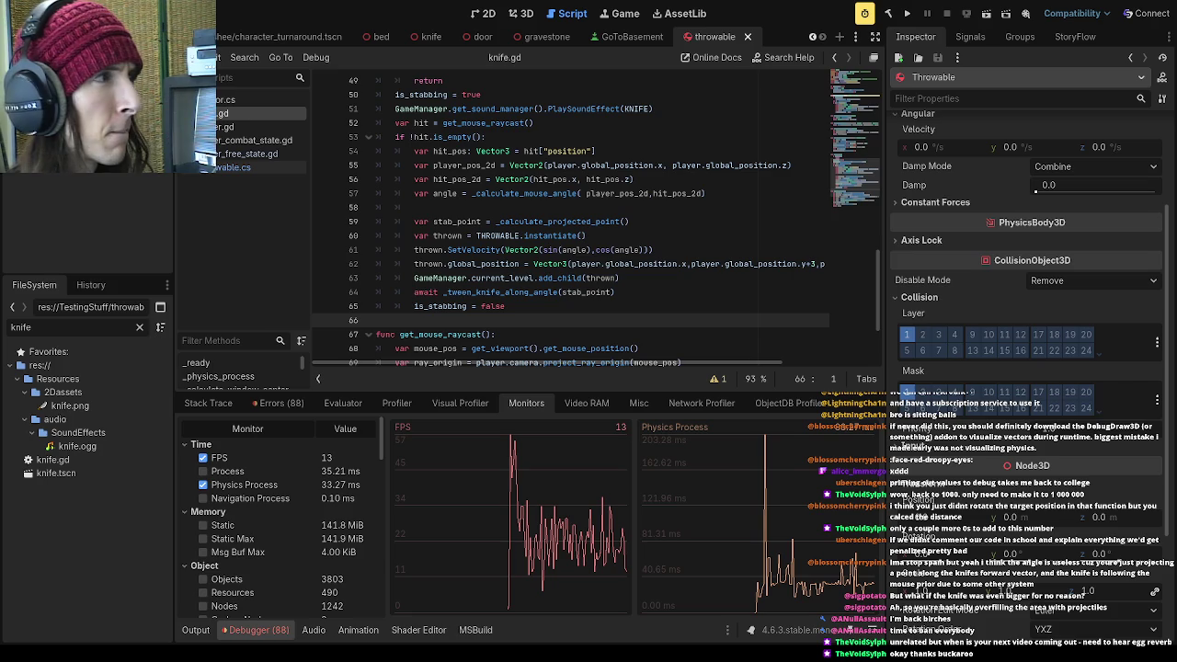
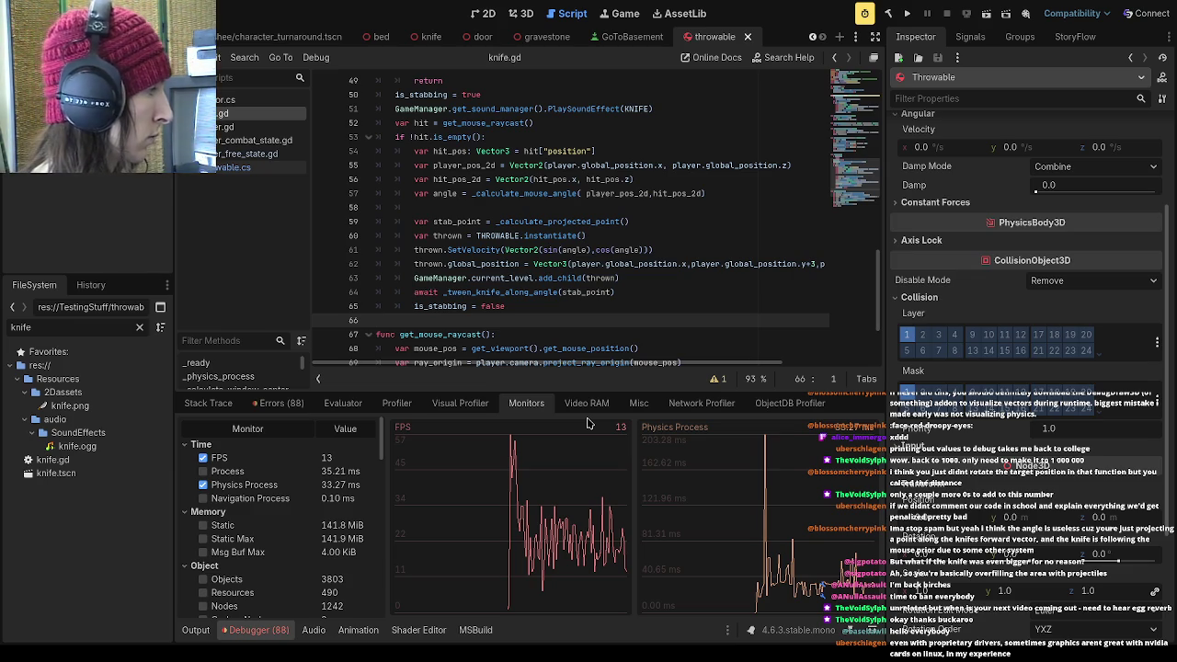
Move through the script's lines 50–63, from is_stabbing = false up to the get_mouse_raycast call
{"action": "left_click", "coordinate": [675, 292]}
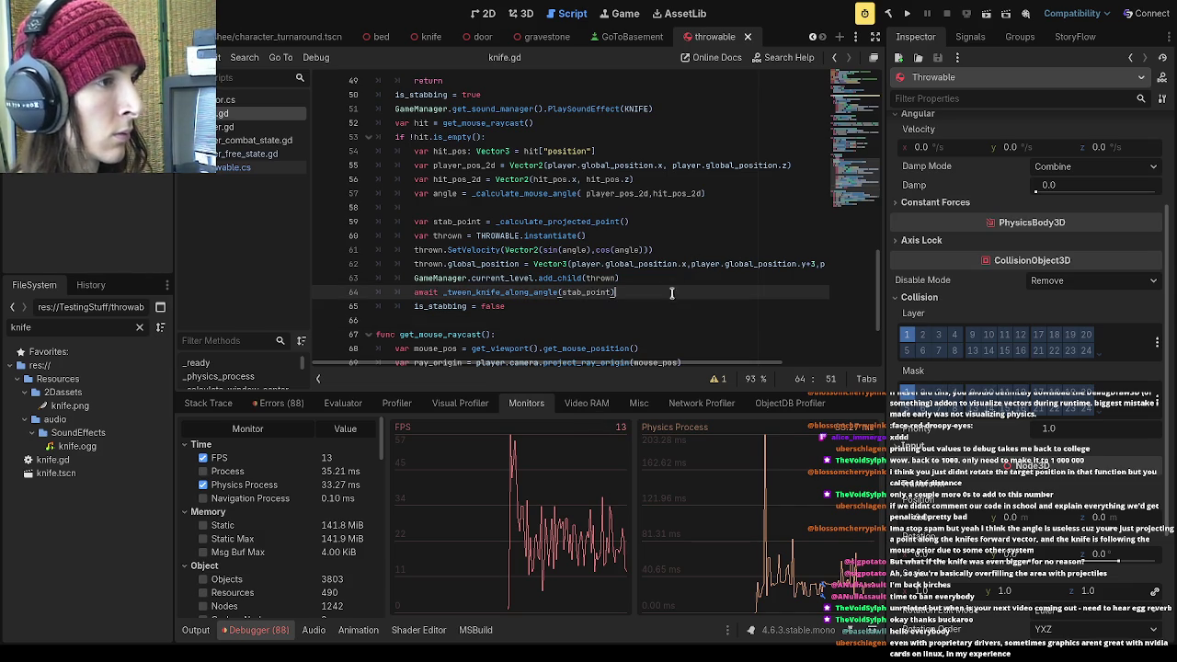
{"action": "left_click", "coordinate": [670, 300]}
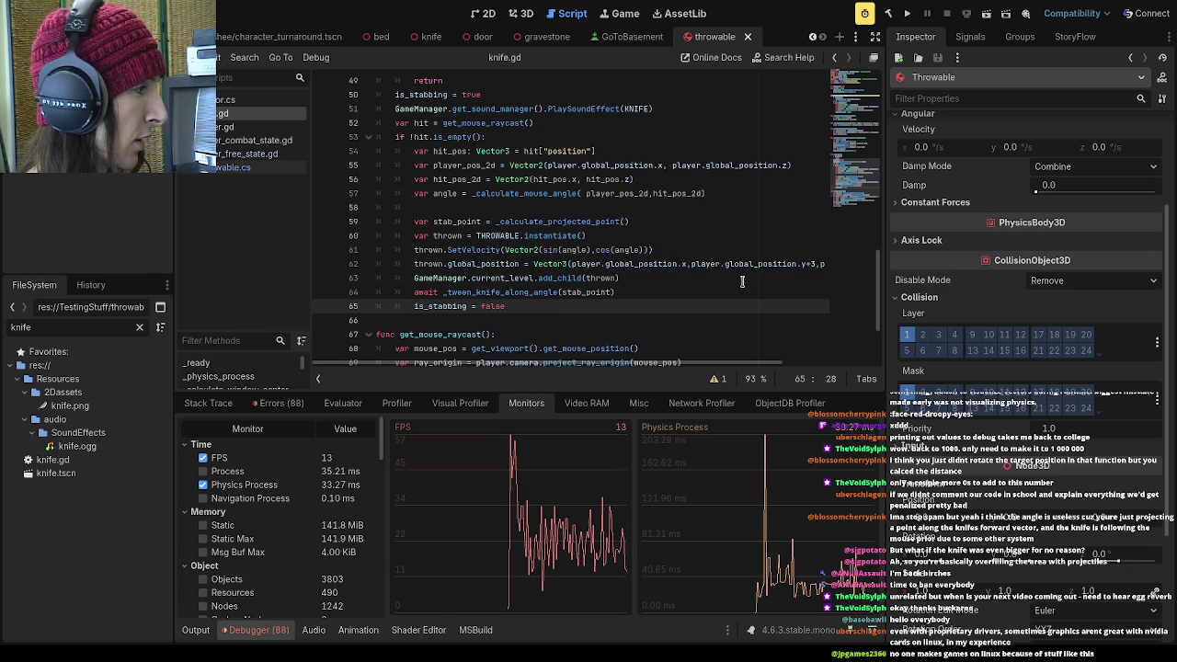
{"action": "left_click", "coordinate": [742, 281]}
{"action": "left_click", "coordinate": [687, 211]}
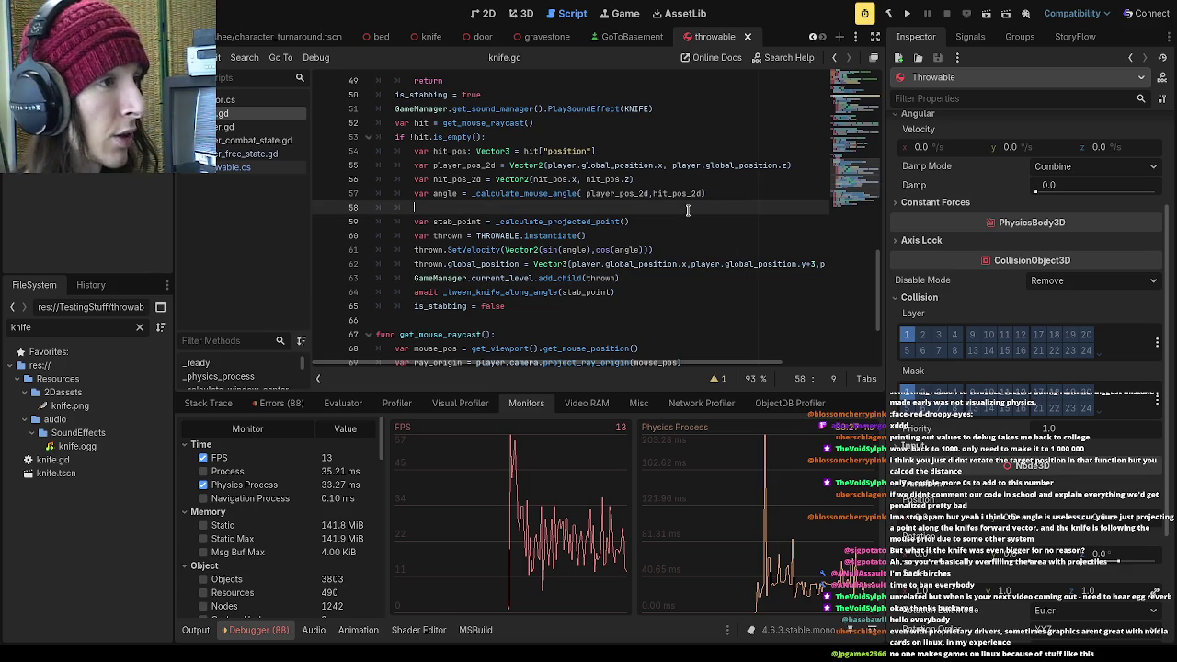
{"action": "scroll", "coordinate": [686, 210], "scroll_direction": "up", "scroll_amount": 2}
{"action": "left_click", "coordinate": [661, 206]}
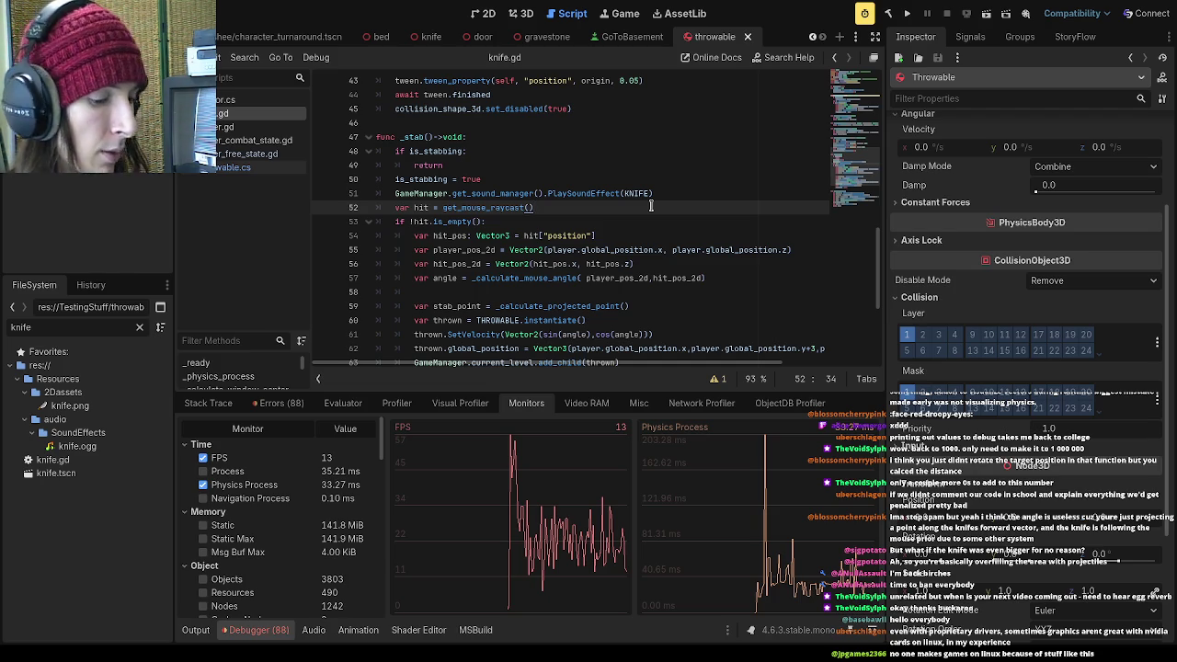
{"action": "left_click", "coordinate": [587, 180]}
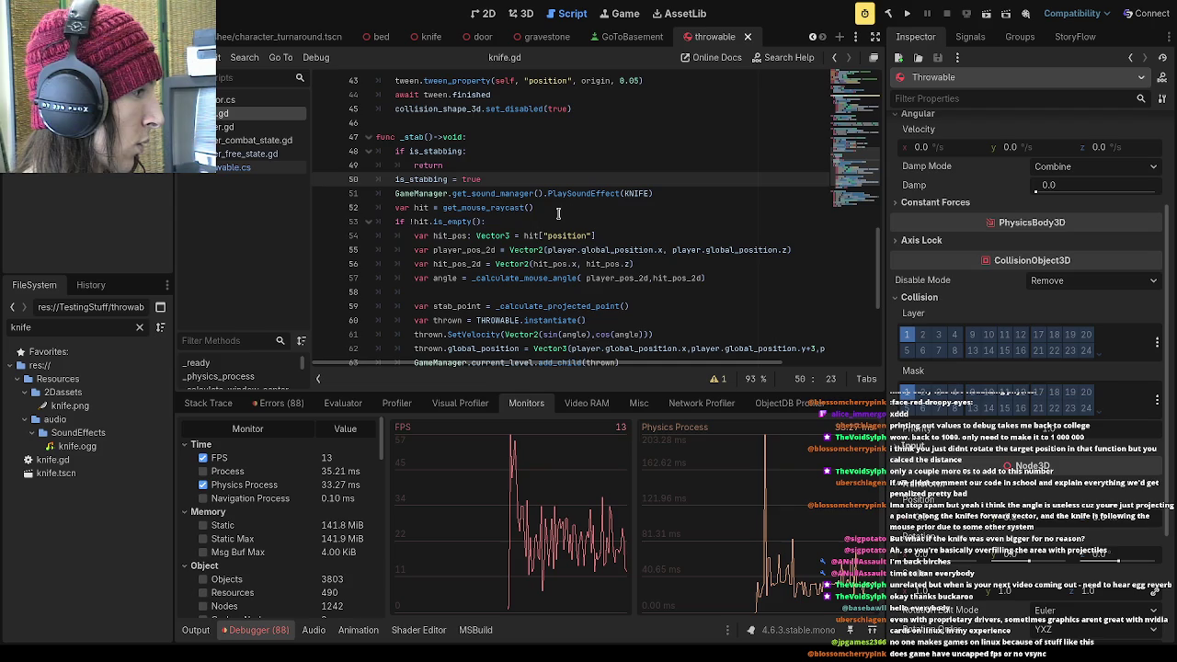
{"action": "left_click", "coordinate": [600, 212]}
{"action": "left_click", "coordinate": [596, 218]}
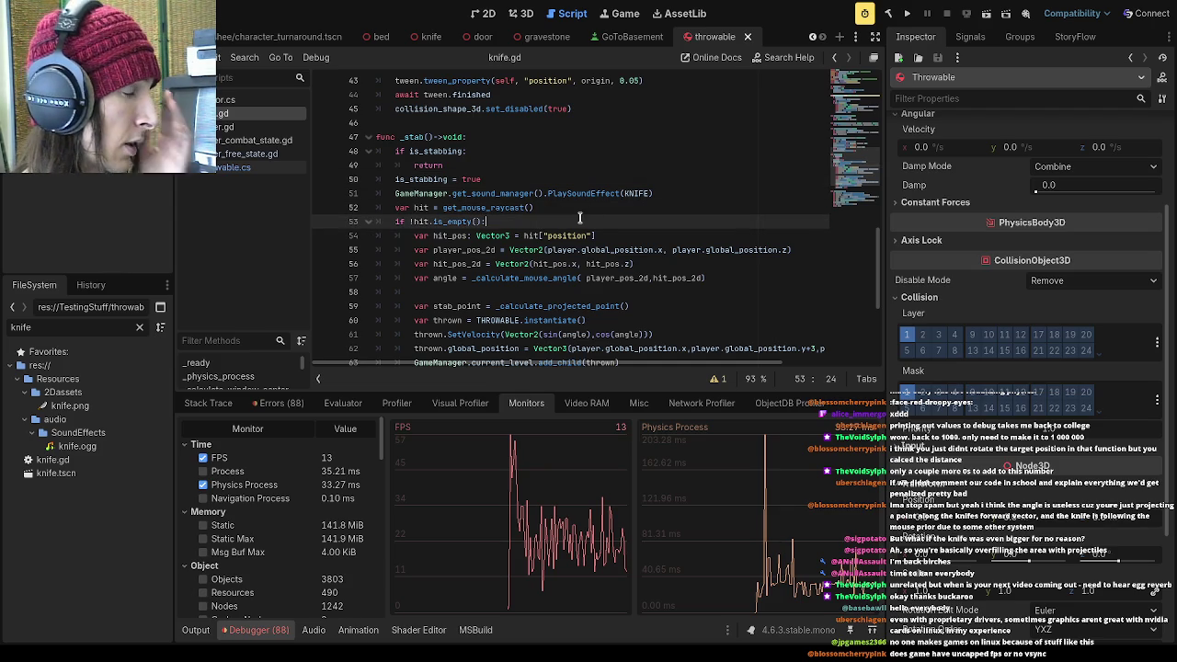
{"action": "left_click", "coordinate": [566, 206]}
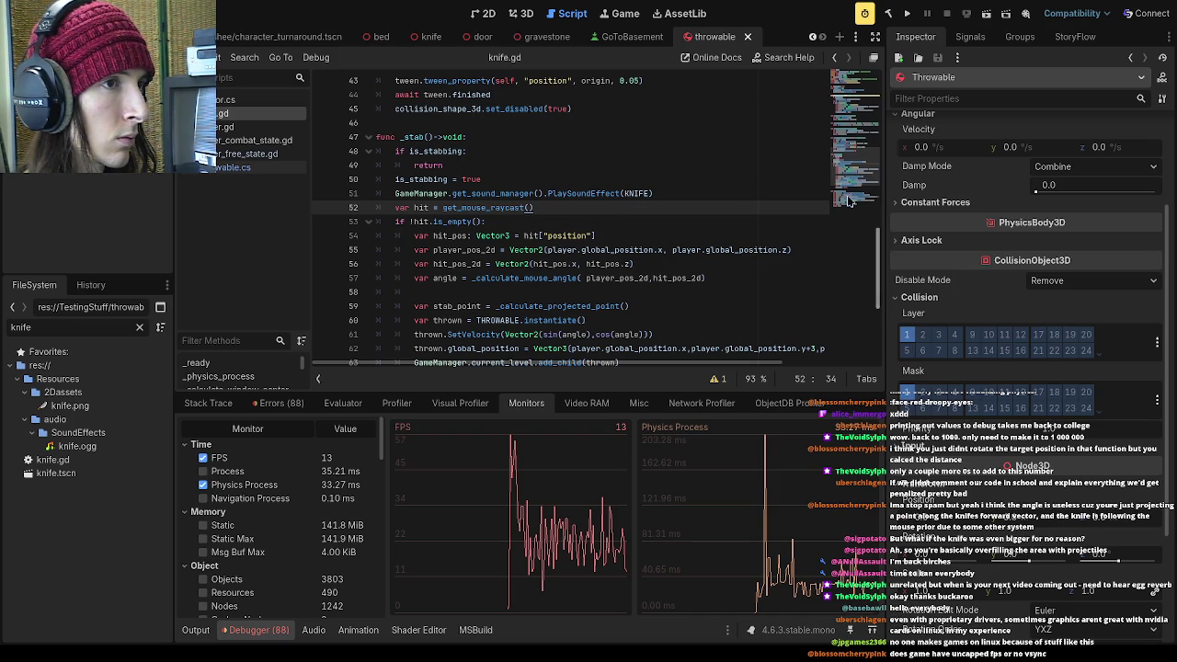
Step between line 50, the PlaySoundEffect line, line 53 and the get_mouse_raycast line
{"action": "left_click", "coordinate": [586, 292]}
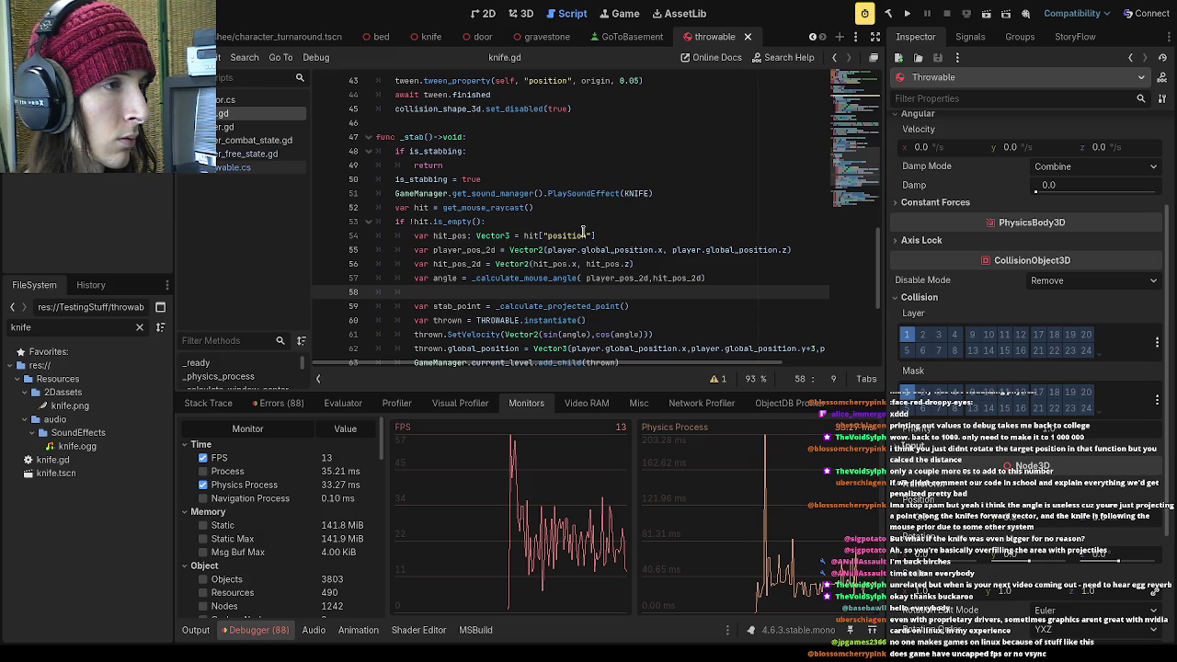
{"action": "left_click", "coordinate": [576, 222]}
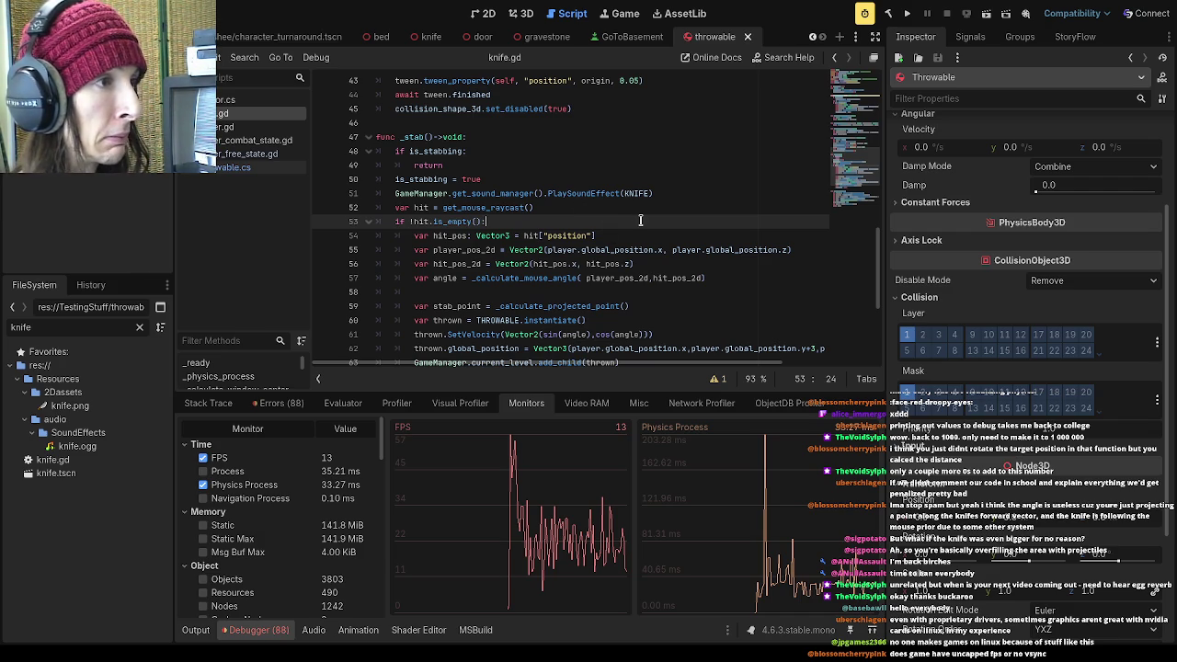
{"action": "left_click", "coordinate": [641, 210]}
{"action": "left_click", "coordinate": [705, 195]}
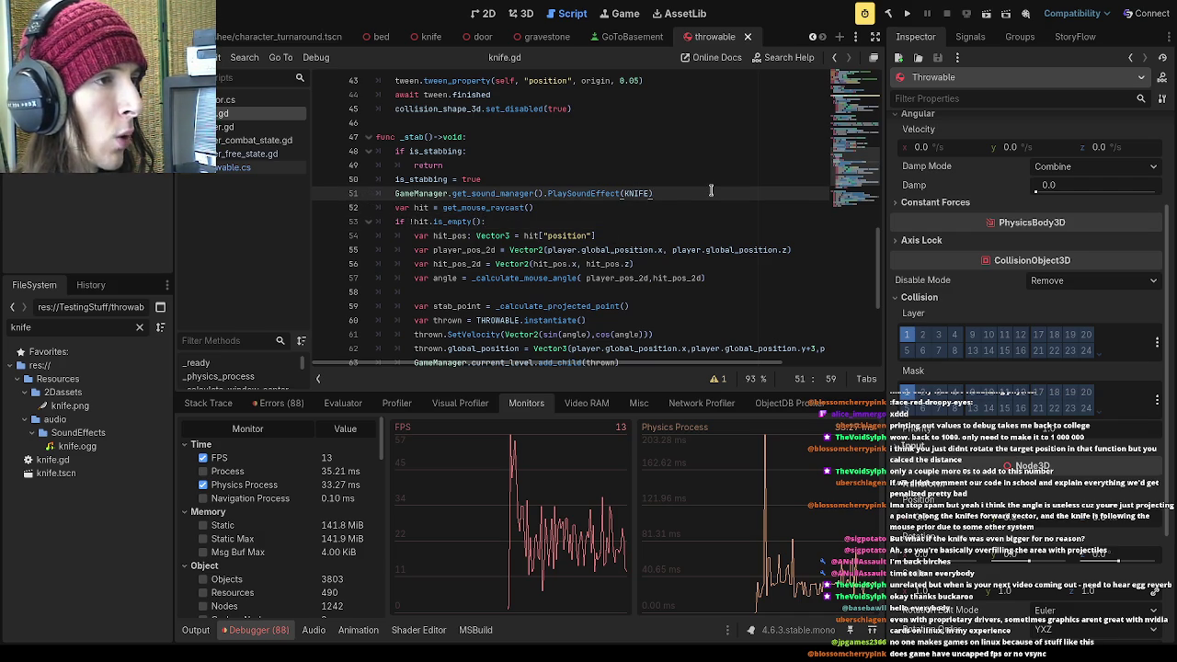
{"action": "left_click", "coordinate": [712, 179]}
{"action": "left_click", "coordinate": [711, 195]}
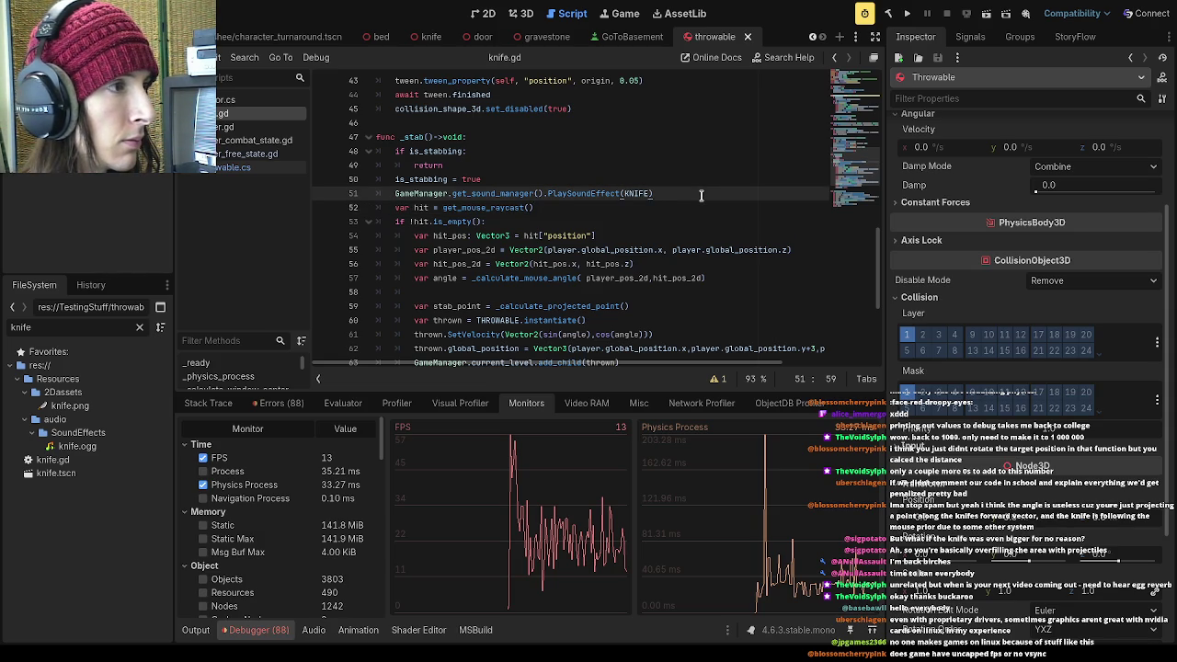
{"action": "left_click", "coordinate": [695, 181]}
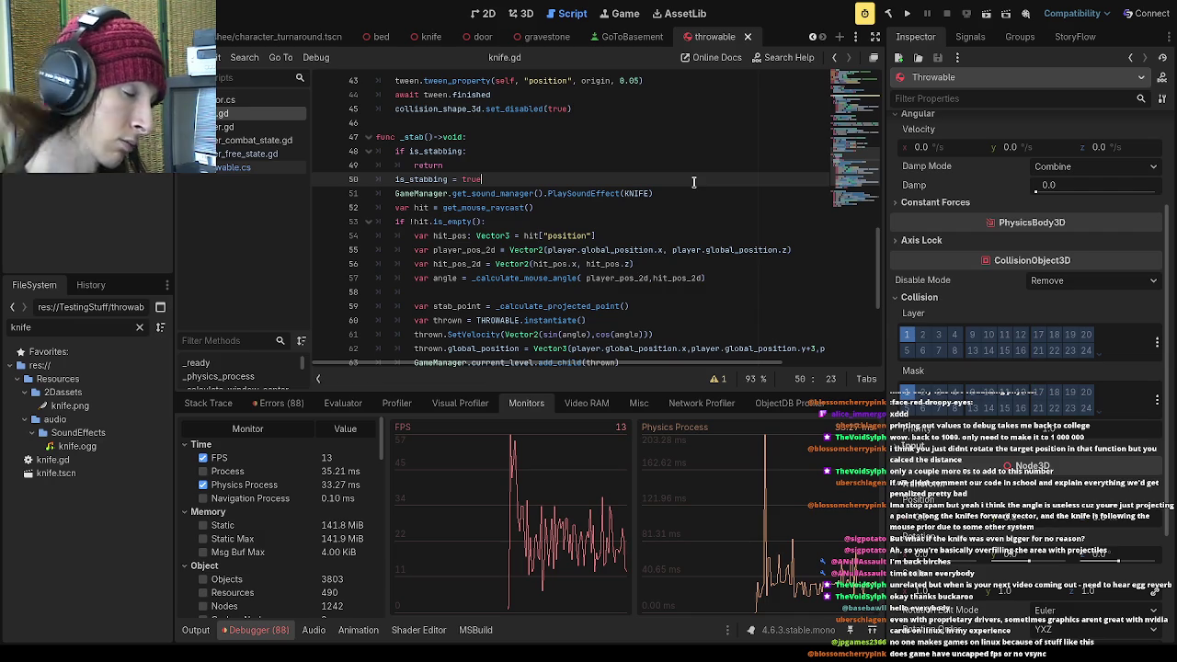
{"action": "left_click", "coordinate": [686, 194]}
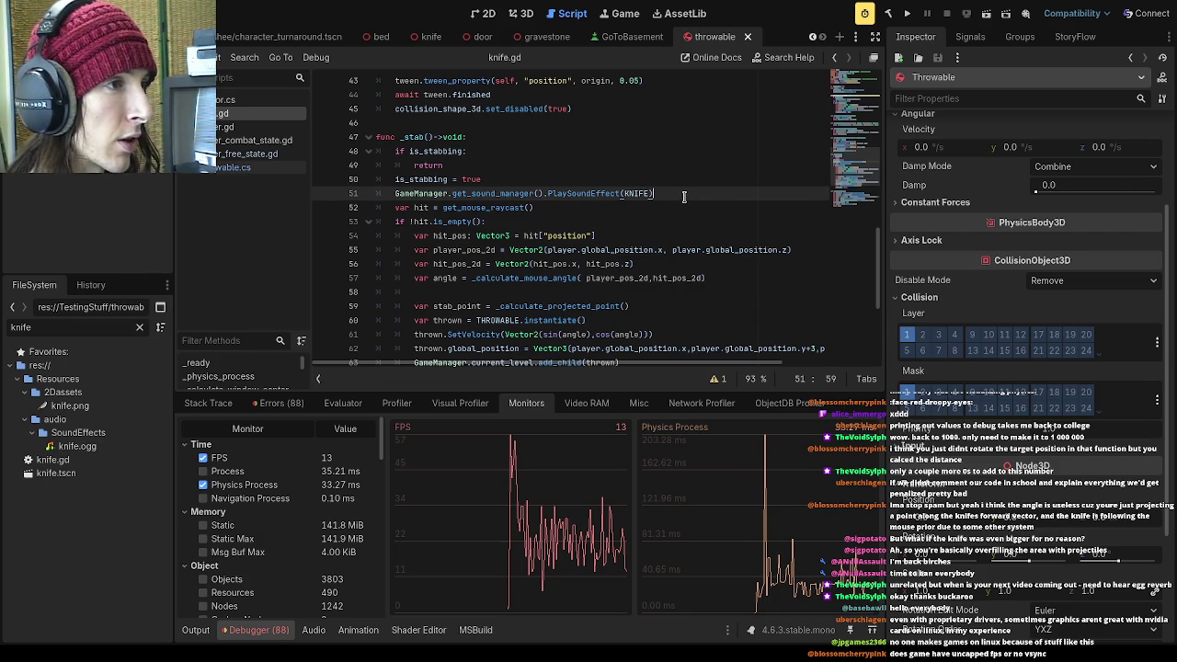
{"action": "left_click", "coordinate": [708, 208]}
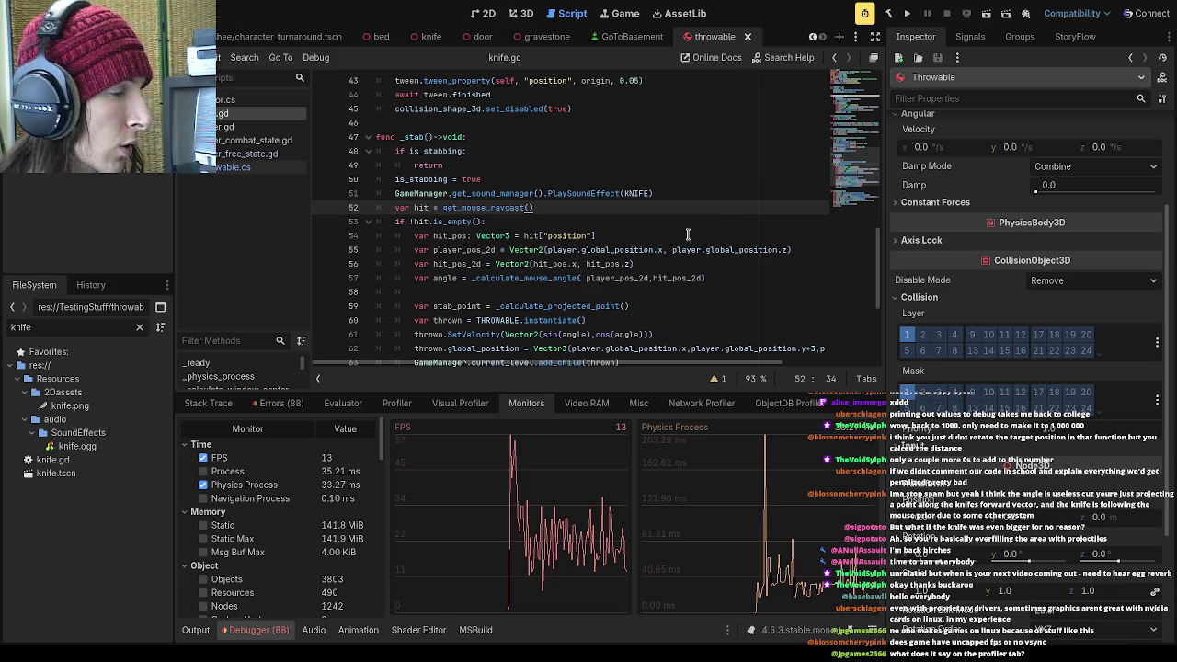
Stop graphing Physics Process in Monitors, glance at Video RAM, and scroll the monitor list
{"action": "left_click", "coordinate": [249, 488]}
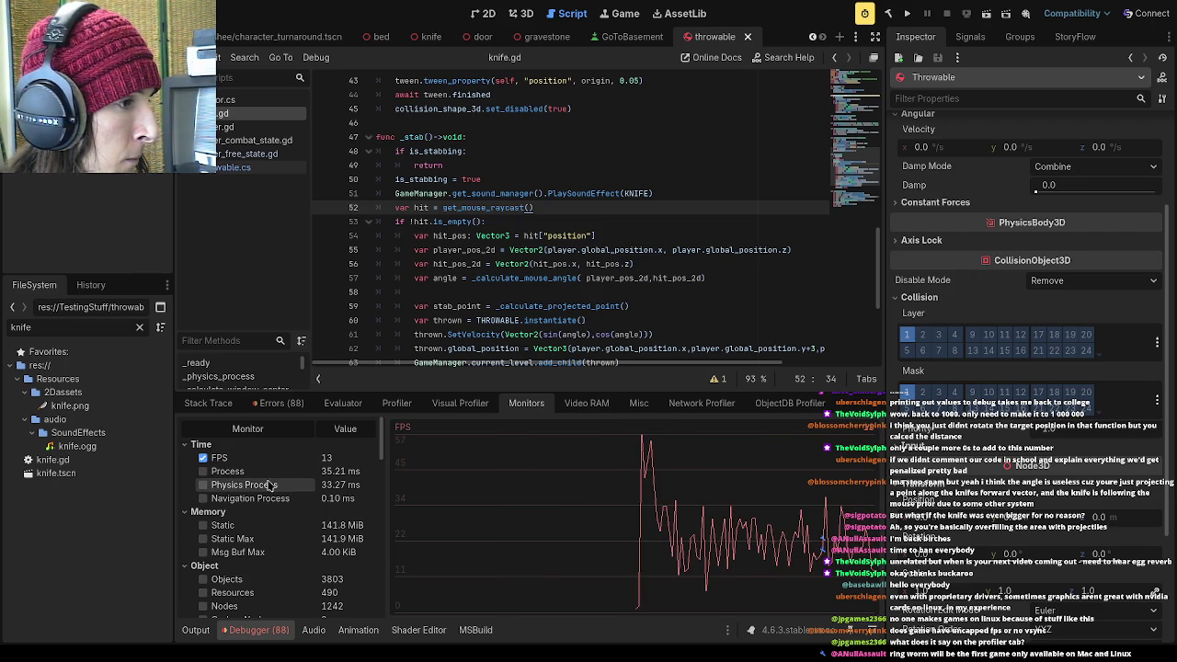
{"action": "left_click", "coordinate": [588, 405]}
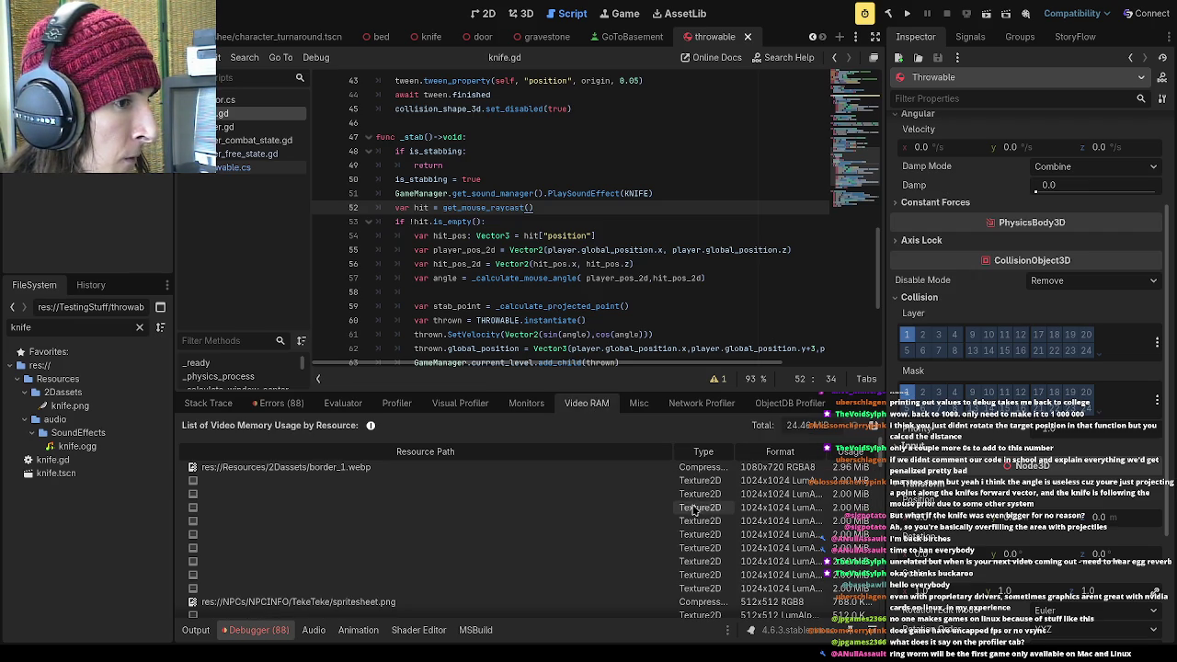
{"action": "left_click", "coordinate": [533, 410]}
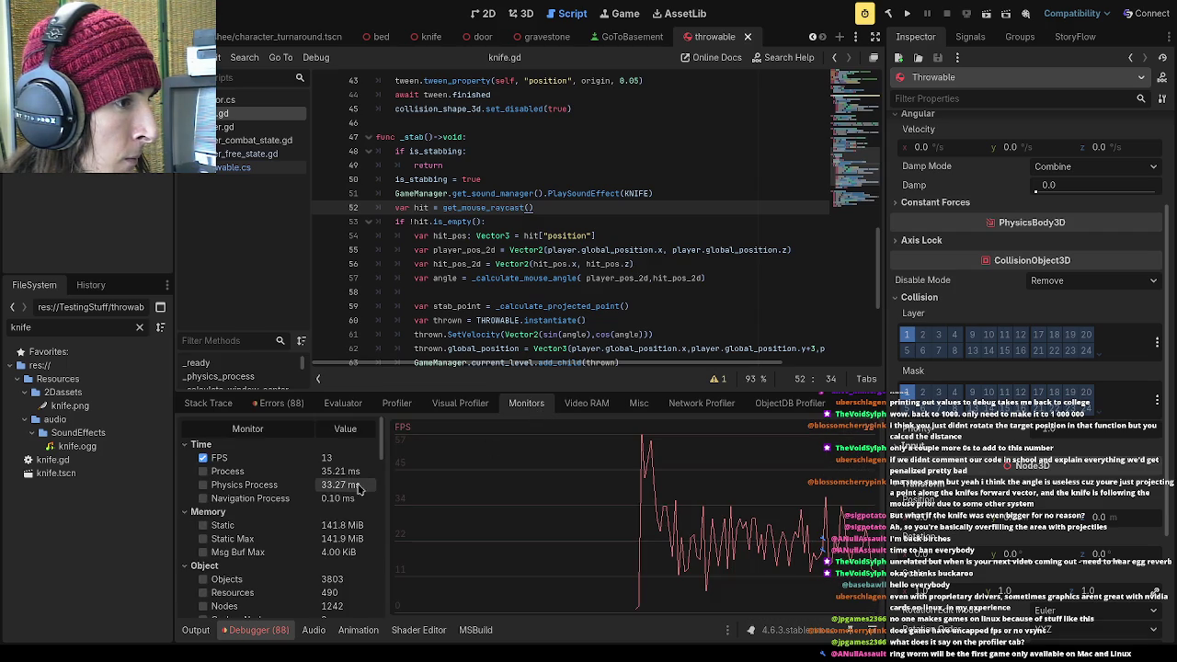
{"action": "scroll", "coordinate": [348, 483], "scroll_direction": "down", "scroll_amount": 5}
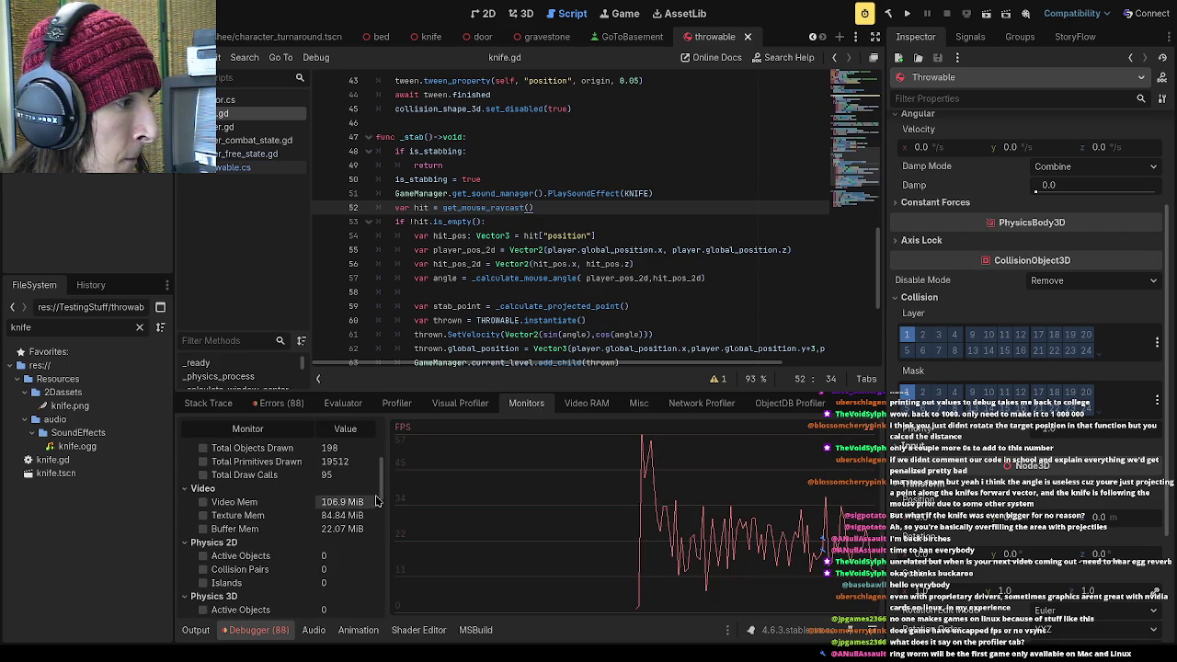
{"action": "scroll", "coordinate": [383, 499], "scroll_direction": "down", "scroll_amount": 1}
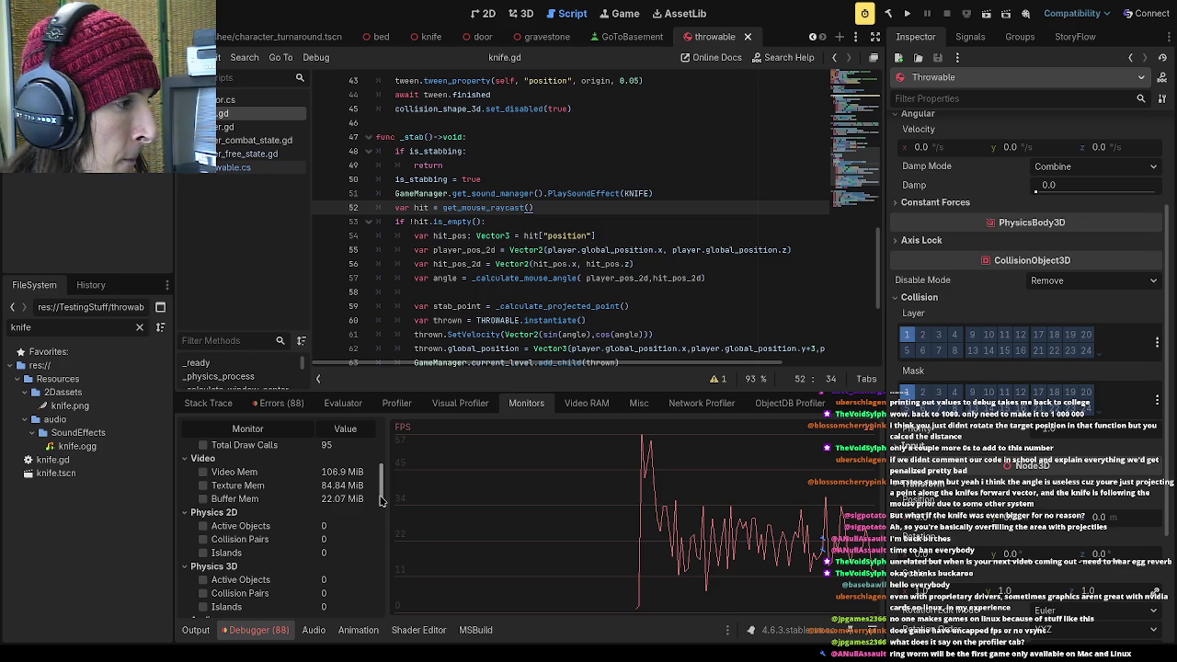
Make the debugger panel taller and run the project again
{"action": "mouse_move", "coordinate": [382, 499]}
{"action": "left_mouse_down"}
{"action": "mouse_move", "coordinate": [385, 612]}
{"action": "mouse_move", "coordinate": [380, 440]}
{"action": "left_mouse_up"}
{"action": "left_click_drag", "start_coordinate": [477, 393], "coordinate": [487, 293]}
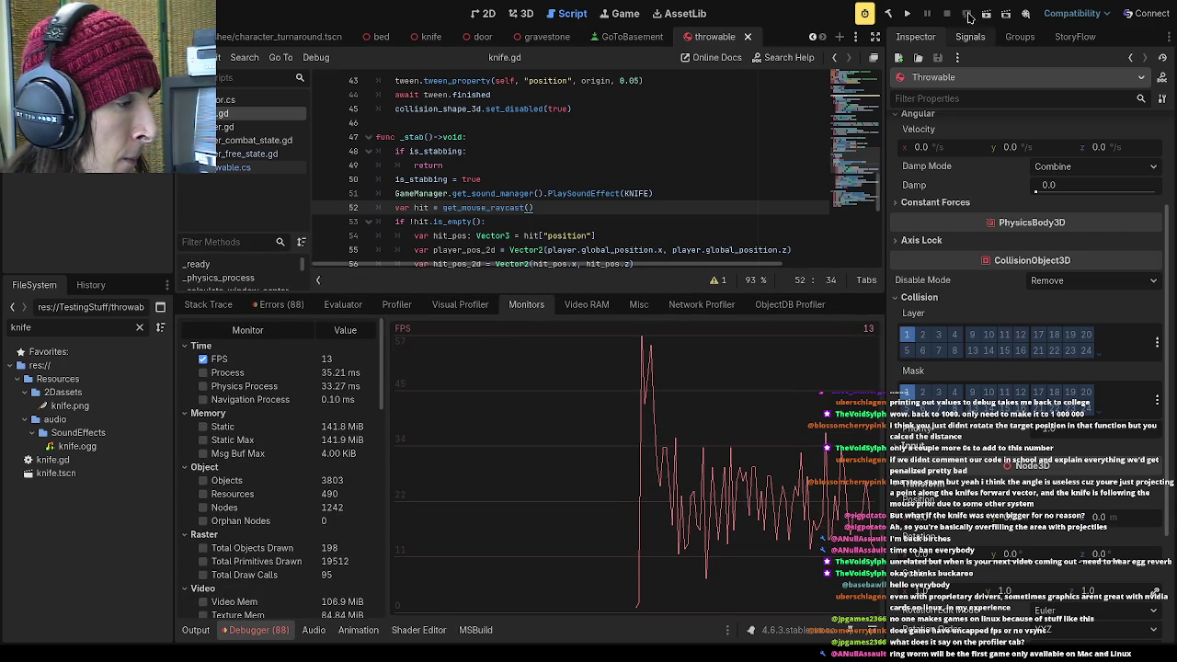
{"action": "left_click", "coordinate": [908, 15]}
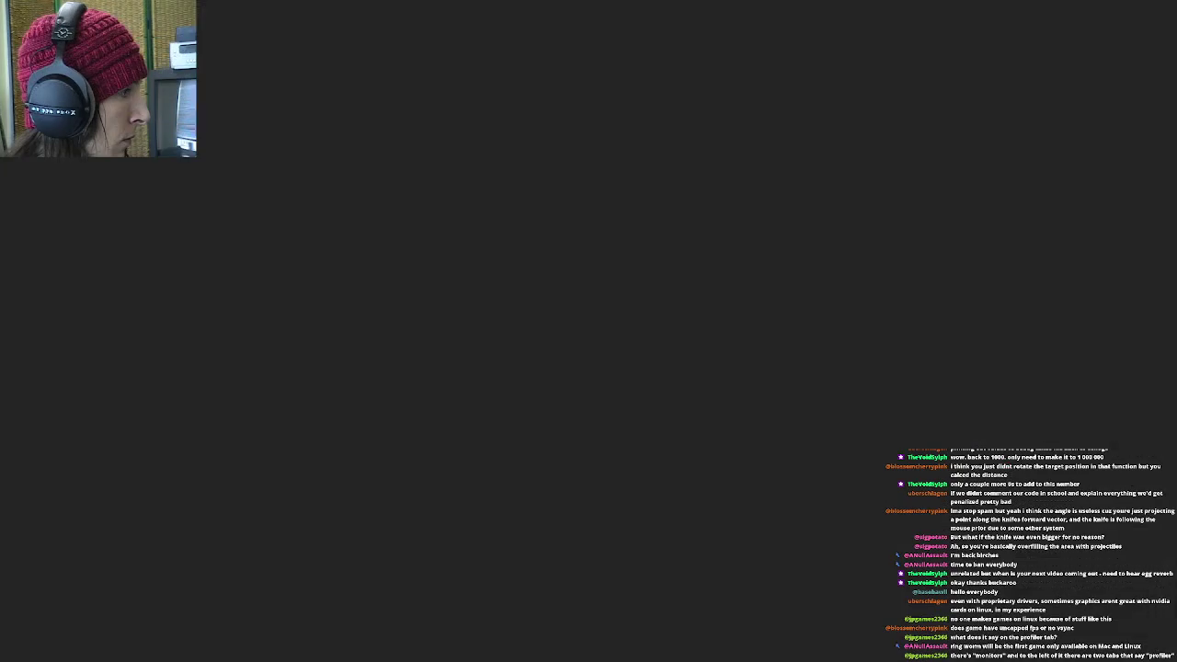
Switch back to the editor and bring up the Debugger's frame-time Profiler
{"action": "key", "text": "alt+Tab"}
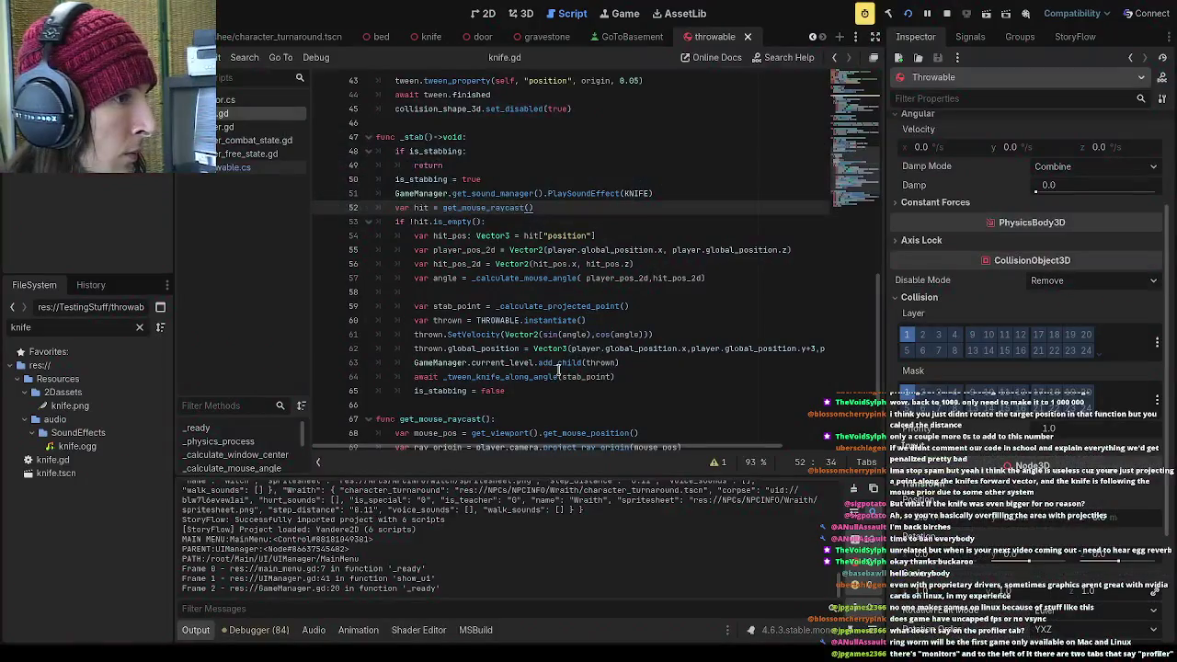
{"action": "key", "text": "alt+Tab"}
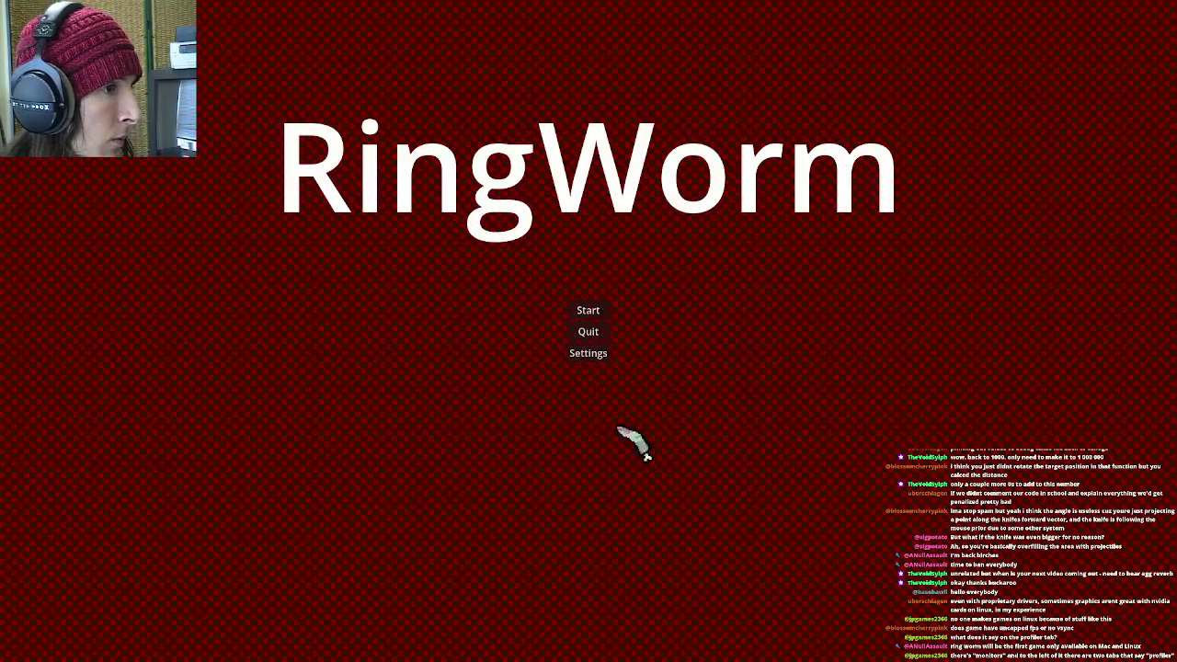
{"action": "key", "text": "alt+Tab"}
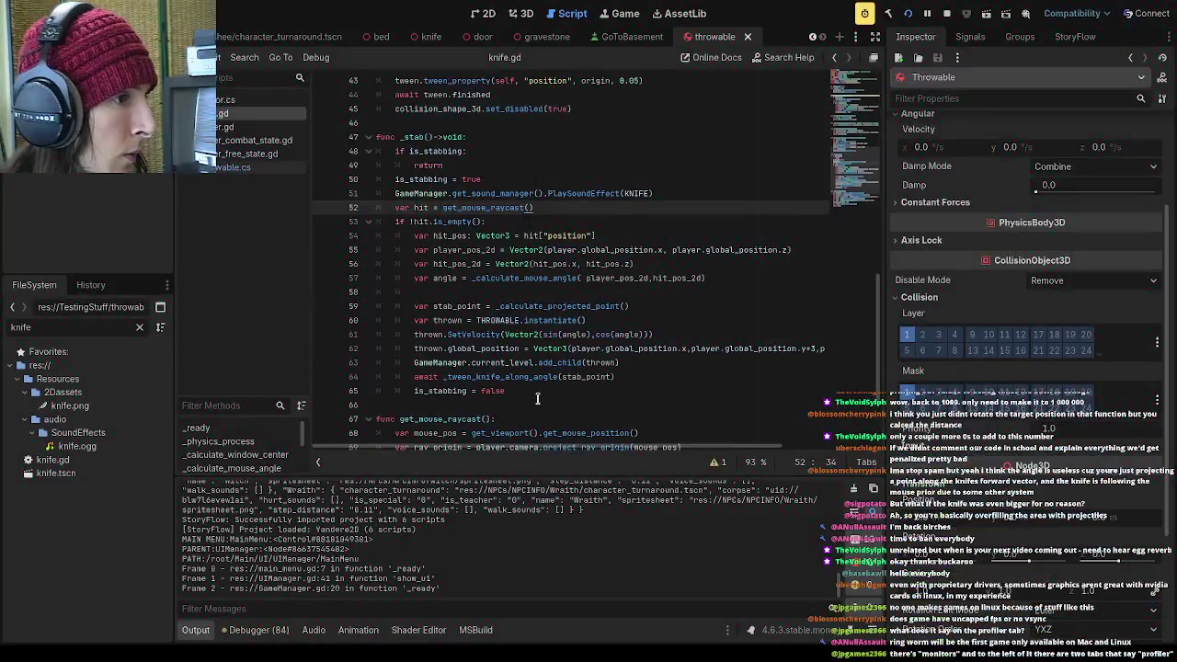
{"action": "left_click", "coordinate": [259, 630]}
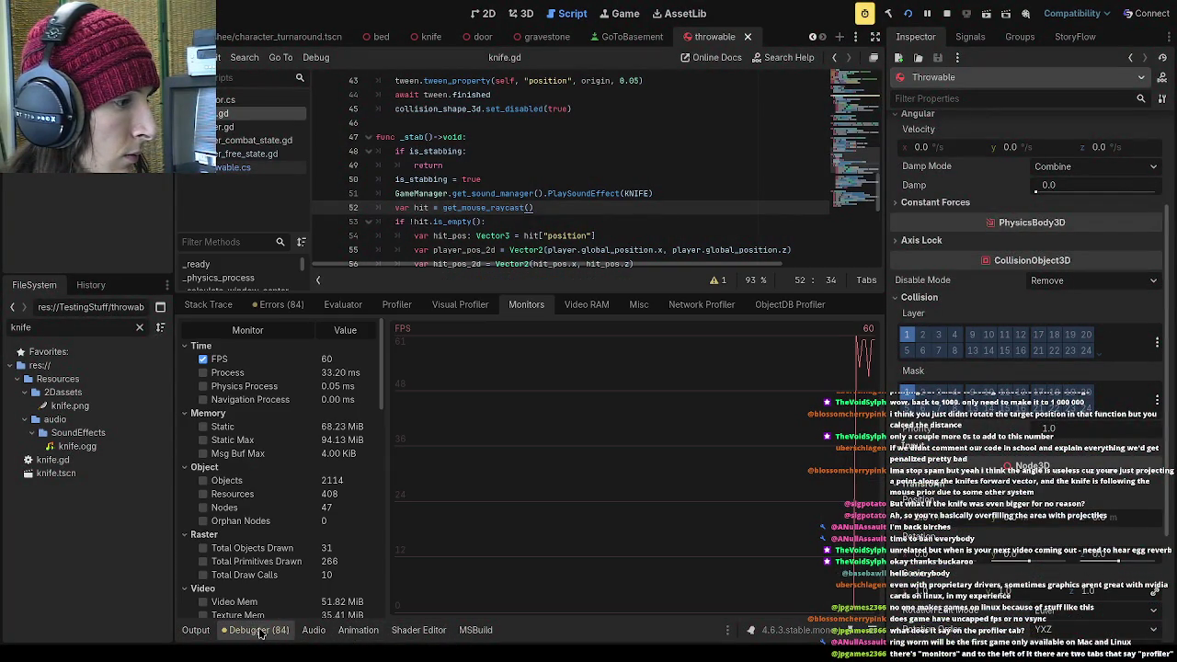
{"action": "left_click", "coordinate": [790, 308]}
{"action": "left_click", "coordinate": [717, 305]}
{"action": "left_click", "coordinate": [809, 308]}
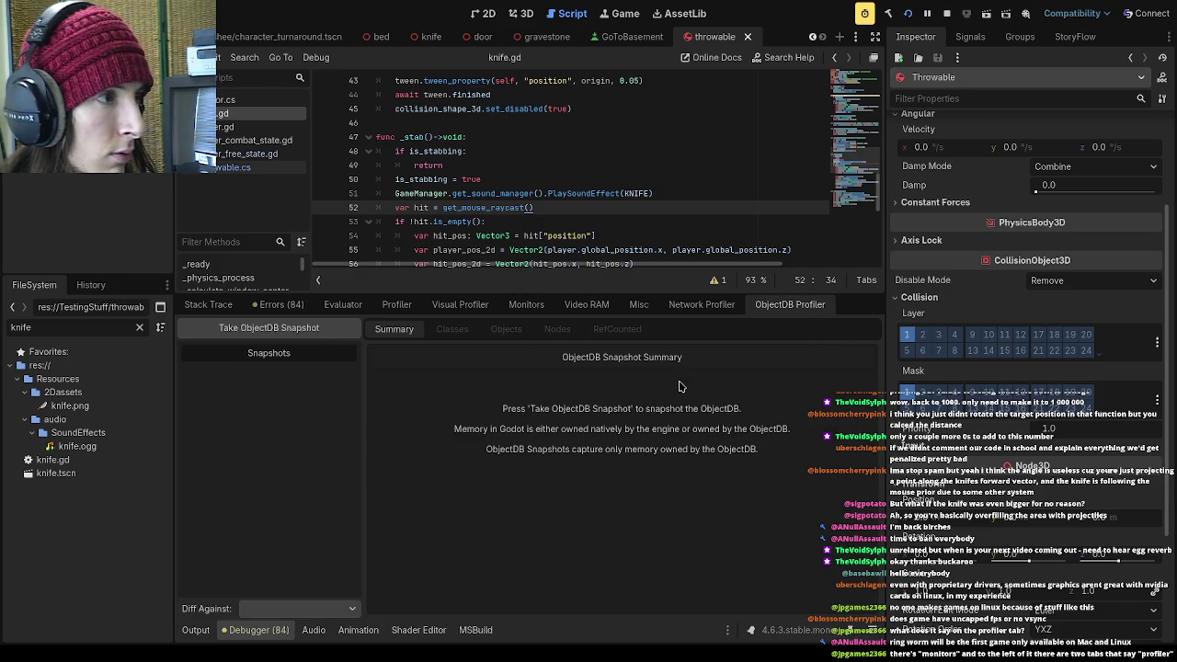
{"action": "left_click", "coordinate": [396, 304]}
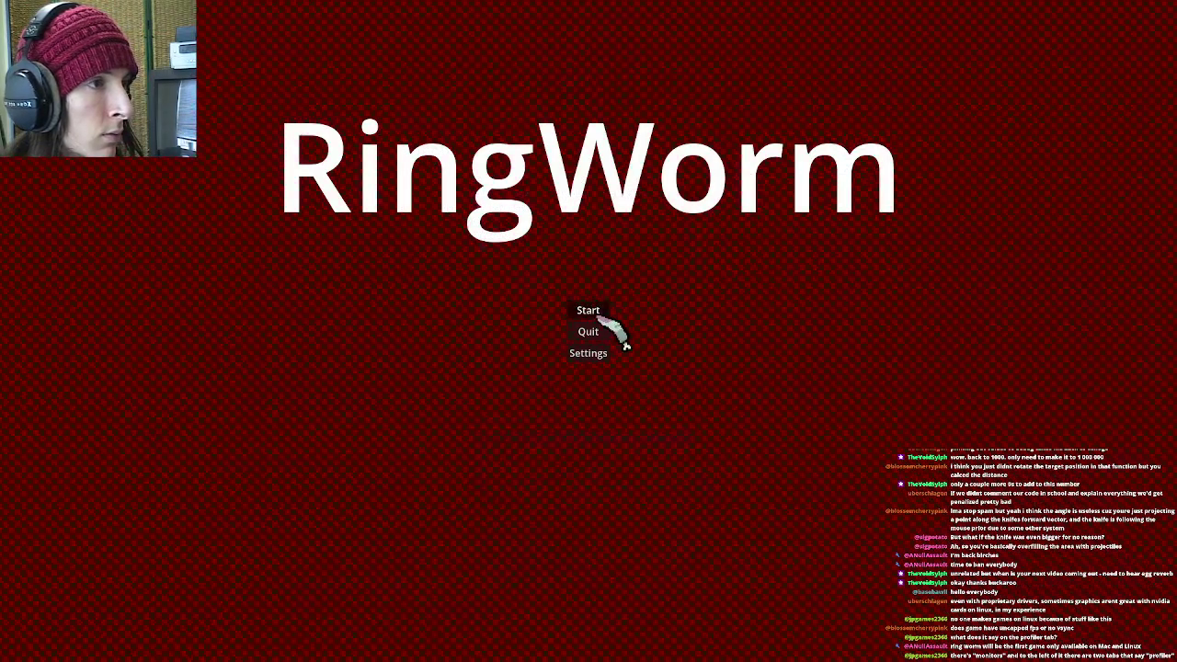
Get past the title, Banshee and Wraith screens into the school level, then return to the editor
{"action": "left_click", "coordinate": [601, 311]}
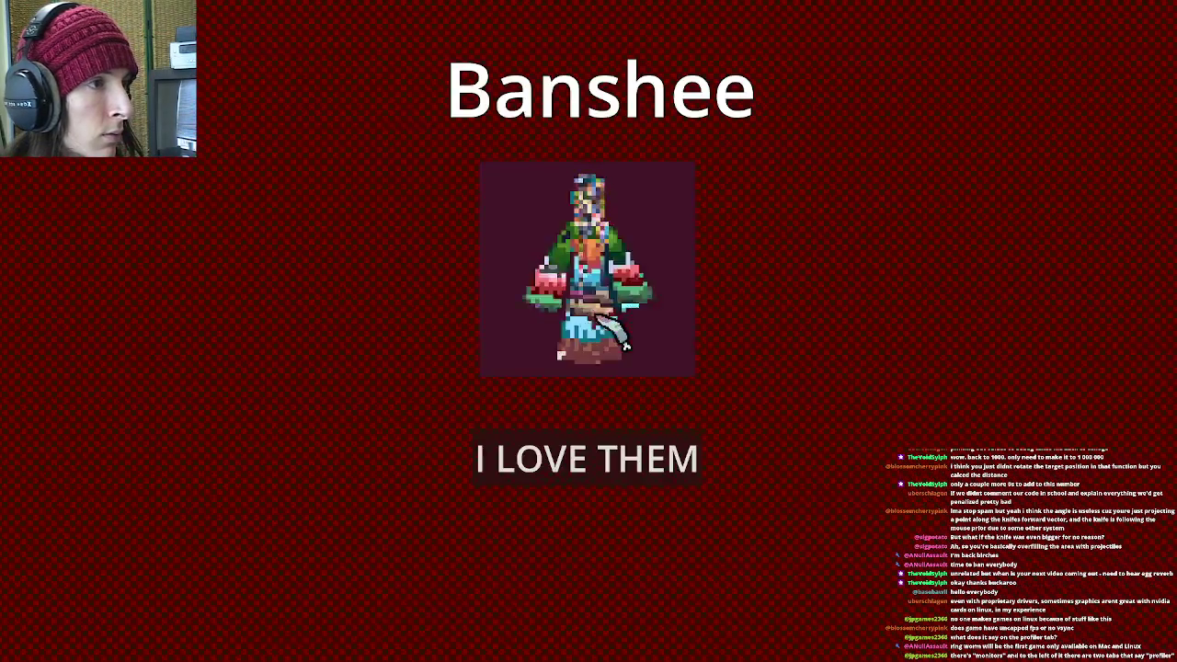
{"action": "left_click", "coordinate": [610, 453]}
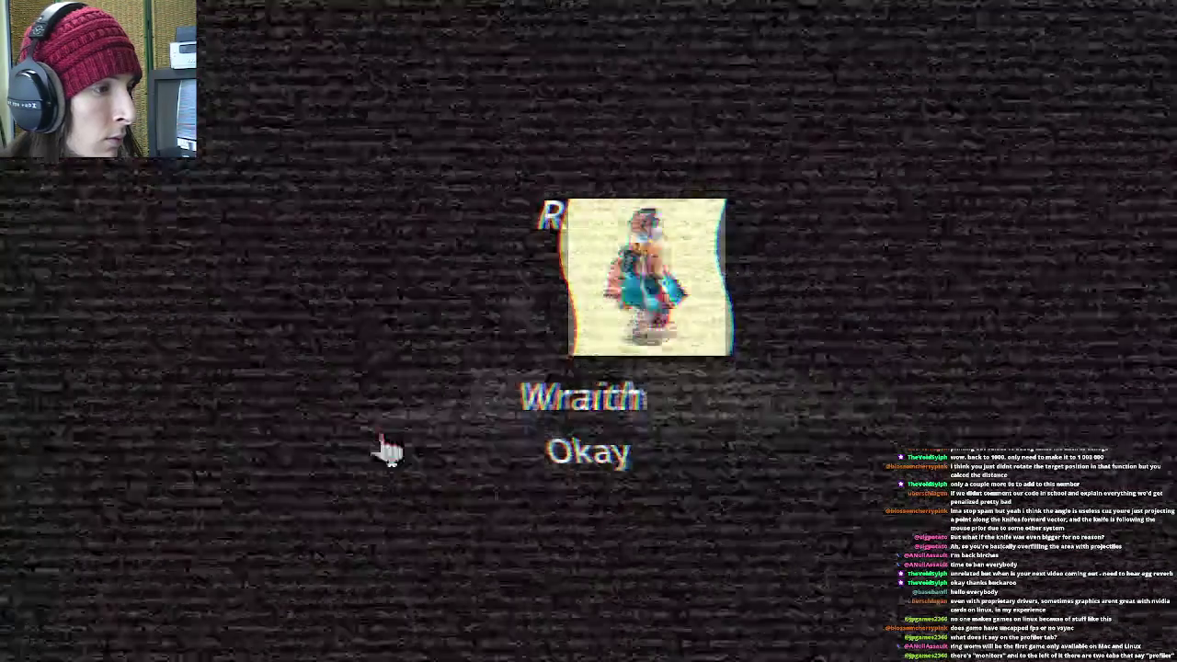
{"action": "left_click", "coordinate": [551, 462]}
{"action": "left_click", "coordinate": [607, 354]}
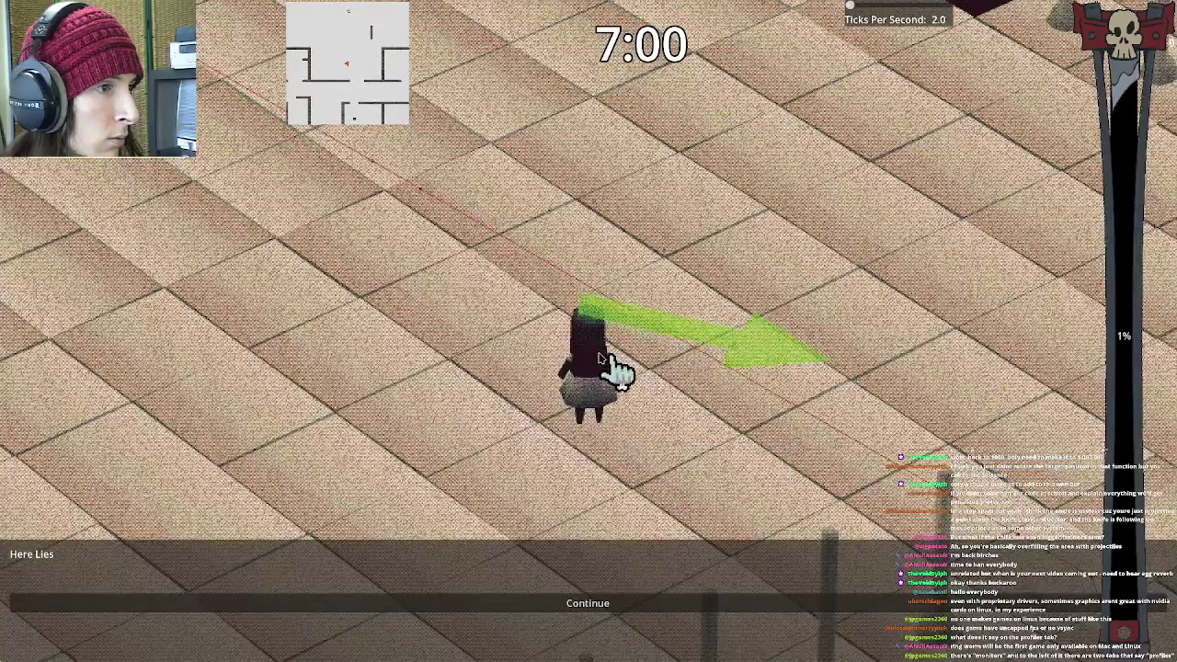
{"action": "key", "text": "alt+Tab"}
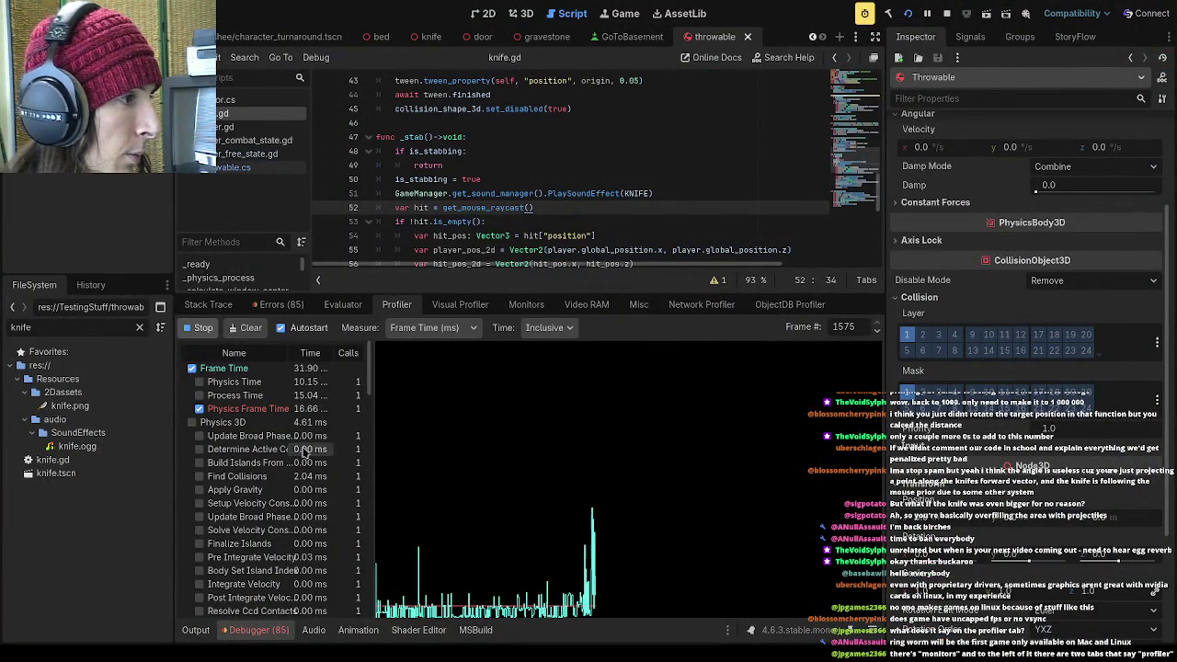
Widen the profiler's Name column, then open and close the game's pause menu
{"action": "left_click_drag", "start_coordinate": [375, 385], "coordinate": [421, 385]}
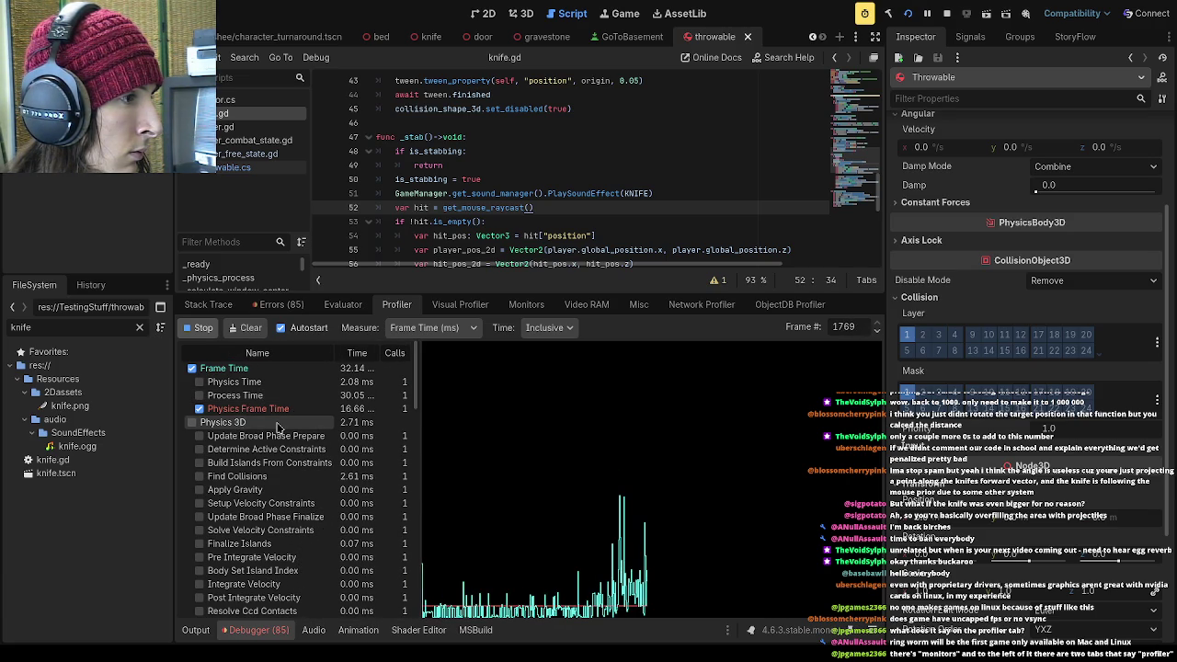
{"action": "key", "text": "alt+Tab"}
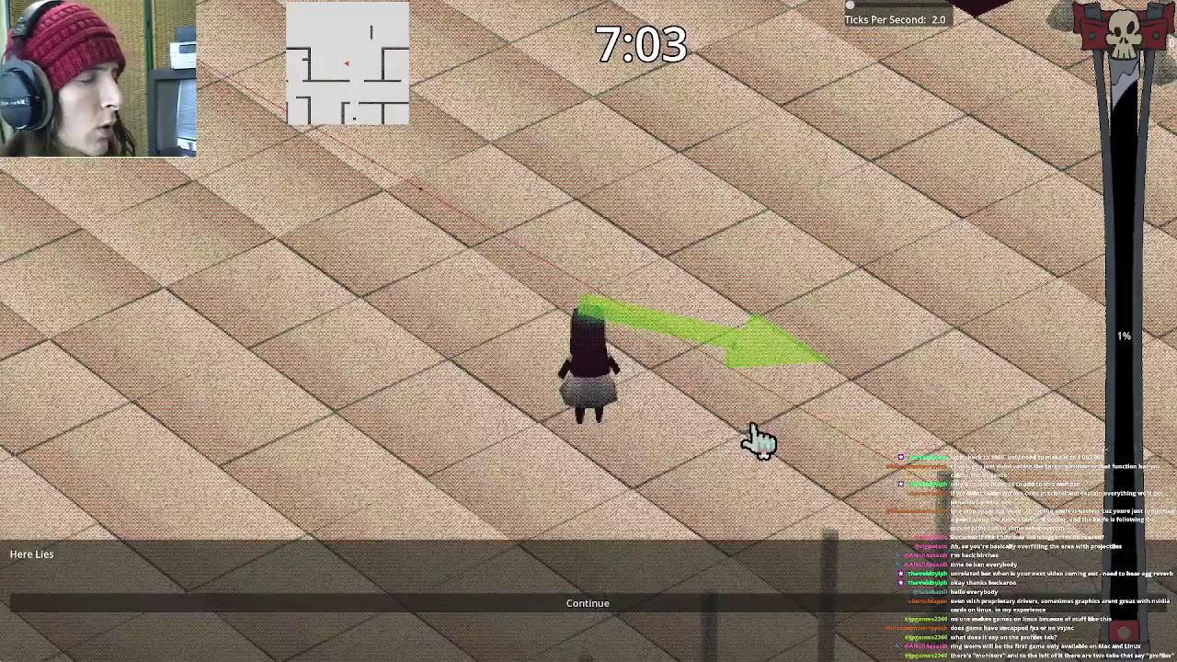
{"action": "key", "text": "Escape"}
{"action": "left_click", "coordinate": [629, 418]}
{"action": "key", "text": "Escape"}
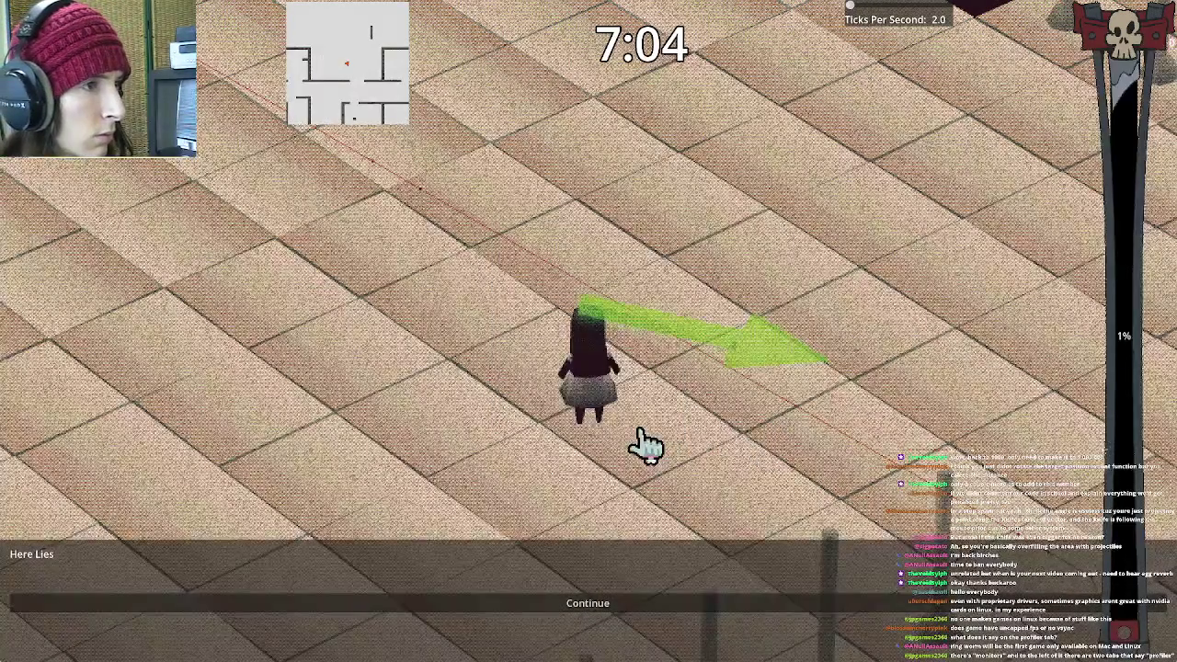
{"action": "key", "text": "alt+Tab"}
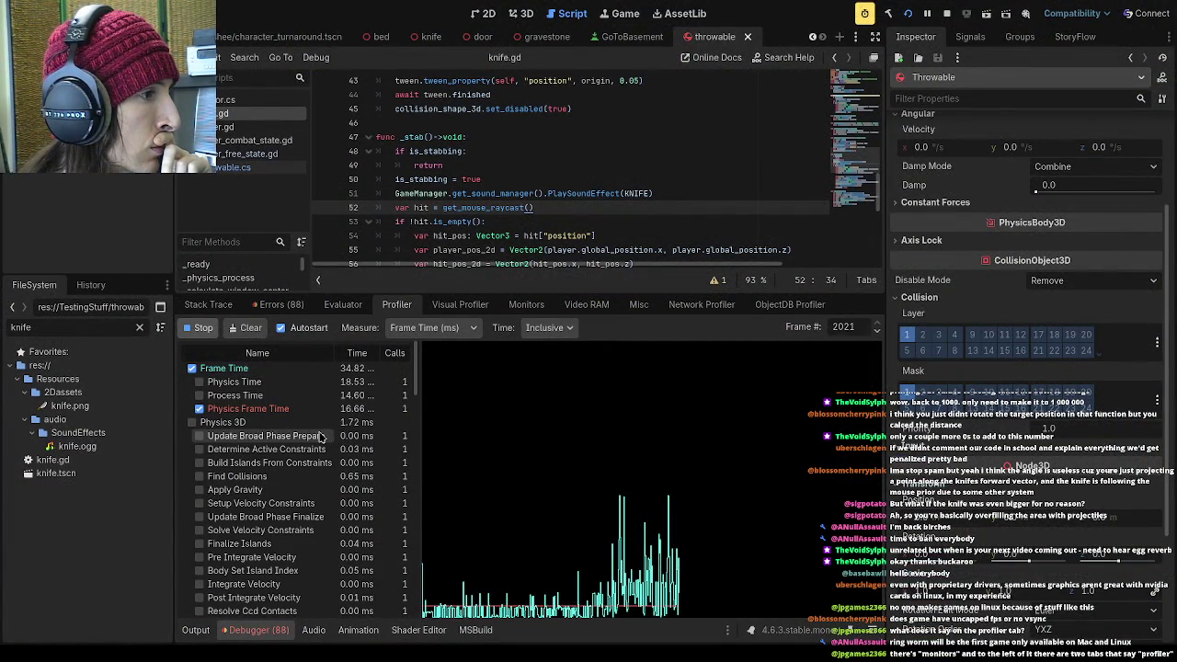
Hide Physics Frame Time and select a spike showing get_mouse_raycast at 43.69 ms, then enlarge the code editor
{"action": "left_click", "coordinate": [200, 409]}
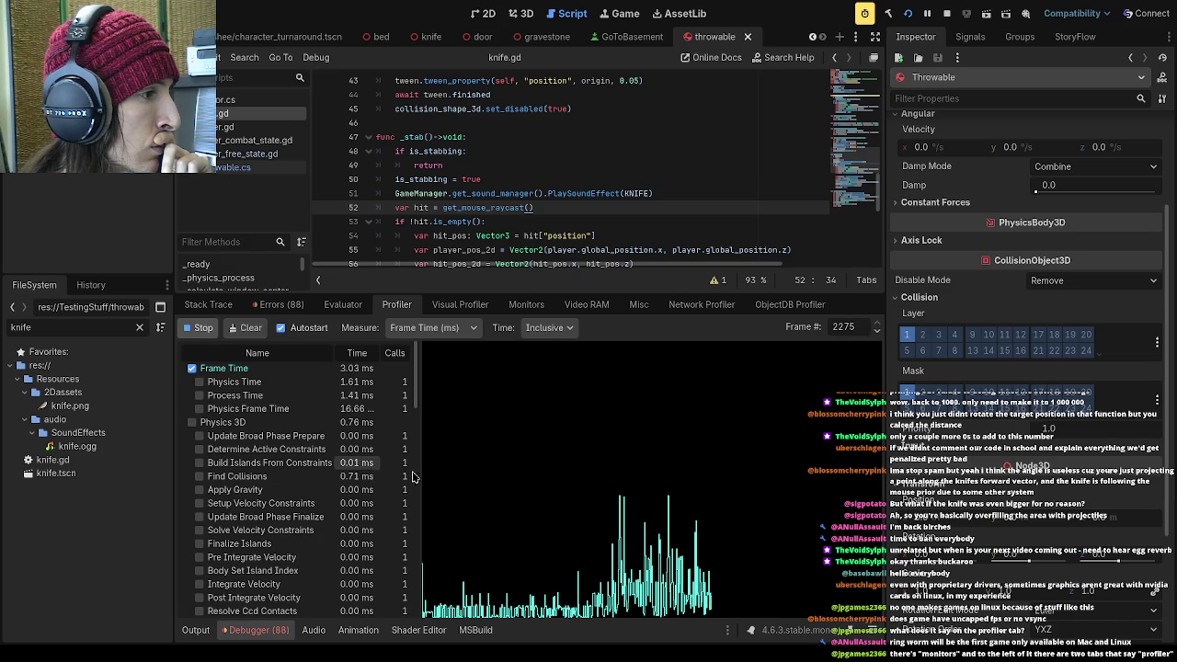
{"action": "left_click_drag", "start_coordinate": [421, 425], "coordinate": [485, 425]}
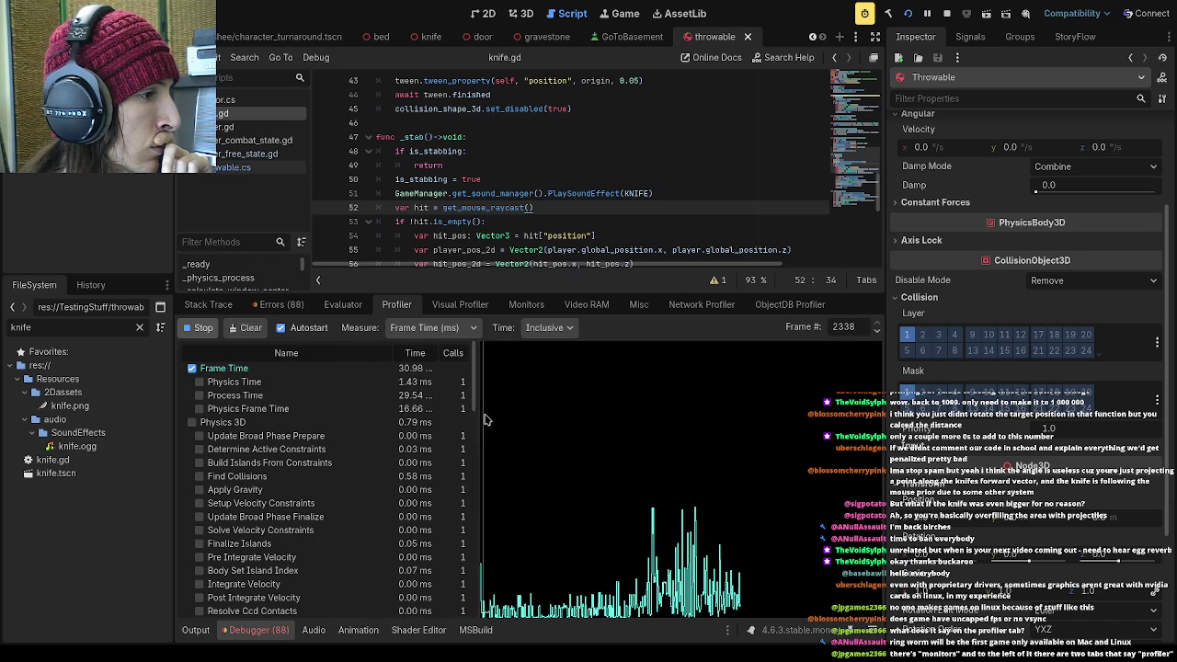
{"action": "scroll", "coordinate": [473, 480], "scroll_direction": "down", "scroll_amount": 10}
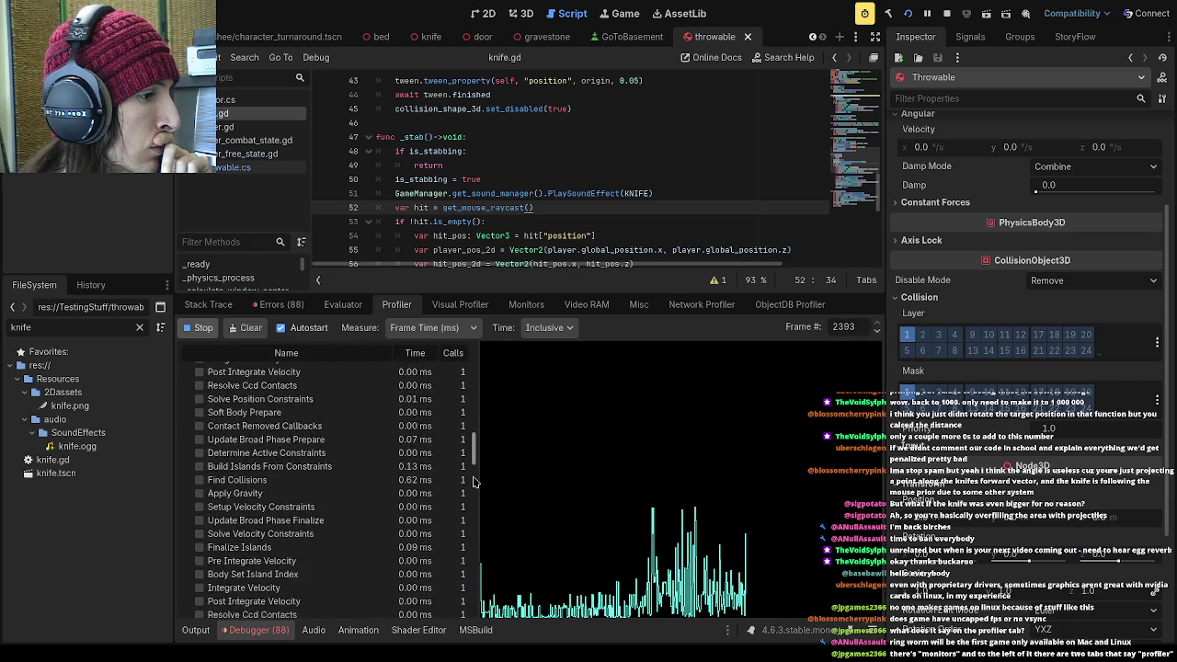
{"action": "scroll", "coordinate": [471, 542], "scroll_direction": "down", "scroll_amount": 5}
{"action": "scroll", "coordinate": [471, 542], "scroll_direction": "down", "scroll_amount": 5}
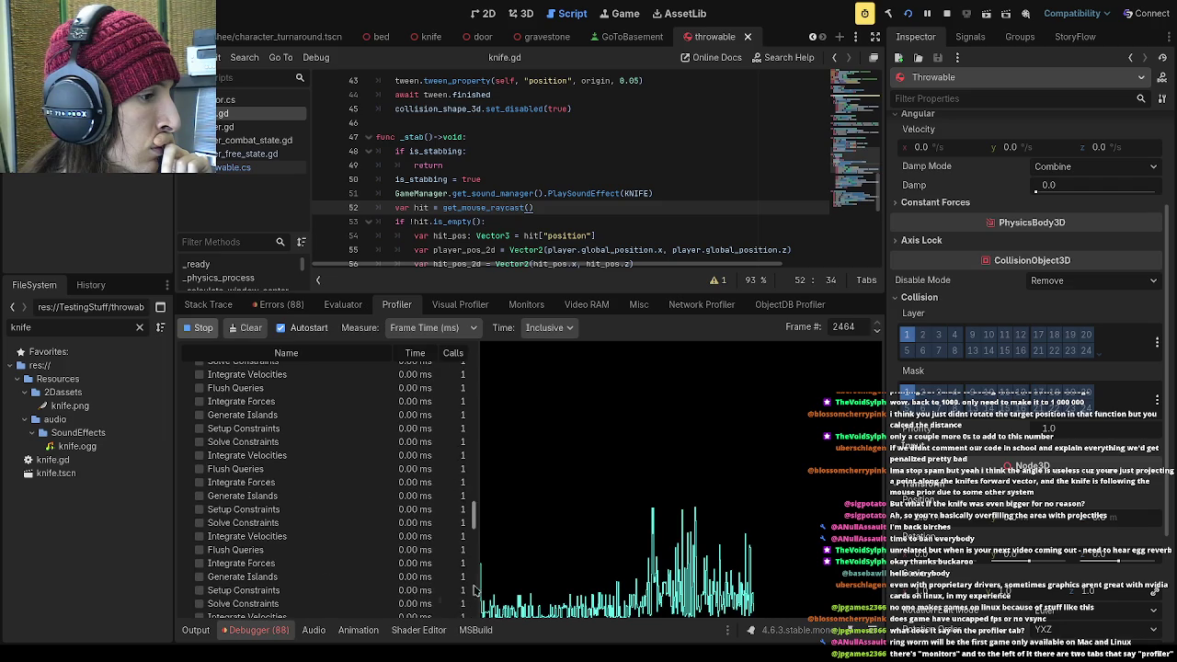
{"action": "left_click", "coordinate": [652, 512]}
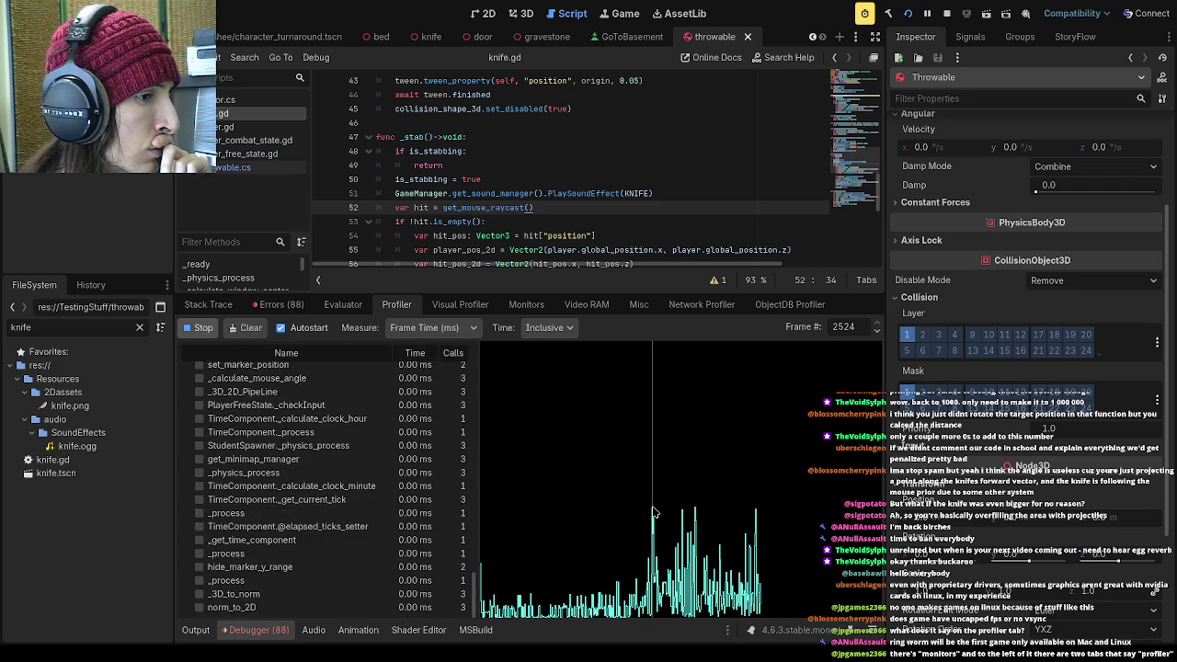
{"action": "left_click_drag", "start_coordinate": [477, 596], "coordinate": [486, 510]}
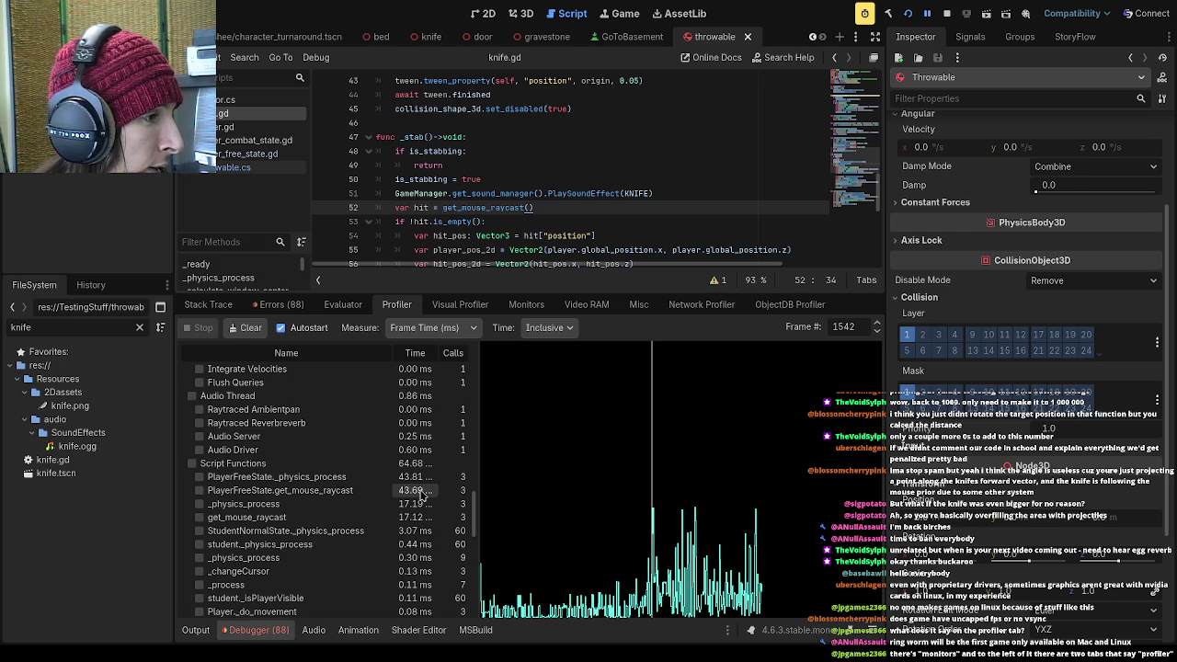
{"action": "left_click_drag", "start_coordinate": [604, 294], "coordinate": [572, 466]}
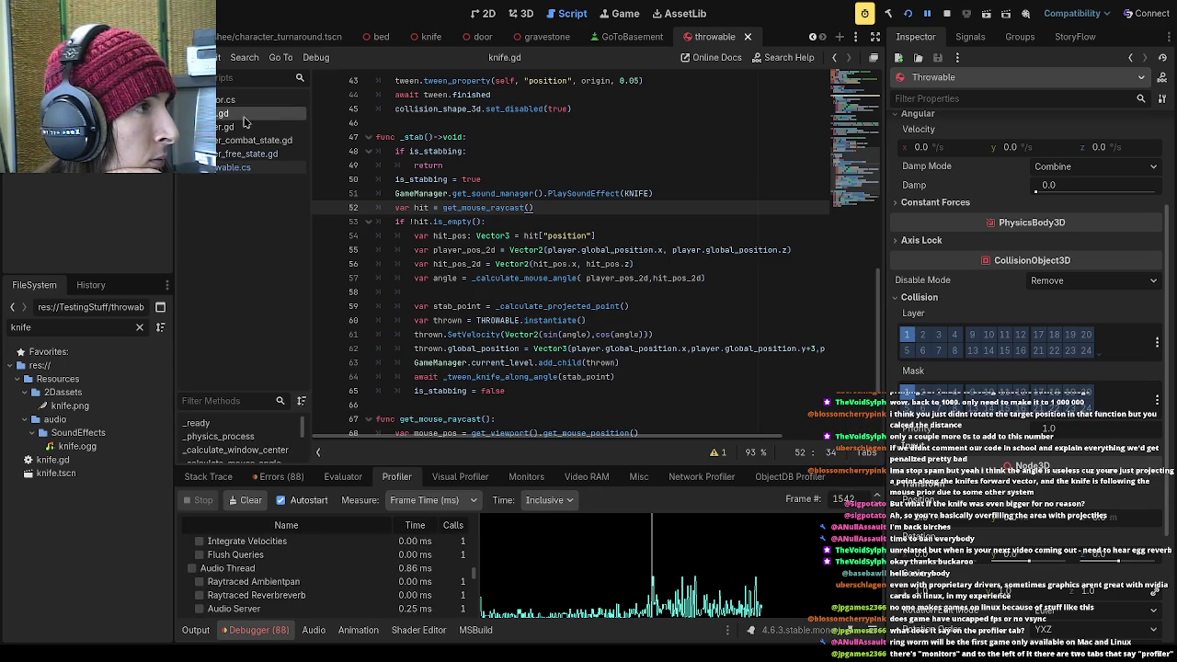
Open player_free_state.gd and select the get_mouse_raycast() call on line 20 in _physics_process
{"action": "left_click", "coordinate": [261, 156]}
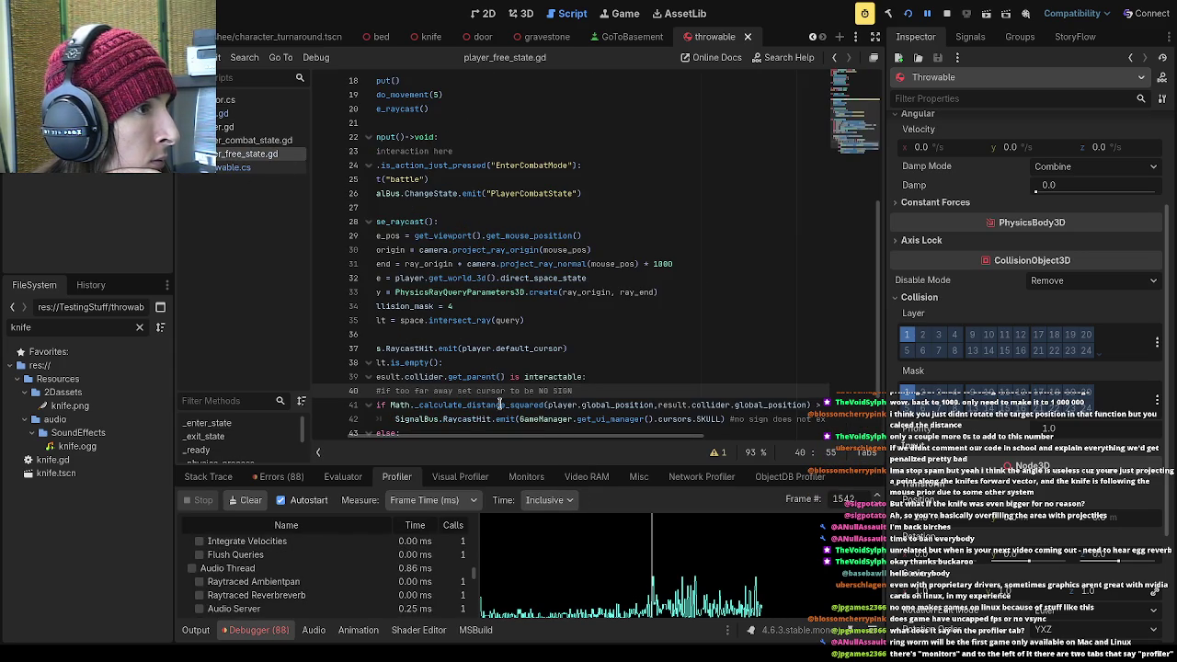
{"action": "scroll", "coordinate": [530, 368], "scroll_direction": "left", "scroll_amount": 3}
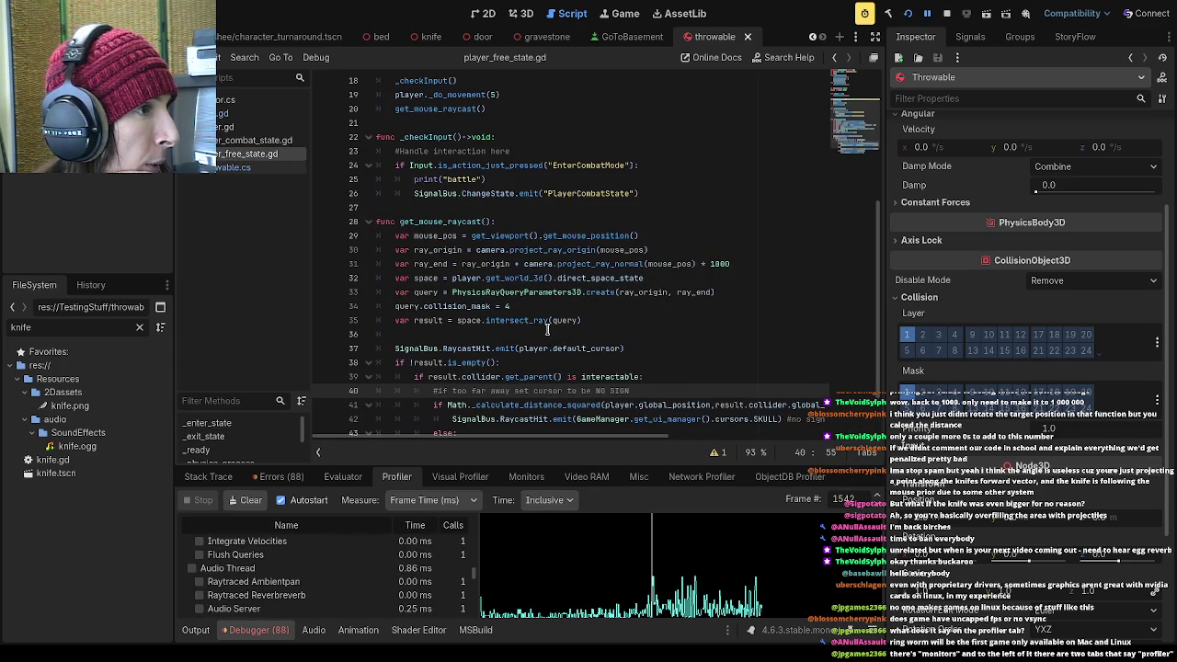
{"action": "scroll", "coordinate": [554, 353], "scroll_direction": "up", "scroll_amount": 1}
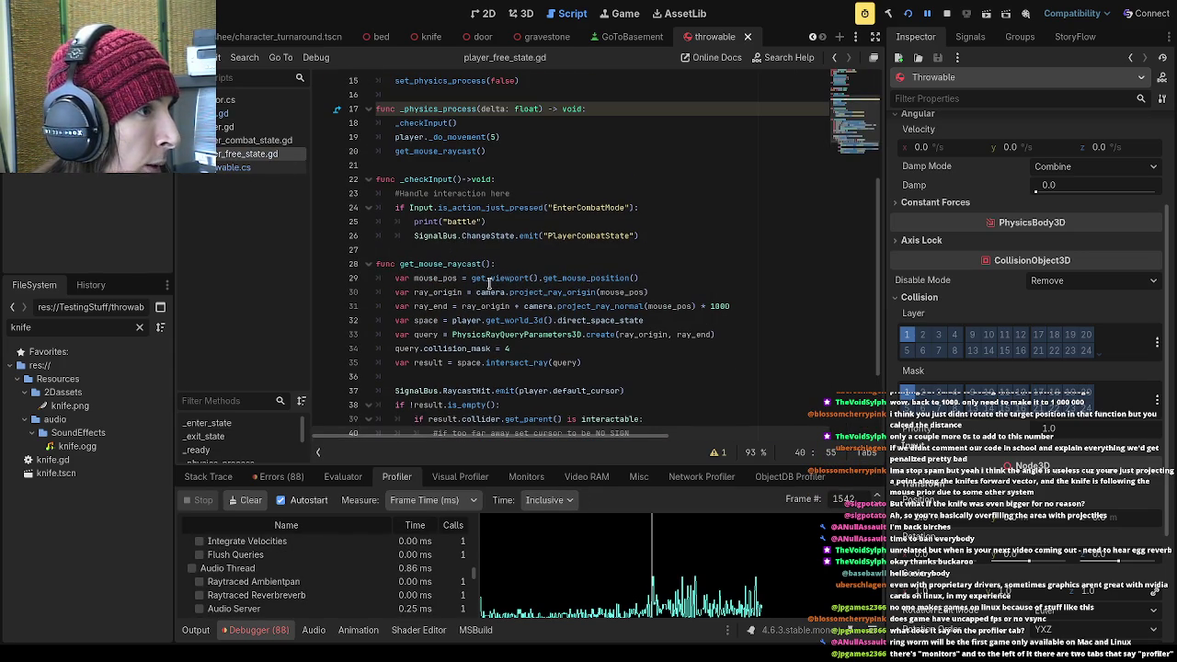
{"action": "left_click_drag", "start_coordinate": [492, 264], "coordinate": [399, 264]}
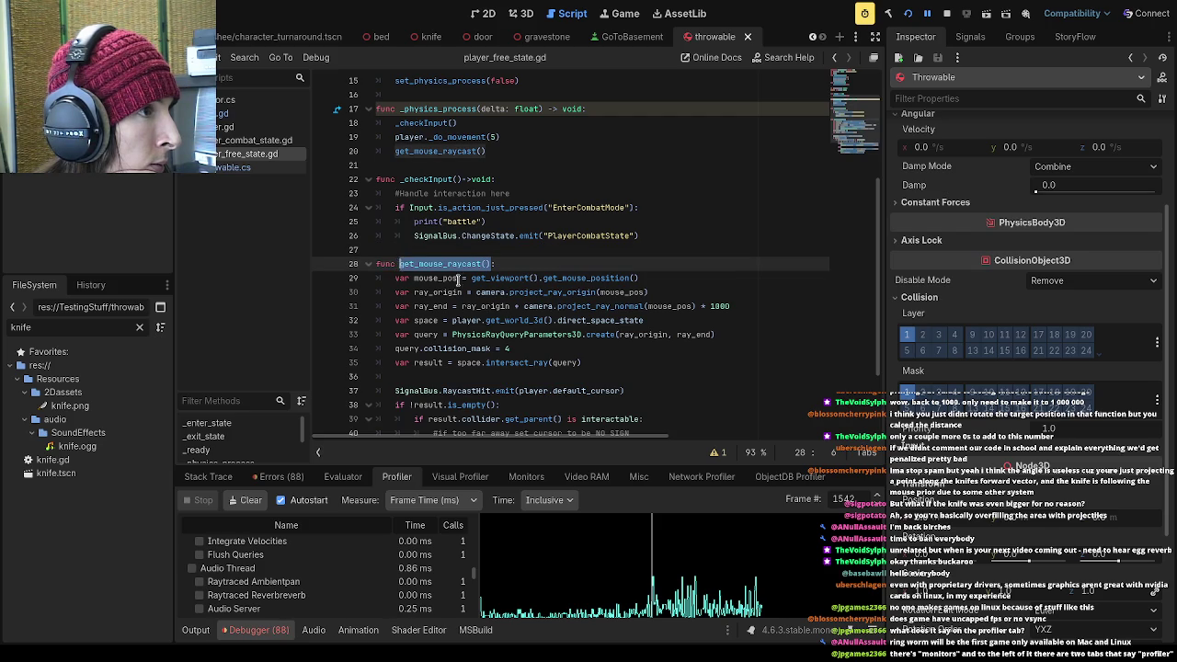
{"action": "scroll", "coordinate": [482, 302], "scroll_direction": "up", "scroll_amount": 4}
{"action": "left_click_drag", "start_coordinate": [501, 322], "coordinate": [350, 324]}
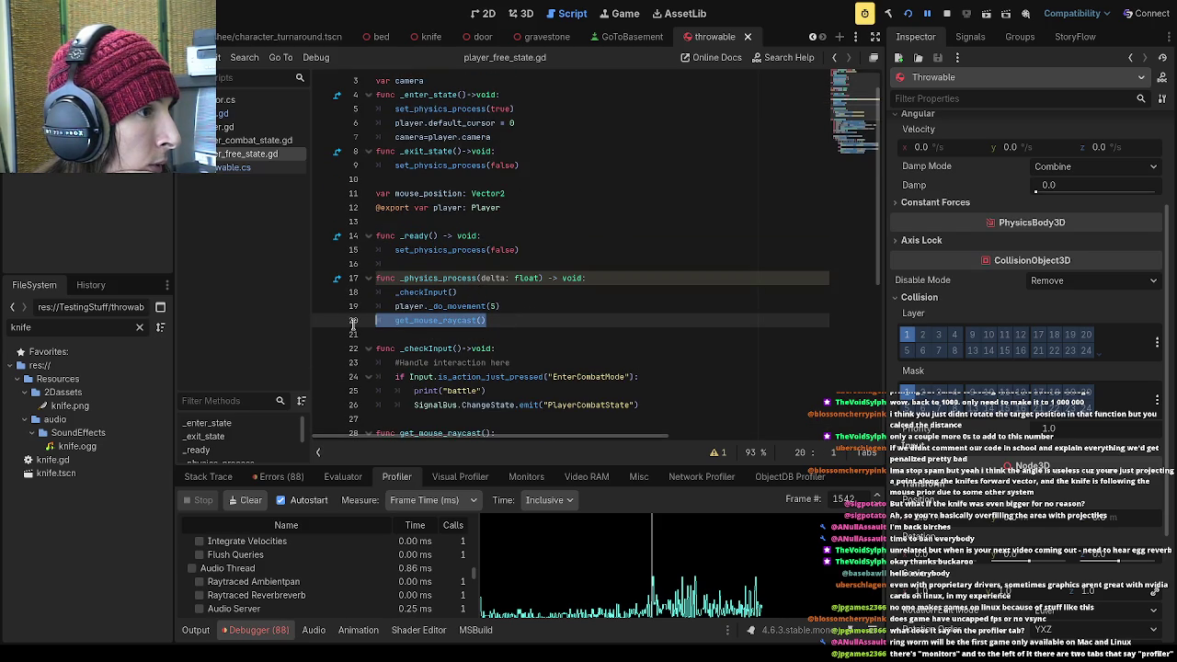
{"action": "left_click", "coordinate": [501, 335]}
Scroll to the get_mouse_raycast definition and enlarge the profiler panel
{"action": "scroll", "coordinate": [501, 335], "scroll_direction": "up", "scroll_amount": 1}
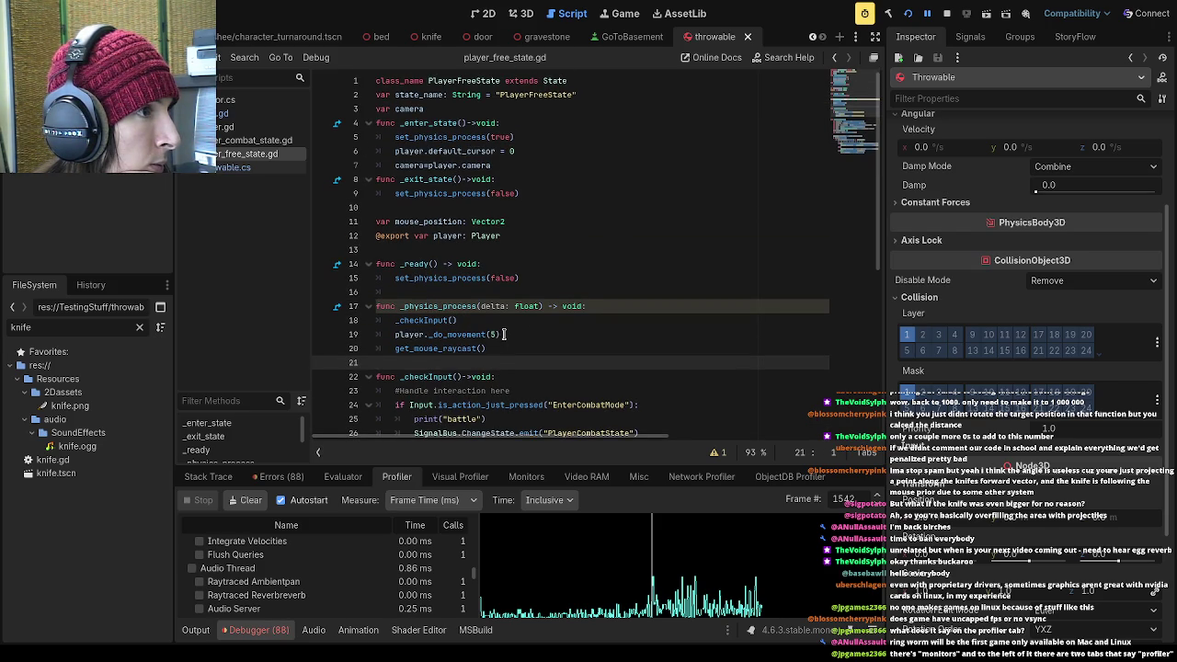
{"action": "scroll", "coordinate": [503, 335], "scroll_direction": "down", "scroll_amount": 7}
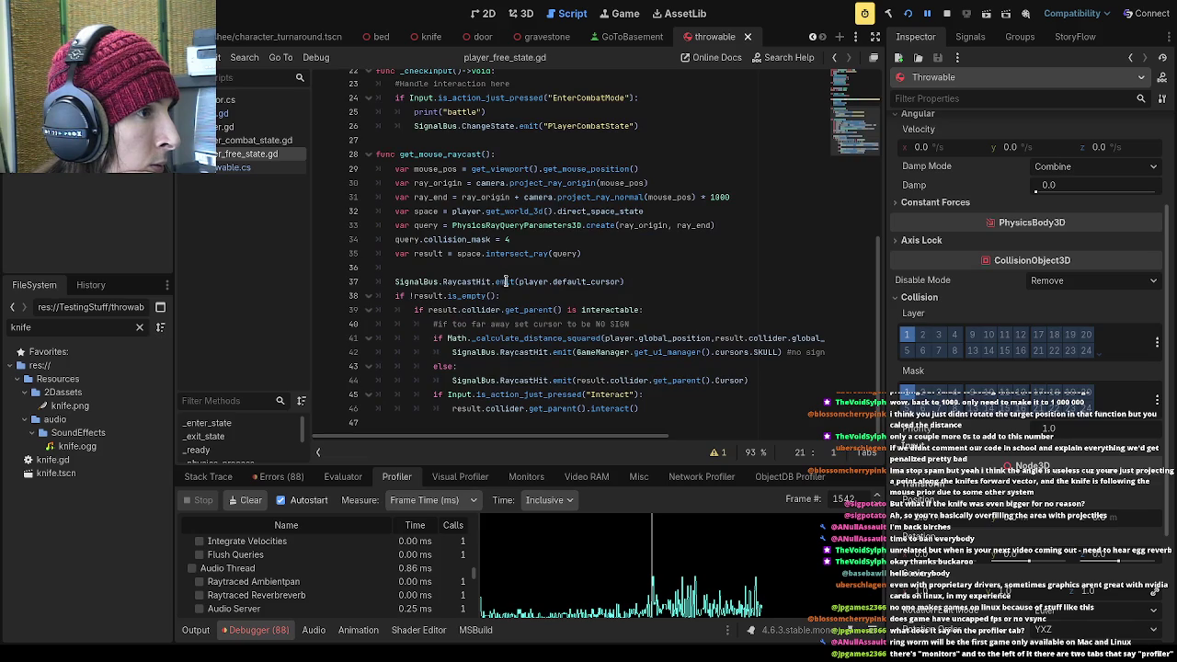
{"action": "left_click", "coordinate": [507, 277]}
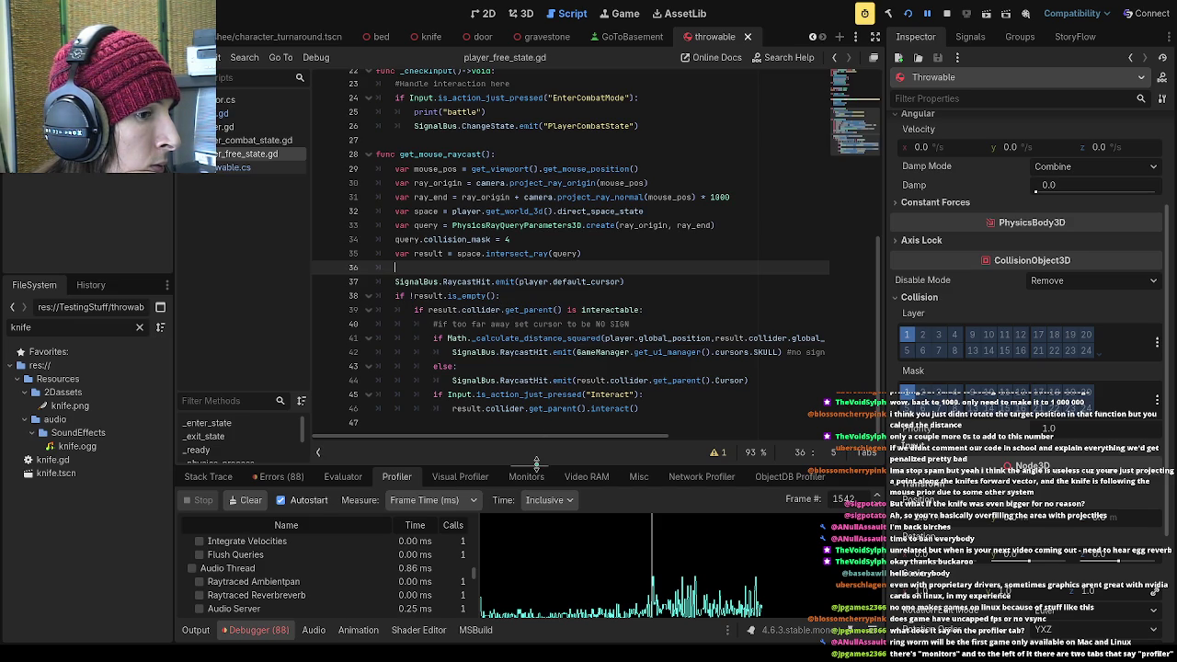
{"action": "left_click_drag", "start_coordinate": [536, 463], "coordinate": [531, 303]}
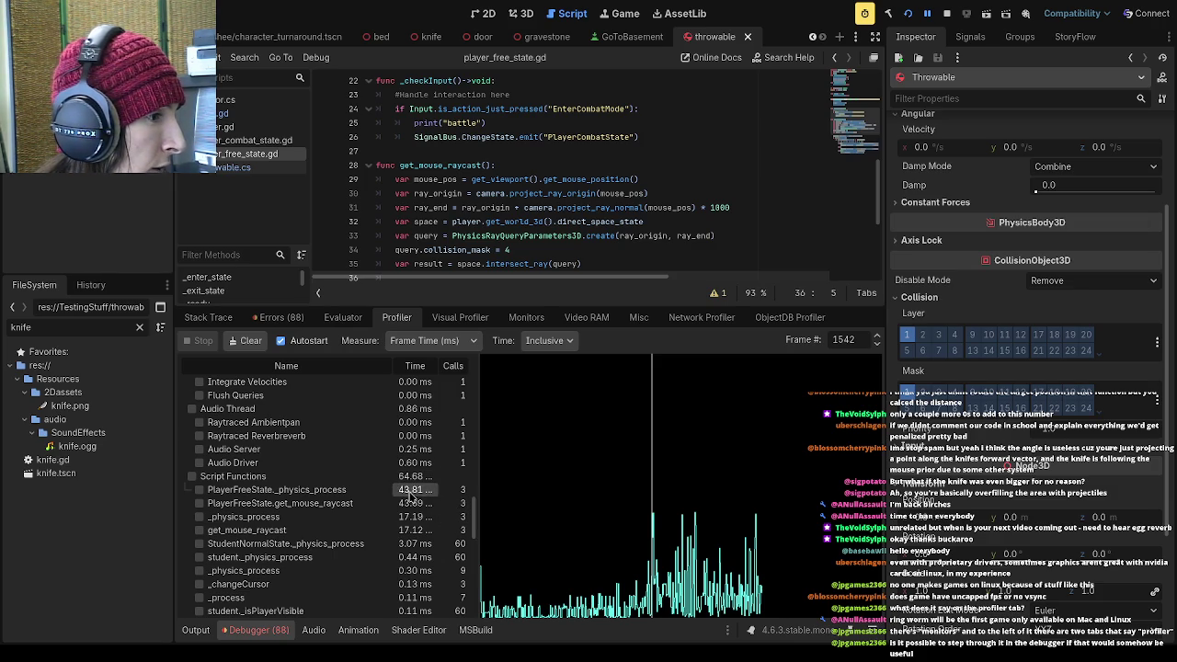
Scrub the profiler graph, seeing get_mouse_raycast at 1.81 ms in frame 1816, then select frame 1862
{"action": "mouse_move", "coordinate": [667, 509]}
{"action": "left_mouse_down"}
{"action": "mouse_move", "coordinate": [654, 508]}
{"action": "mouse_move", "coordinate": [682, 517]}
{"action": "left_mouse_up"}
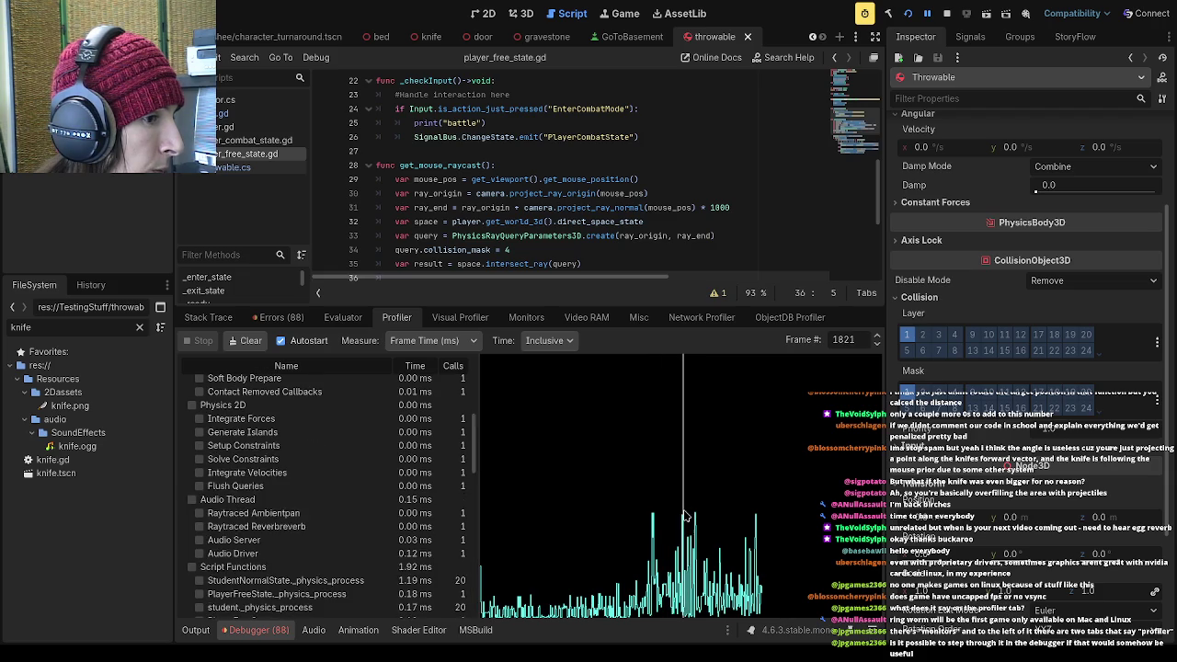
{"action": "scroll", "coordinate": [465, 451], "scroll_direction": "down", "scroll_amount": 5}
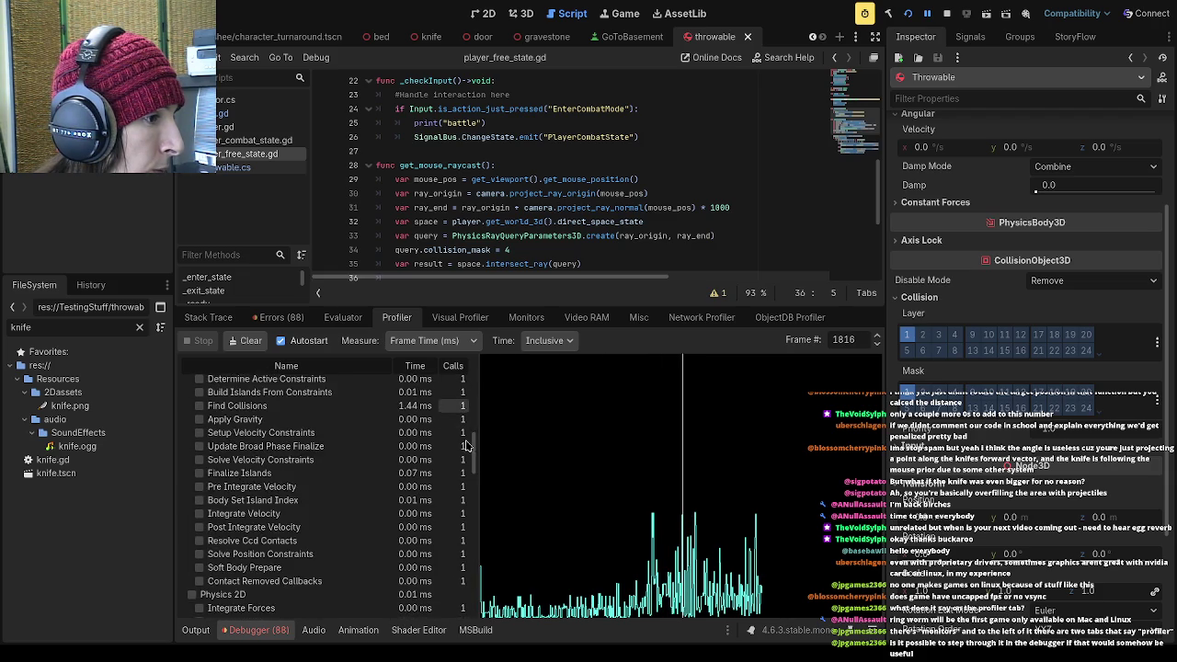
{"action": "scroll", "coordinate": [464, 457], "scroll_direction": "down", "scroll_amount": 10}
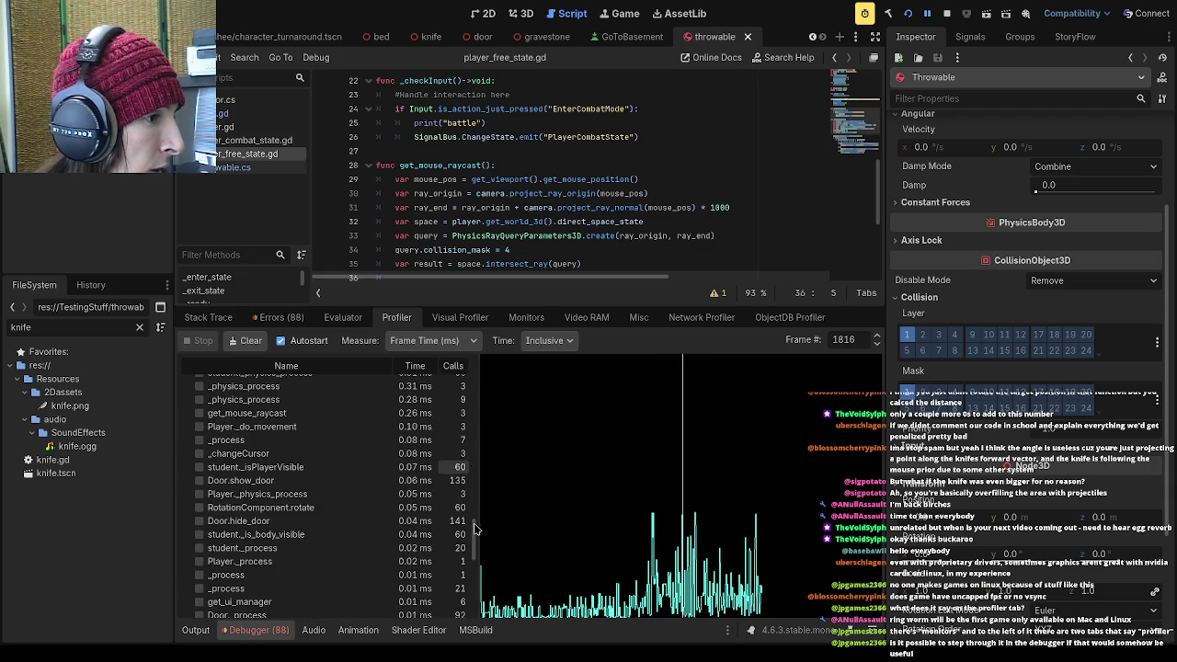
{"action": "scroll", "coordinate": [476, 549], "scroll_direction": "up", "scroll_amount": 5}
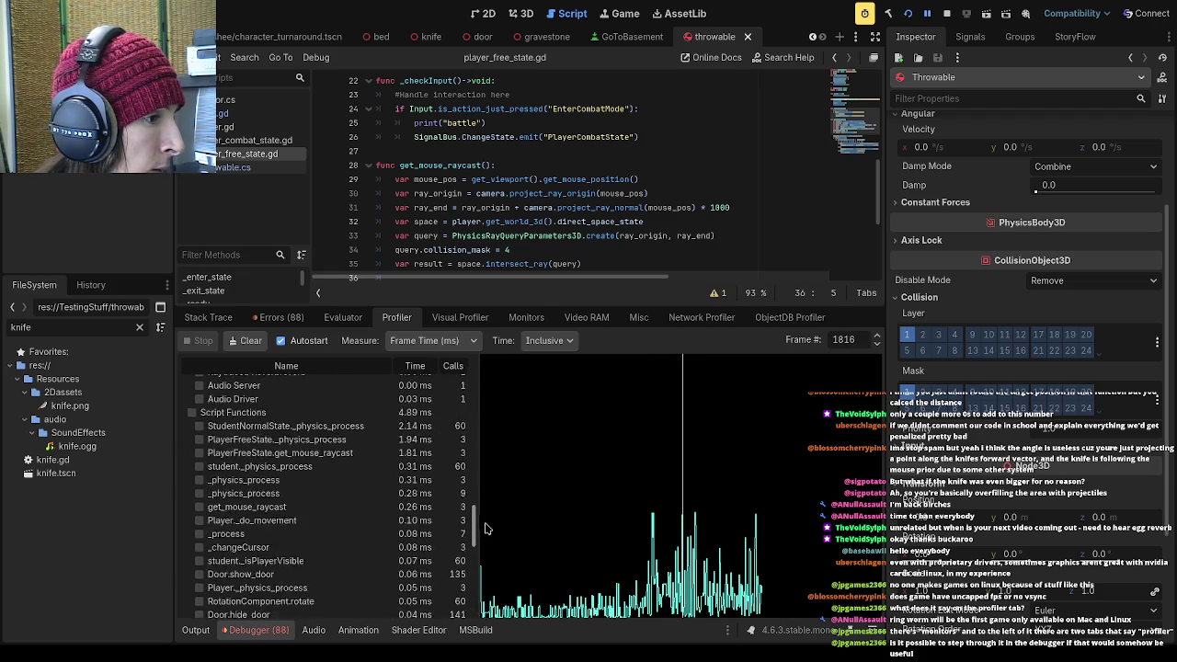
{"action": "scroll", "coordinate": [487, 523], "scroll_direction": "up", "scroll_amount": 1}
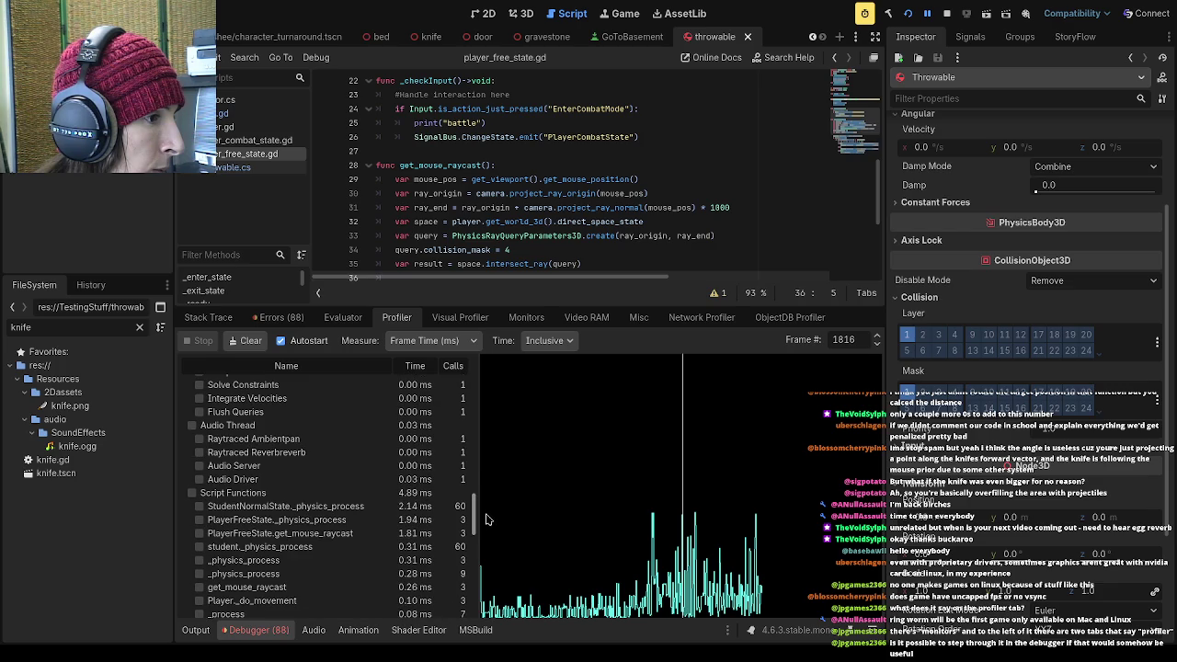
{"action": "scroll", "coordinate": [488, 519], "scroll_direction": "up", "scroll_amount": 15}
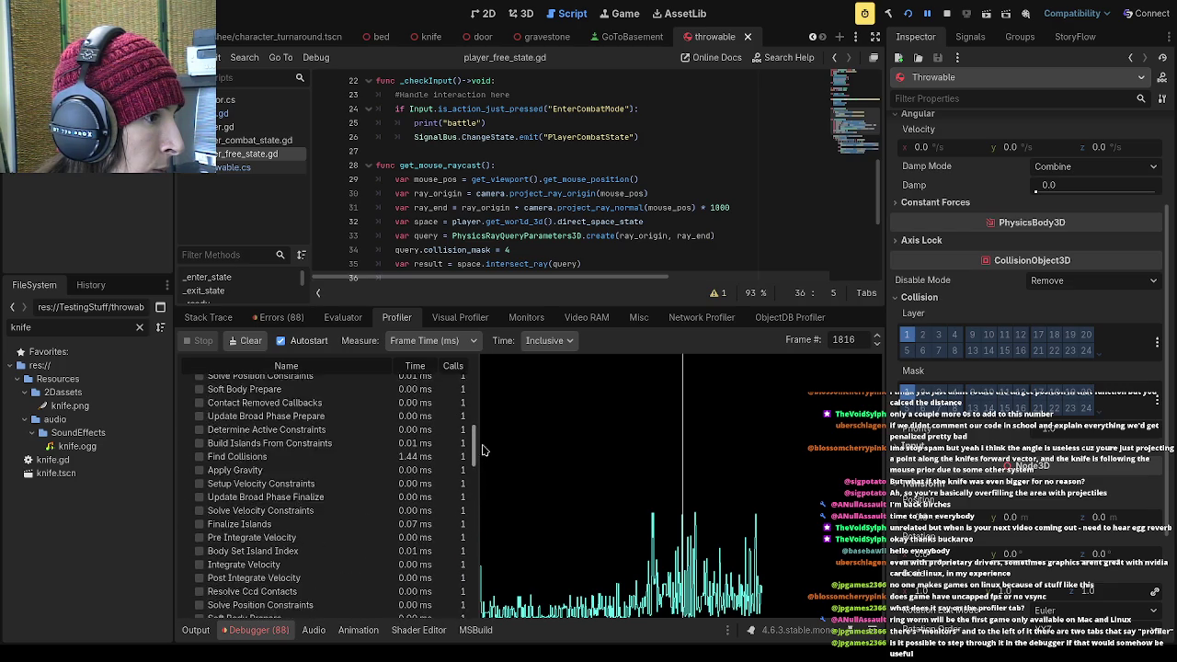
{"action": "left_click", "coordinate": [709, 538]}
{"action": "scroll", "coordinate": [480, 368], "scroll_direction": "up", "scroll_amount": 10}
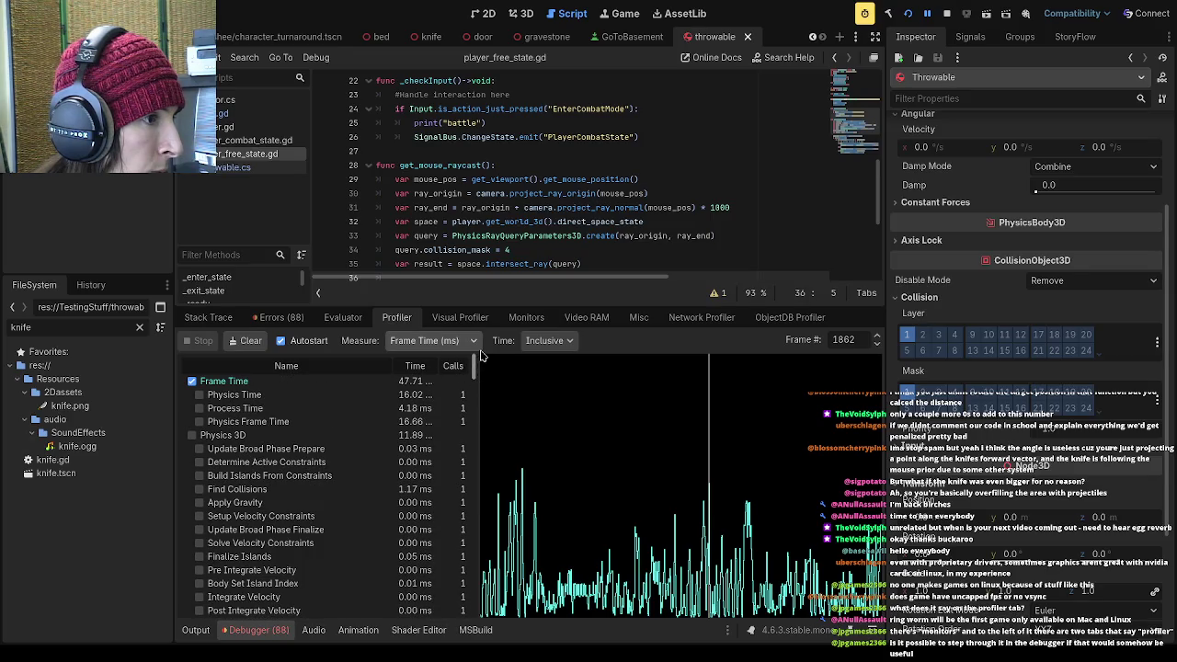
Scrub the selected frame around the spike and resize the profiler panel
{"action": "mouse_move", "coordinate": [703, 447]}
{"action": "left_mouse_down"}
{"action": "mouse_move", "coordinate": [676, 442]}
{"action": "mouse_move", "coordinate": [710, 443]}
{"action": "left_mouse_up"}
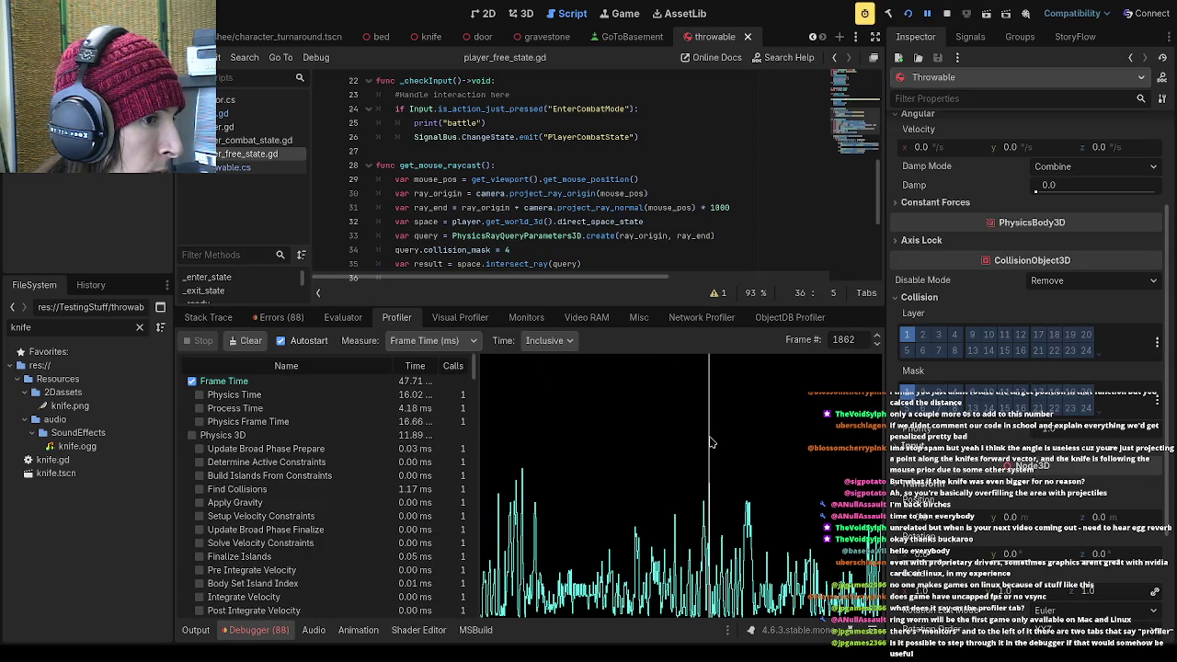
{"action": "left_click_drag", "start_coordinate": [476, 373], "coordinate": [474, 568]}
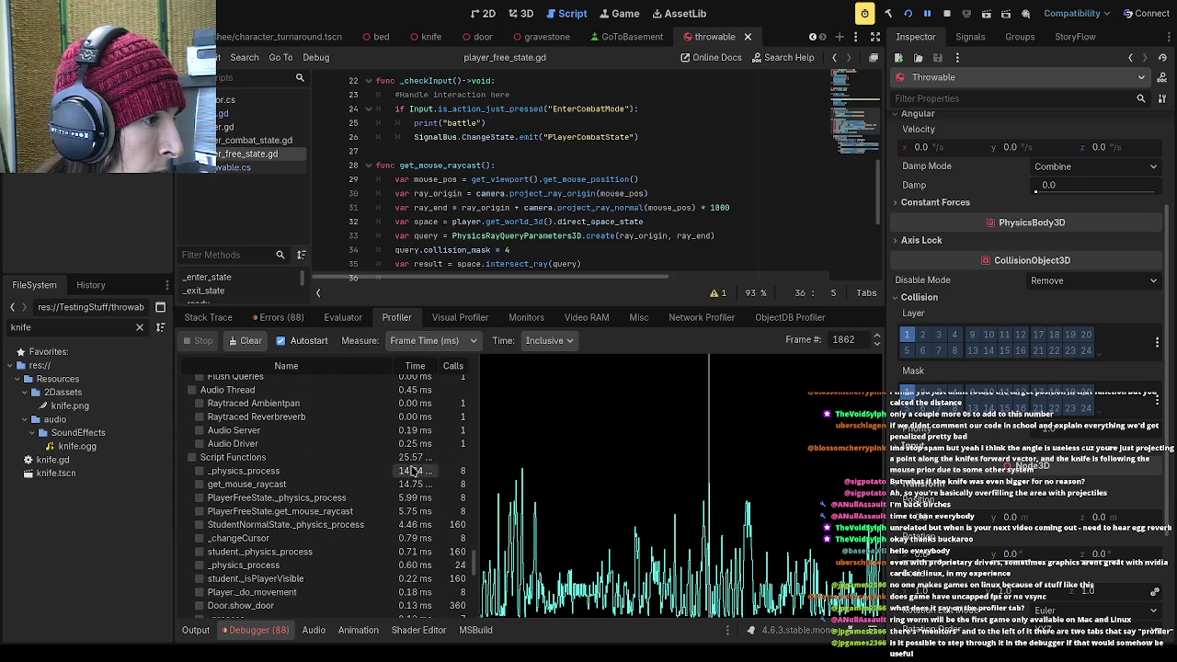
{"action": "scroll", "coordinate": [470, 563], "scroll_direction": "down", "scroll_amount": 2}
{"action": "scroll", "coordinate": [473, 565], "scroll_direction": "up", "scroll_amount": 4}
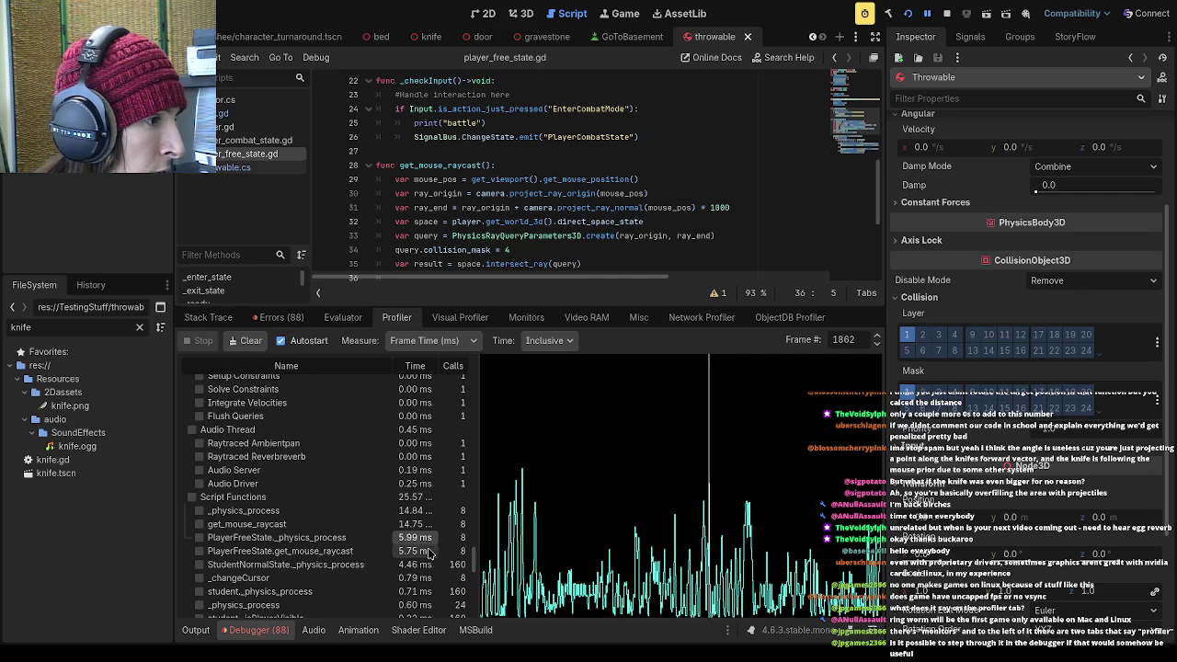
Graph only get_mouse_raycast timings, inspect frame 1452 at 33.37 ms, and enlarge the script editor
{"action": "left_click", "coordinate": [380, 550]}
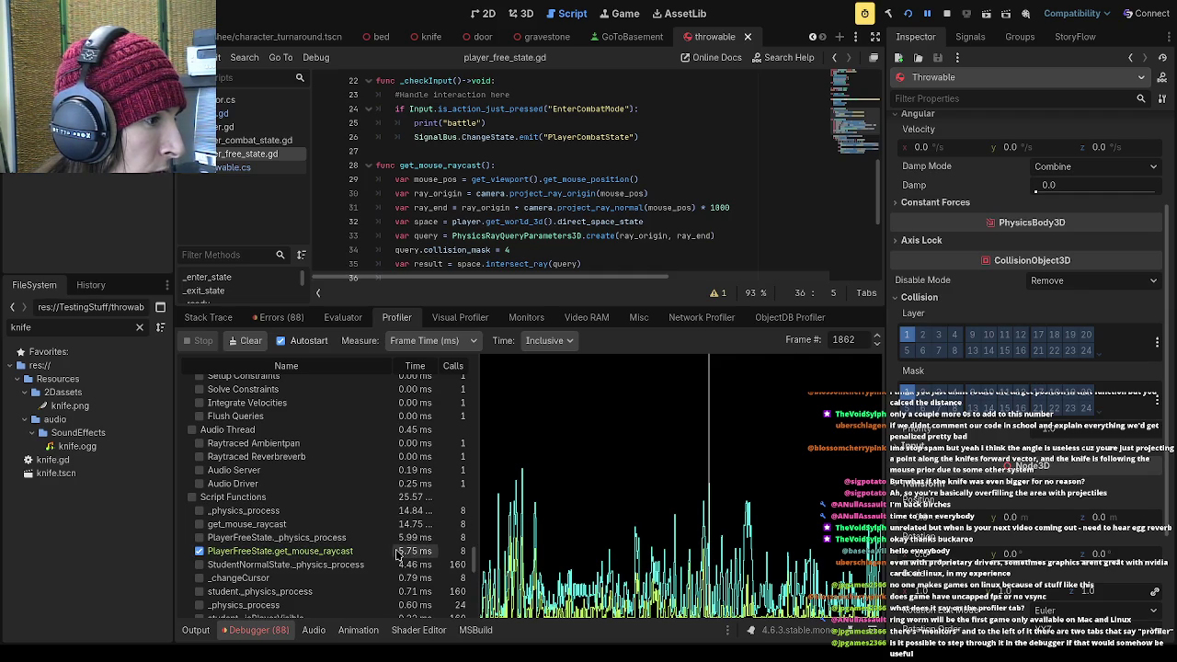
{"action": "left_click", "coordinate": [232, 539]}
{"action": "left_click", "coordinate": [237, 526]}
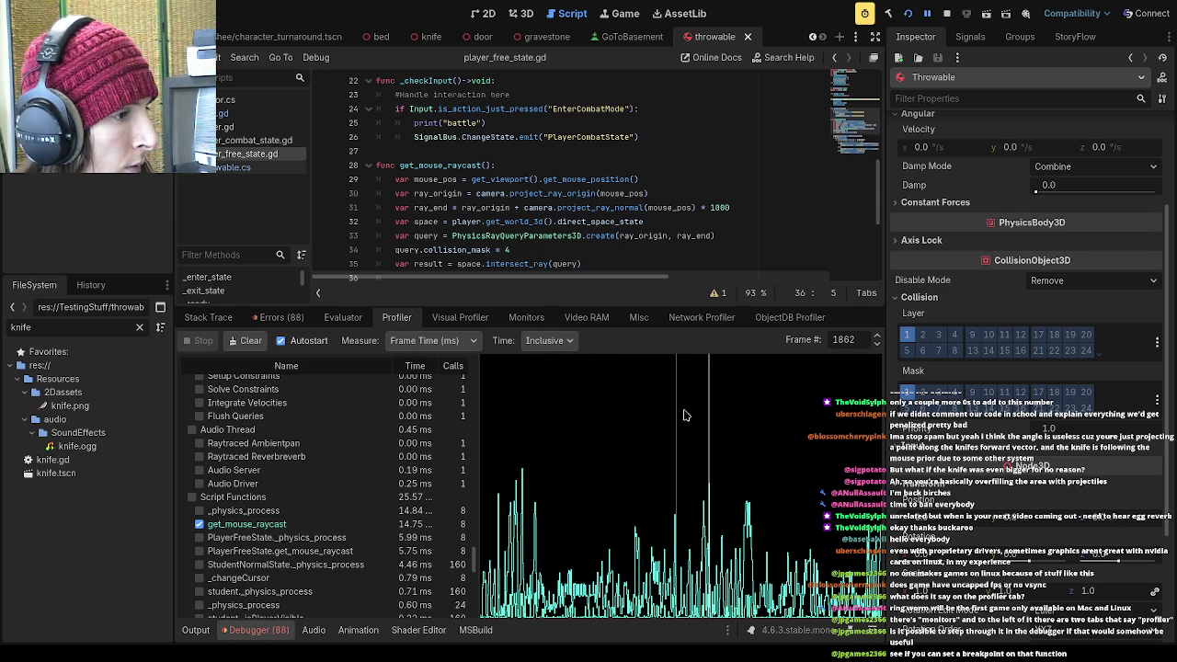
{"action": "left_click", "coordinate": [572, 424]}
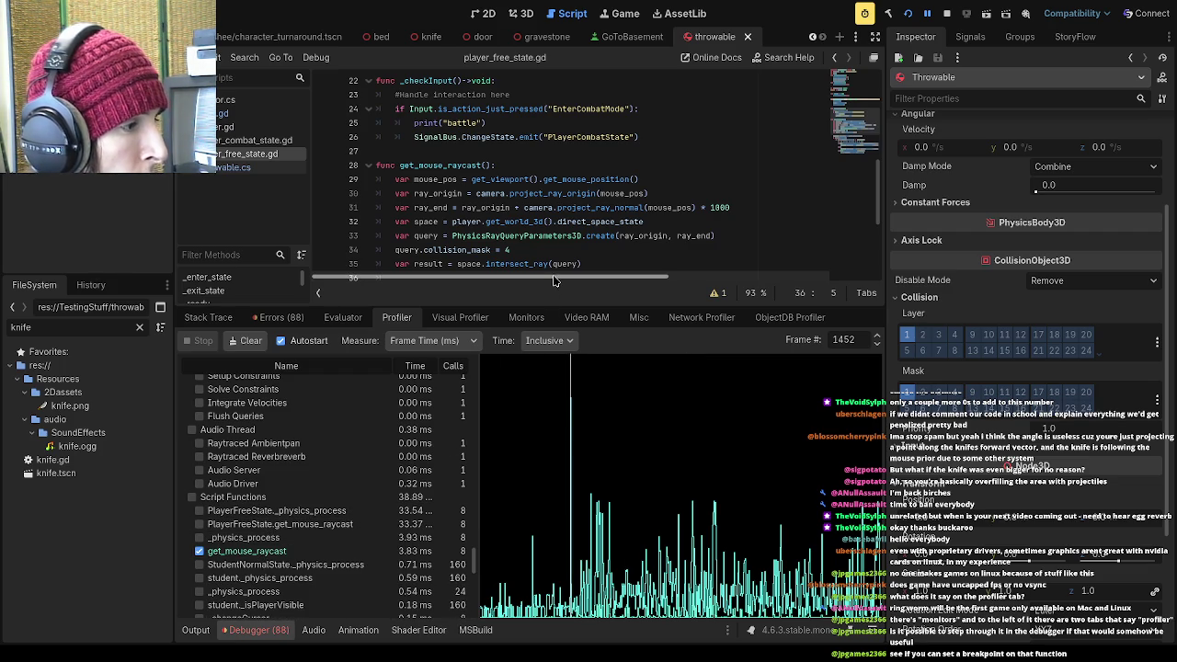
{"action": "left_click_drag", "start_coordinate": [520, 279], "coordinate": [521, 439]}
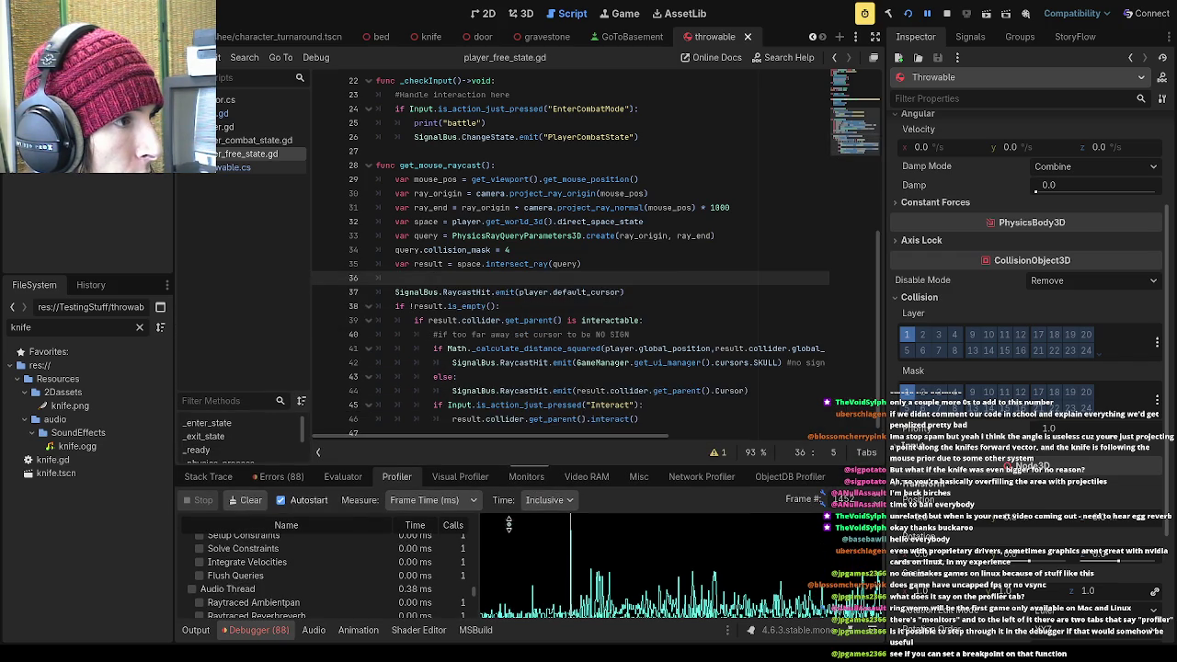
Set a breakpoint on the _physics_process function at line 17
{"action": "scroll", "coordinate": [505, 363], "scroll_direction": "up", "scroll_amount": 7}
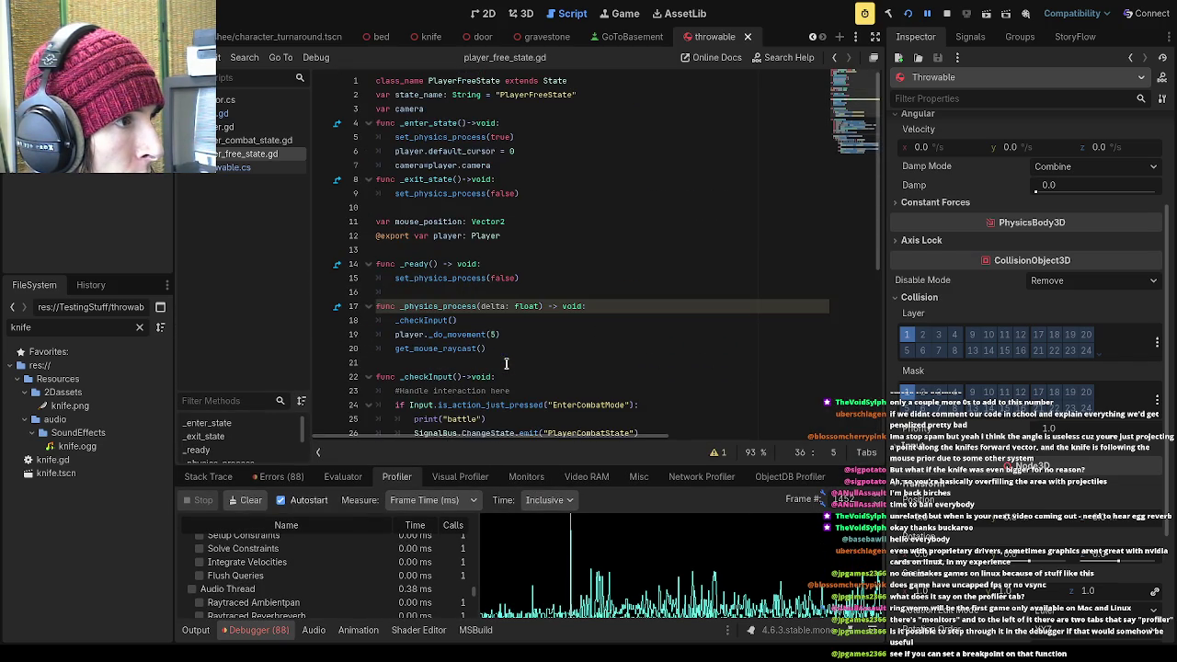
{"action": "left_click", "coordinate": [322, 307]}
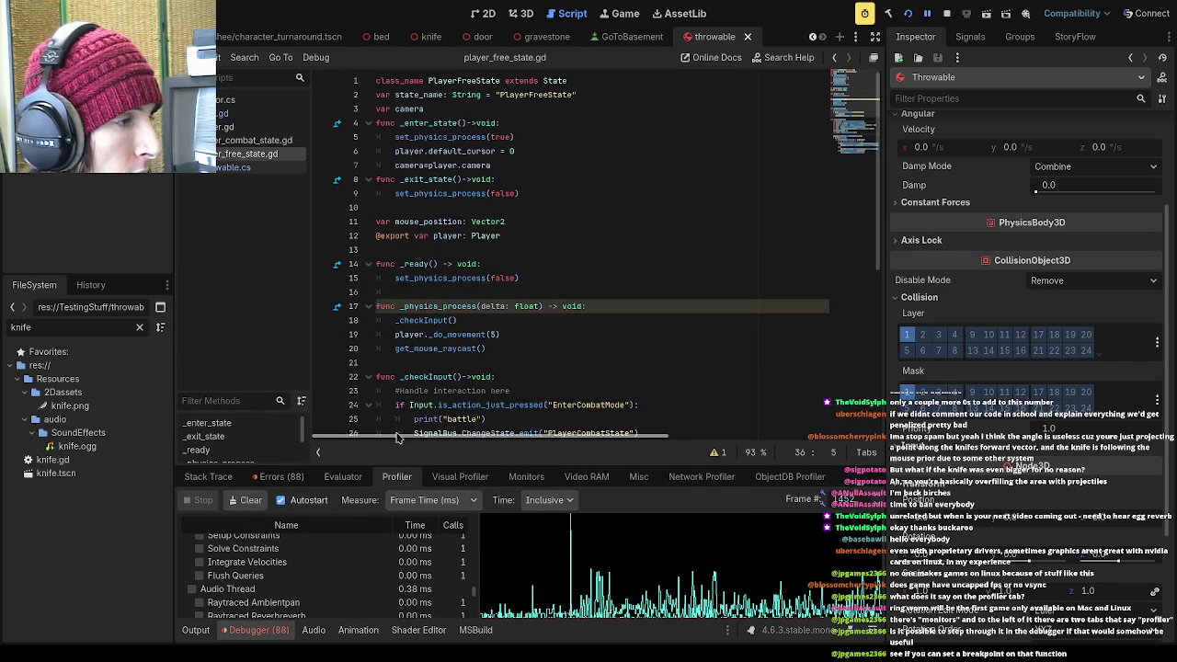
{"action": "scroll", "coordinate": [441, 391], "scroll_direction": "down", "scroll_amount": 5}
{"action": "scroll", "coordinate": [442, 391], "scroll_direction": "up", "scroll_amount": 2}
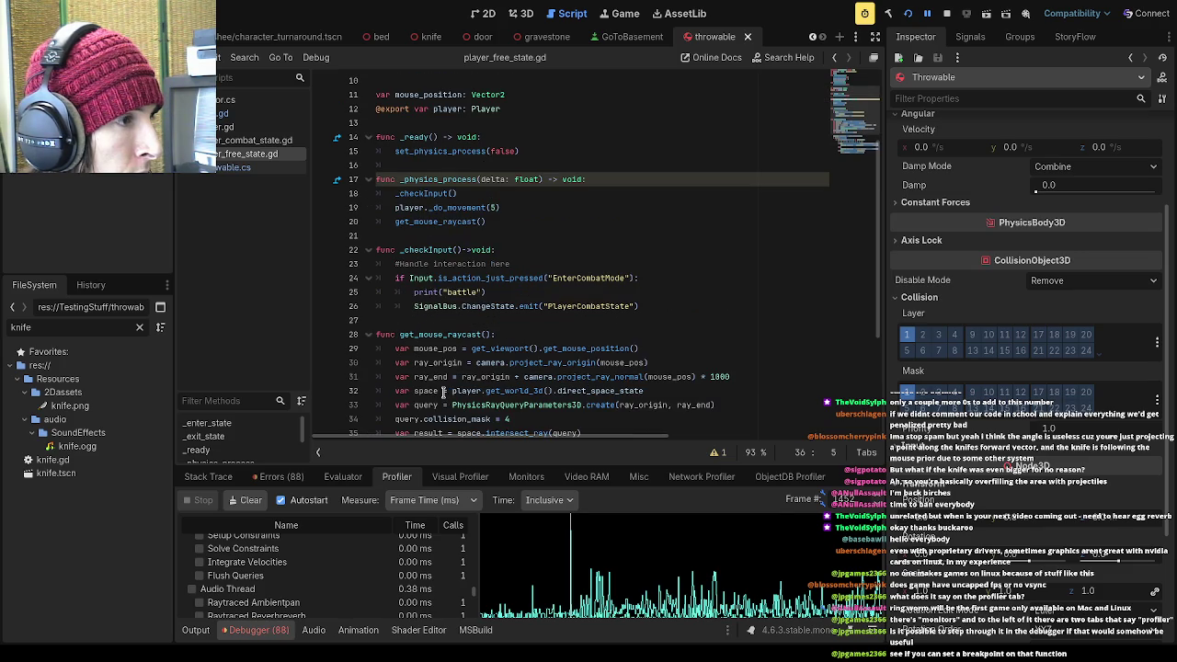
{"action": "scroll", "coordinate": [499, 334], "scroll_direction": "down", "scroll_amount": 1}
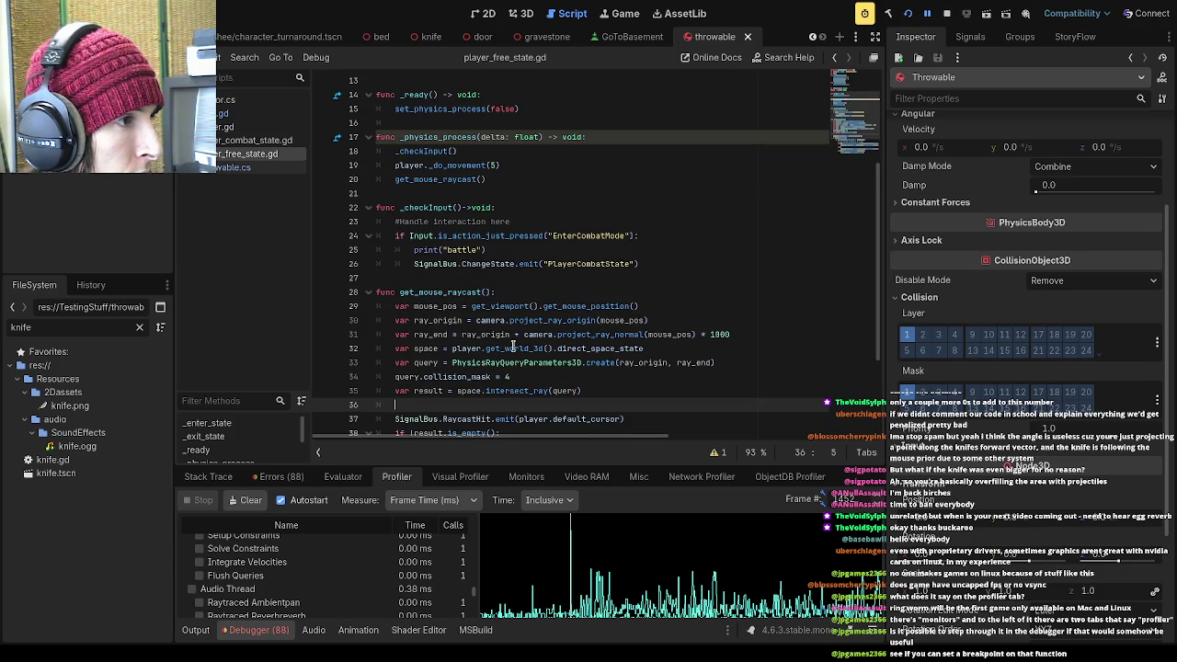
Review the _checkInput and get_mouse_raycast calls in _physics_process and the function's definition
{"action": "left_click", "coordinate": [488, 292]}
{"action": "left_click_drag", "start_coordinate": [489, 291], "coordinate": [401, 291]}
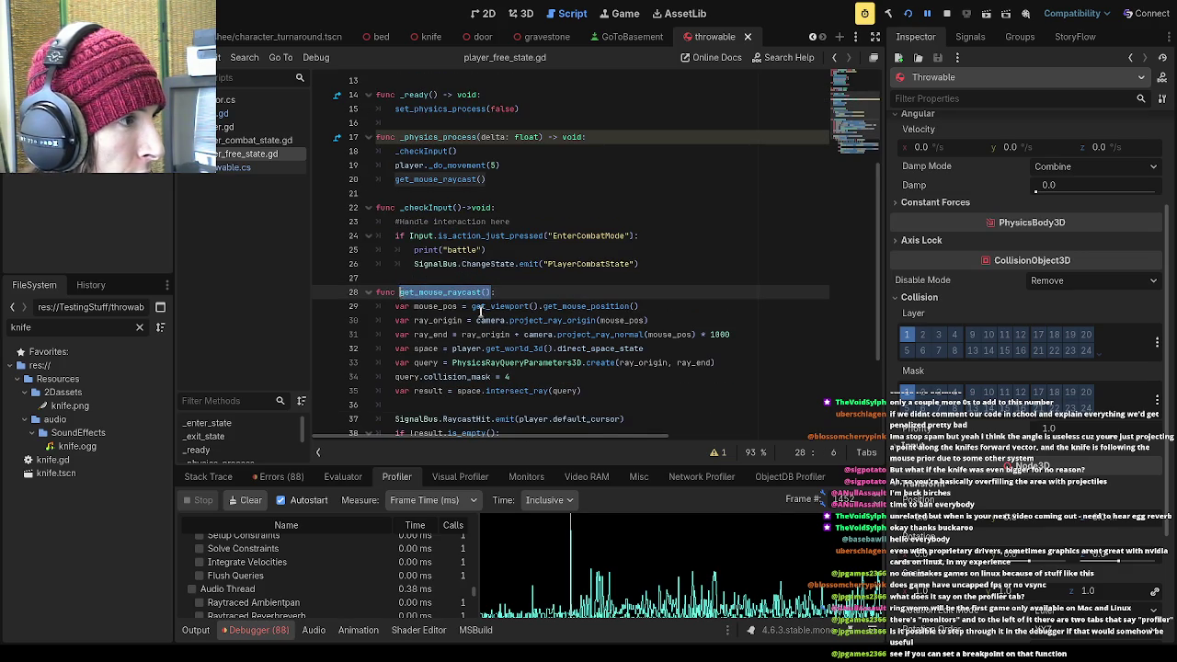
{"action": "scroll", "coordinate": [493, 316], "scroll_direction": "up", "scroll_amount": 3}
{"action": "left_click", "coordinate": [538, 305]}
{"action": "left_click_drag", "start_coordinate": [471, 278], "coordinate": [401, 278]}
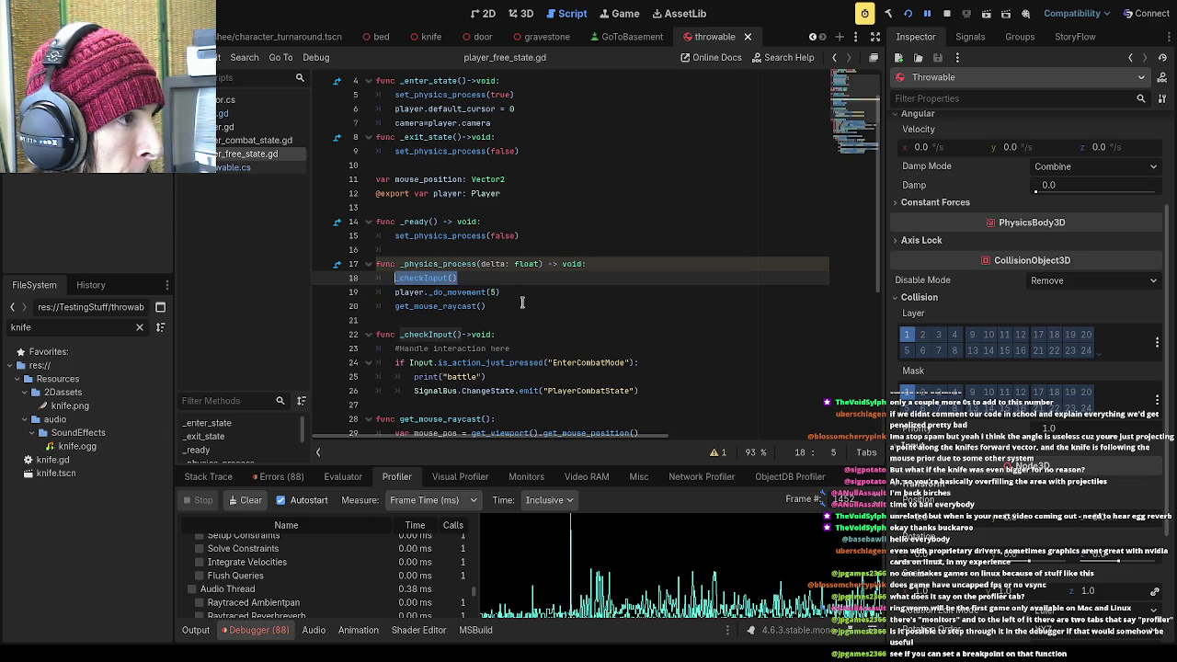
{"action": "scroll", "coordinate": [521, 309], "scroll_direction": "down", "scroll_amount": 1}
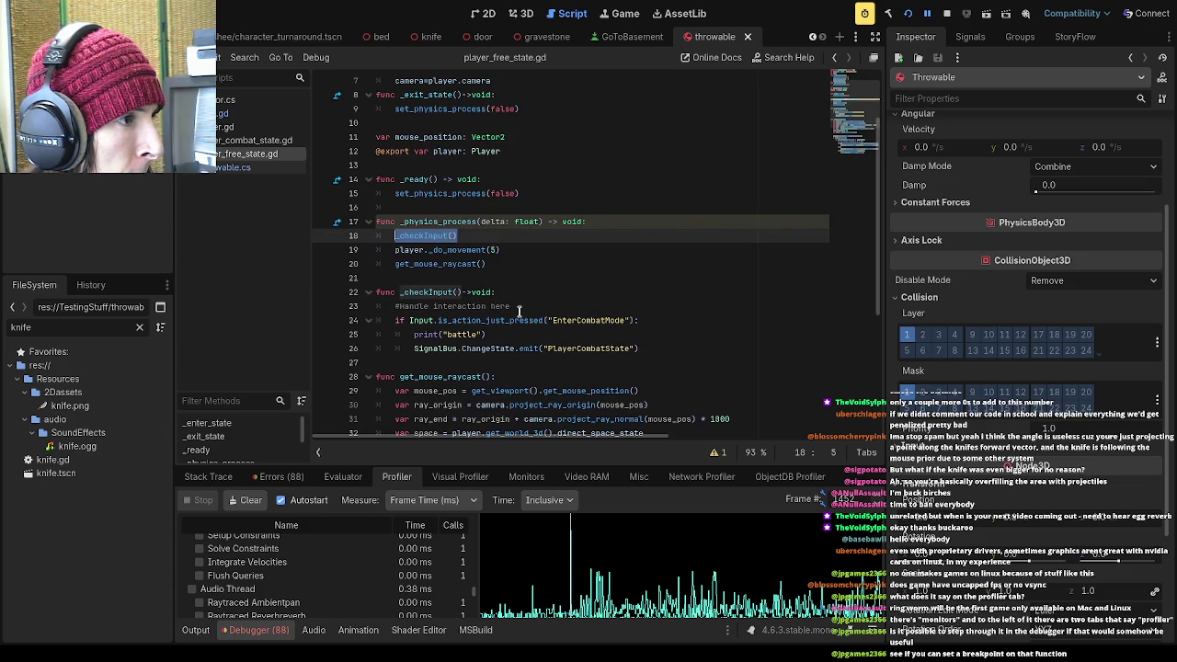
{"action": "scroll", "coordinate": [520, 311], "scroll_direction": "up", "scroll_amount": 2}
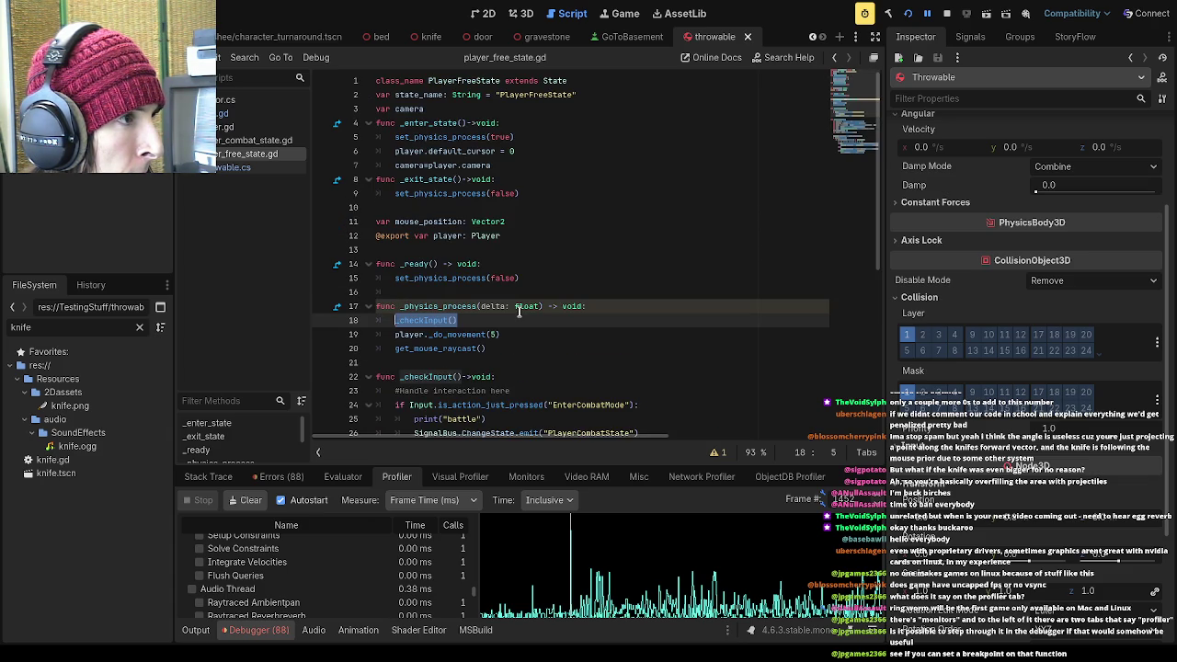
{"action": "scroll", "coordinate": [519, 313], "scroll_direction": "down", "scroll_amount": 2}
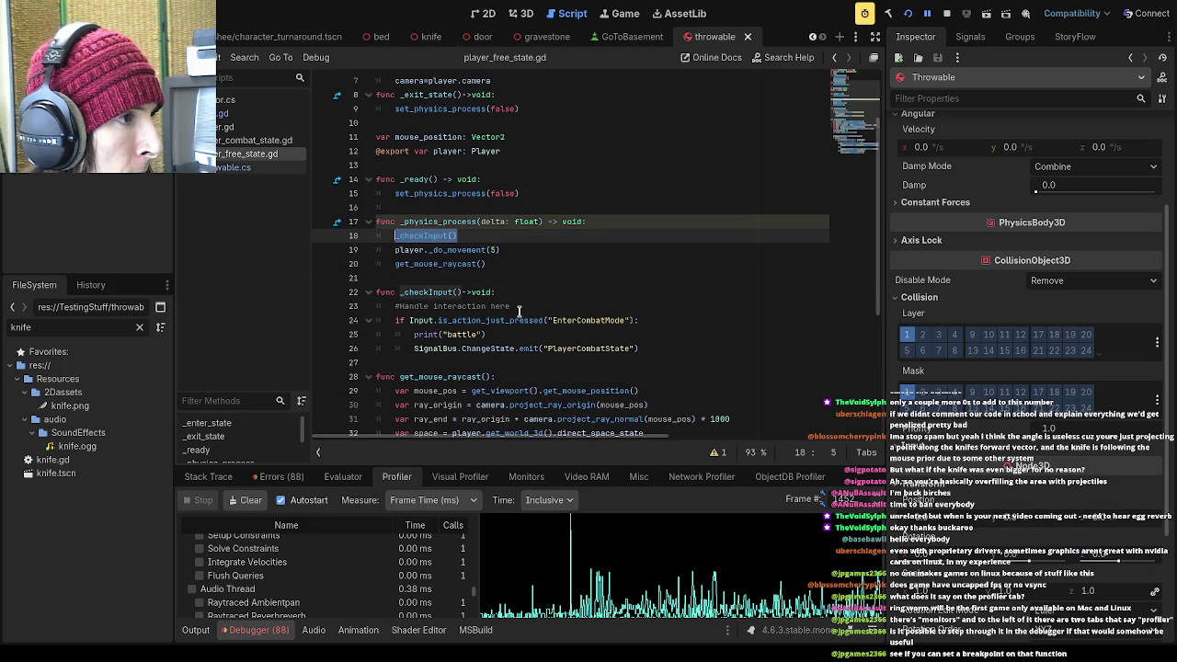
{"action": "left_click_drag", "start_coordinate": [502, 264], "coordinate": [396, 263]}
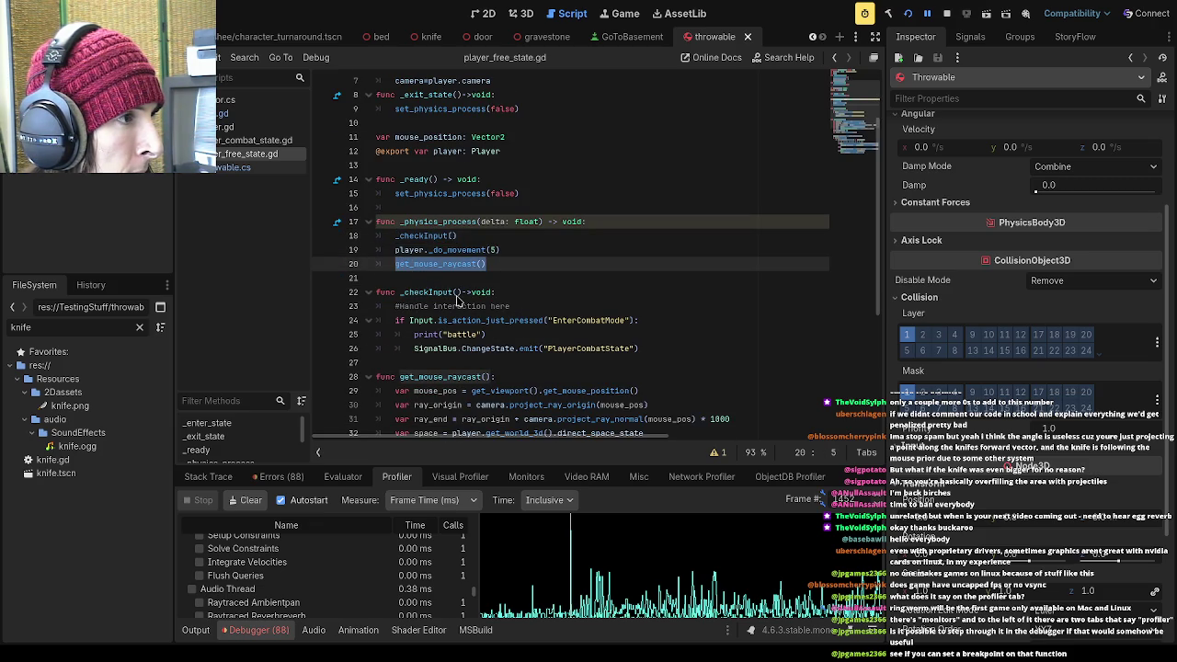
{"action": "scroll", "coordinate": [459, 322], "scroll_direction": "down", "scroll_amount": 5}
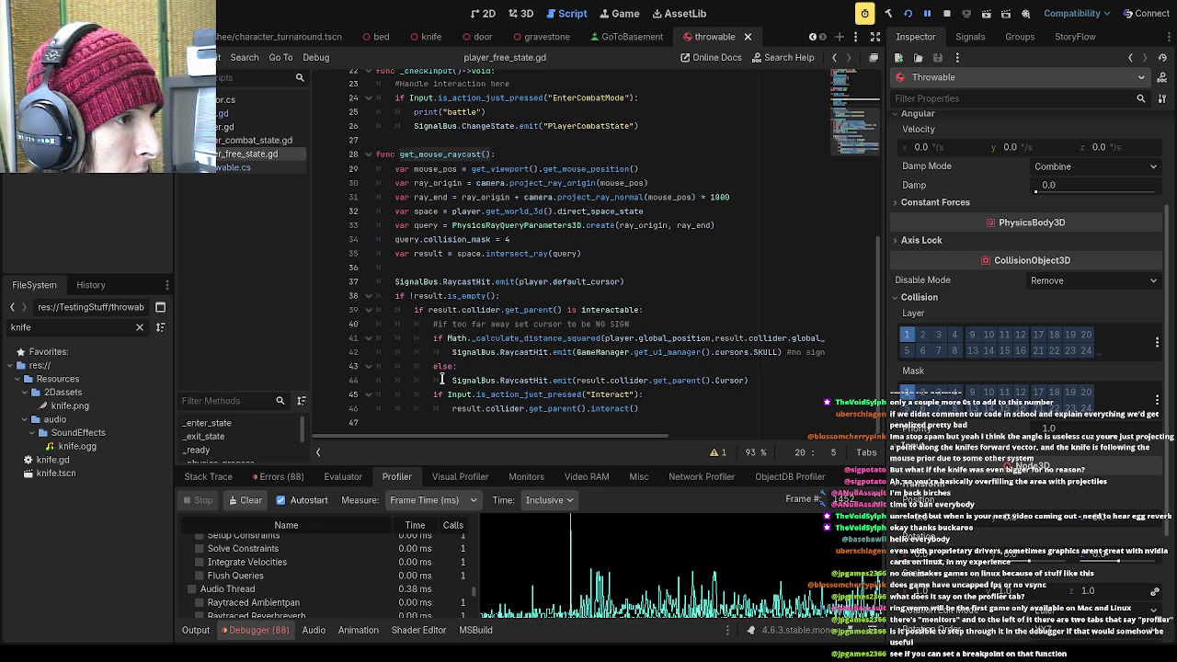
{"action": "left_click", "coordinate": [509, 265]}
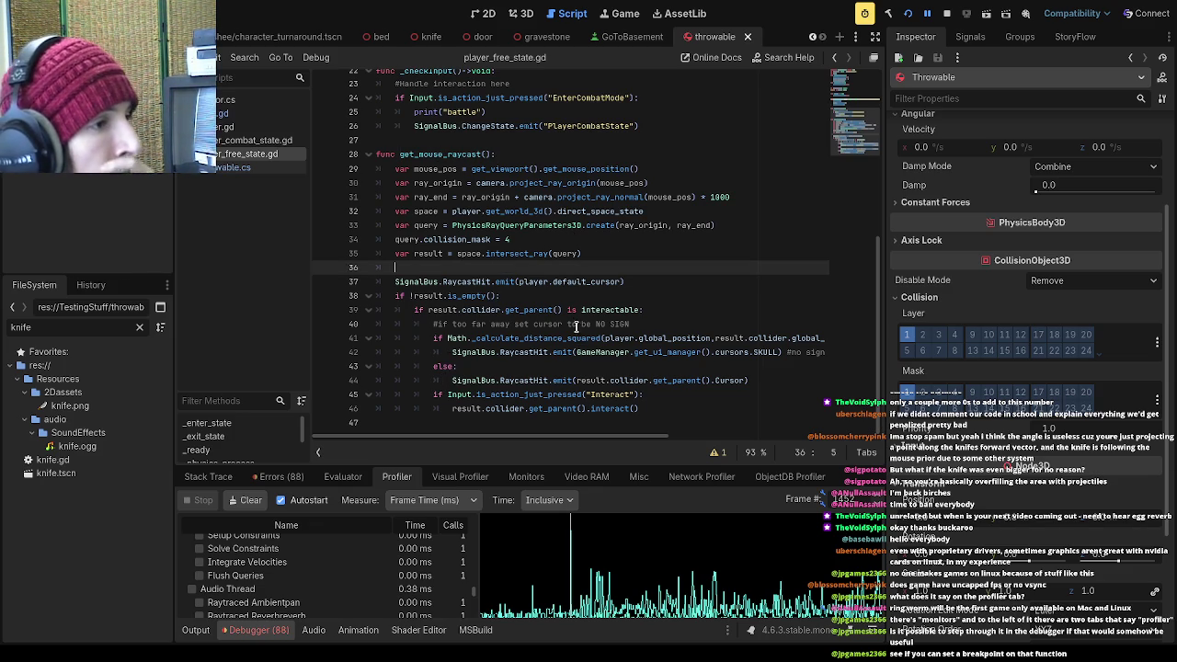
Remove the ! from the result check on line 38 and add a new line below it
{"action": "left_click", "coordinate": [489, 296]}
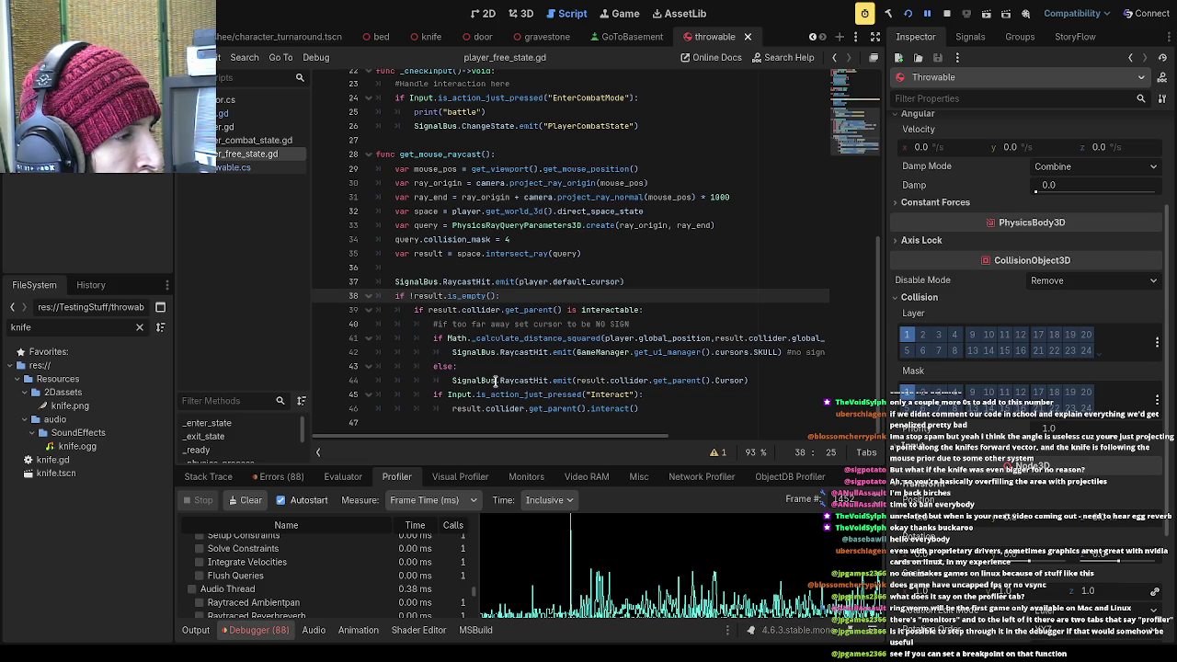
{"action": "left_click", "coordinate": [415, 295]}
{"action": "key", "text": "BackSpace"}
{"action": "left_click", "coordinate": [508, 295]}
{"action": "key", "text": "Return"}
Write a lowercase return on line 39 as the early exit for empty results
{"action": "type", "text": "return"}
{"action": "key", "text": "BackSpace"}
{"action": "key", "text": "BackSpace"}
{"action": "key", "text": "BackSpace"}
{"action": "type", "text": "Return"}
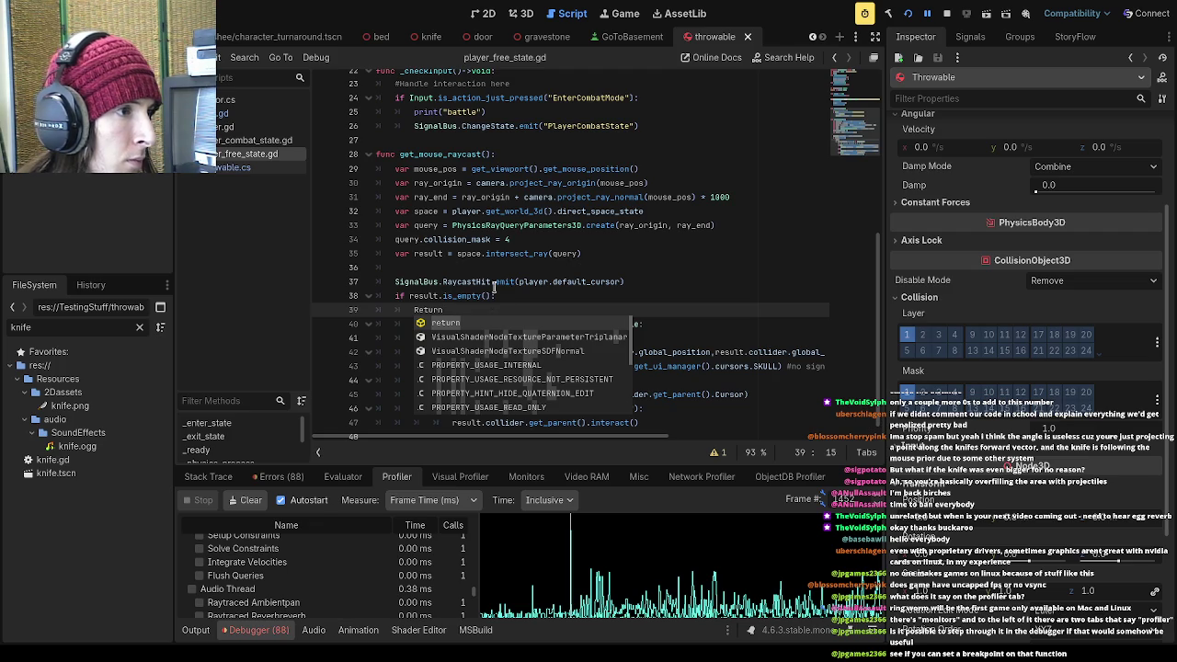
{"action": "scroll", "coordinate": [487, 324], "scroll_direction": "up", "scroll_amount": 1}
{"action": "left_click", "coordinate": [414, 320]}
{"action": "key", "text": "Delete"}
{"action": "type", "text": "r"}
Dedent the block on lines 40–46 one level
{"action": "left_click_drag", "start_coordinate": [414, 335], "coordinate": [532, 431]}
{"action": "key", "text": "shift+Tab"}
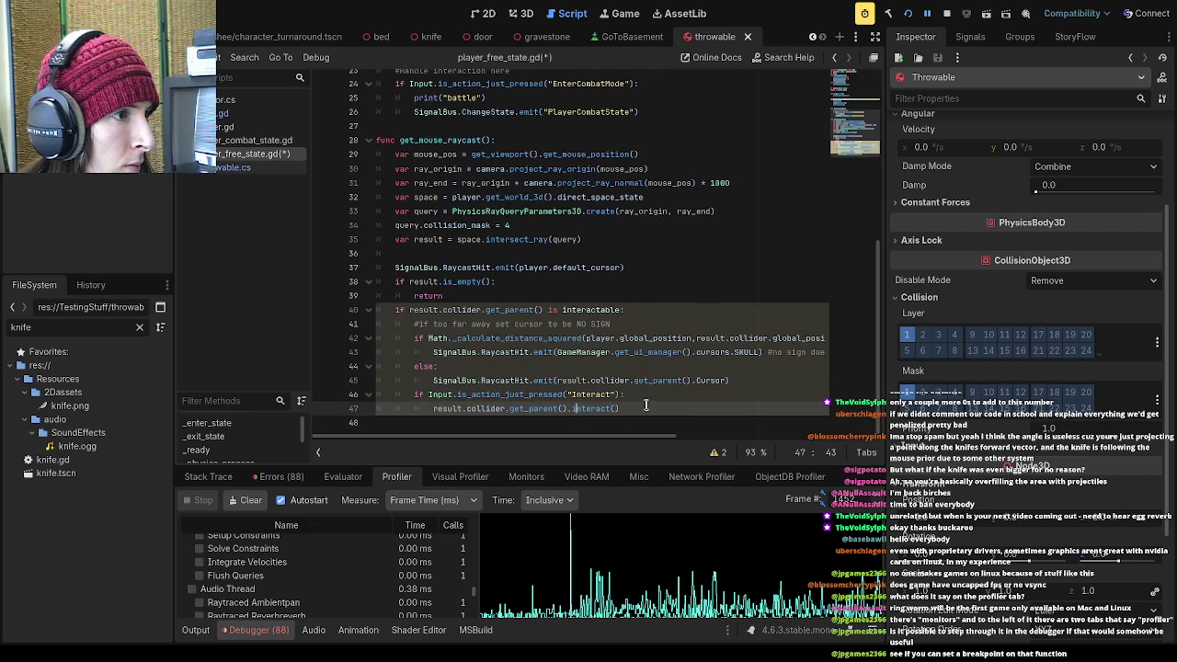
{"action": "left_click", "coordinate": [675, 406]}
{"action": "left_click", "coordinate": [674, 407]}
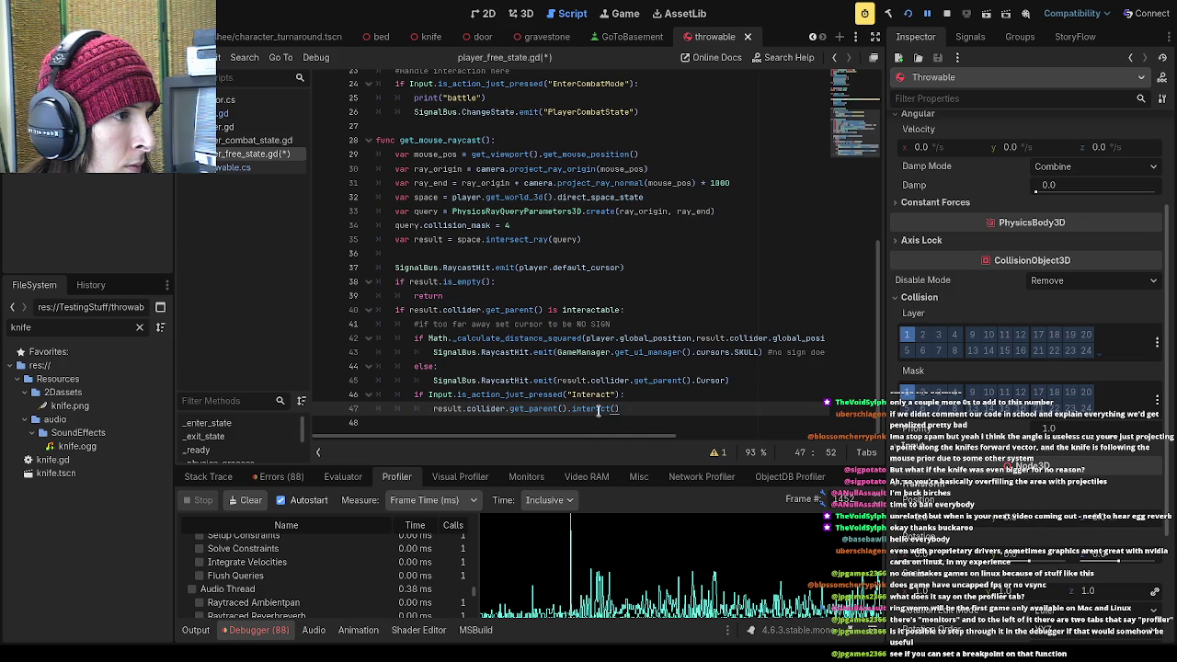
{"action": "left_click", "coordinate": [428, 394]}
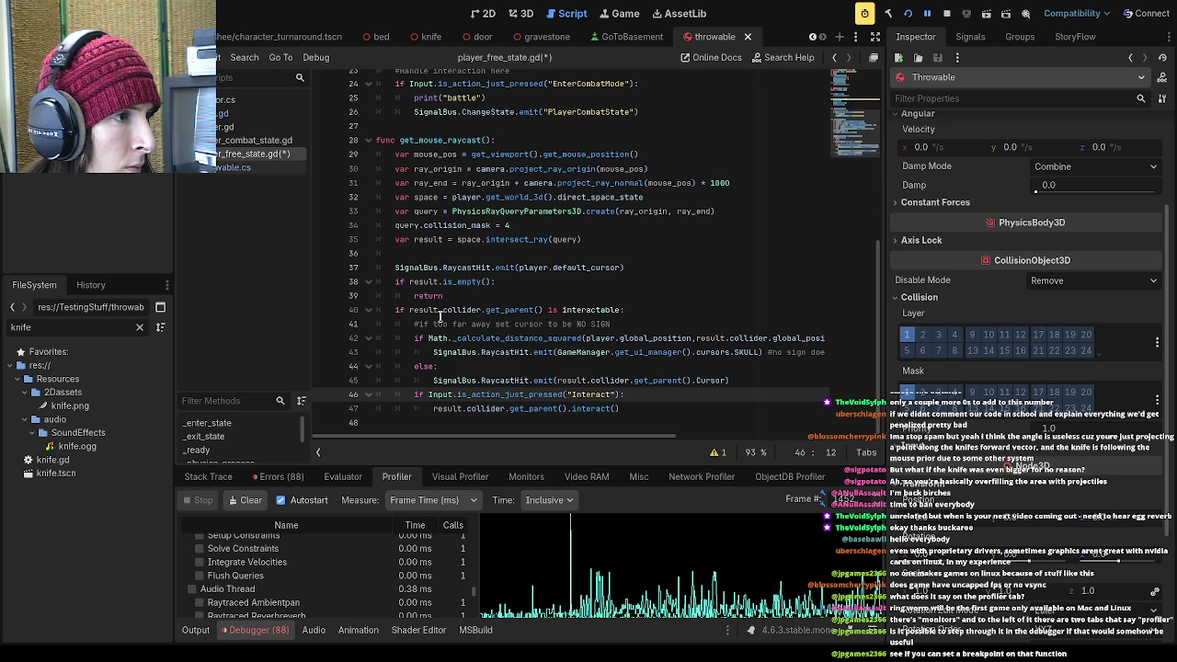
Add an early return after the interactable check on line 40, dedent lines 42–47, and save the script
{"action": "left_click", "coordinate": [410, 310]}
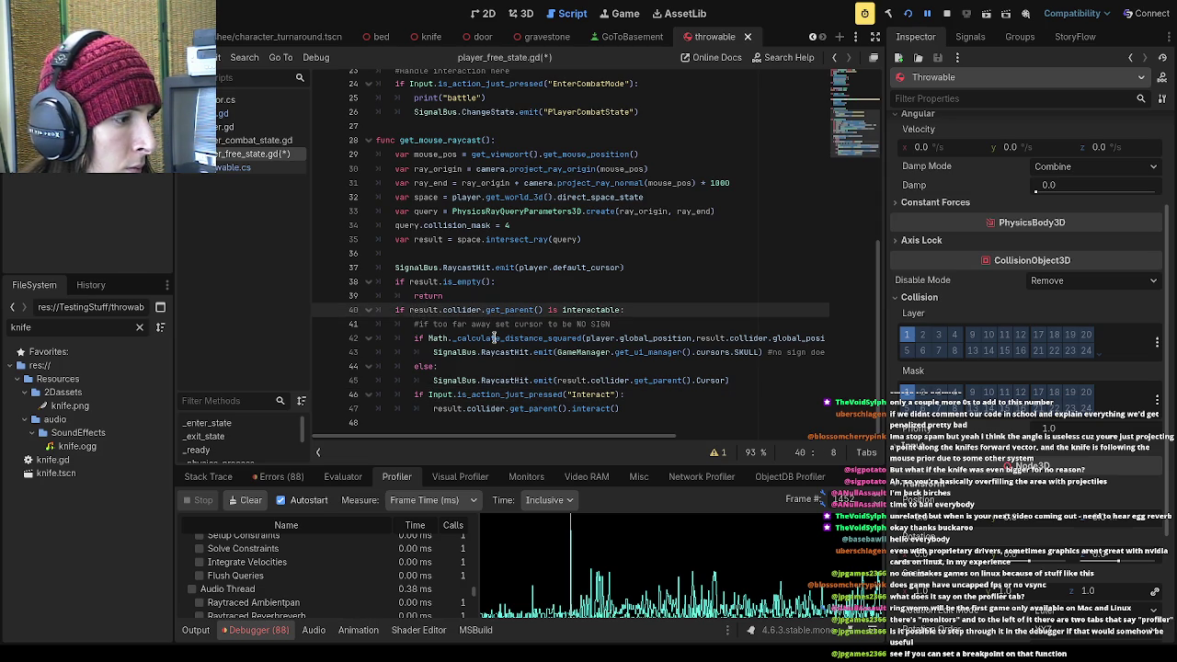
{"action": "type", "text": "("}
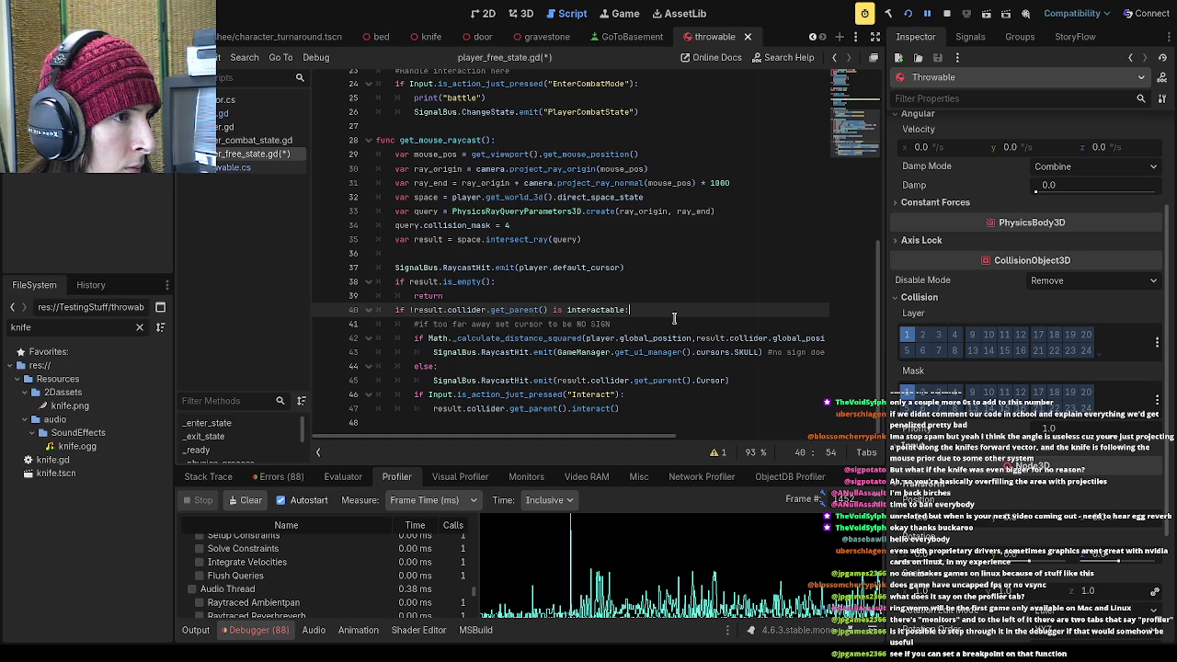
{"action": "key", "text": "Return"}
{"action": "type", "text": "return"}
{"action": "left_click_drag", "start_coordinate": [414, 337], "coordinate": [667, 423]}
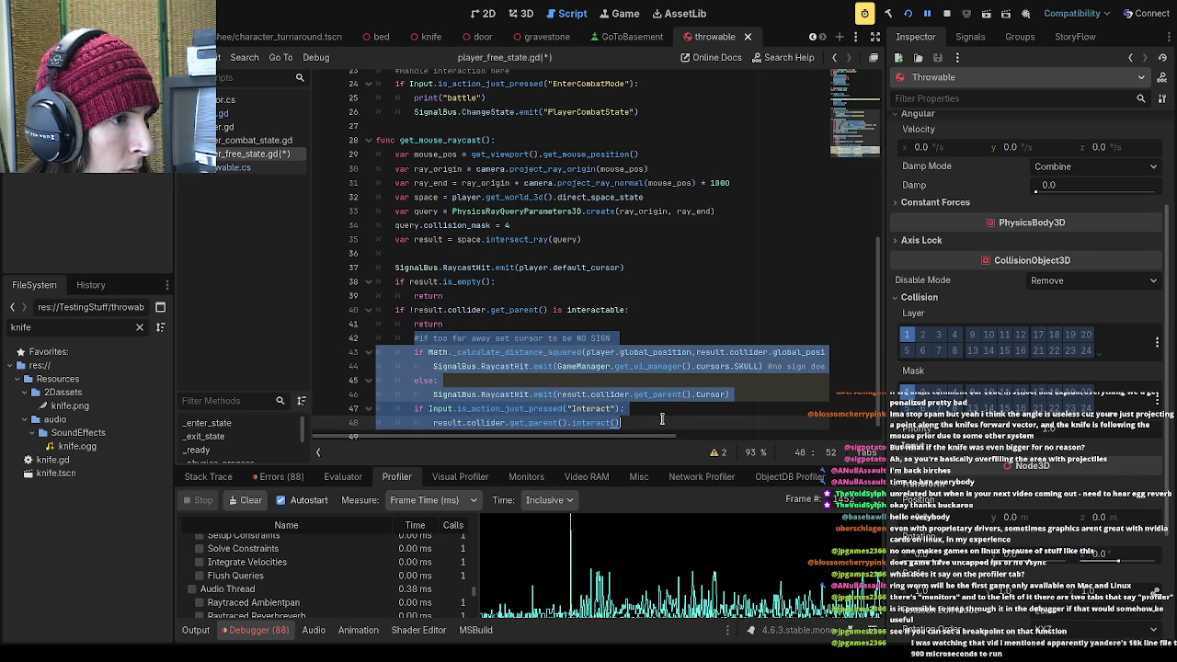
{"action": "key", "text": "shift+Tab"}
{"action": "left_click", "coordinate": [707, 309]}
{"action": "key", "text": "ctrl+s"}
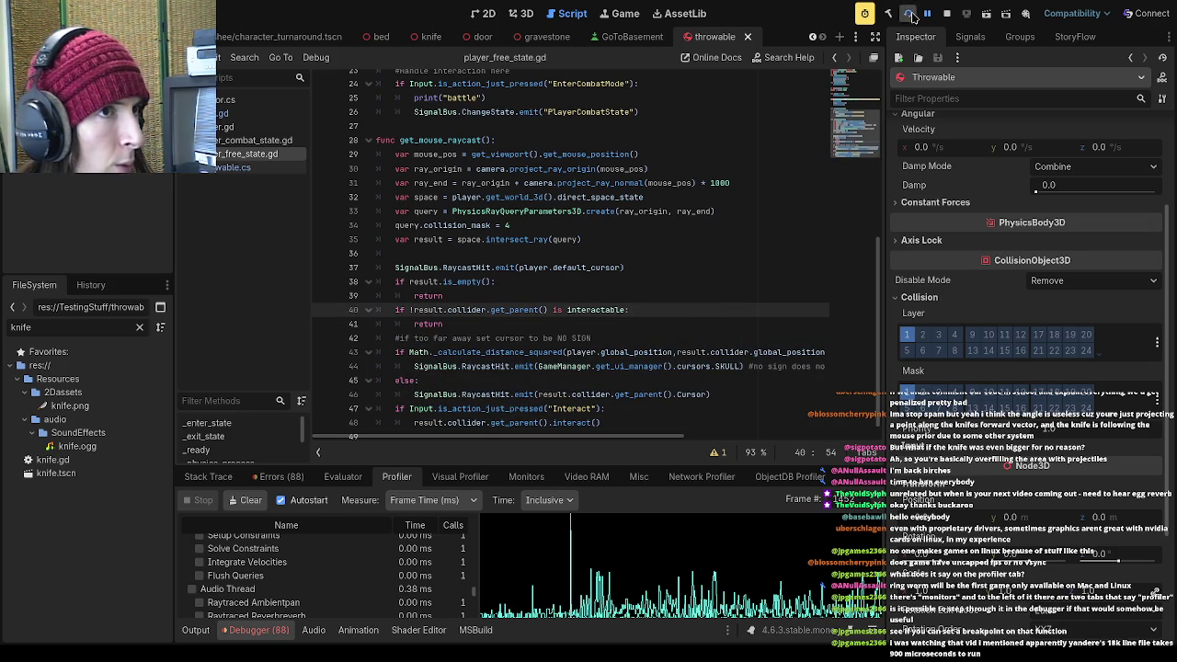
Run the updated game, dismiss the dialogue, enter the school level, then quit with F8
{"action": "left_click", "coordinate": [907, 12]}
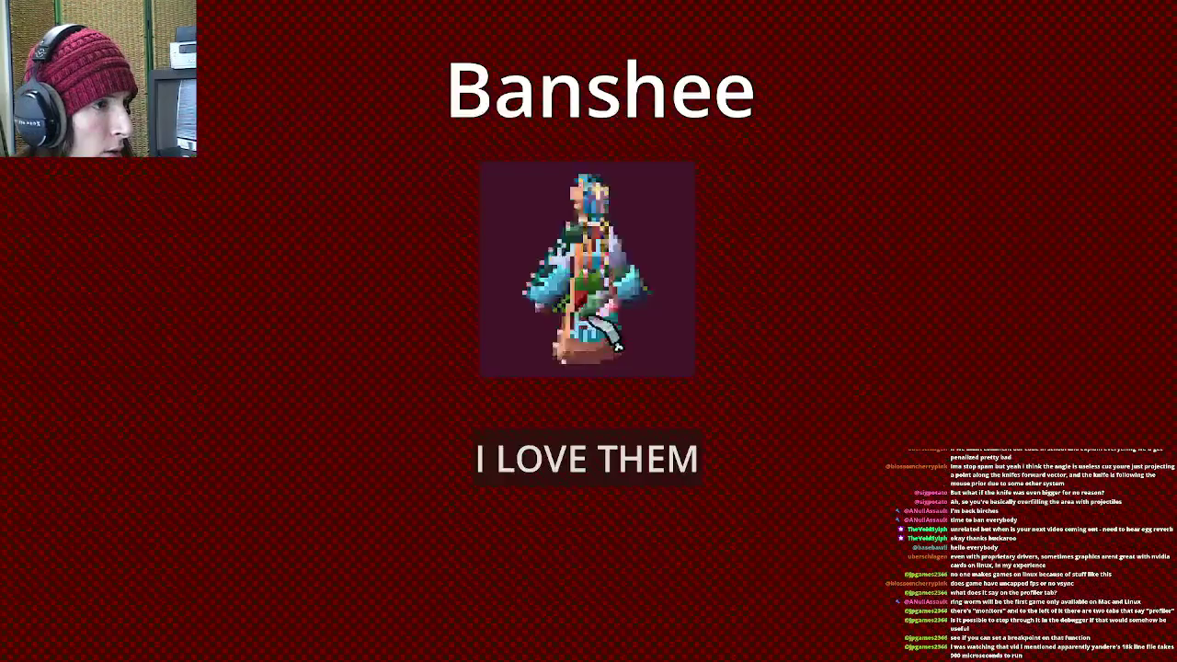
{"action": "left_click", "coordinate": [674, 591]}
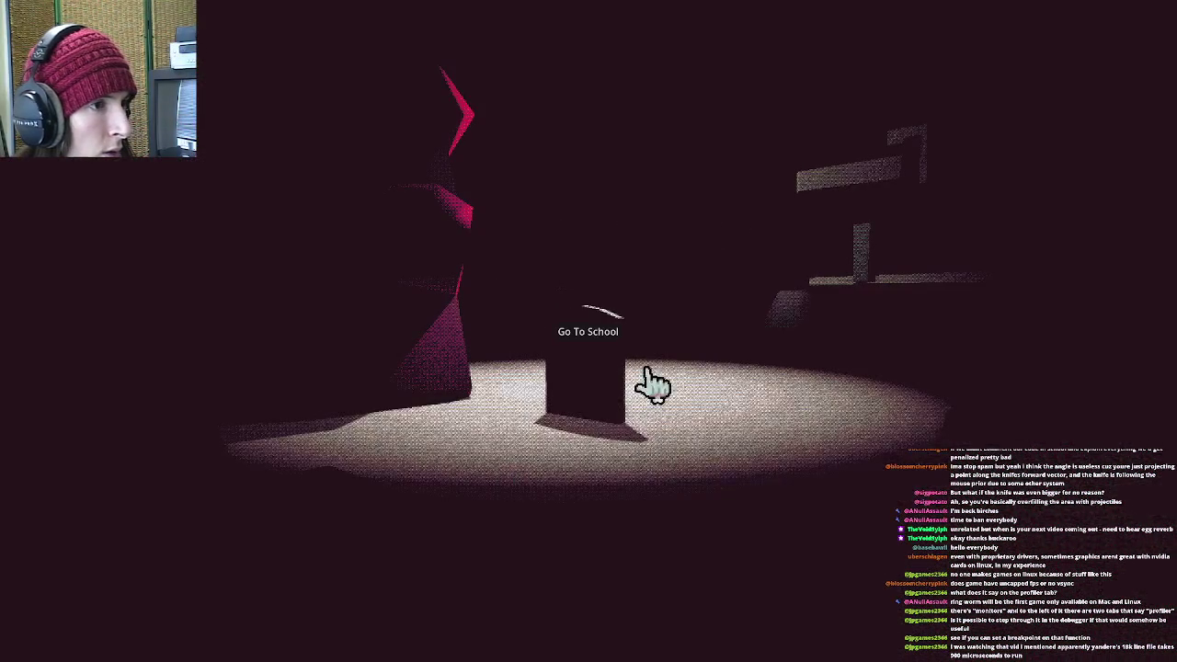
{"action": "left_click", "coordinate": [598, 334]}
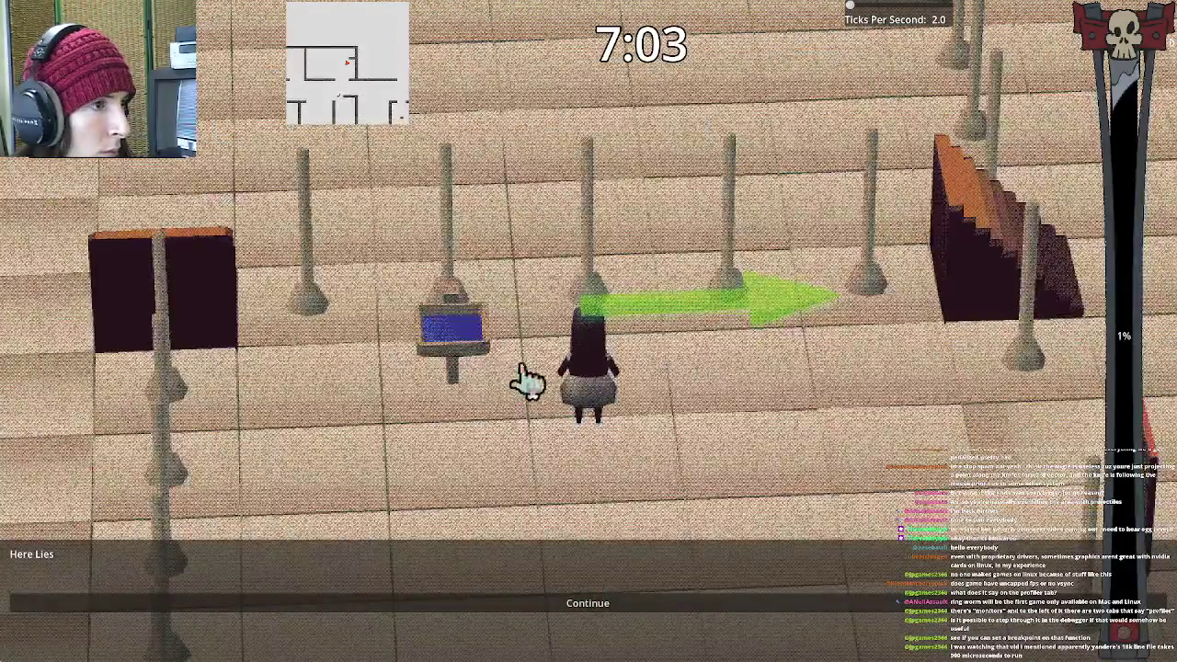
{"action": "key", "text": "Escape"}
{"action": "left_click", "coordinate": [655, 425]}
{"action": "key", "text": "Escape"}
{"action": "key", "text": "F8"}
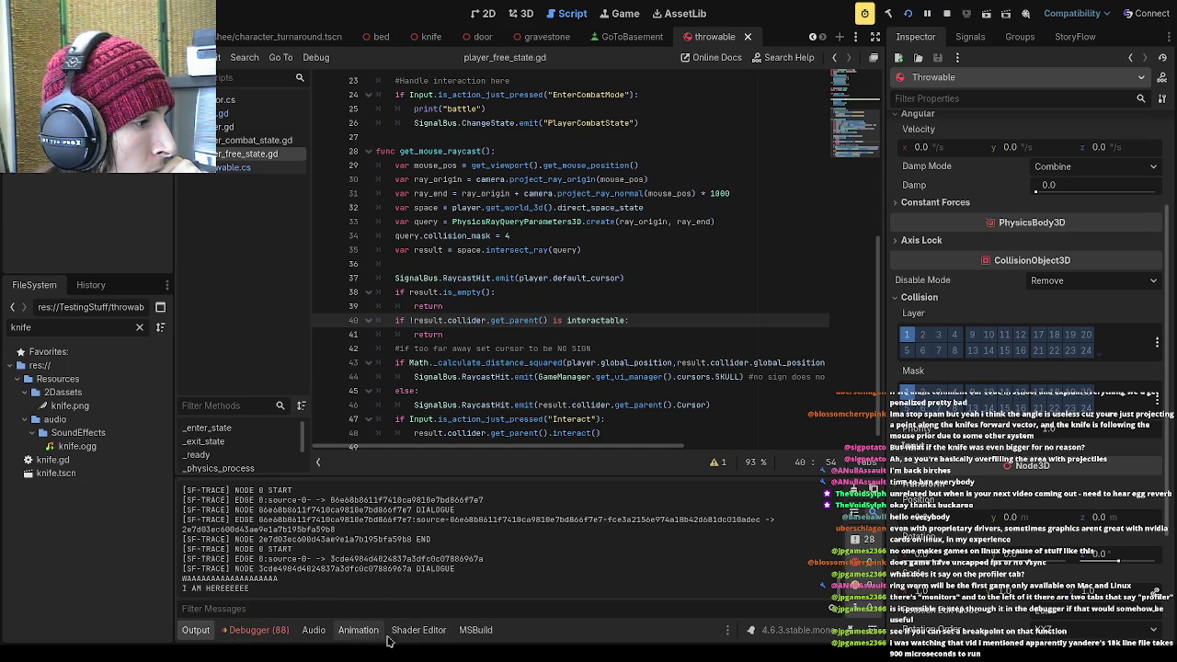
Show the Debugger, enlarge the profiler, and select the tallest spike, frame 1755 at 84.36 ms
{"action": "left_click", "coordinate": [257, 630]}
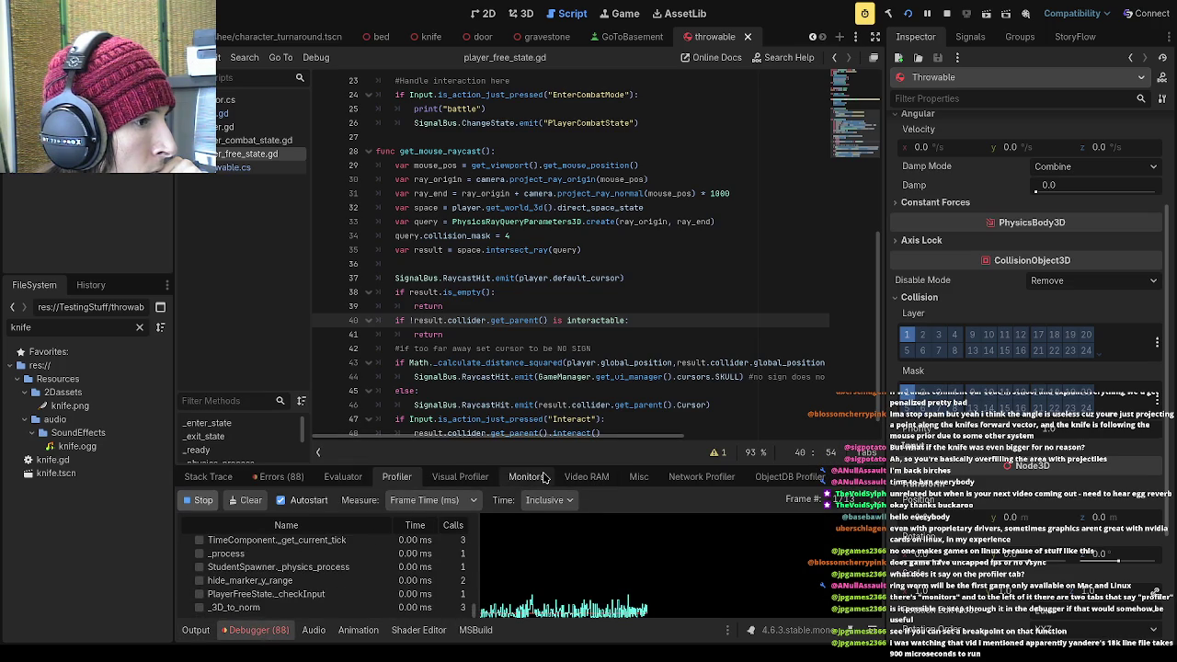
{"action": "left_click_drag", "start_coordinate": [553, 464], "coordinate": [553, 192]}
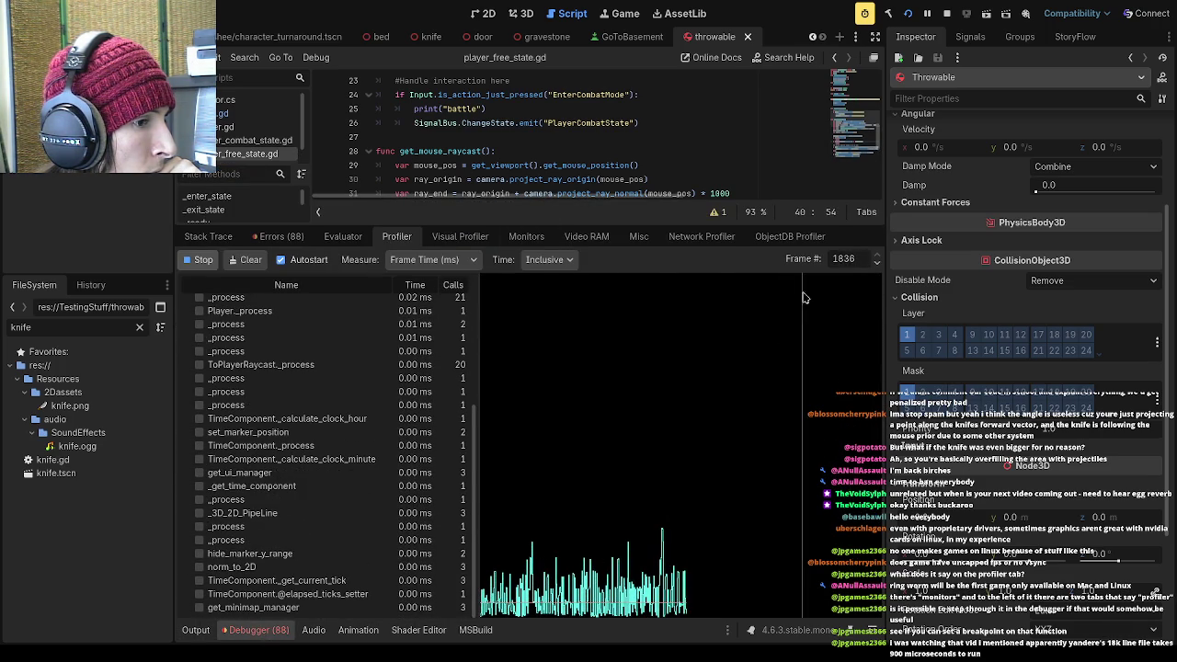
{"action": "left_click", "coordinate": [663, 559]}
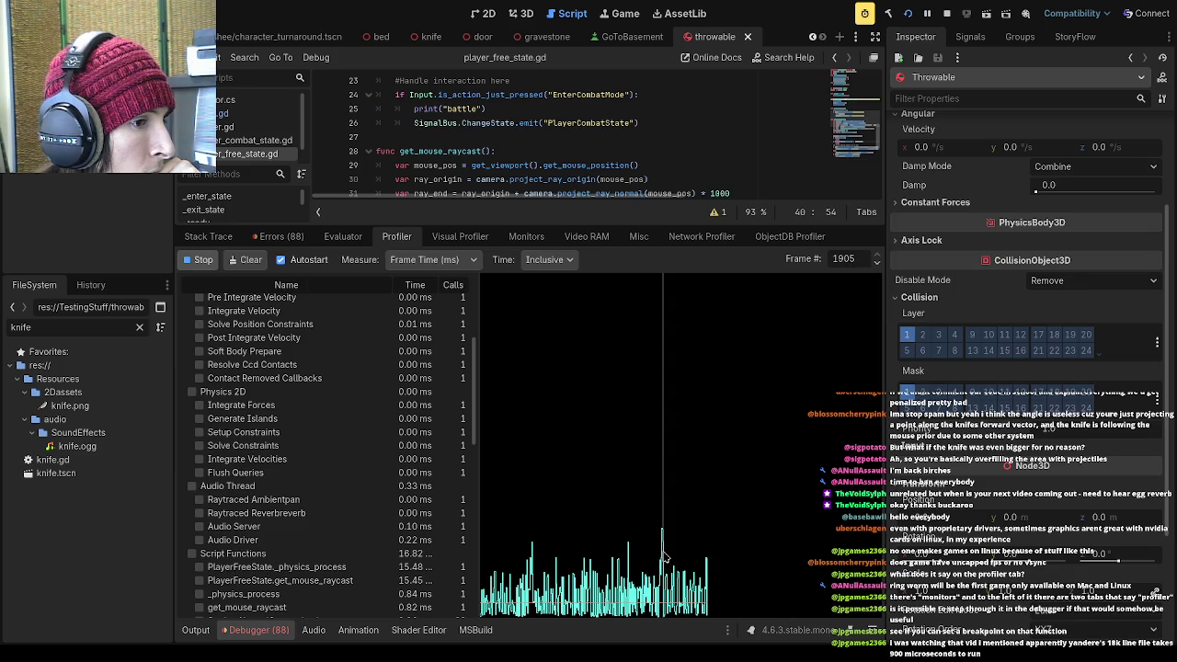
{"action": "scroll", "coordinate": [476, 308], "scroll_direction": "up", "scroll_amount": 5}
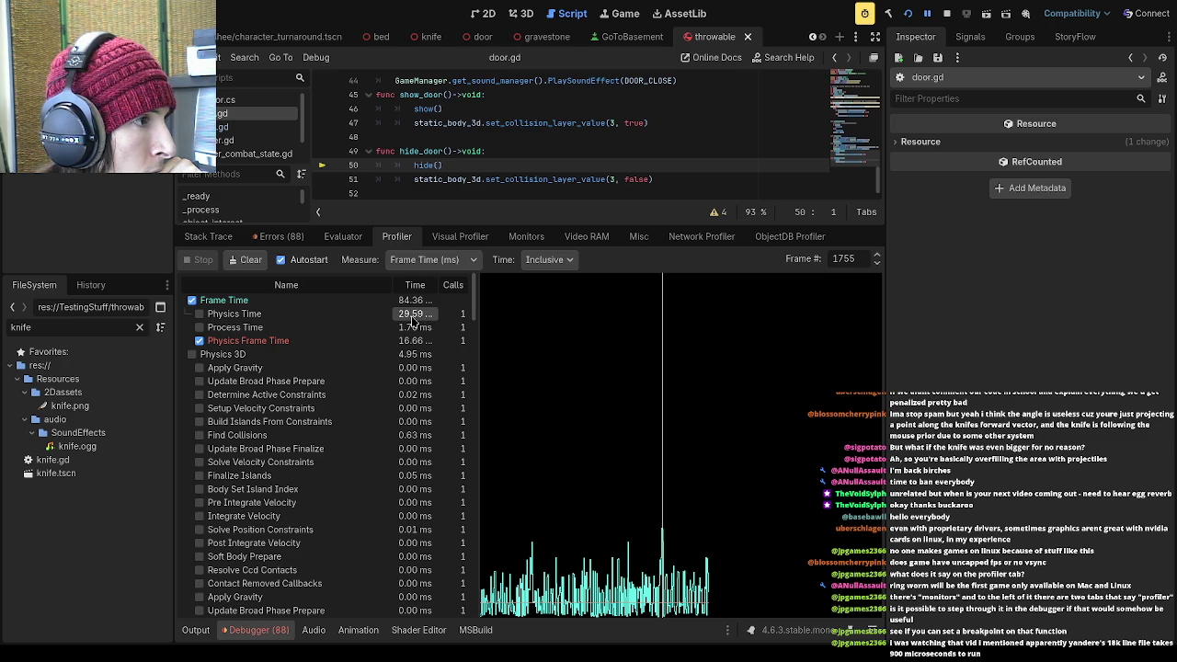
Briefly graph Physics Time in the profiler, shrink the profiler panel, and open knife.gd
{"action": "left_click", "coordinate": [201, 315]}
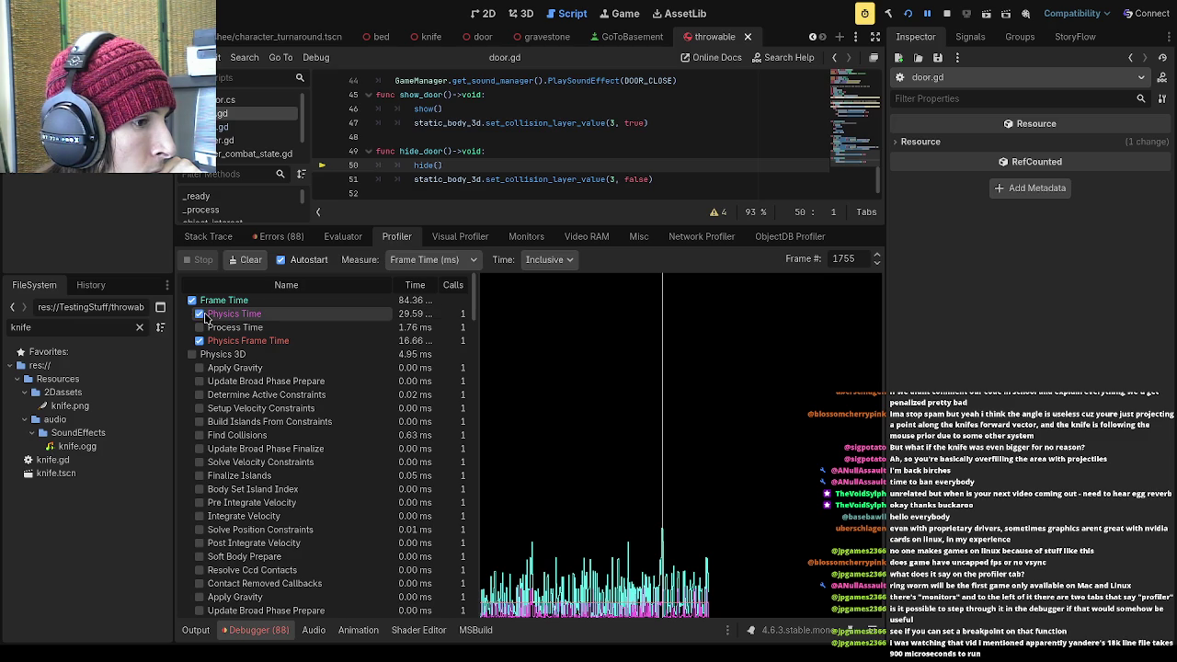
{"action": "left_click", "coordinate": [199, 313]}
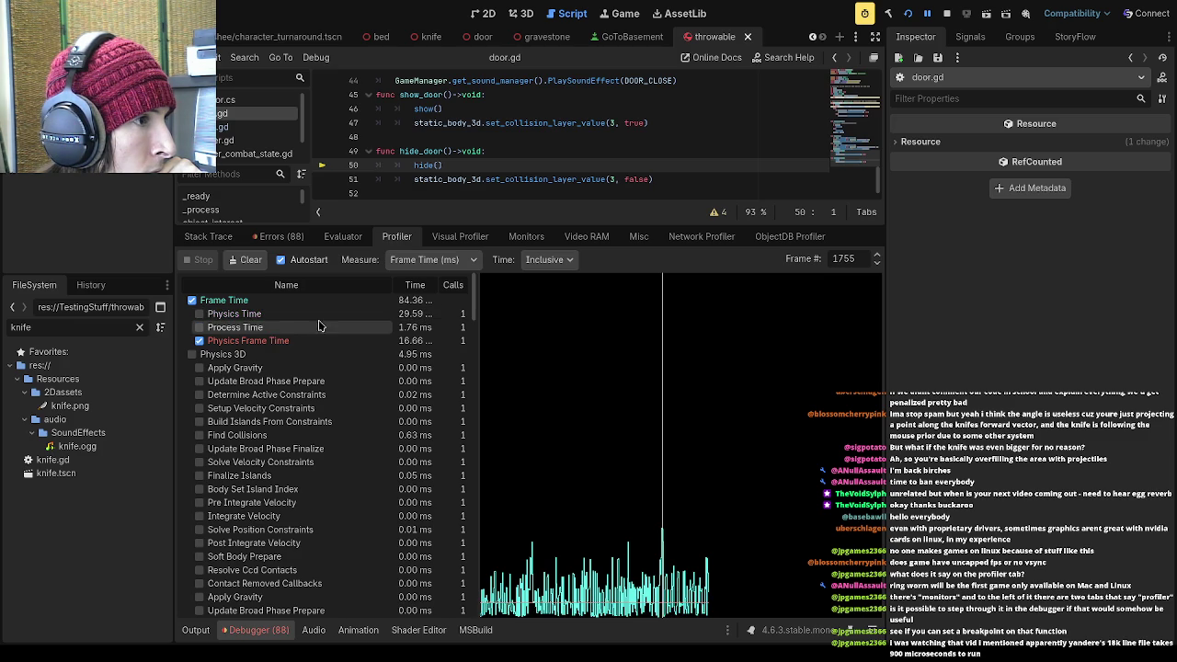
{"action": "mouse_move", "coordinate": [467, 307]}
{"action": "left_mouse_down"}
{"action": "mouse_move", "coordinate": [471, 564]}
{"action": "mouse_move", "coordinate": [474, 545]}
{"action": "left_mouse_up"}
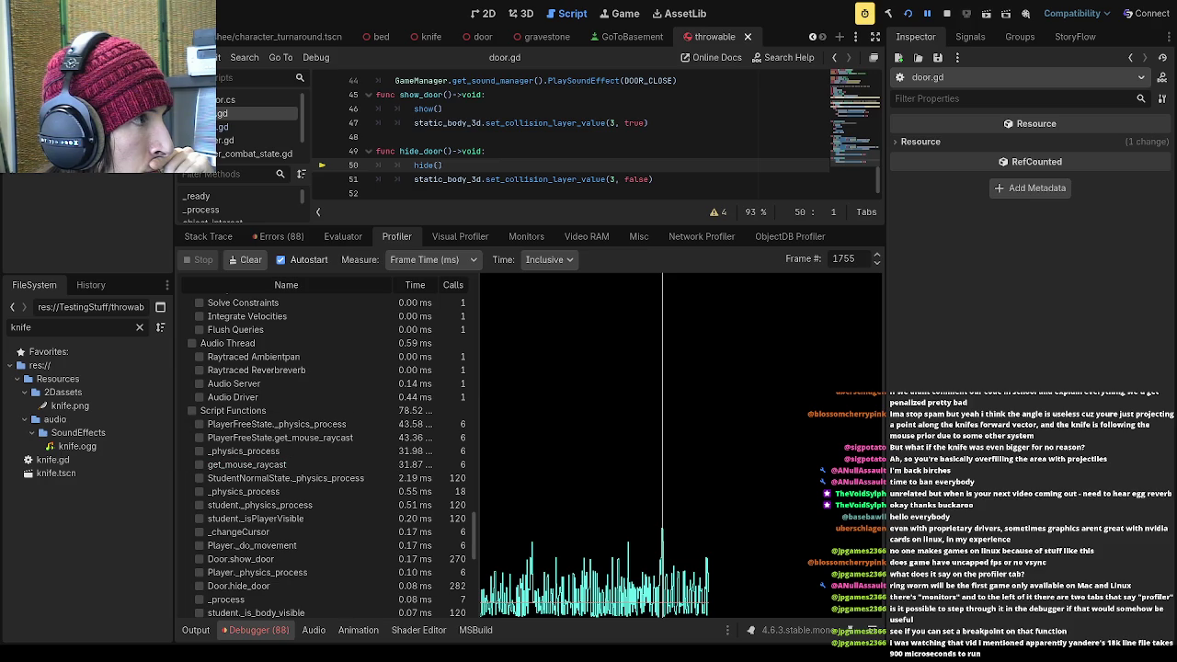
{"action": "left_click_drag", "start_coordinate": [510, 226], "coordinate": [510, 467]}
{"action": "left_click", "coordinate": [250, 128]}
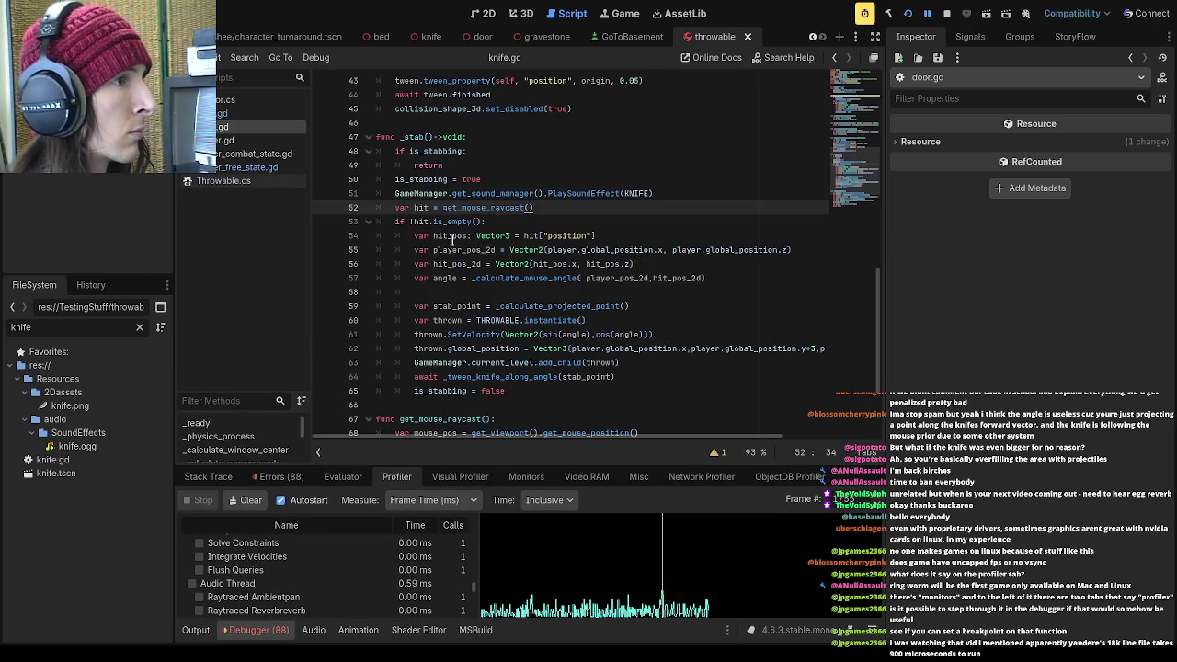
Scroll through knife.gd to find its get_mouse_raycast call on line 18 of _physics_process
{"action": "scroll", "coordinate": [471, 236], "scroll_direction": "up", "scroll_amount": 9}
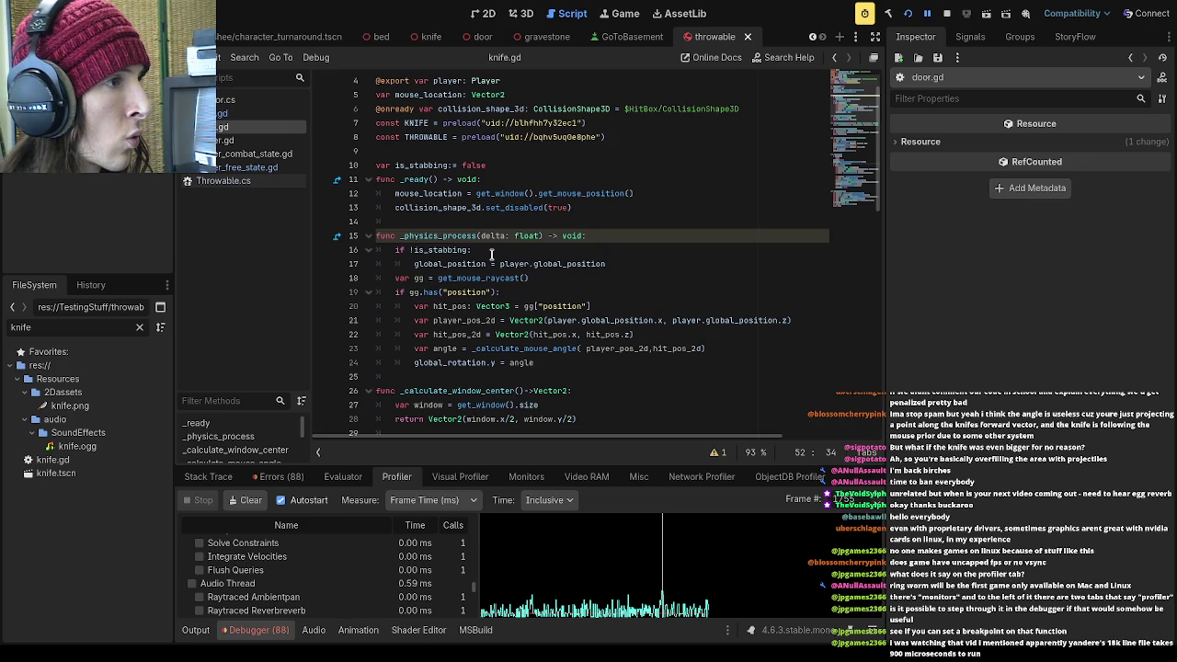
{"action": "scroll", "coordinate": [492, 254], "scroll_direction": "down", "scroll_amount": 1}
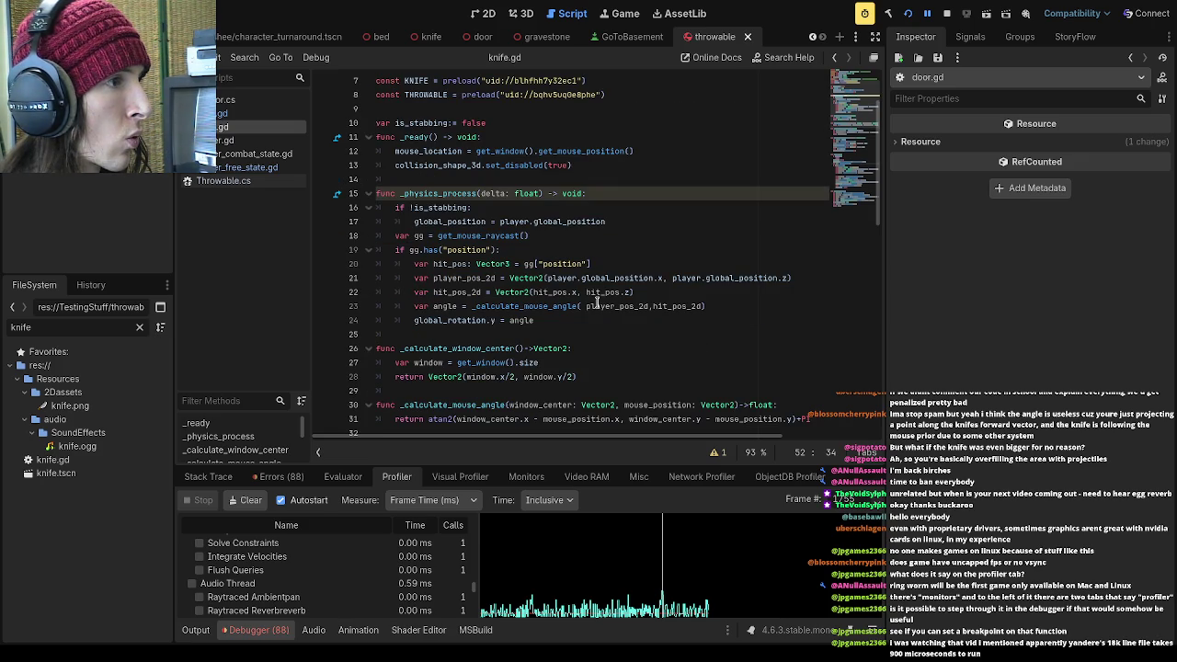
{"action": "scroll", "coordinate": [549, 317], "scroll_direction": "down", "scroll_amount": 2}
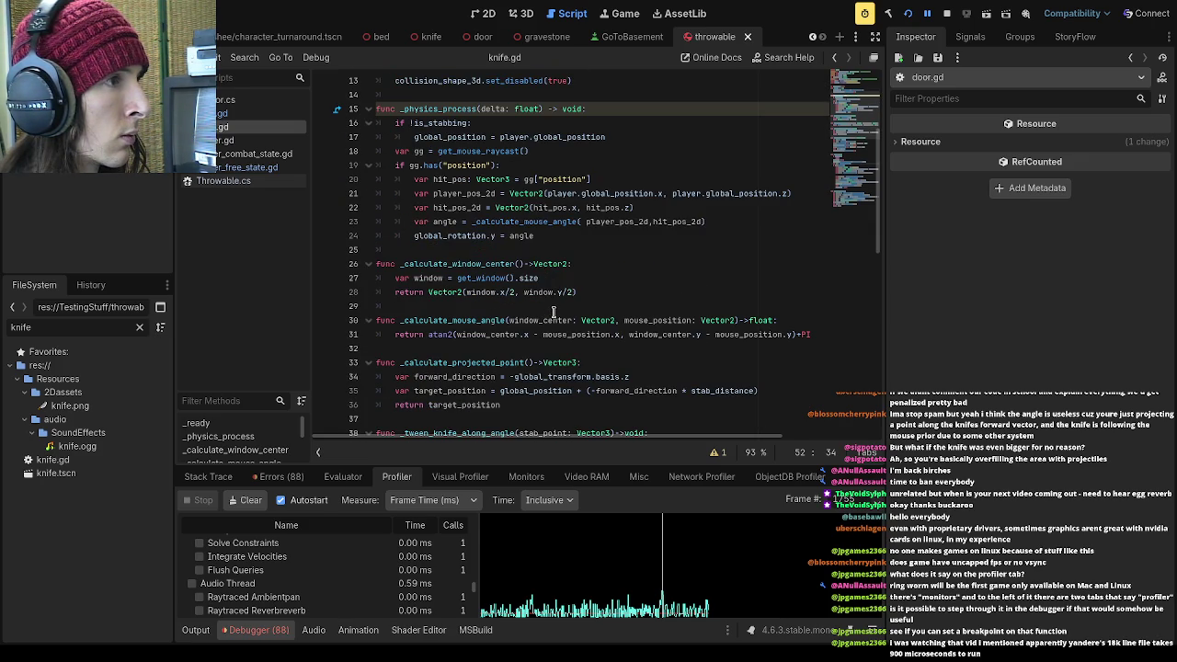
{"action": "scroll", "coordinate": [554, 313], "scroll_direction": "up", "scroll_amount": 2}
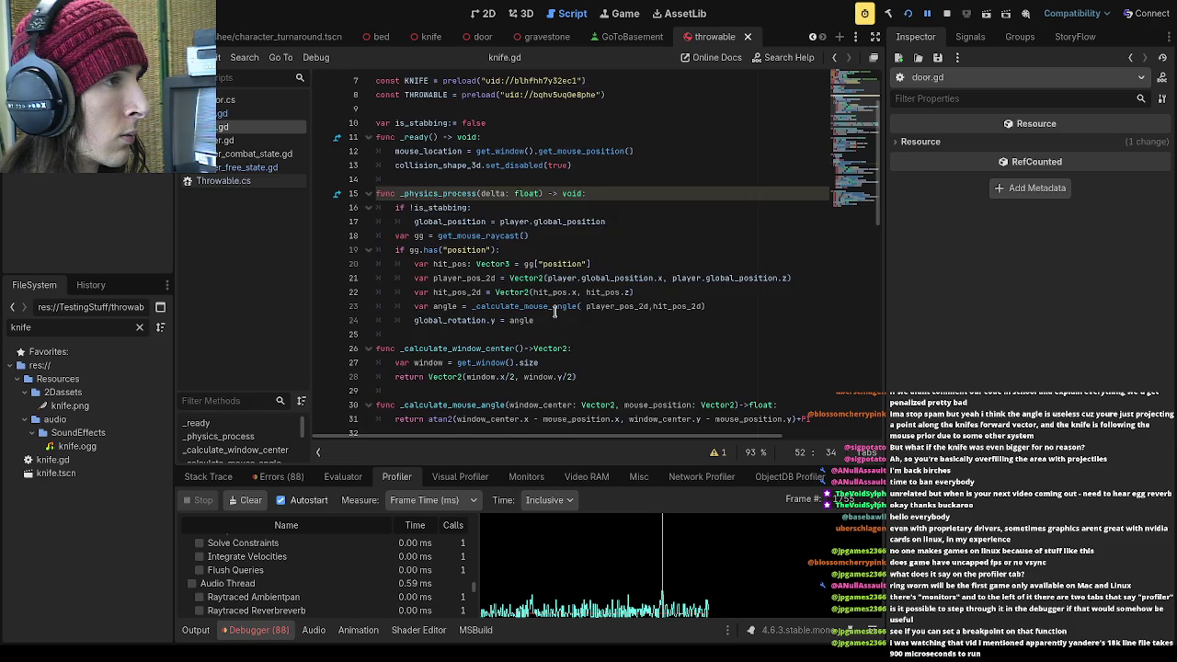
{"action": "scroll", "coordinate": [554, 312], "scroll_direction": "up", "scroll_amount": 2}
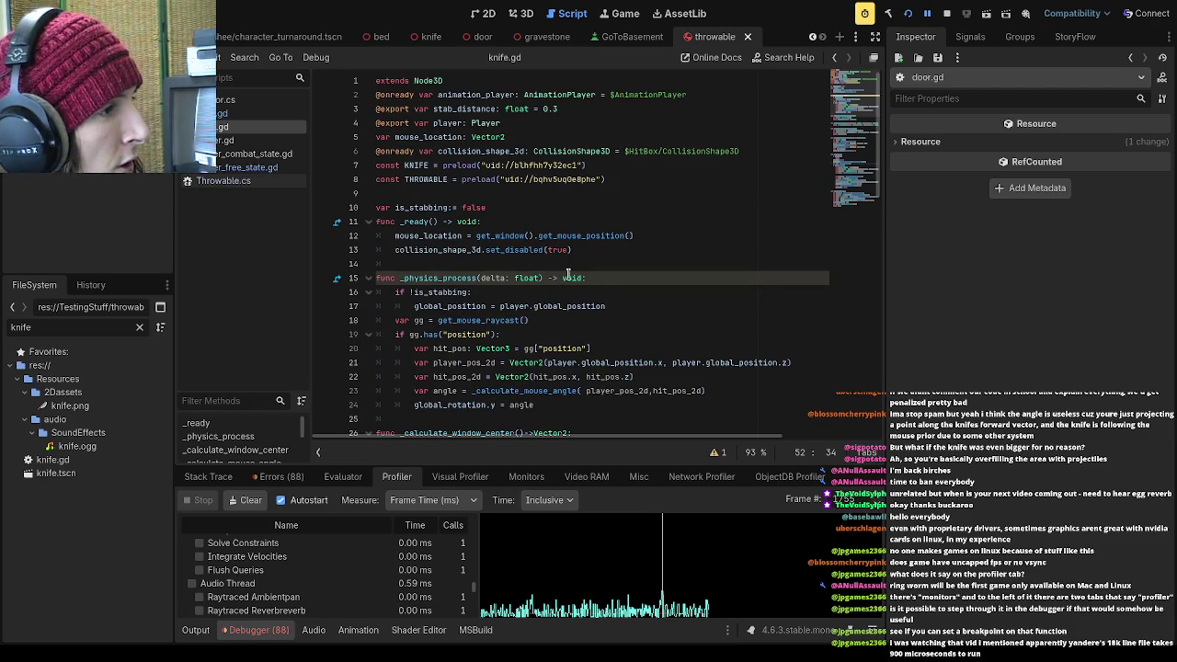
{"action": "scroll", "coordinate": [579, 293], "scroll_direction": "down", "scroll_amount": 1}
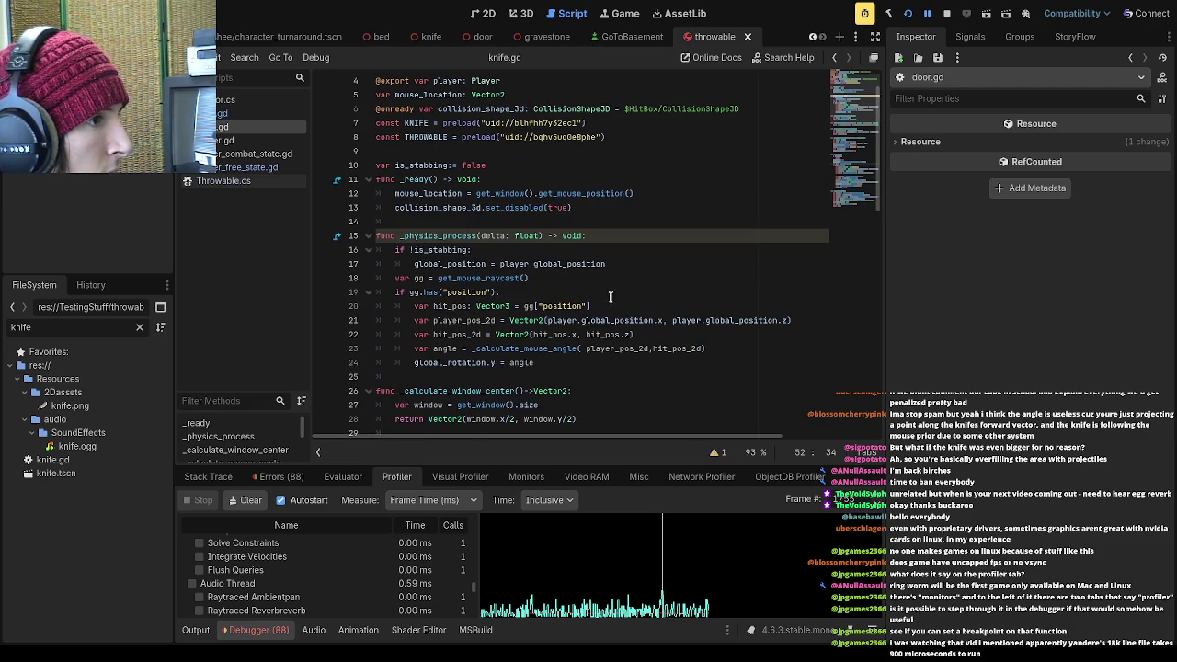
{"action": "scroll", "coordinate": [613, 292], "scroll_direction": "down", "scroll_amount": 14}
{"action": "scroll", "coordinate": [610, 292], "scroll_direction": "up", "scroll_amount": 11}
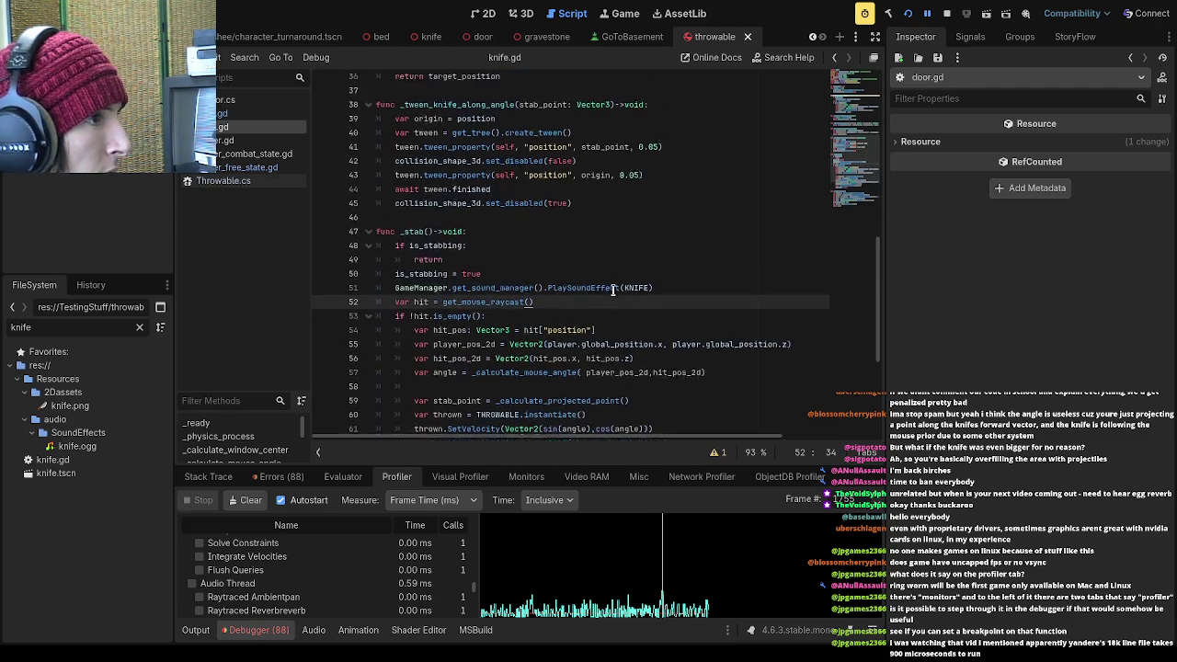
{"action": "scroll", "coordinate": [615, 288], "scroll_direction": "up", "scroll_amount": 4}
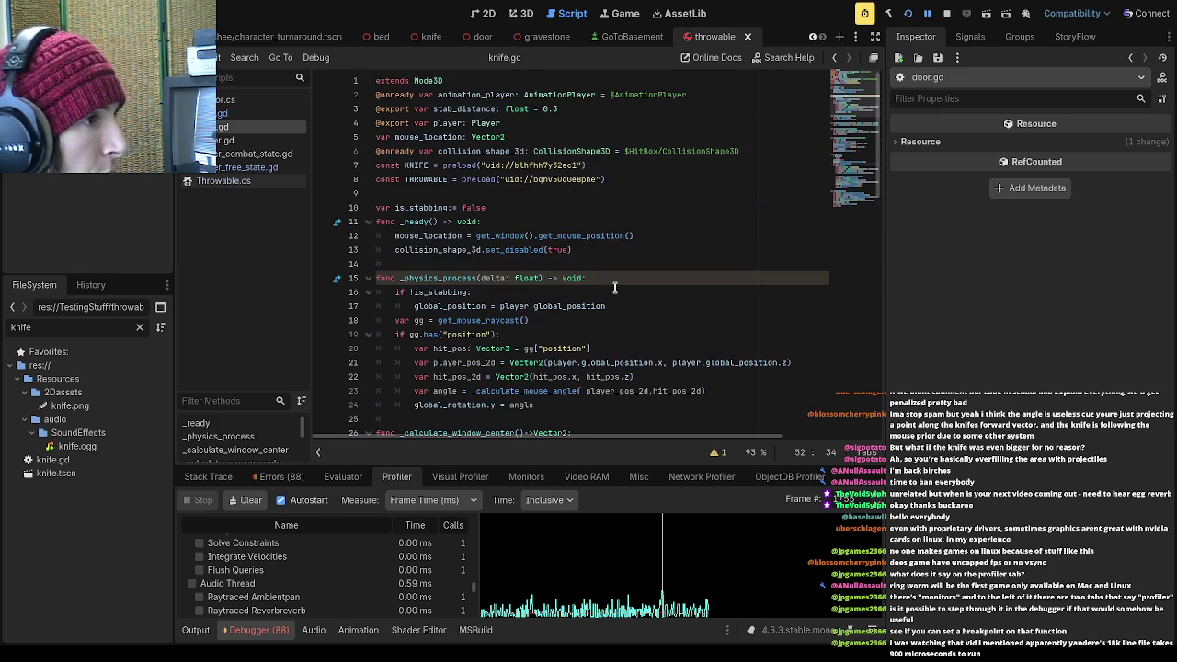
{"action": "scroll", "coordinate": [643, 289], "scroll_direction": "down", "scroll_amount": 1}
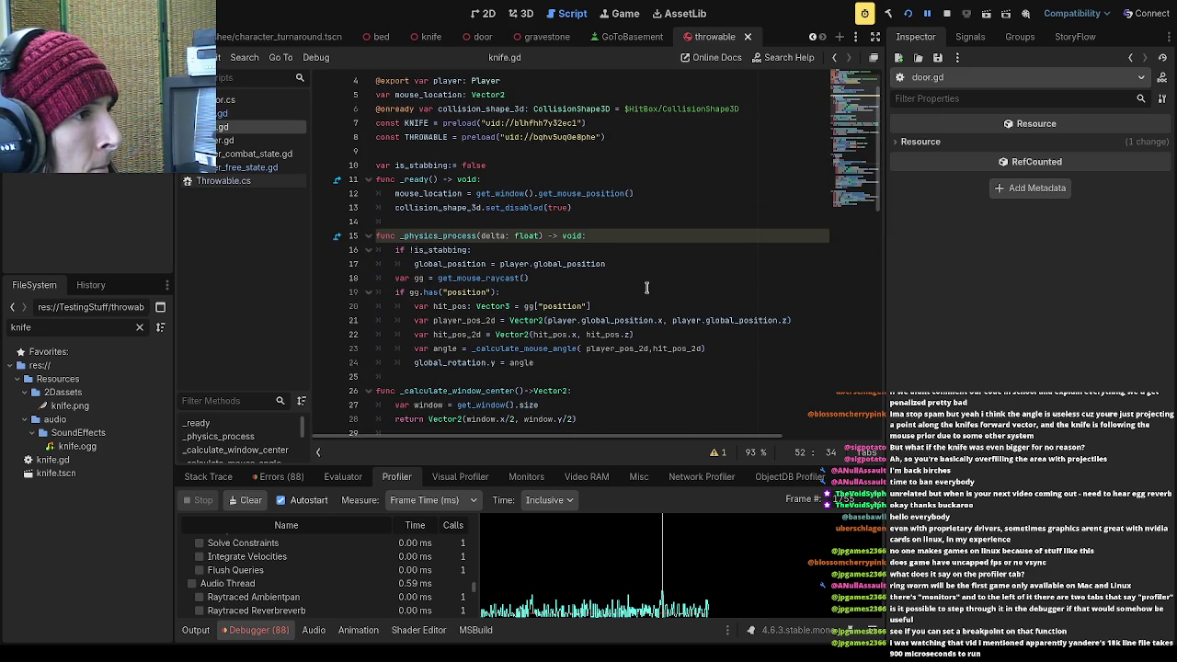
{"action": "scroll", "coordinate": [647, 292], "scroll_direction": "down", "scroll_amount": 1}
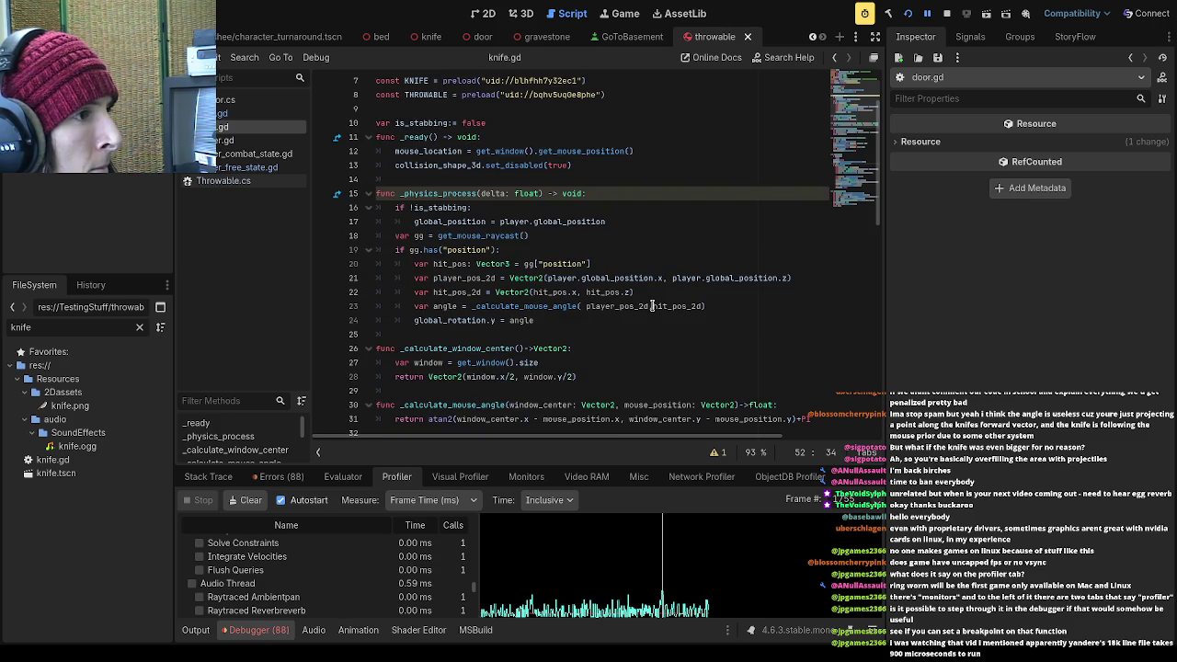
{"action": "scroll", "coordinate": [654, 299], "scroll_direction": "down", "scroll_amount": 3}
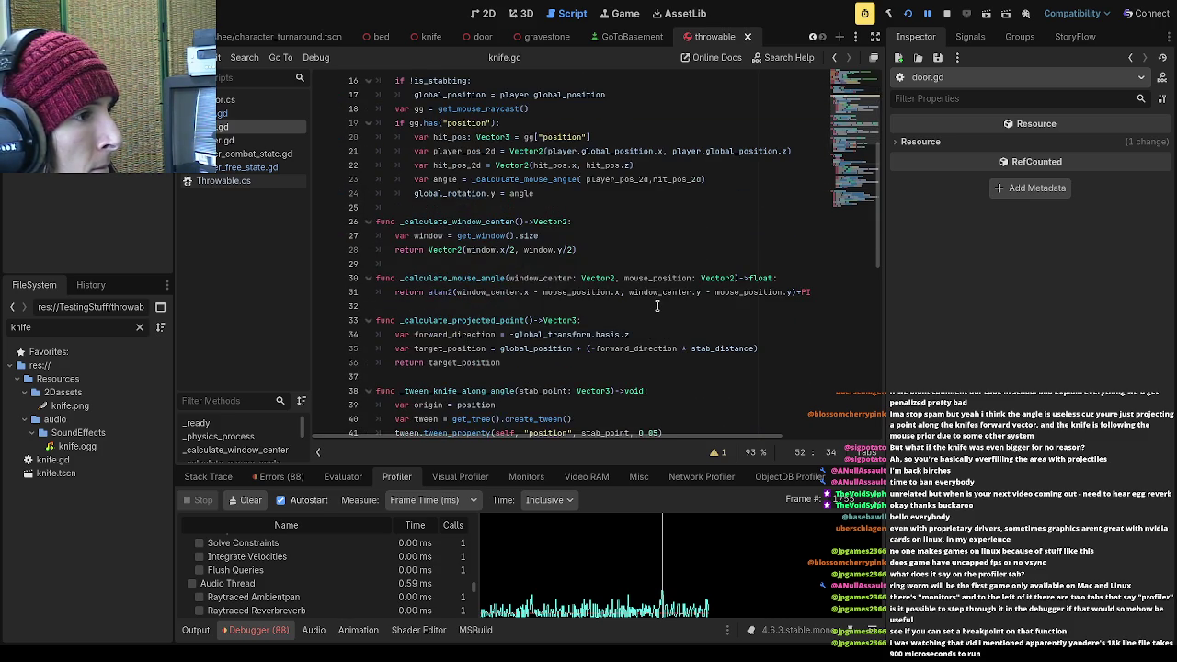
{"action": "scroll", "coordinate": [656, 305], "scroll_direction": "up", "scroll_amount": 4}
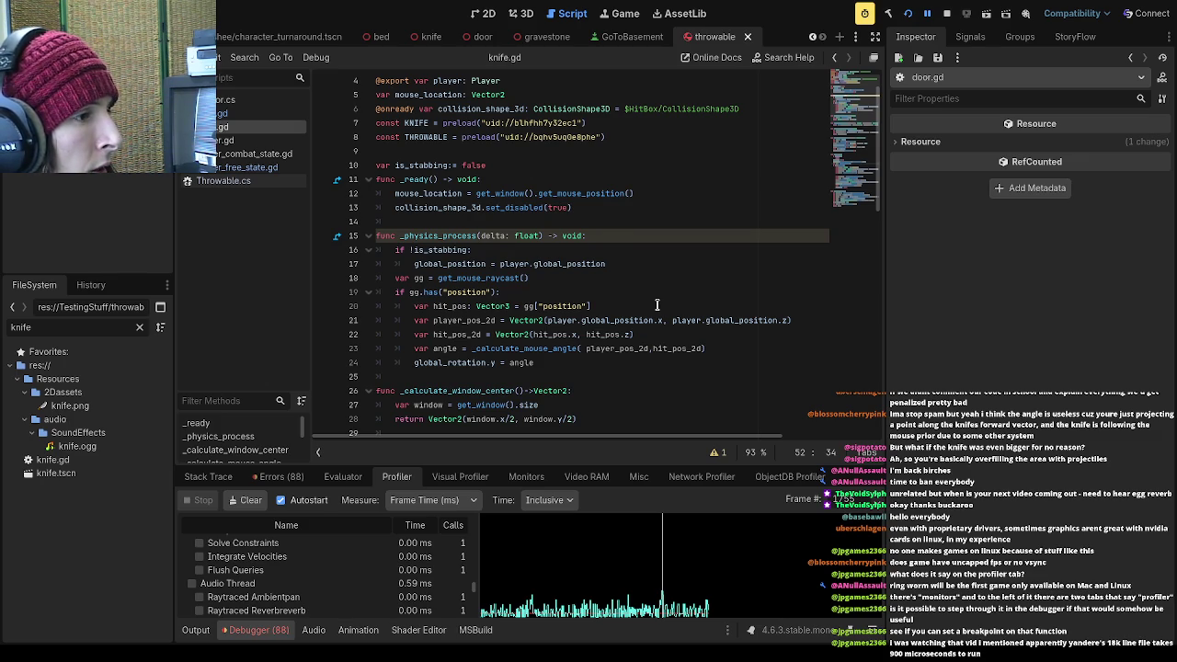
{"action": "scroll", "coordinate": [656, 304], "scroll_direction": "up", "scroll_amount": 1}
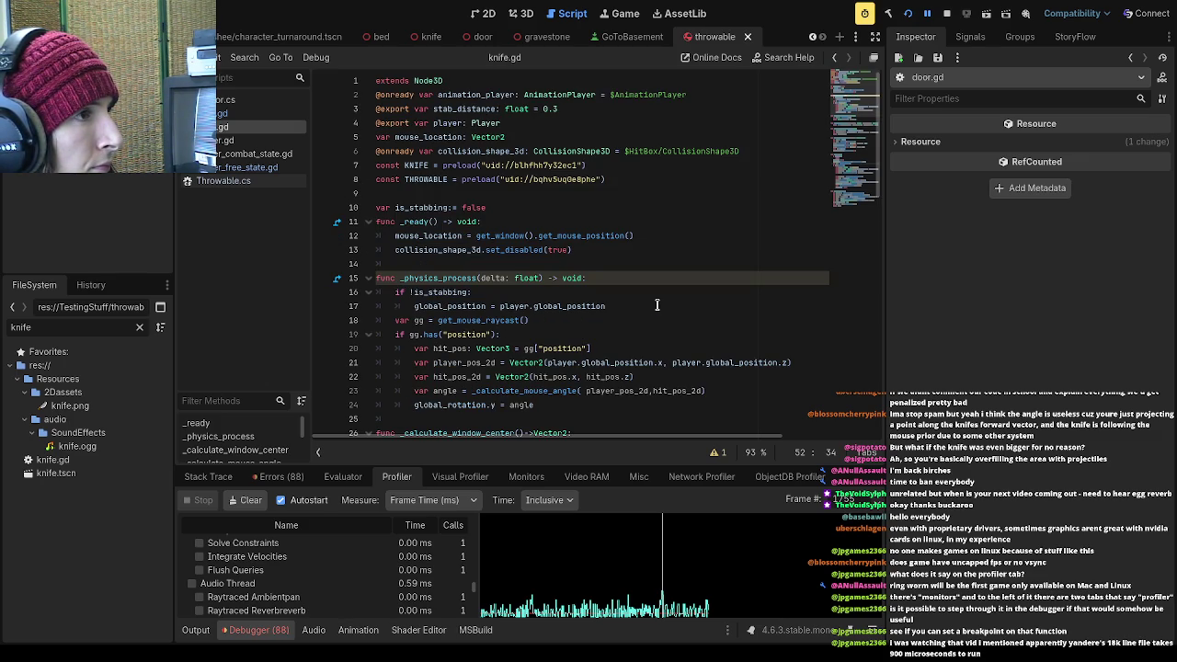
Select the 'knife' text in the FileSystem filter field
{"action": "scroll", "coordinate": [656, 304], "scroll_direction": "down", "scroll_amount": 4}
{"action": "scroll", "coordinate": [657, 304], "scroll_direction": "down", "scroll_amount": 1}
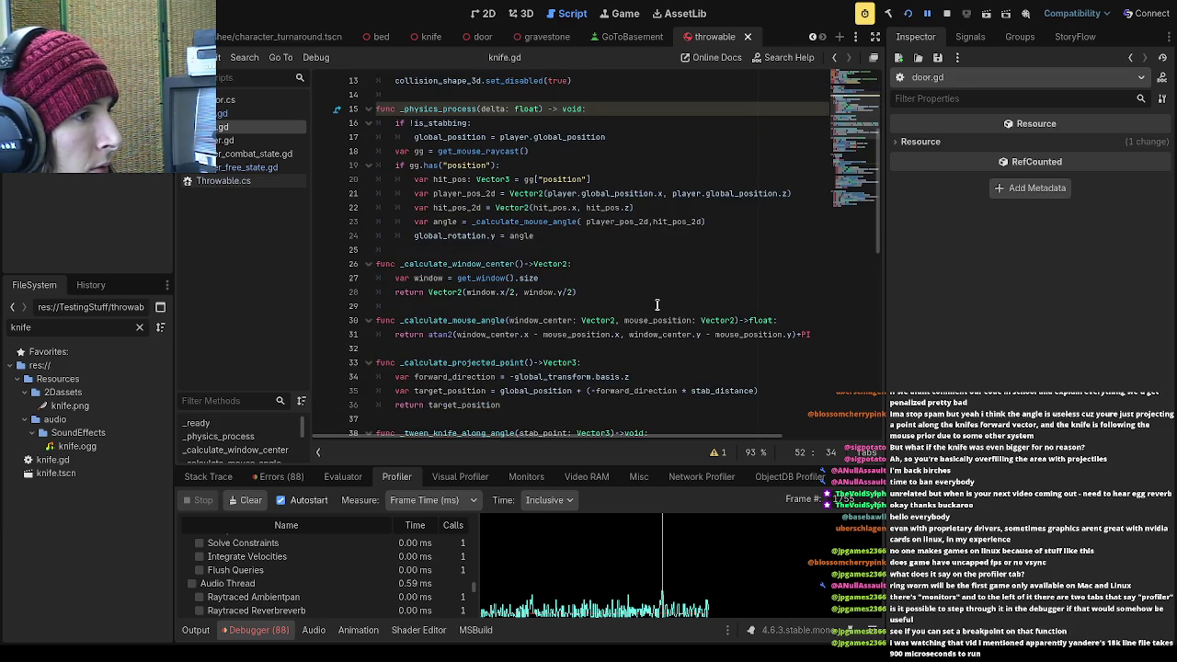
{"action": "scroll", "coordinate": [657, 304], "scroll_direction": "up", "scroll_amount": 3}
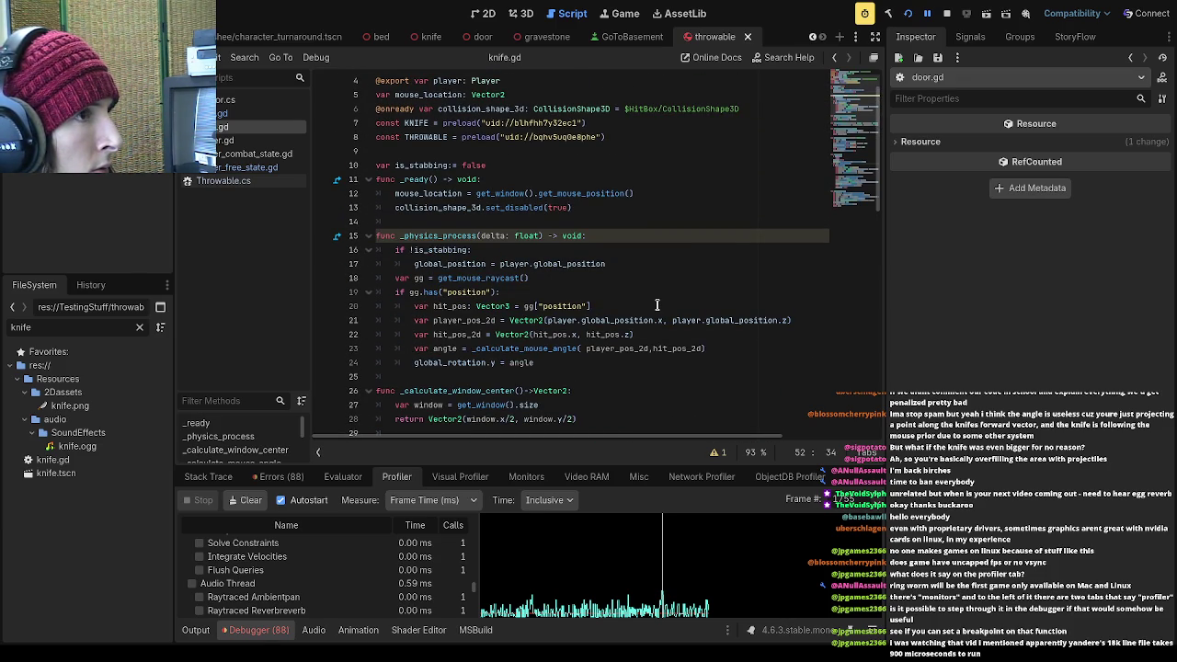
{"action": "left_click", "coordinate": [82, 323]}
{"action": "double_click", "coordinate": [31, 328]}
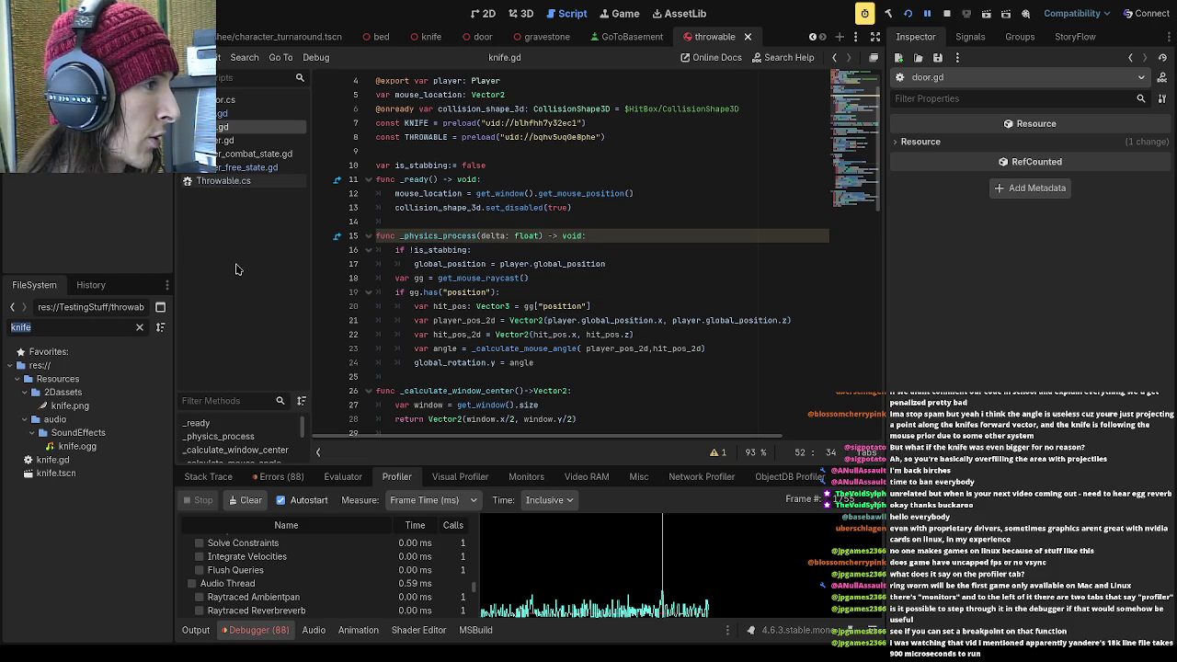
{"action": "key", "text": "BackSpace"}
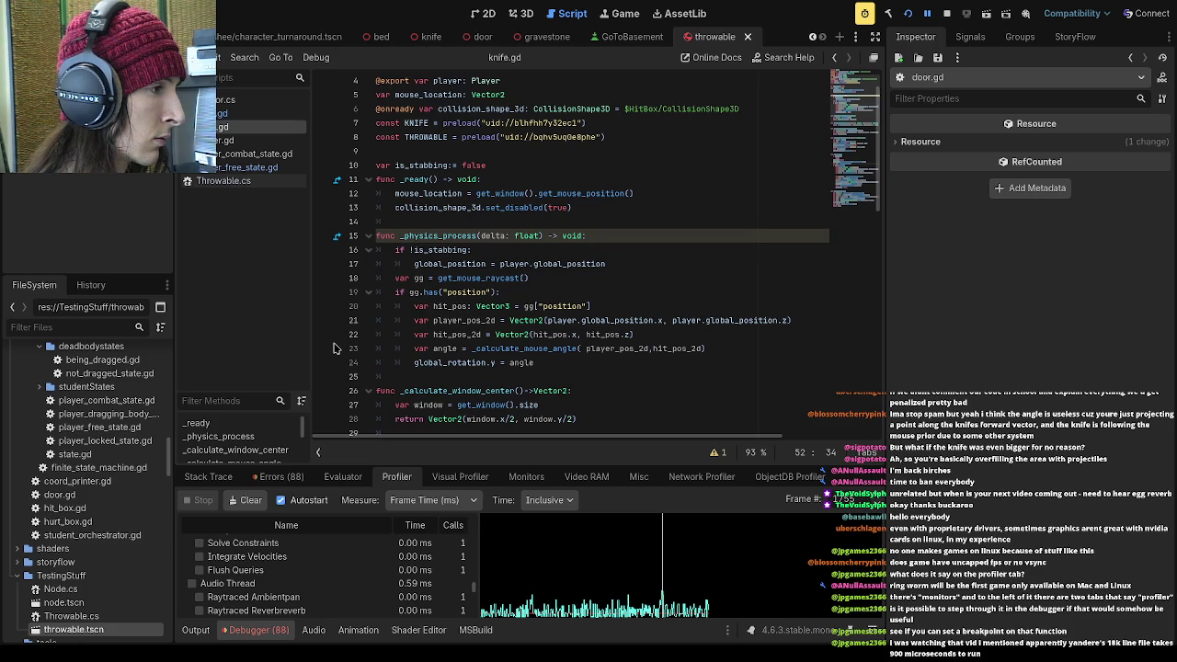
{"action": "left_click", "coordinate": [618, 236]}
{"action": "scroll", "coordinate": [614, 303], "scroll_direction": "up", "scroll_amount": 1}
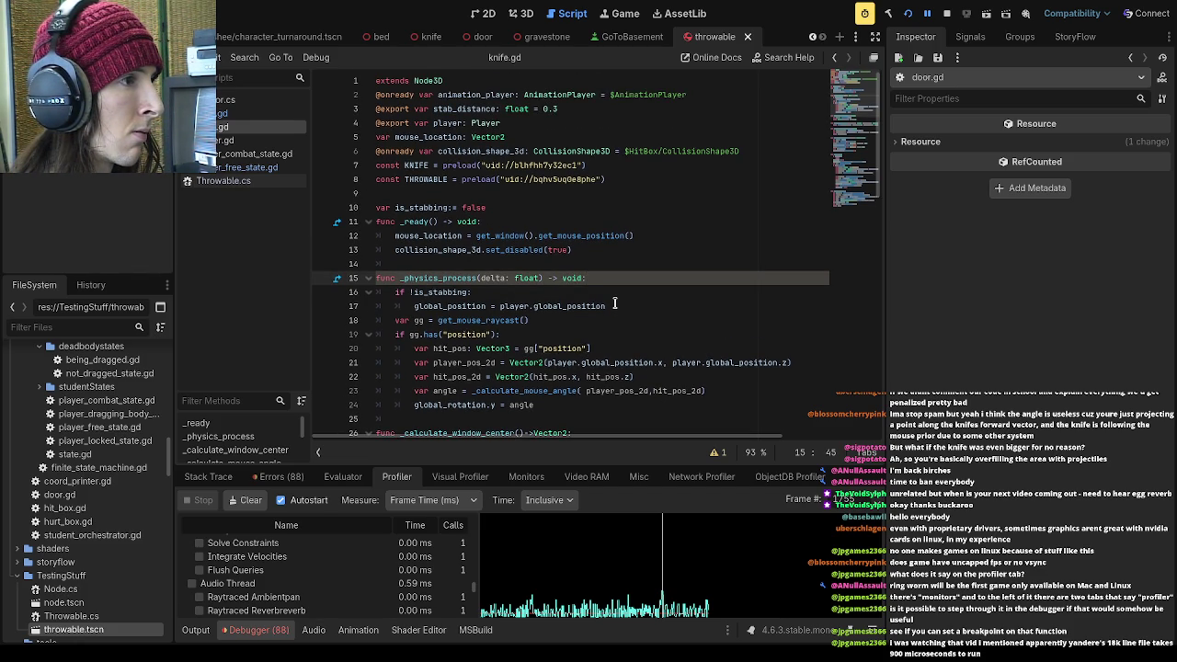
{"action": "scroll", "coordinate": [614, 303], "scroll_direction": "down", "scroll_amount": 4}
{"action": "scroll", "coordinate": [615, 303], "scroll_direction": "up", "scroll_amount": 3}
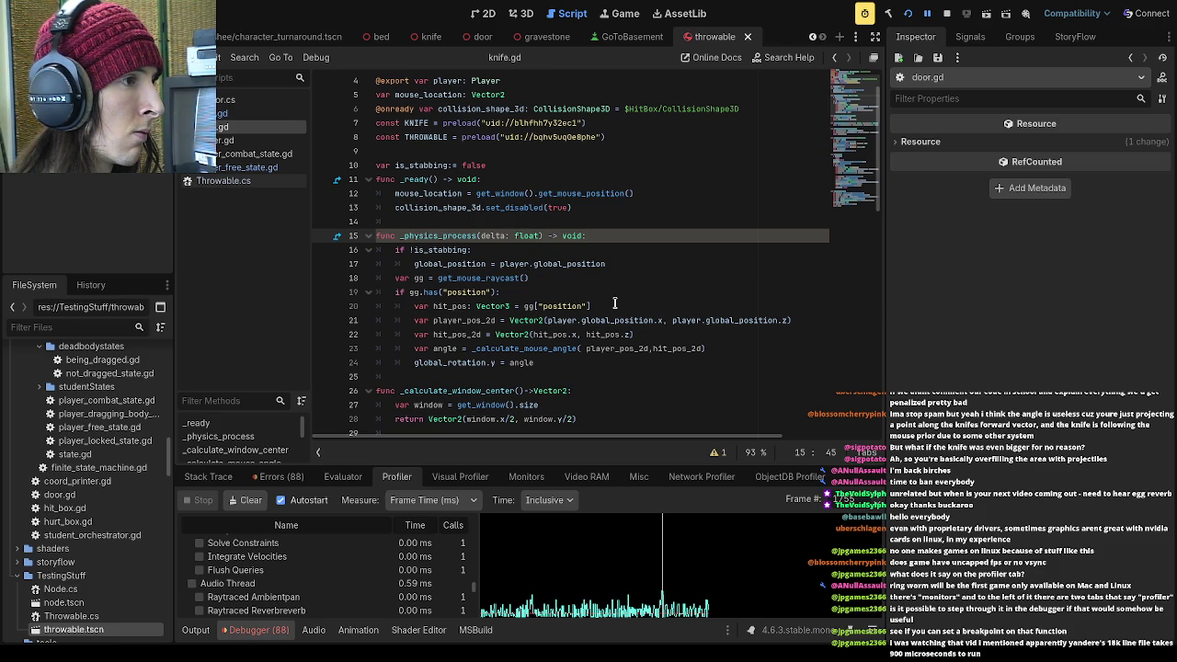
{"action": "scroll", "coordinate": [614, 303], "scroll_direction": "down", "scroll_amount": 3}
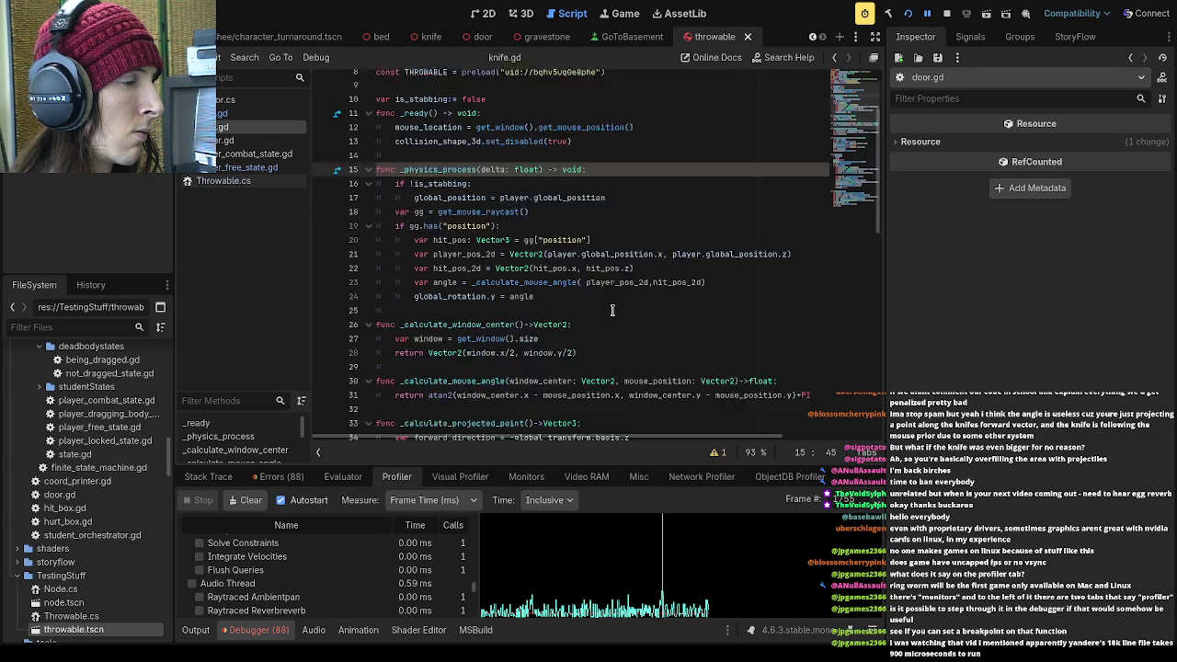
Scroll through knife.gd and place the caret in the angle assignment on line 24
{"action": "scroll", "coordinate": [611, 310], "scroll_direction": "up", "scroll_amount": 4}
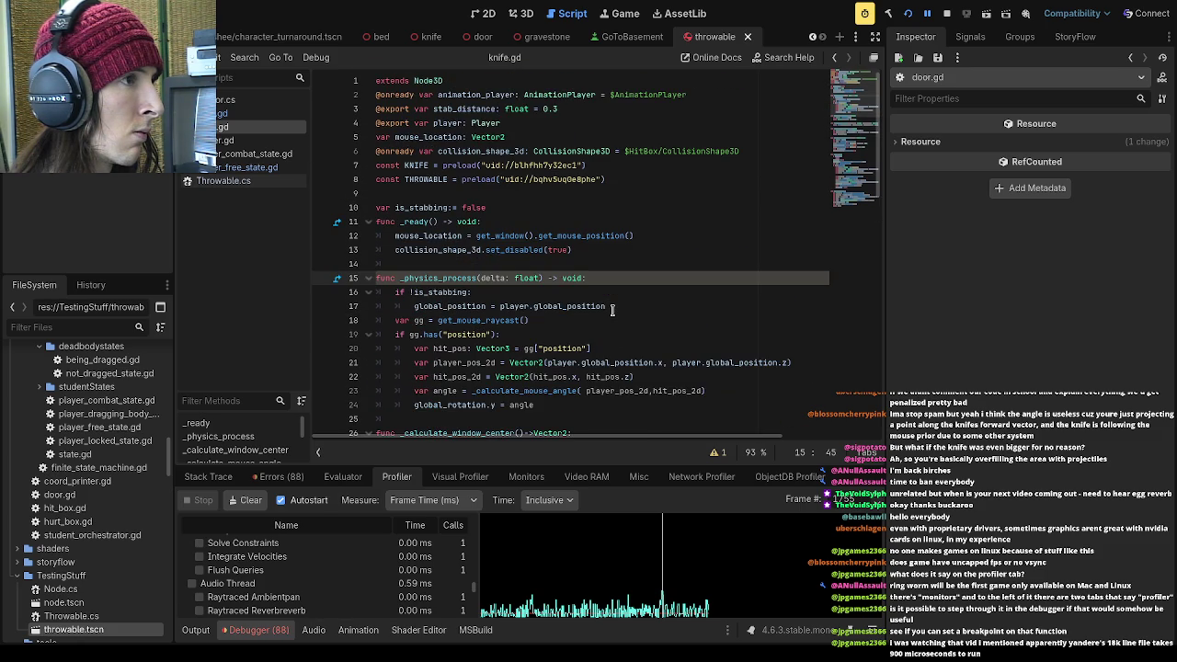
{"action": "scroll", "coordinate": [612, 309], "scroll_direction": "down", "scroll_amount": 15}
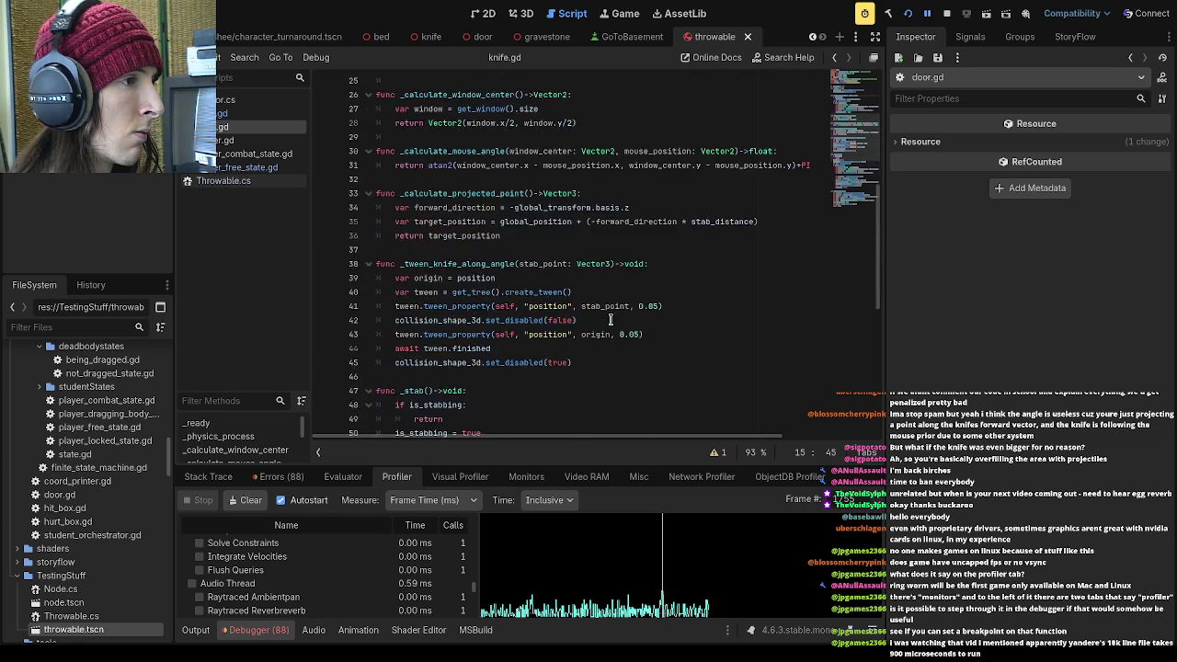
{"action": "scroll", "coordinate": [608, 318], "scroll_direction": "up", "scroll_amount": 5}
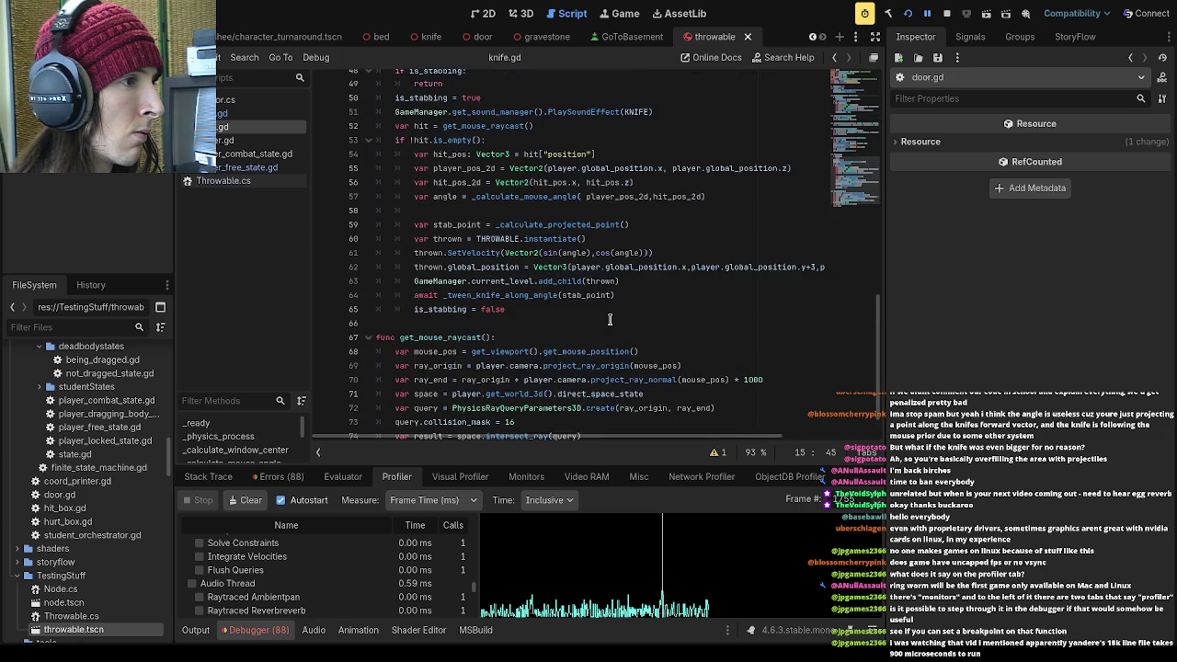
{"action": "scroll", "coordinate": [610, 319], "scroll_direction": "up", "scroll_amount": 9}
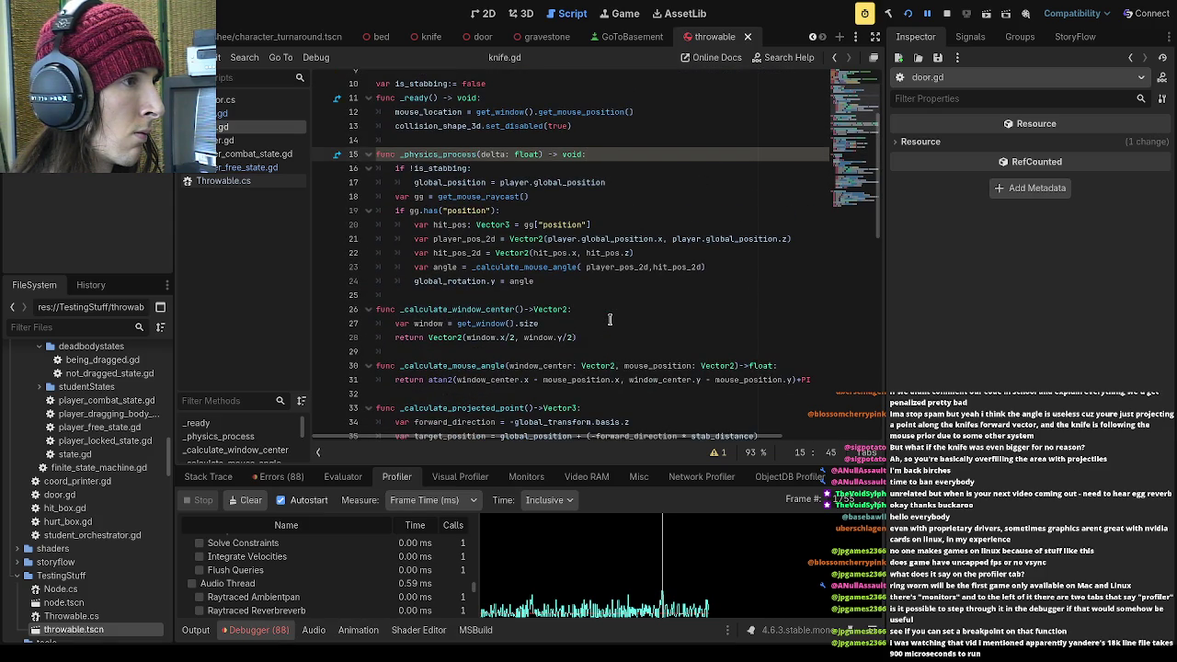
{"action": "scroll", "coordinate": [609, 319], "scroll_direction": "up", "scroll_amount": 1}
{"action": "left_click_drag", "start_coordinate": [531, 239], "coordinate": [400, 238]}
{"action": "left_click", "coordinate": [522, 322]}
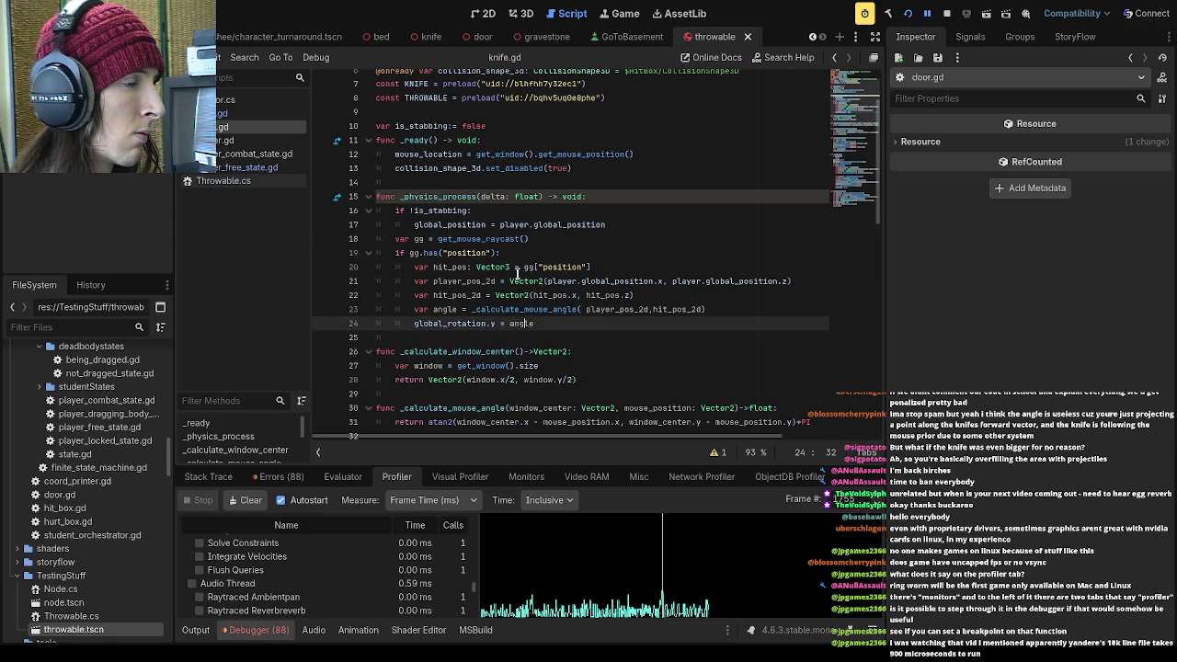
Leave one extra blank line after the constants at line 9
{"action": "scroll", "coordinate": [518, 274], "scroll_direction": "up", "scroll_amount": 2}
{"action": "left_click", "coordinate": [532, 193]}
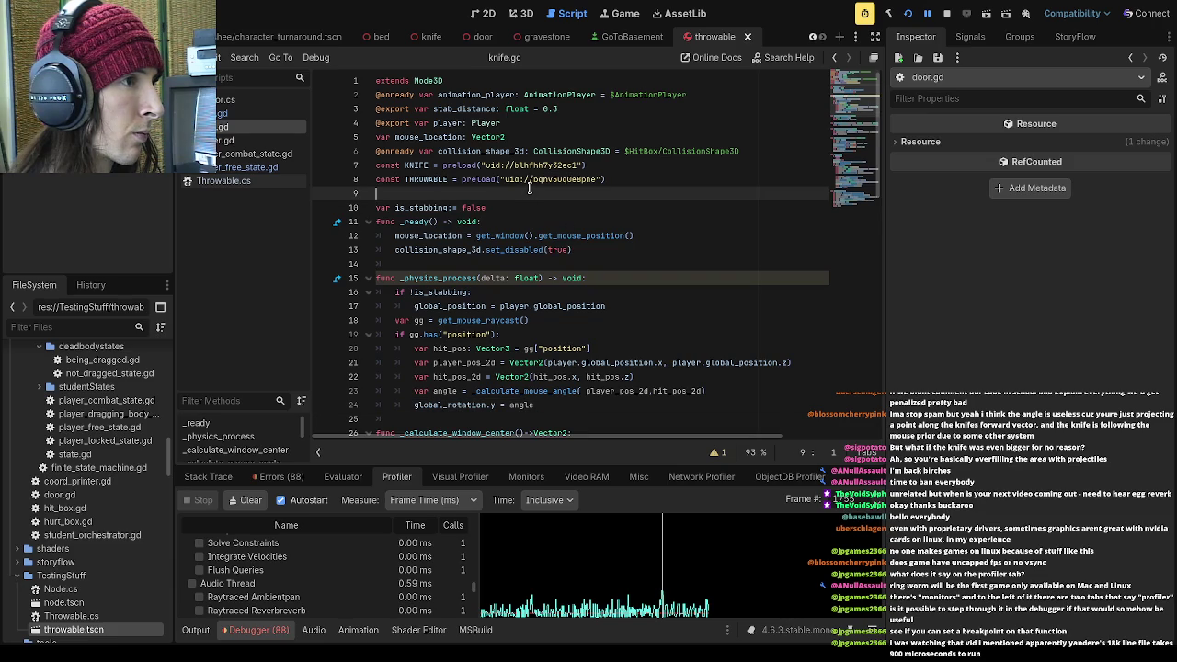
{"action": "key", "text": "Return"}
{"action": "key", "text": "Return"}
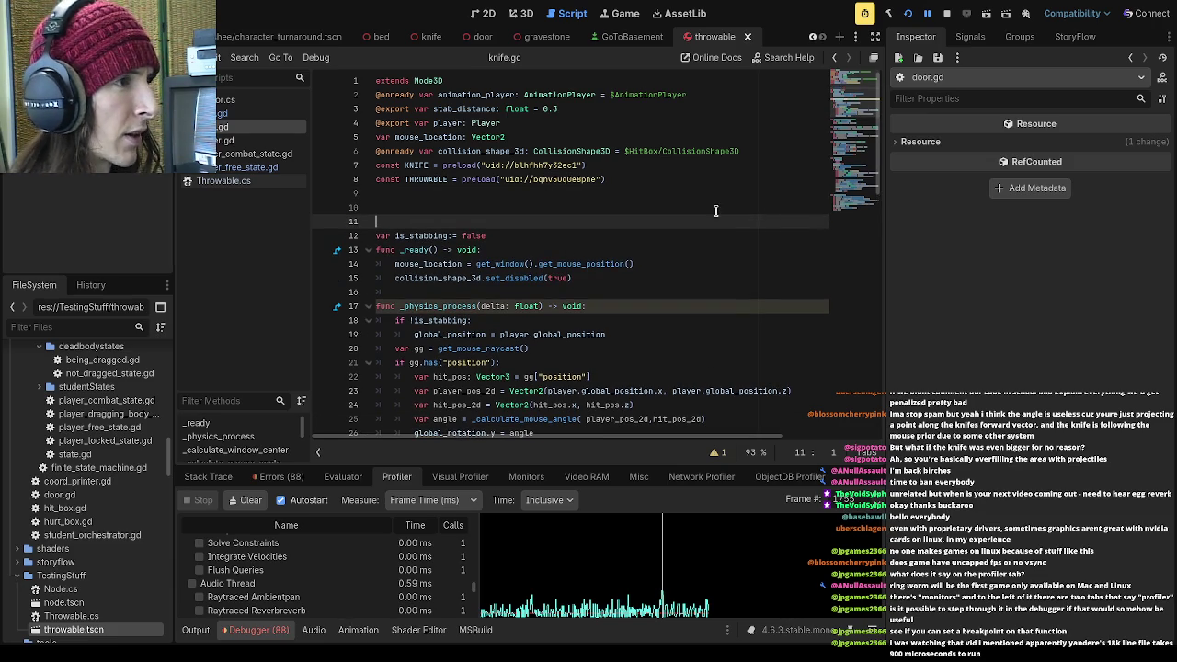
{"action": "left_click", "coordinate": [598, 210]}
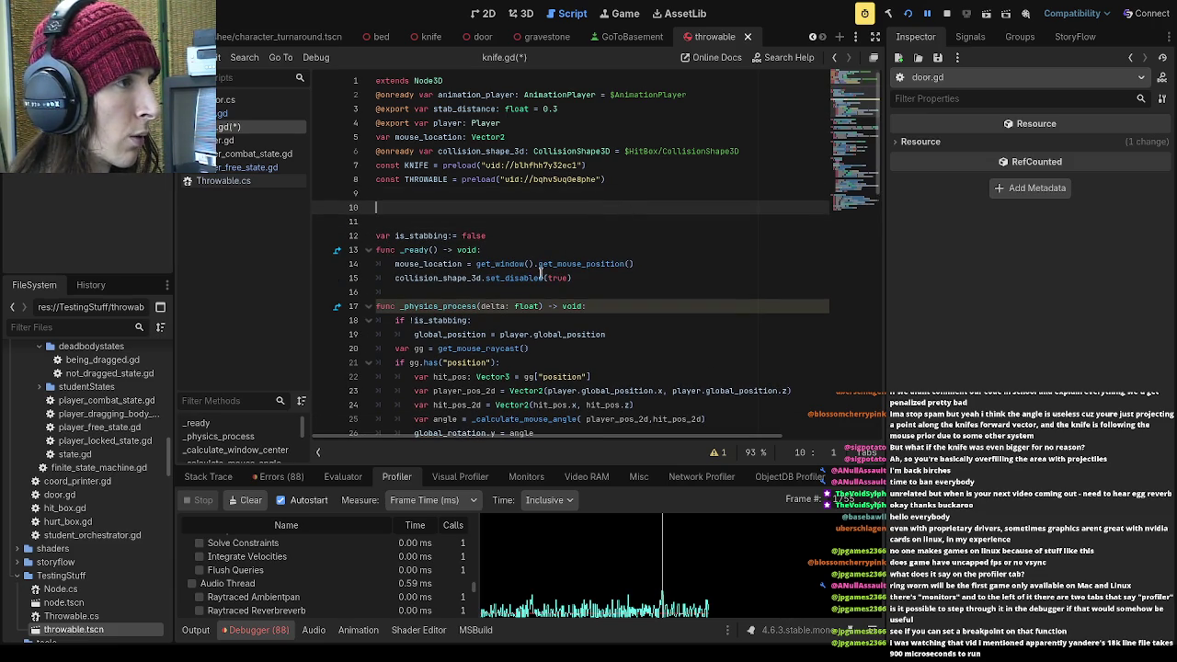
{"action": "key", "text": "BackSpace"}
{"action": "key", "text": "BackSpace"}
{"action": "scroll", "coordinate": [574, 253], "scroll_direction": "down", "scroll_amount": 1}
Add an 'if visible' line at the top of knife.gd's _physics_process
{"action": "left_click", "coordinate": [675, 239]}
{"action": "key", "text": "Return"}
{"action": "type", "text": "if visible:"}
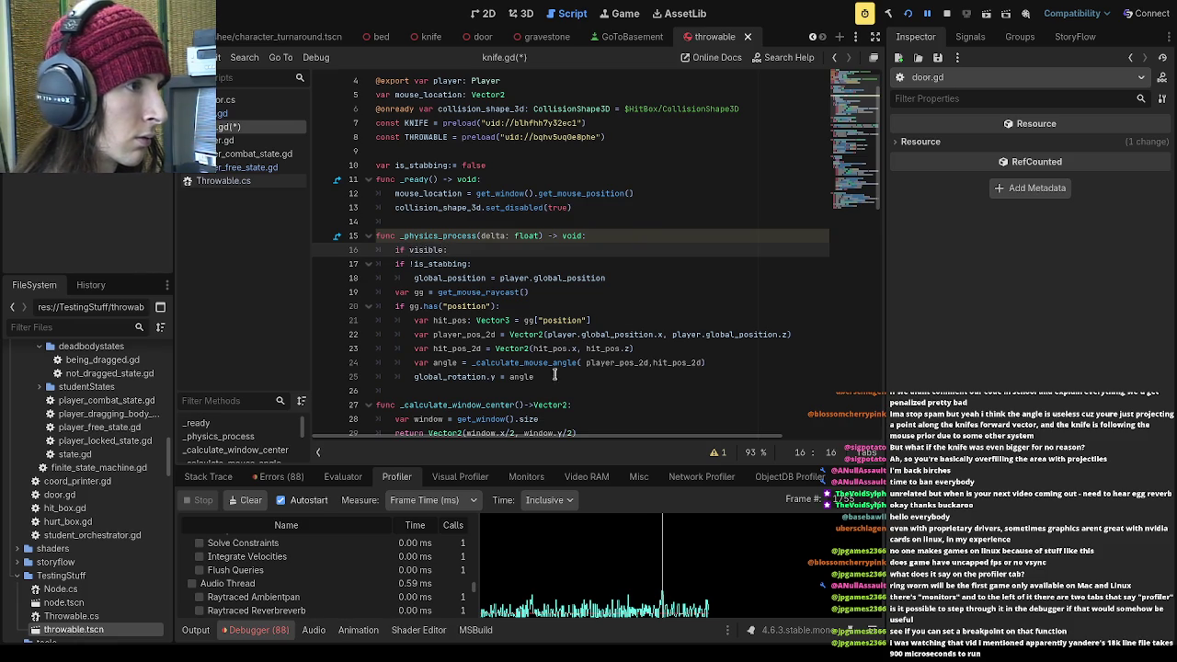
Indent lines 17–25 under the if check, save knife.gd, and run the project
{"action": "left_click_drag", "start_coordinate": [555, 375], "coordinate": [314, 260]}
{"action": "key", "text": "Tab"}
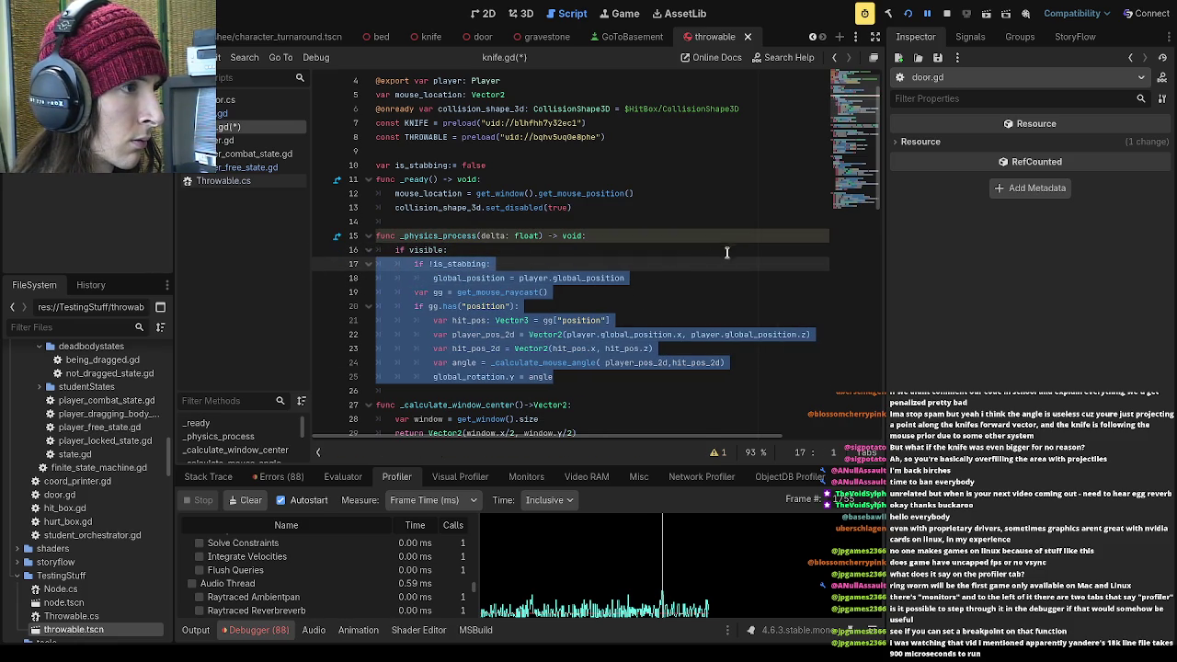
{"action": "key", "text": "ctrl+s"}
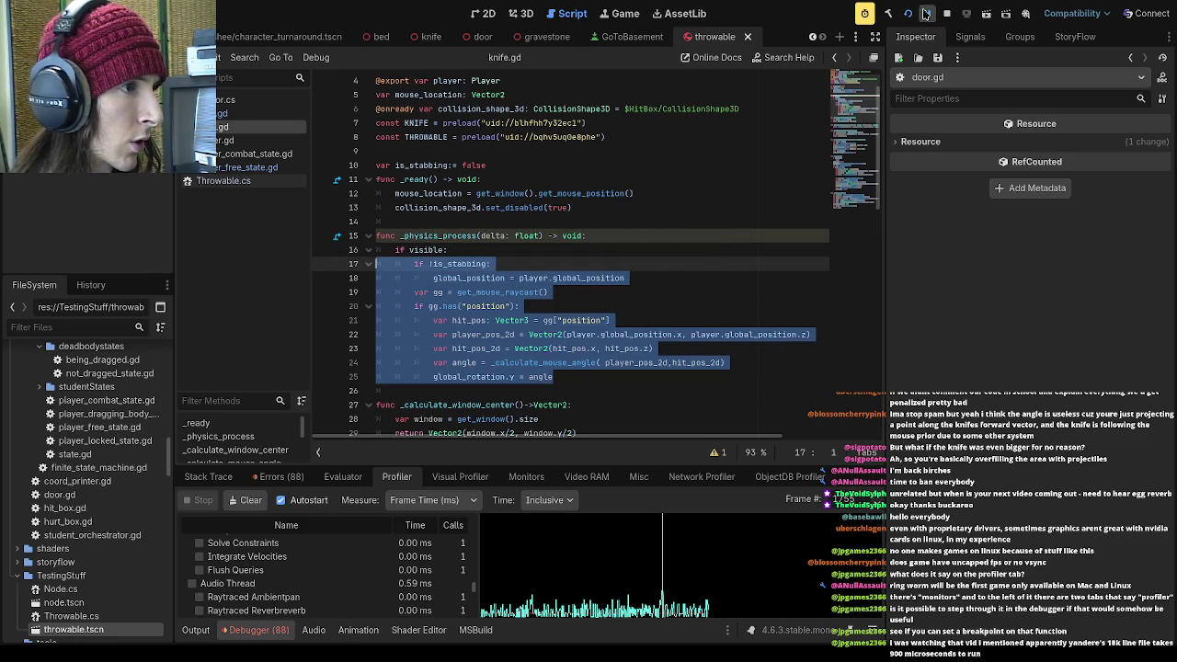
{"action": "left_click", "coordinate": [908, 14]}
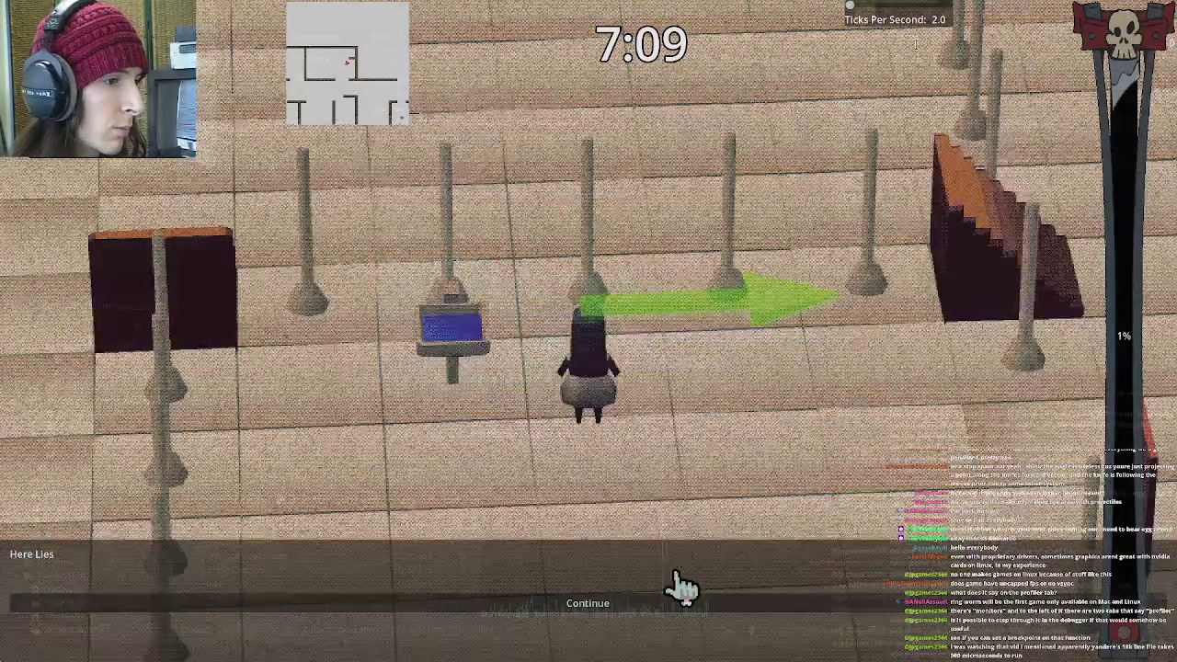
Restart the game, click past the menu, intro and Wraith card to the Go To School tombstone, then return to the editor
{"action": "left_click", "coordinate": [680, 585]}
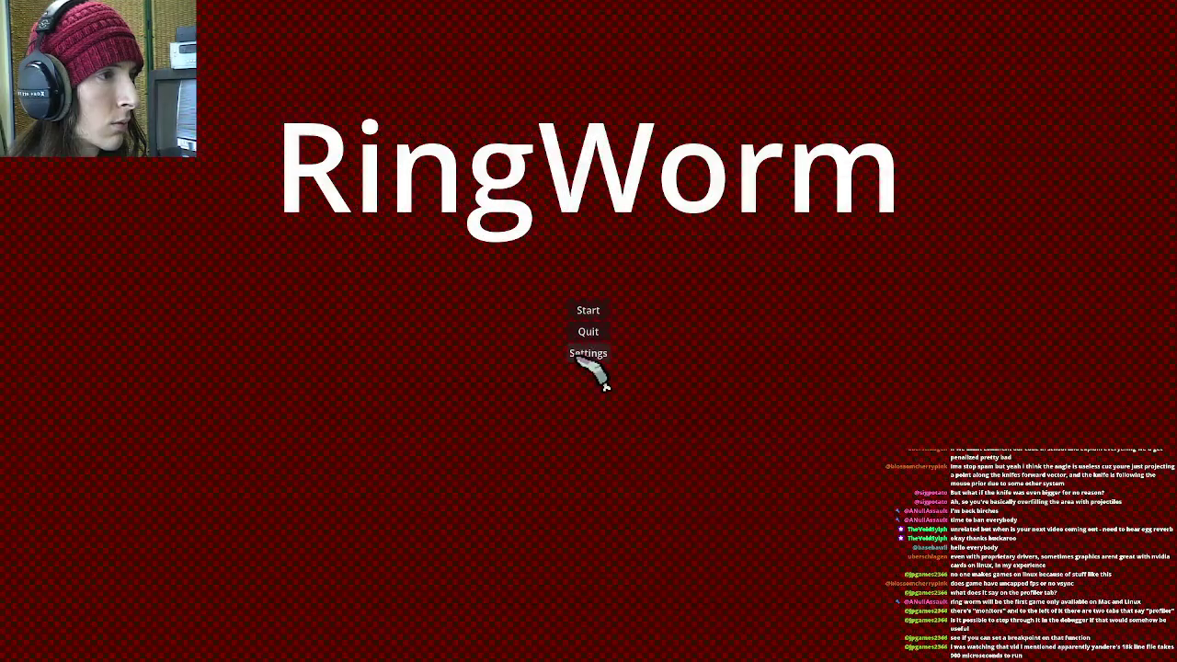
{"action": "left_click", "coordinate": [581, 359]}
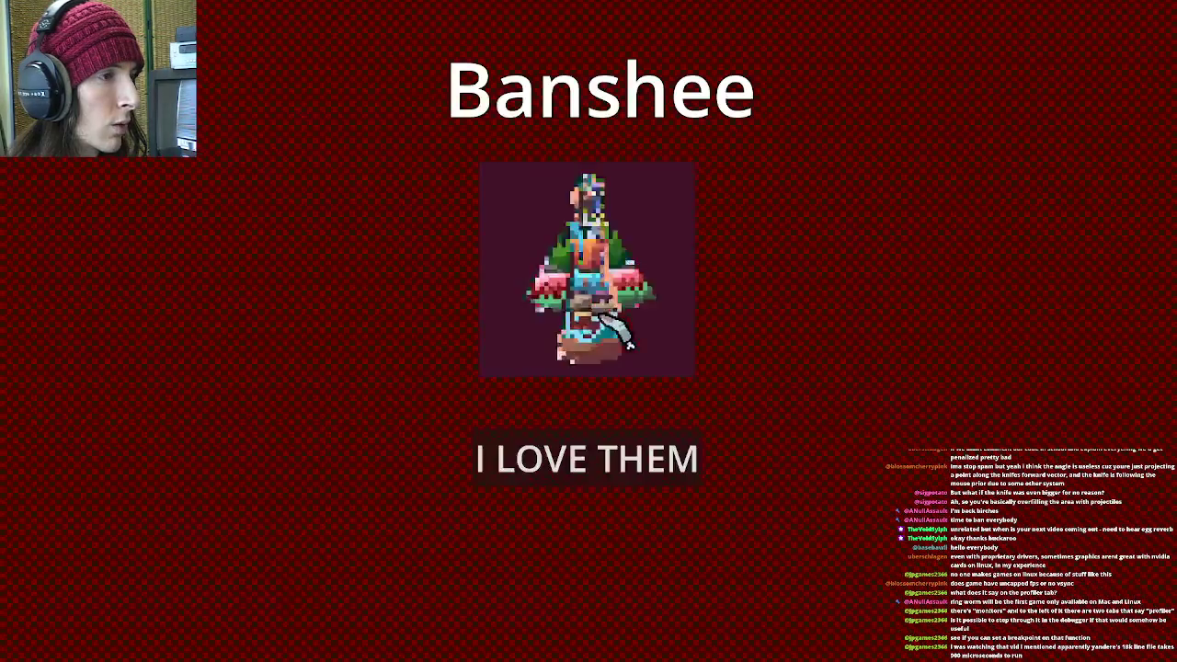
{"action": "left_click", "coordinate": [646, 473]}
{"action": "left_click", "coordinate": [610, 609]}
{"action": "left_click", "coordinate": [585, 455]}
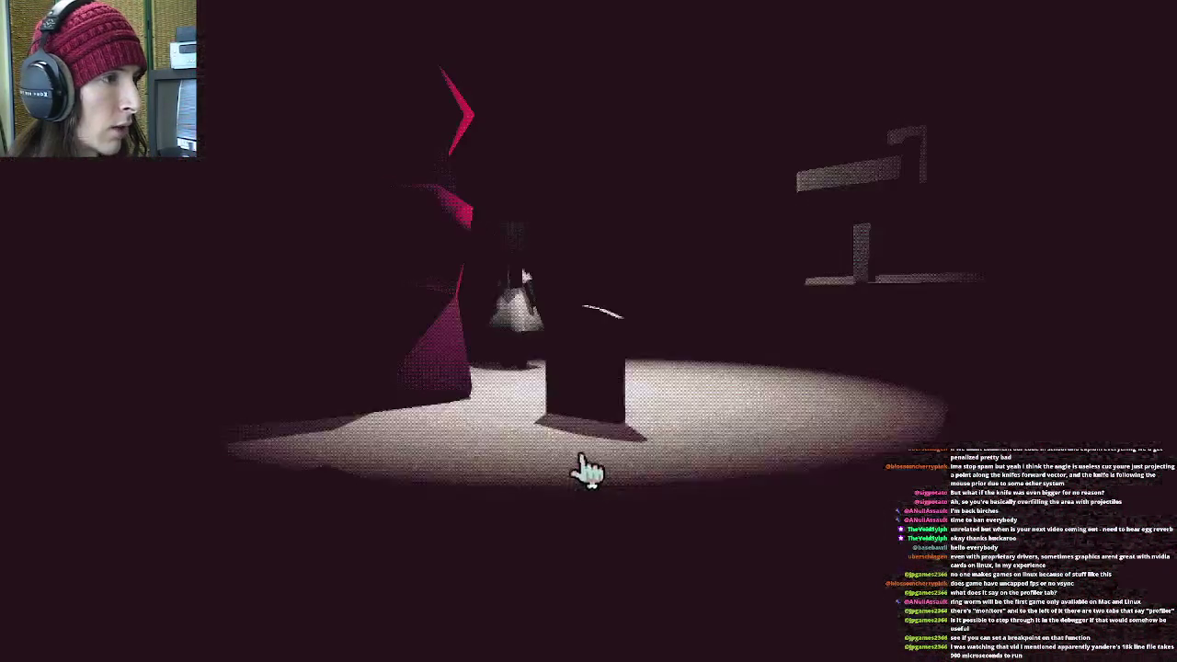
{"action": "left_click", "coordinate": [612, 342]}
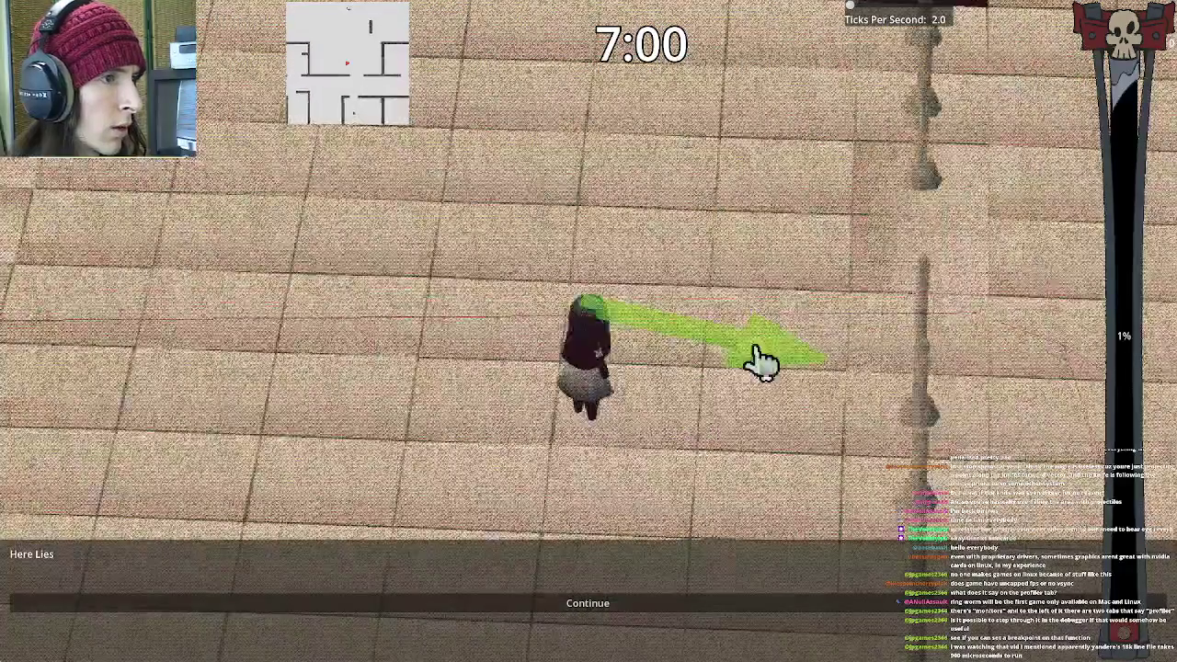
{"action": "key", "text": "alt+Tab"}
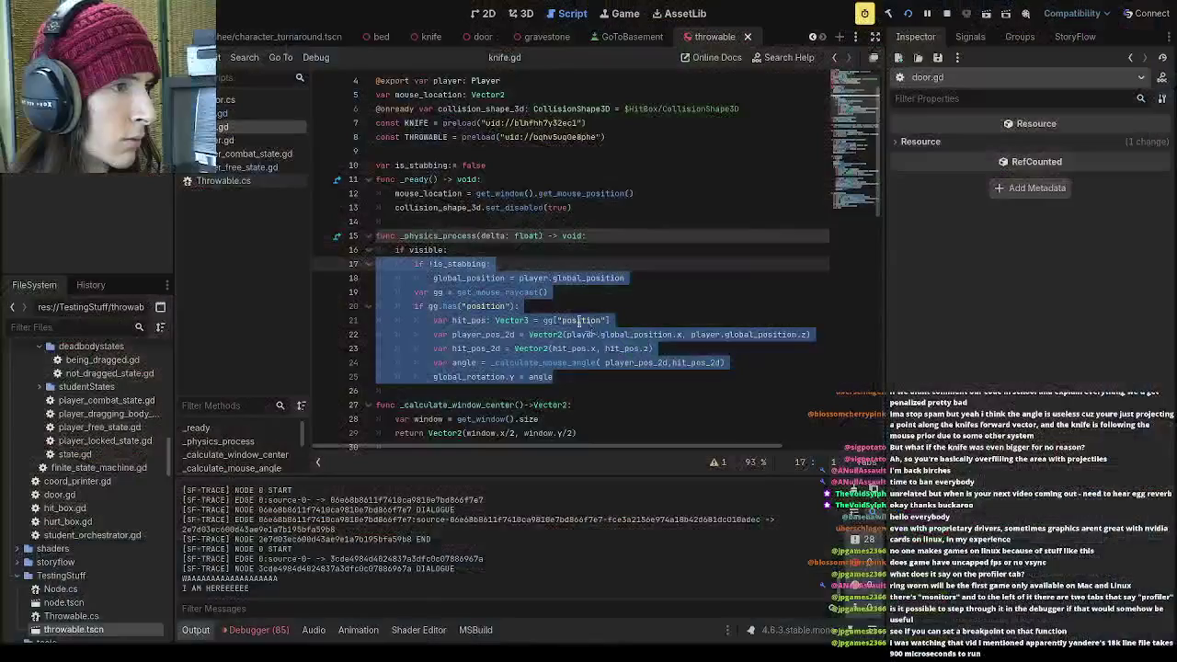
Open the debugger's Profiler and enlarge its panel
{"action": "left_click", "coordinate": [416, 631]}
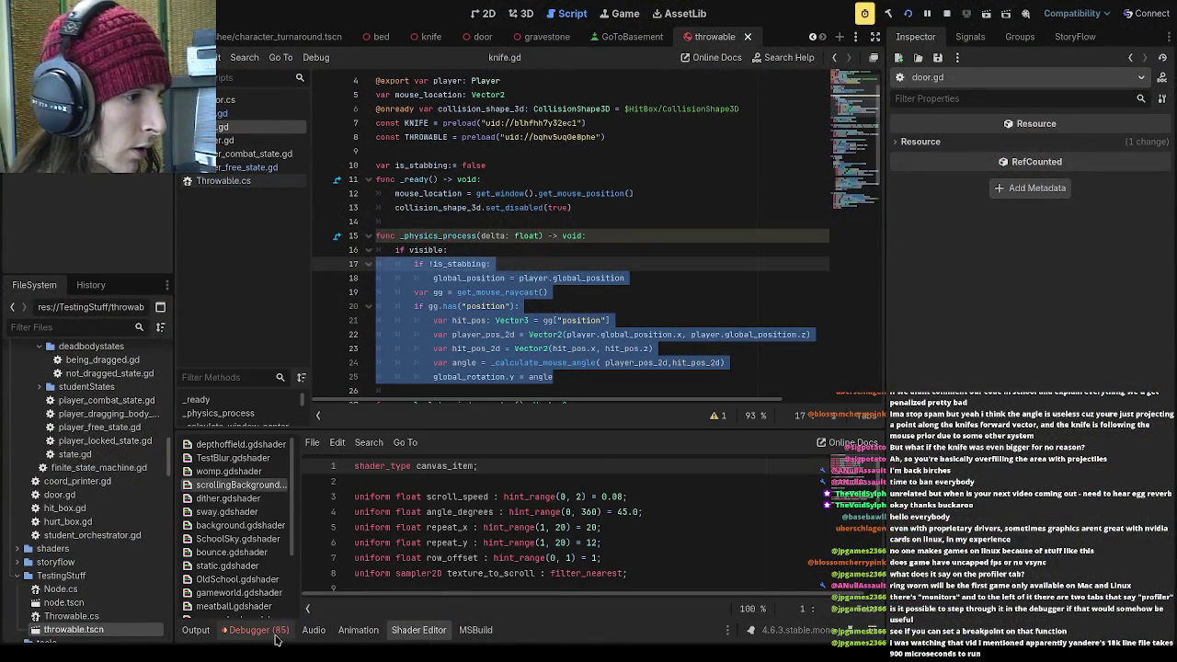
{"action": "left_click", "coordinate": [276, 631]}
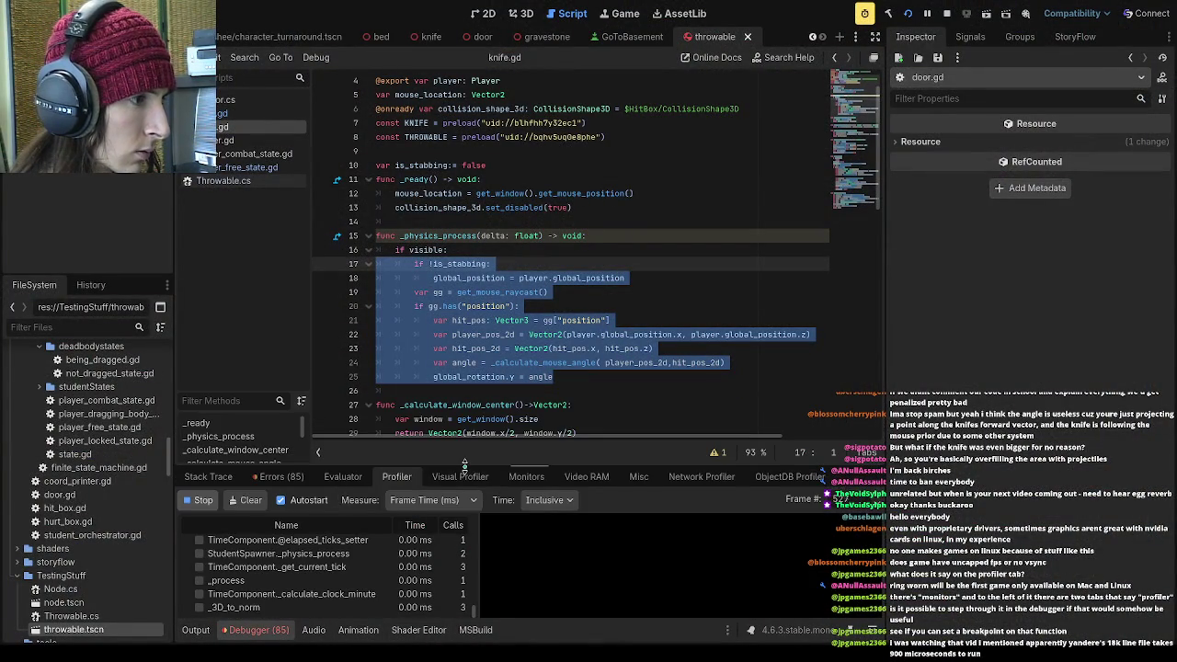
{"action": "left_click_drag", "start_coordinate": [396, 466], "coordinate": [432, 188]}
{"action": "scroll", "coordinate": [470, 493], "scroll_direction": "down", "scroll_amount": 1}
{"action": "scroll", "coordinate": [470, 493], "scroll_direction": "up", "scroll_amount": 10}
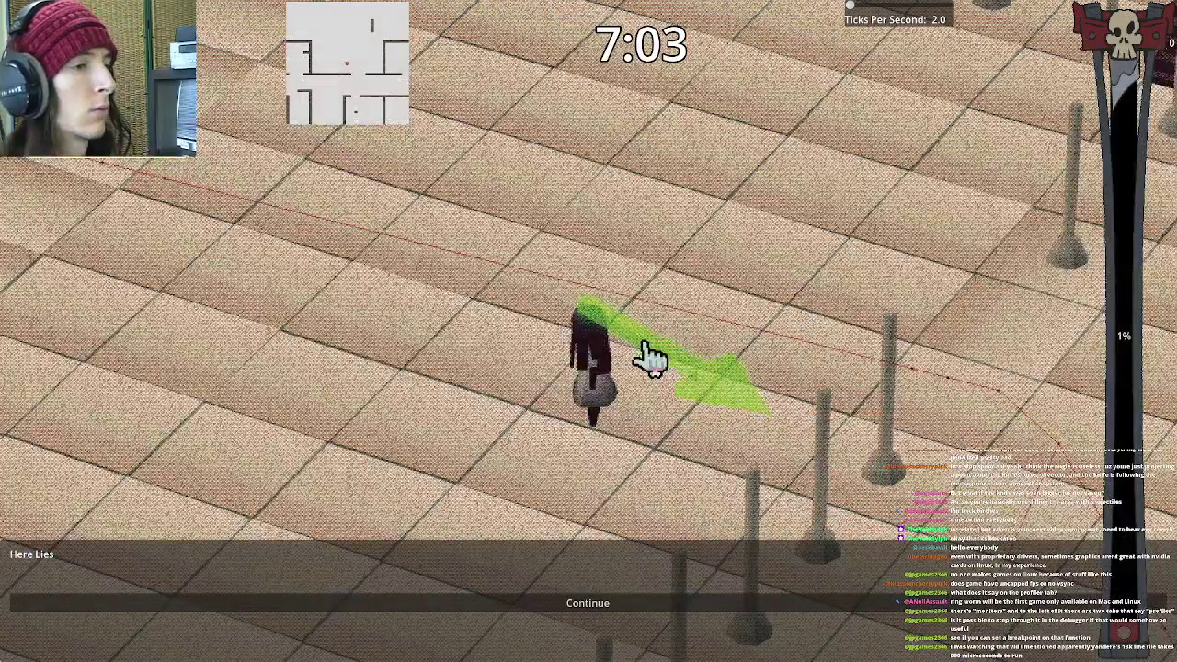
Open the game's settings options and widen the profiler graph area
{"action": "key", "text": "Escape"}
{"action": "left_click", "coordinate": [638, 433]}
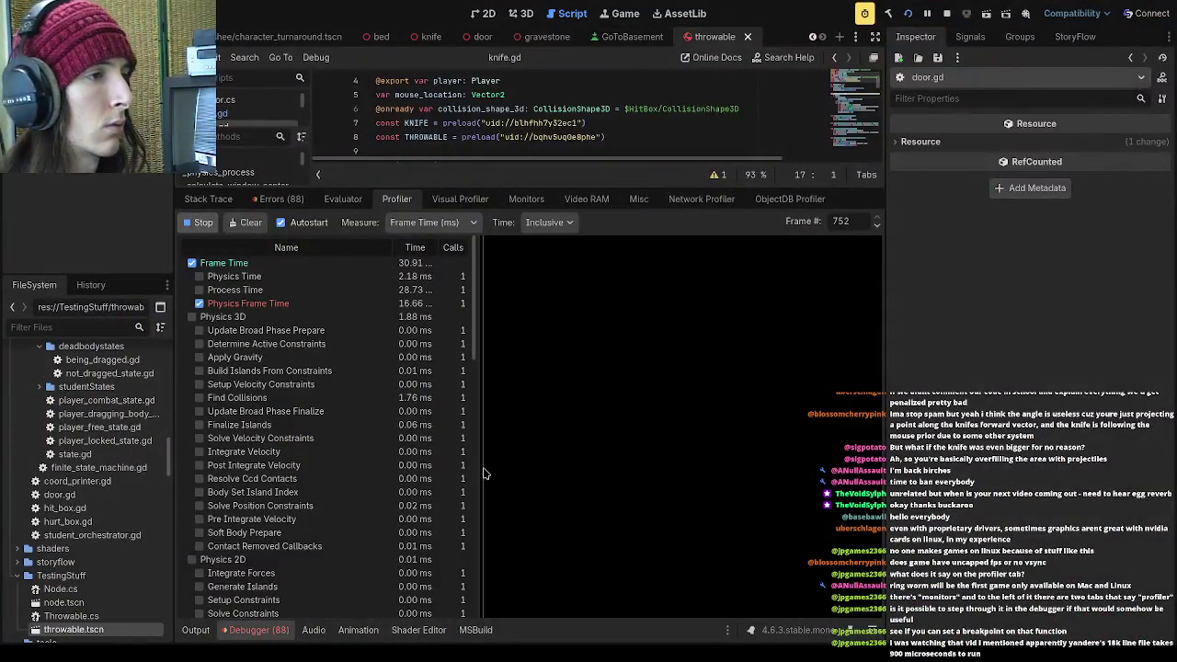
{"action": "left_click_drag", "start_coordinate": [475, 472], "coordinate": [365, 468]}
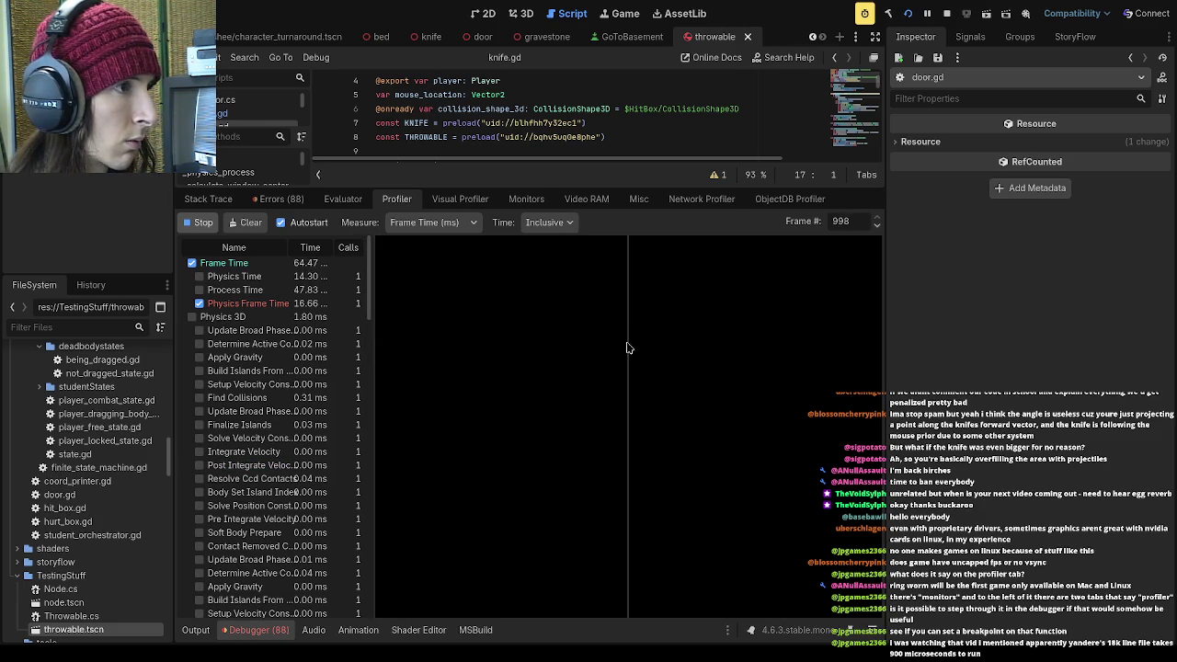
Stop the game, relaunch the project, and start a new game from the title menu
{"action": "key", "text": "F8"}
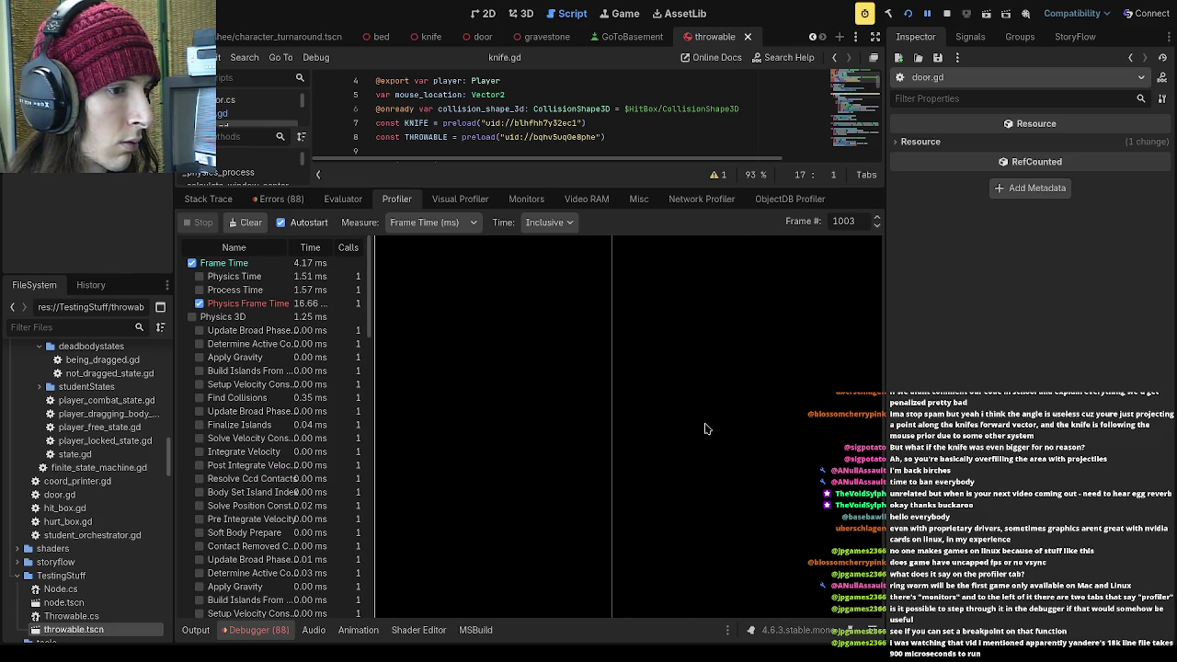
{"action": "left_click", "coordinate": [909, 15]}
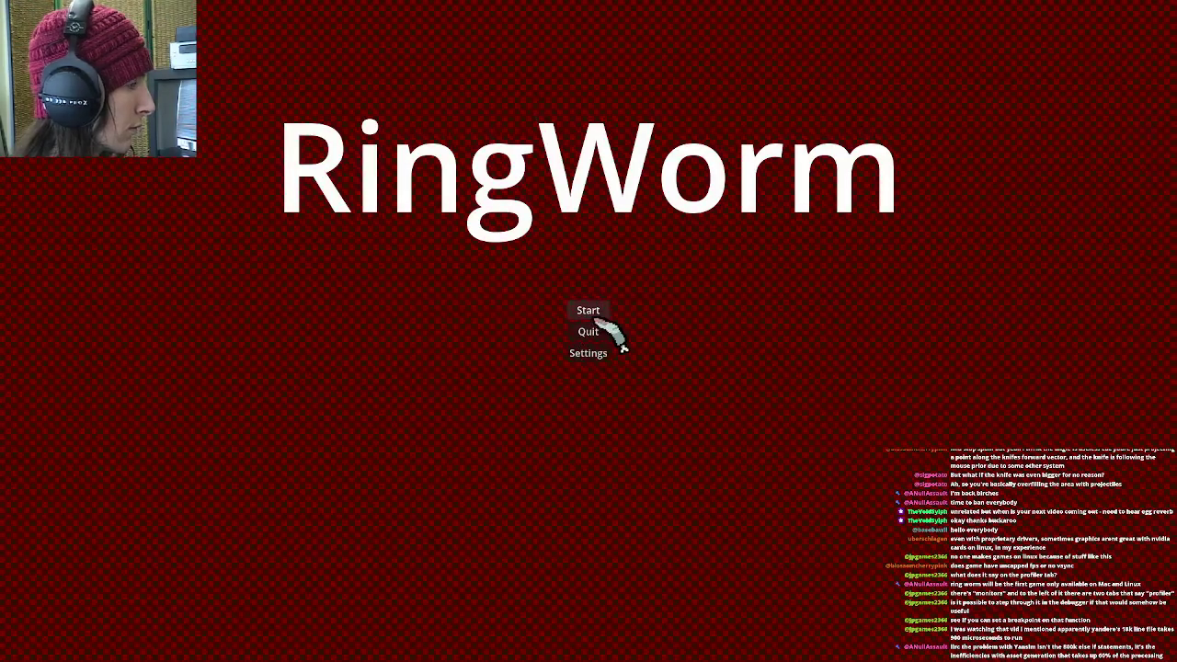
{"action": "left_click", "coordinate": [587, 311]}
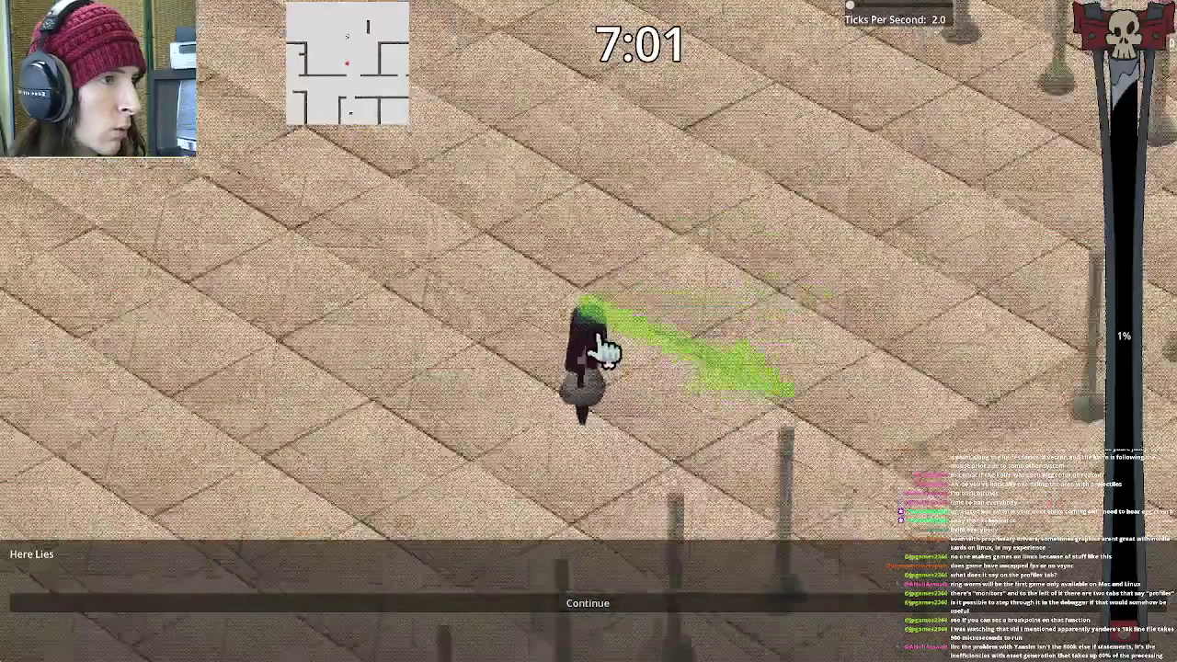
Switch back to the Godot editor after reaching the Here Lies death screen
{"action": "key", "text": "alt+Tab"}
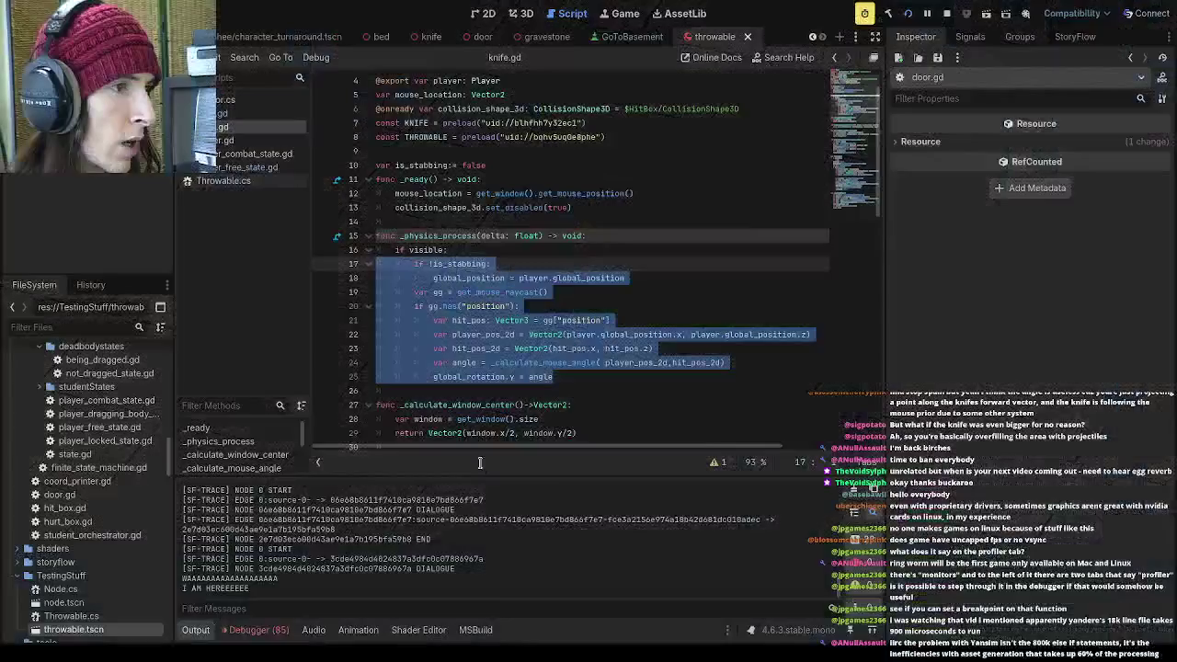
Scrub the profiler graph across the frame-time spike, then stop profiling to freeze the frames
{"action": "left_click", "coordinate": [259, 629]}
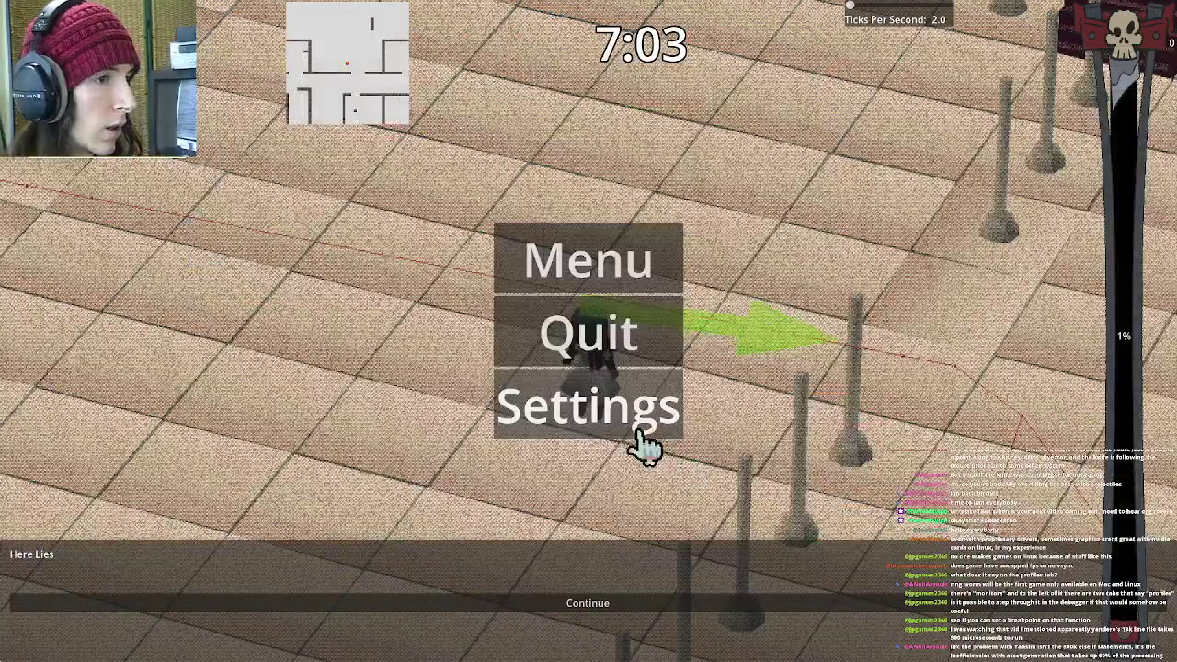
{"action": "left_click", "coordinate": [639, 425]}
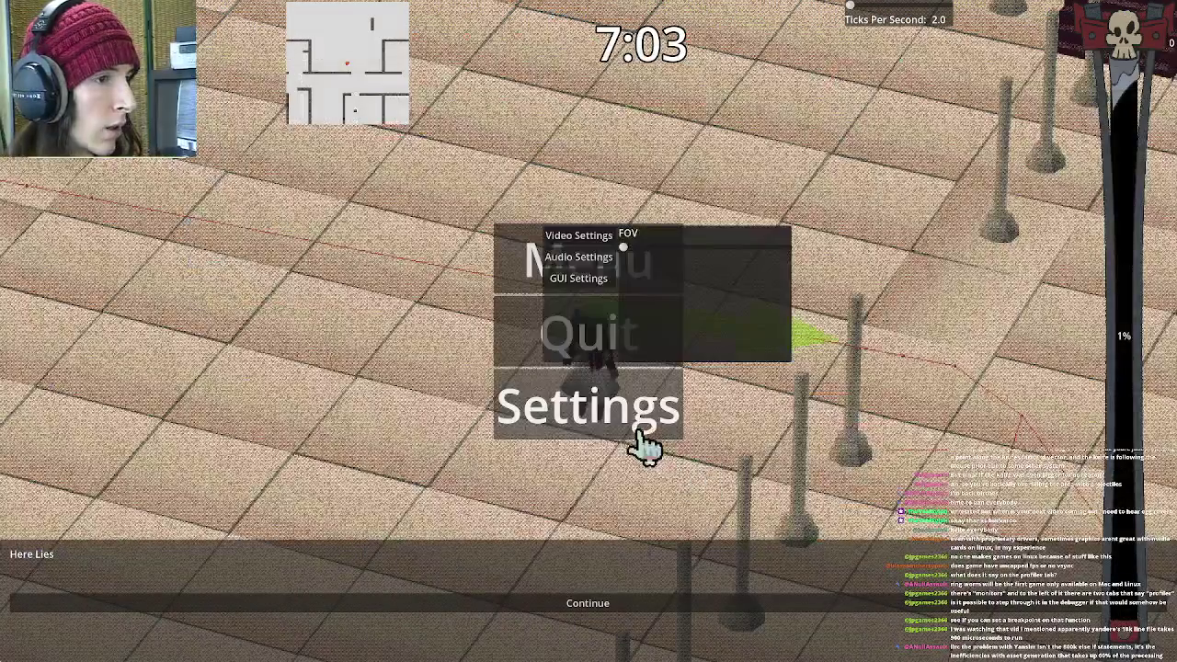
{"action": "key", "text": "alt+Tab"}
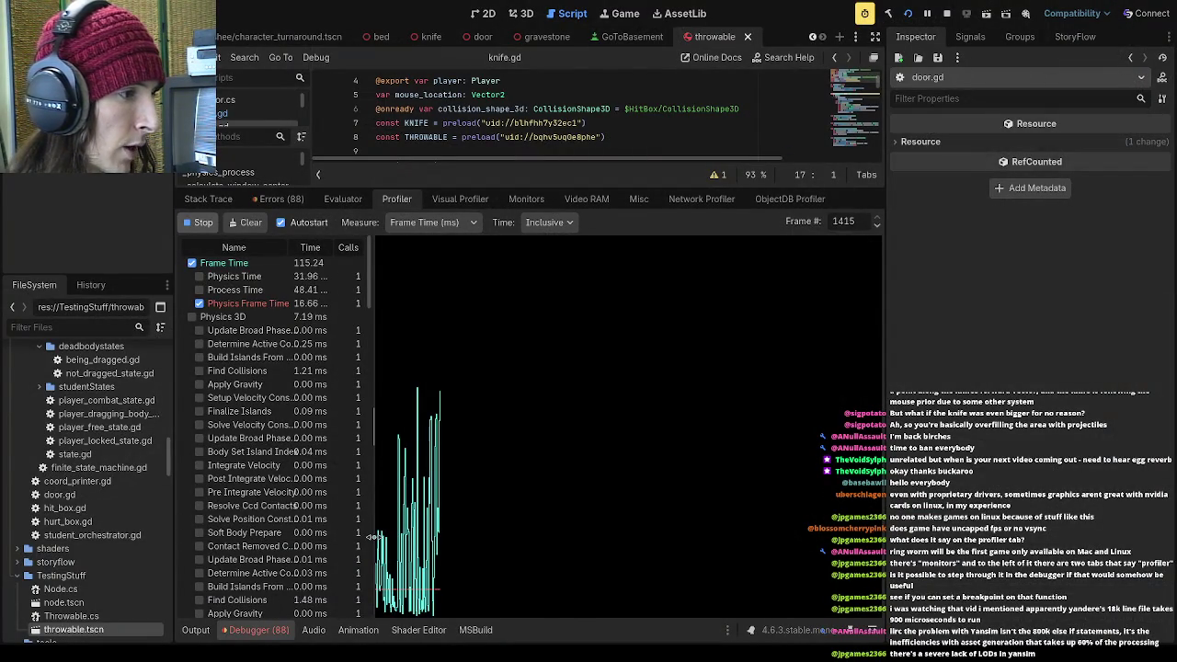
{"action": "left_click_drag", "start_coordinate": [475, 524], "coordinate": [461, 523]}
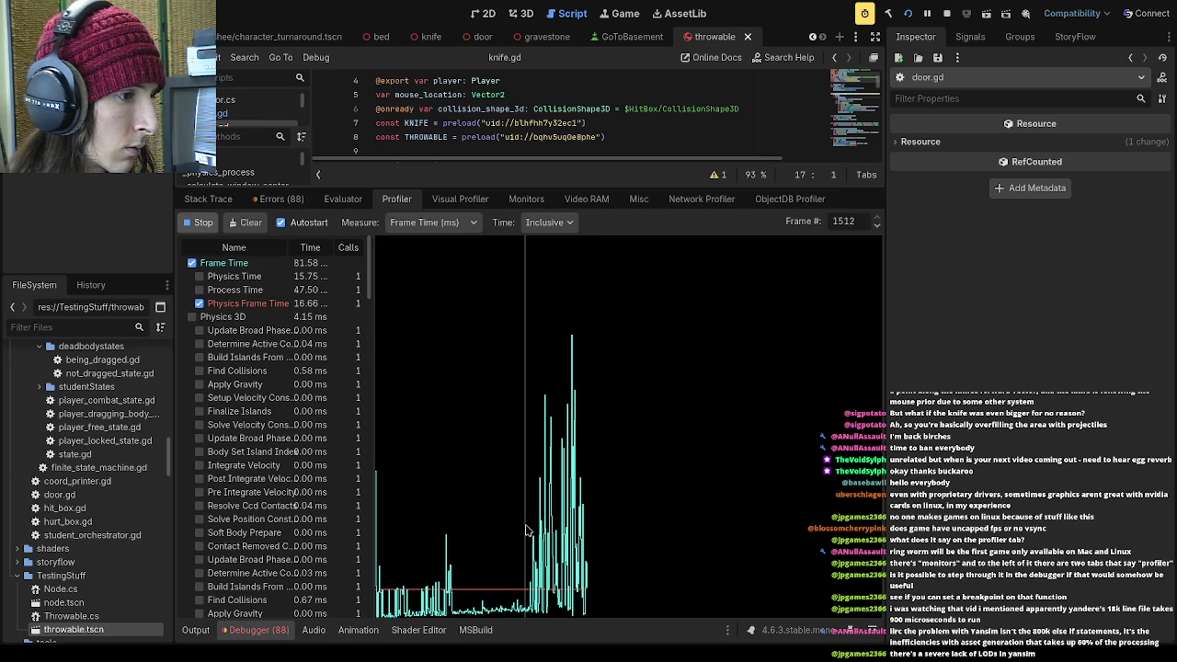
{"action": "mouse_move", "coordinate": [469, 530]}
{"action": "left_mouse_down"}
{"action": "mouse_move", "coordinate": [536, 519]}
{"action": "mouse_move", "coordinate": [489, 515]}
{"action": "mouse_move", "coordinate": [575, 497]}
{"action": "left_mouse_up"}
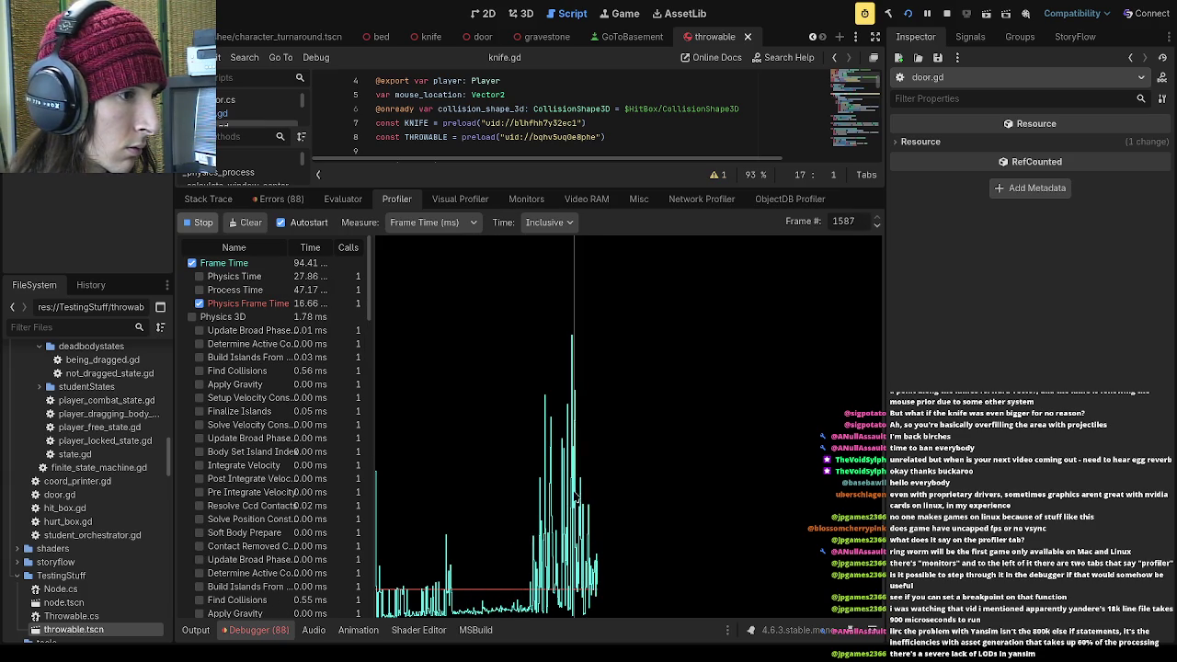
{"action": "left_click", "coordinate": [569, 361]}
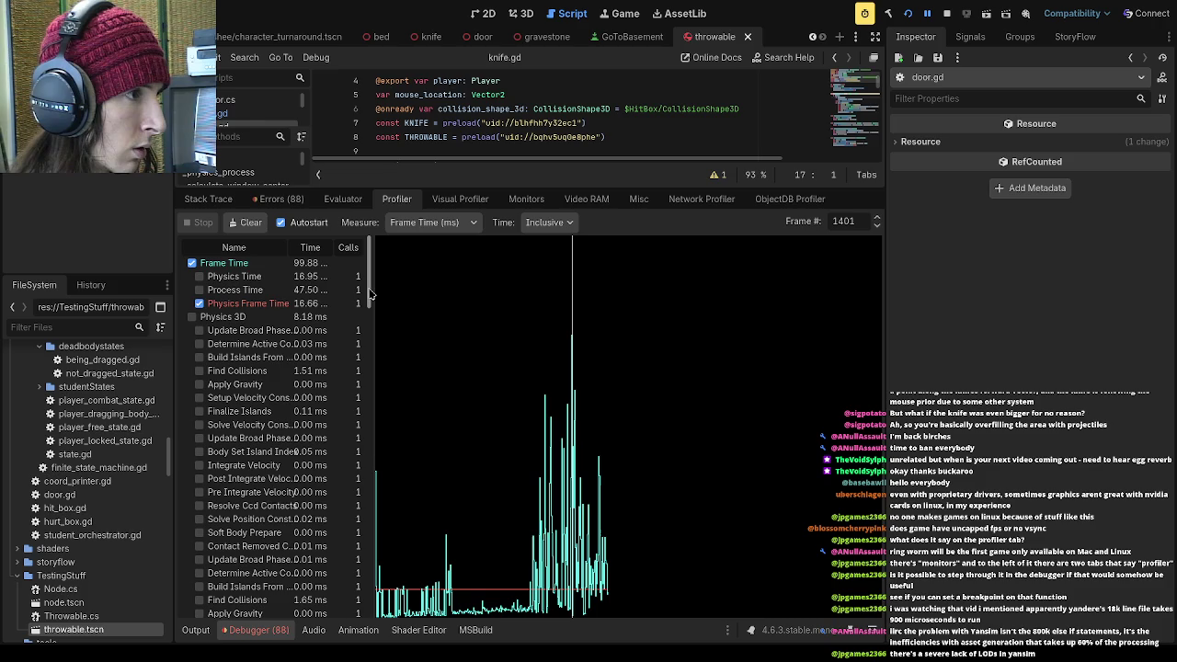
Briefly plot Process Time and the PlayerFreeState raycast timing on the profiler graph
{"action": "left_click", "coordinate": [250, 290]}
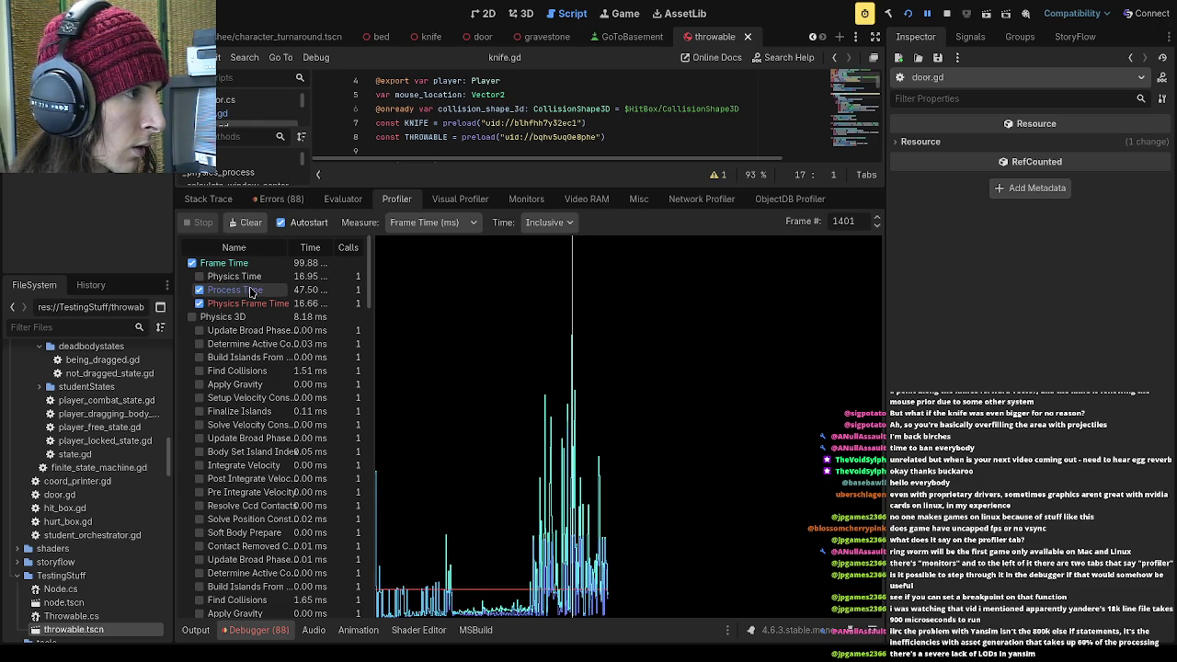
{"action": "left_click", "coordinate": [253, 290]}
{"action": "scroll", "coordinate": [360, 294], "scroll_direction": "down", "scroll_amount": 1}
{"action": "mouse_move", "coordinate": [366, 294]}
{"action": "left_mouse_down"}
{"action": "mouse_move", "coordinate": [372, 607]}
{"action": "mouse_move", "coordinate": [372, 482]}
{"action": "left_mouse_up"}
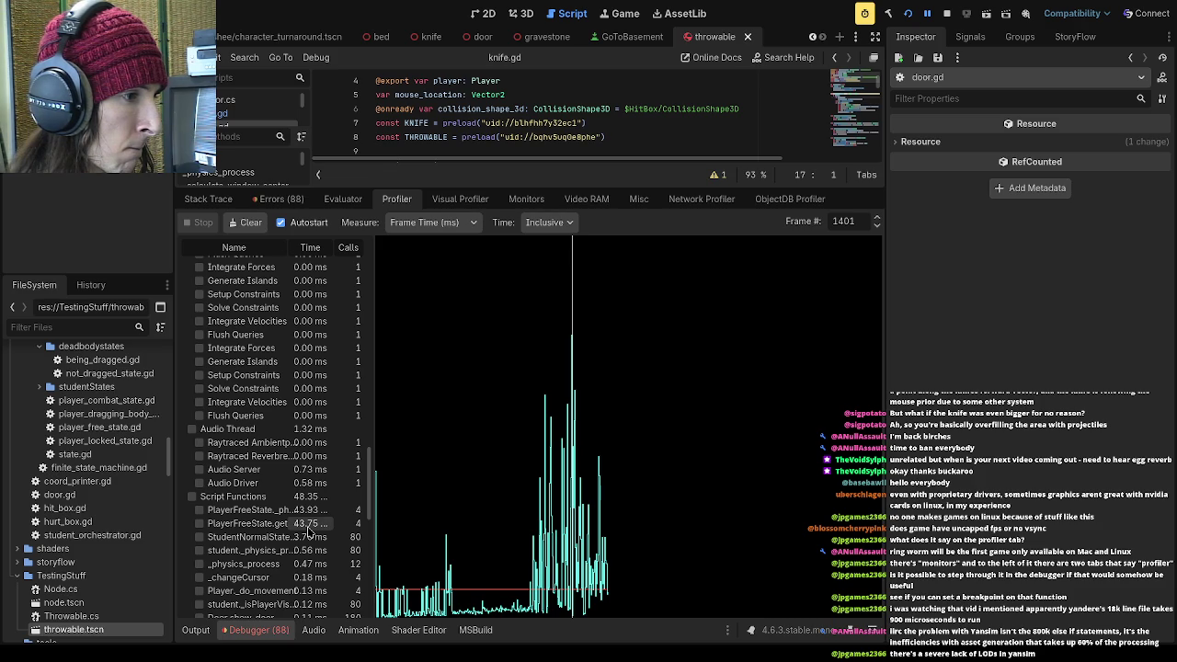
{"action": "left_click", "coordinate": [244, 523]}
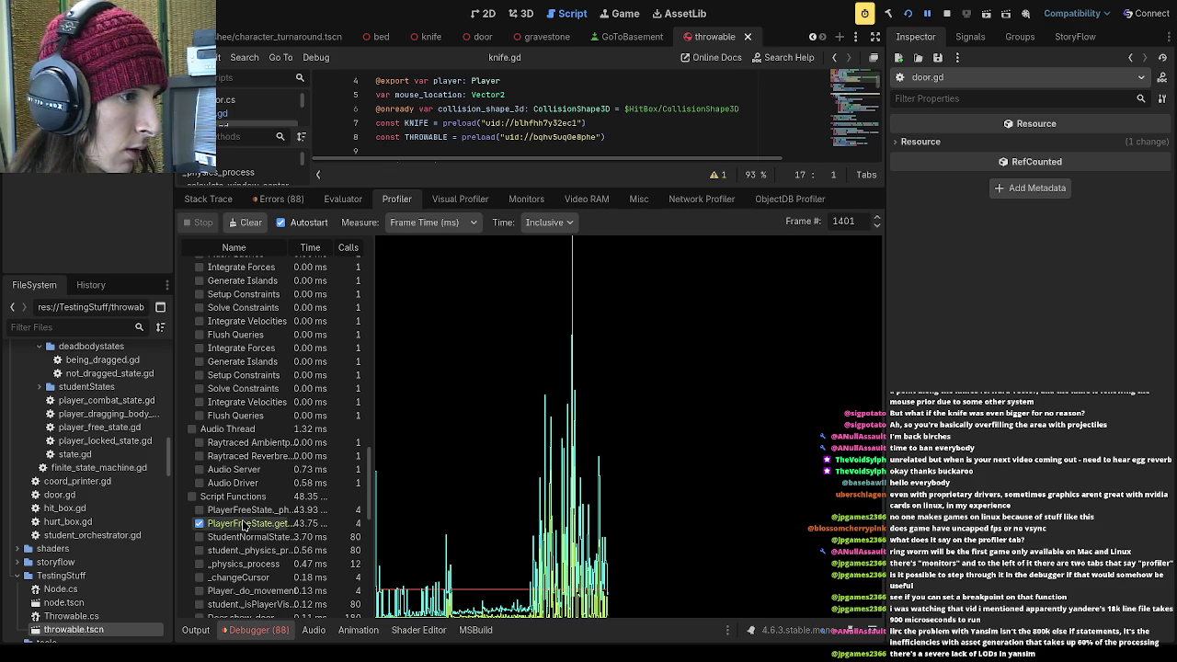
{"action": "left_click", "coordinate": [244, 524]}
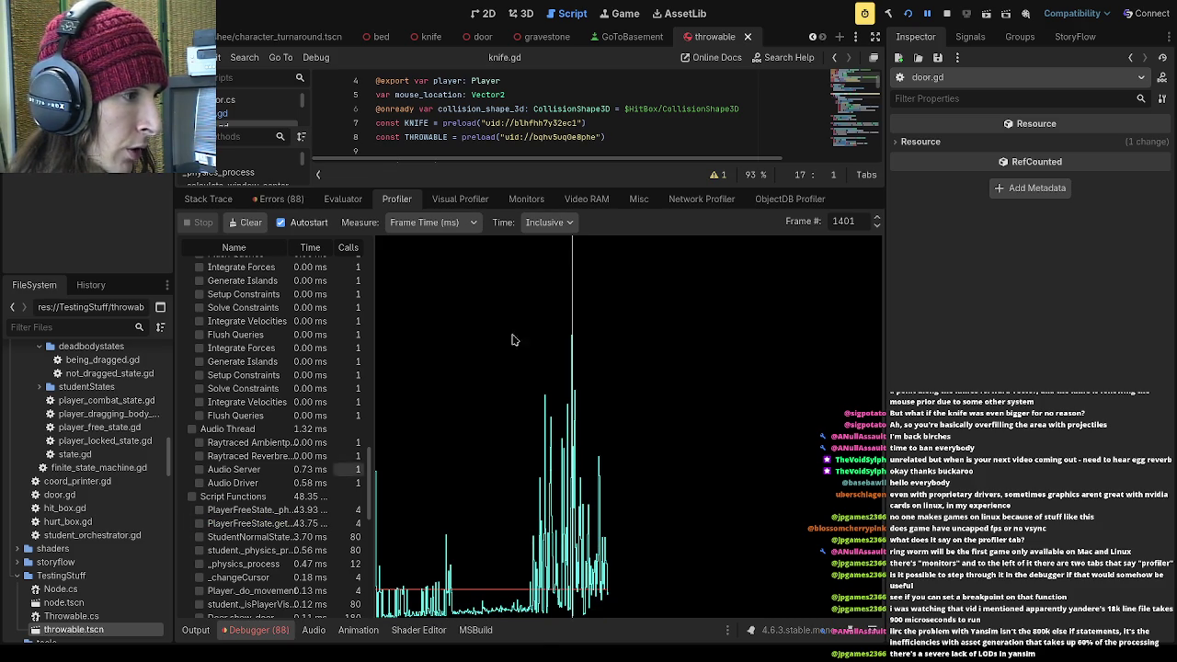
Give the code editor more room and deselect the lines in knife.gd
{"action": "left_click_drag", "start_coordinate": [565, 190], "coordinate": [515, 464]}
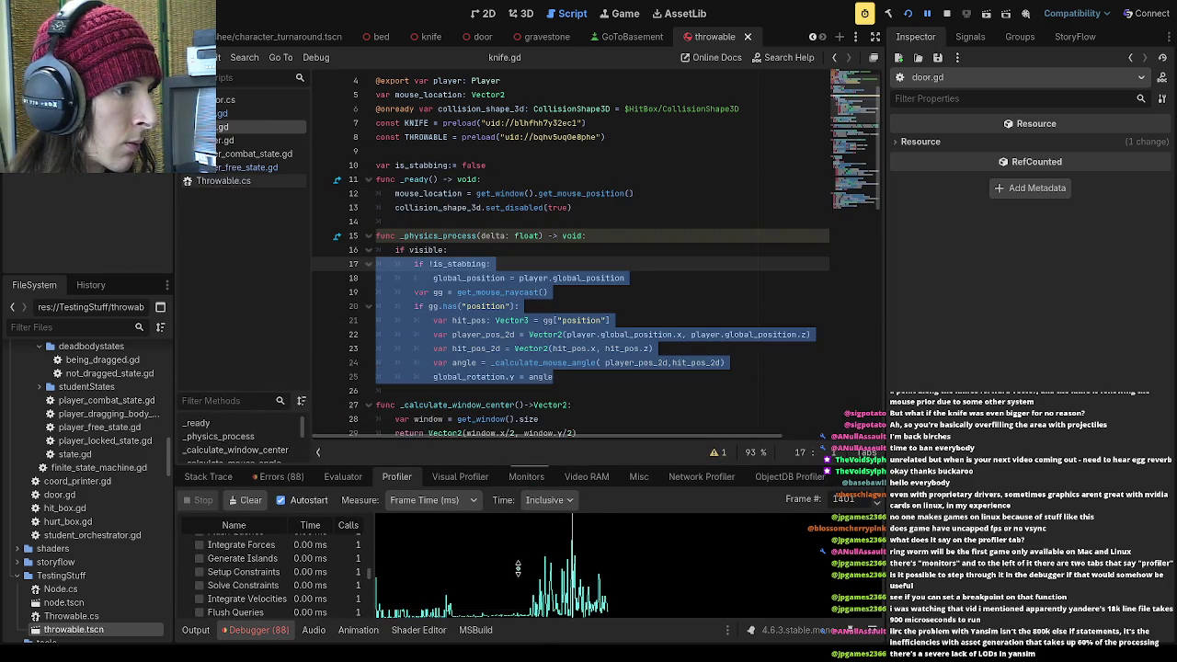
{"action": "left_click", "coordinate": [500, 372]}
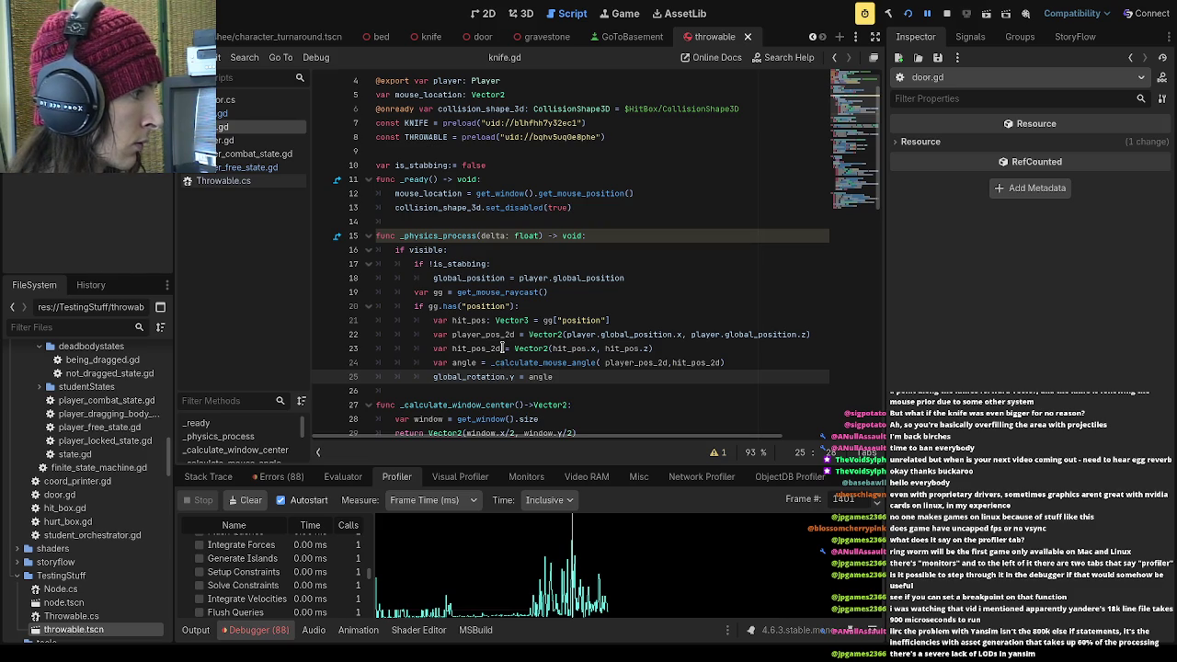
{"action": "scroll", "coordinate": [503, 348], "scroll_direction": "down", "scroll_amount": 15}
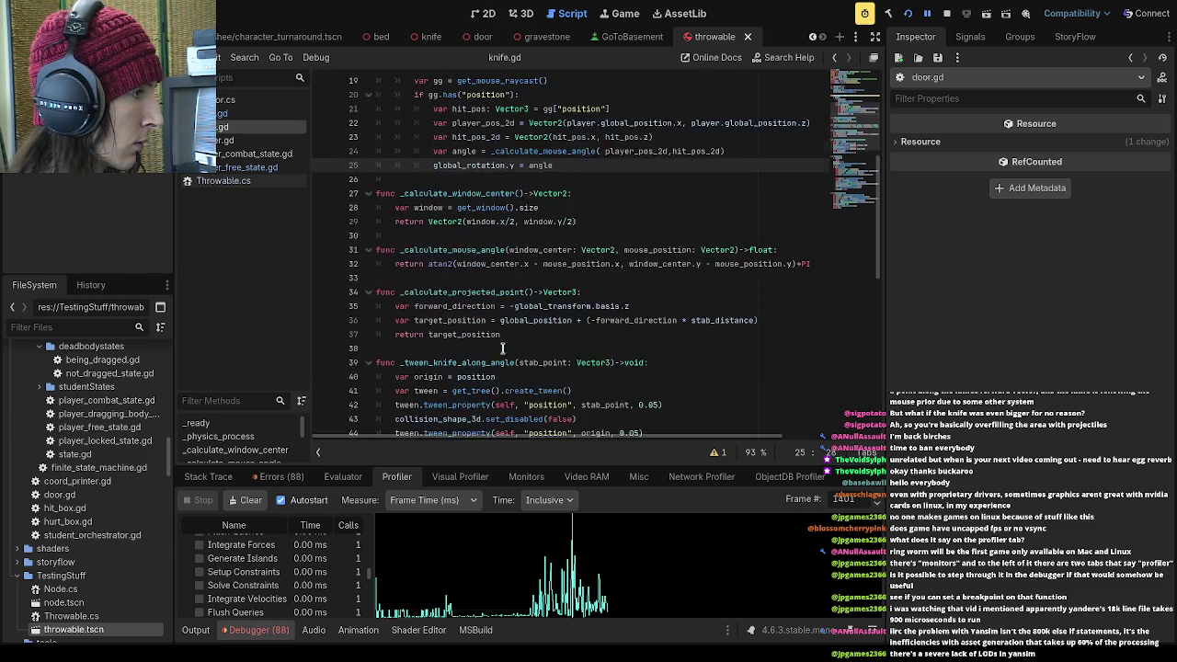
From knife.gd's get_mouse_raycast line, open player_free_state.gd at that function and heighten the profiler
{"action": "left_click", "coordinate": [547, 297]}
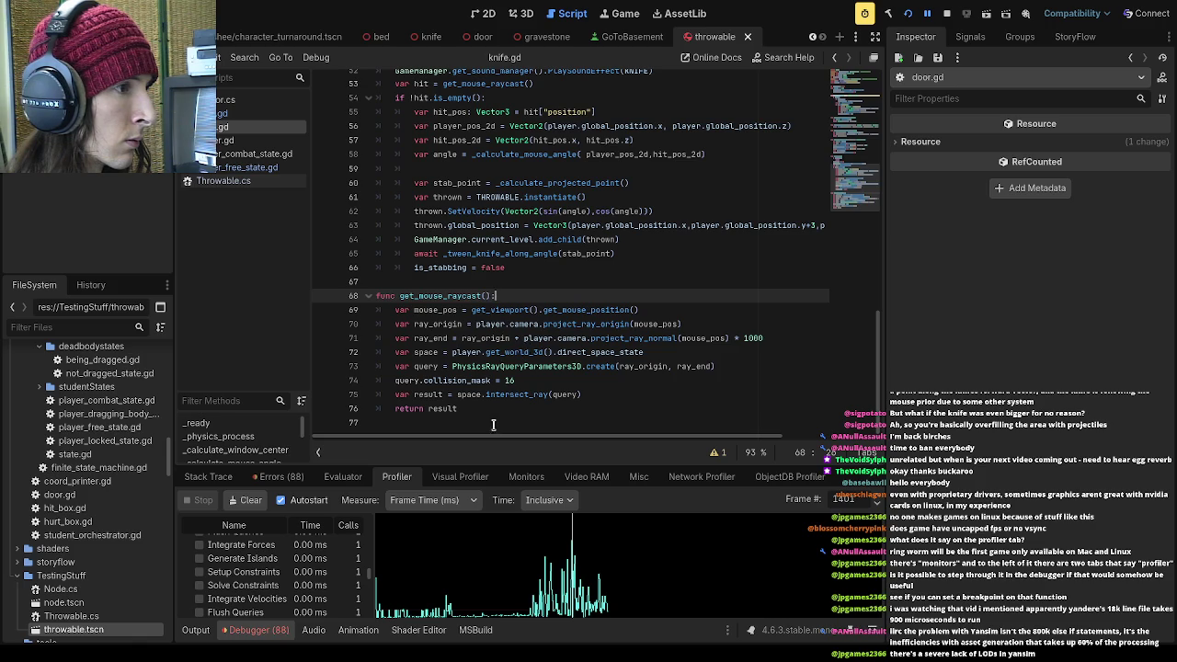
{"action": "left_click", "coordinate": [244, 168]}
{"action": "scroll", "coordinate": [595, 360], "scroll_direction": "down", "scroll_amount": 1}
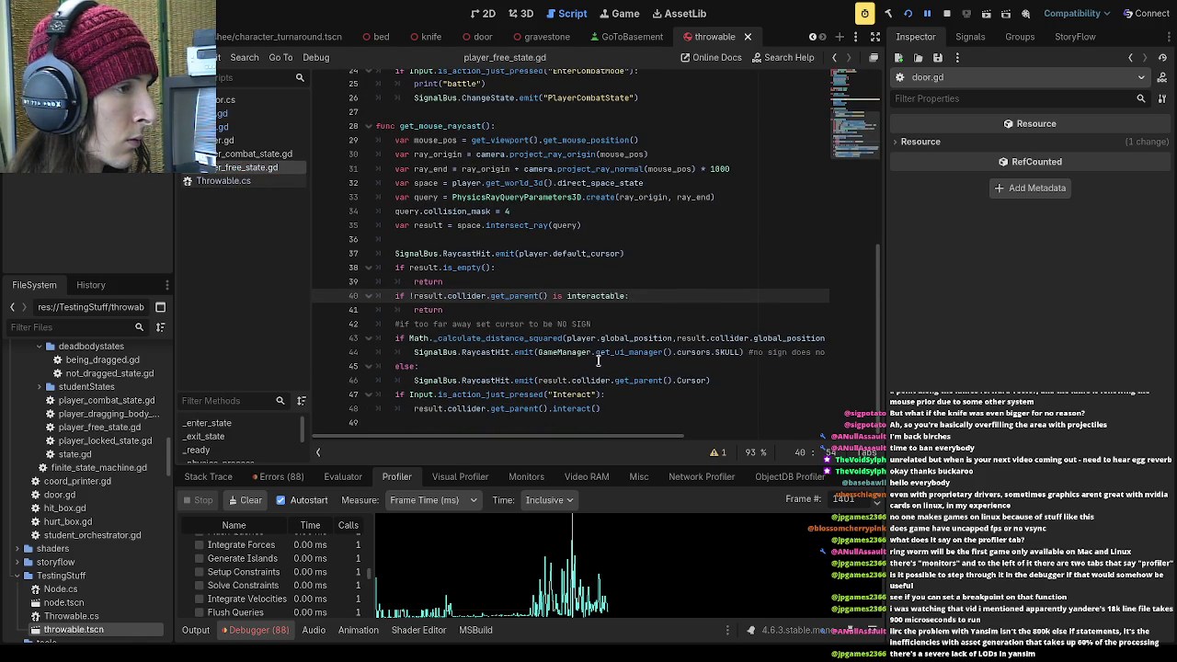
{"action": "scroll", "coordinate": [521, 377], "scroll_direction": "up", "scroll_amount": 1}
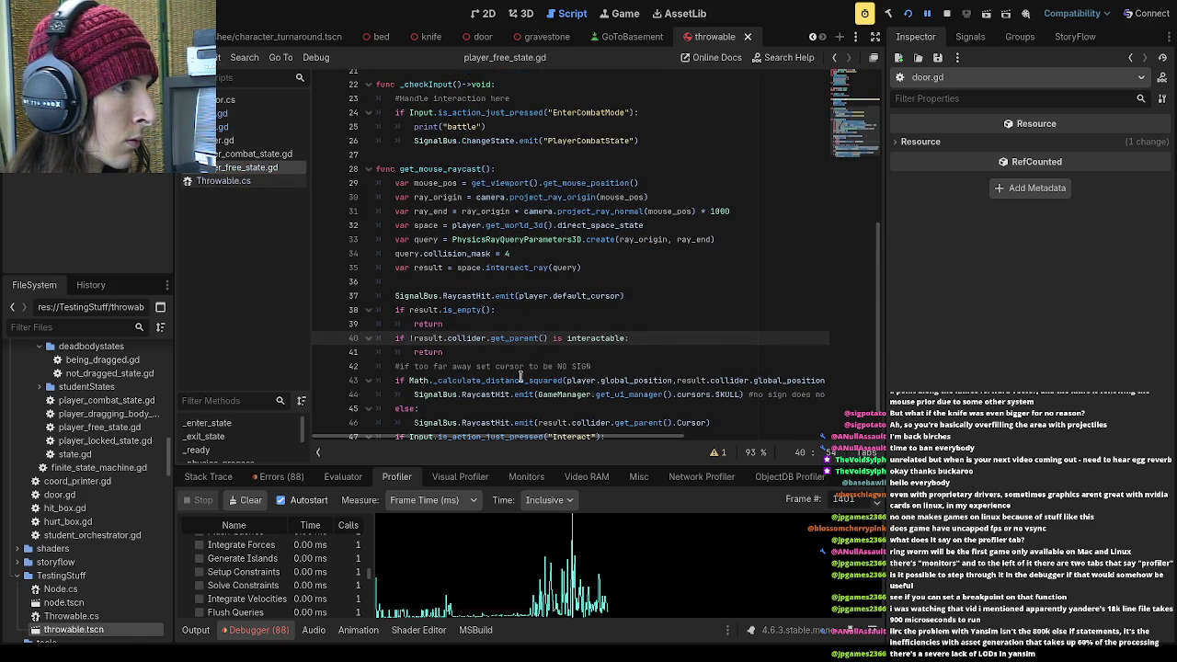
{"action": "scroll", "coordinate": [521, 377], "scroll_direction": "down", "scroll_amount": 1}
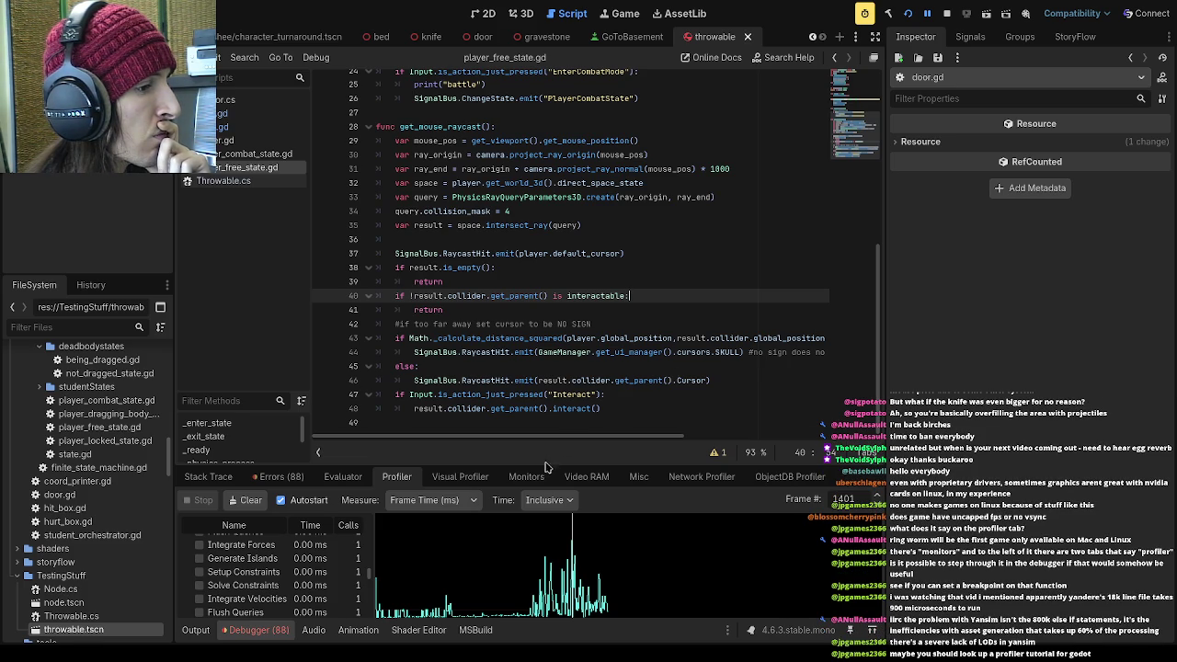
{"action": "left_click_drag", "start_coordinate": [548, 464], "coordinate": [549, 225]}
Resize the profiler and scroll to Script Functions: PlayerFreeState._physics_process at 43.93 ms over 4 calls
{"action": "scroll", "coordinate": [337, 422], "scroll_direction": "up", "scroll_amount": 5}
{"action": "scroll", "coordinate": [338, 422], "scroll_direction": "up", "scroll_amount": 5}
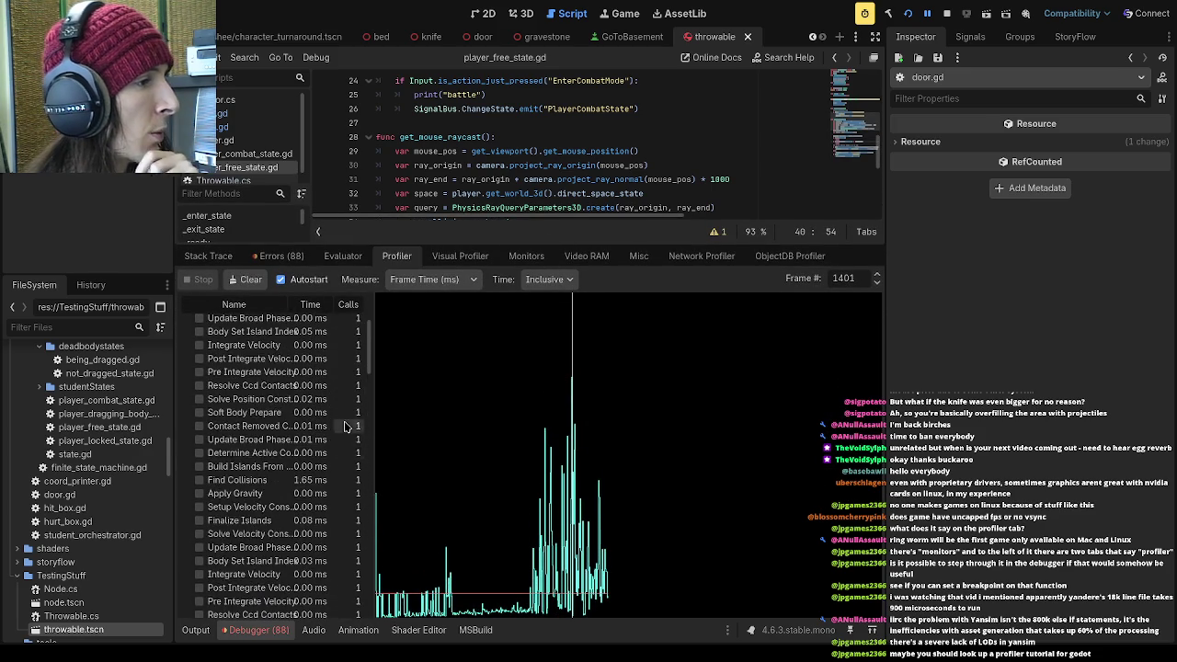
{"action": "left_click_drag", "start_coordinate": [370, 318], "coordinate": [382, 545]}
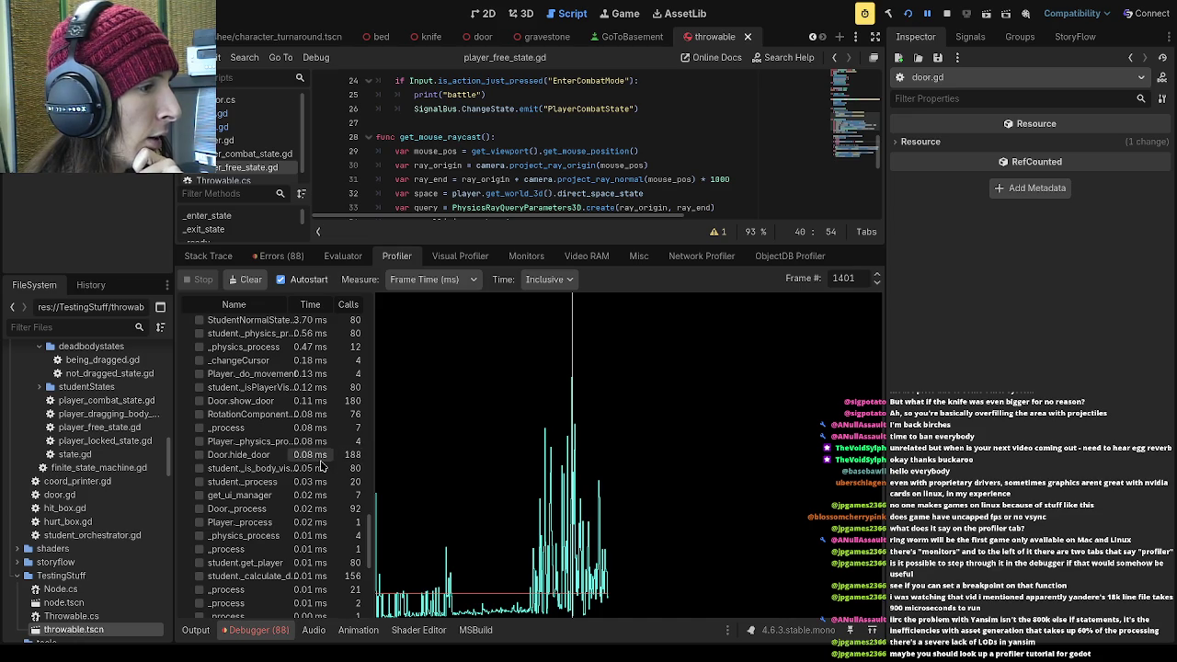
{"action": "left_click_drag", "start_coordinate": [371, 543], "coordinate": [368, 506]}
{"action": "scroll", "coordinate": [368, 505], "scroll_direction": "down", "scroll_amount": 2}
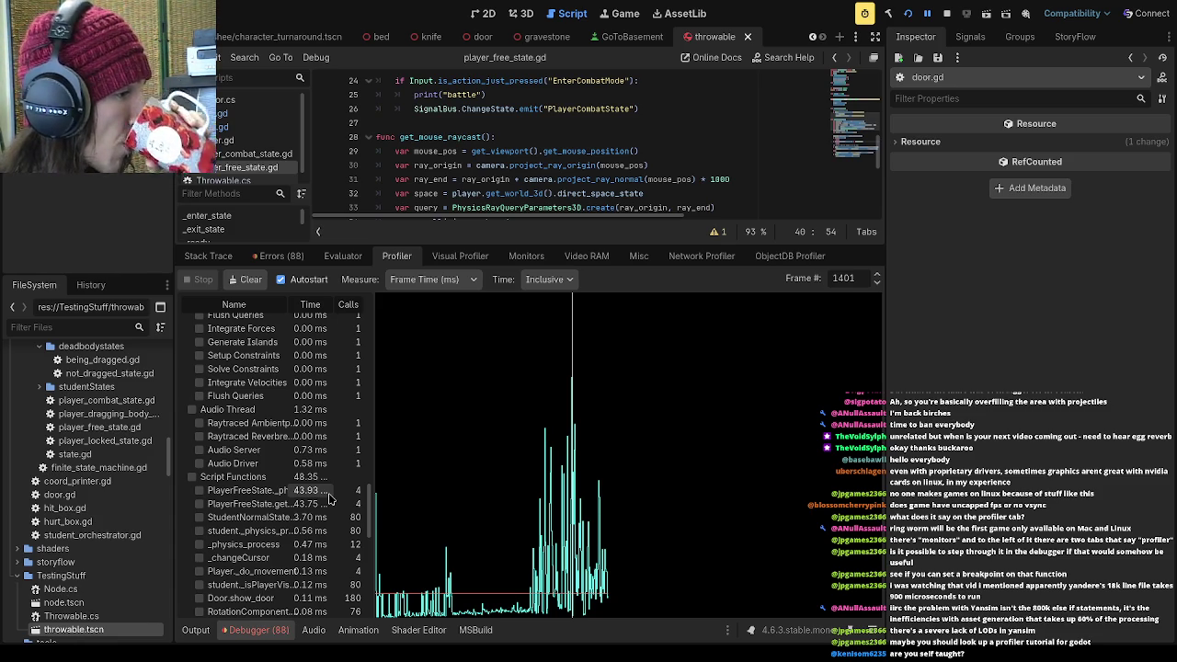
{"action": "scroll", "coordinate": [373, 506], "scroll_direction": "up", "scroll_amount": 3}
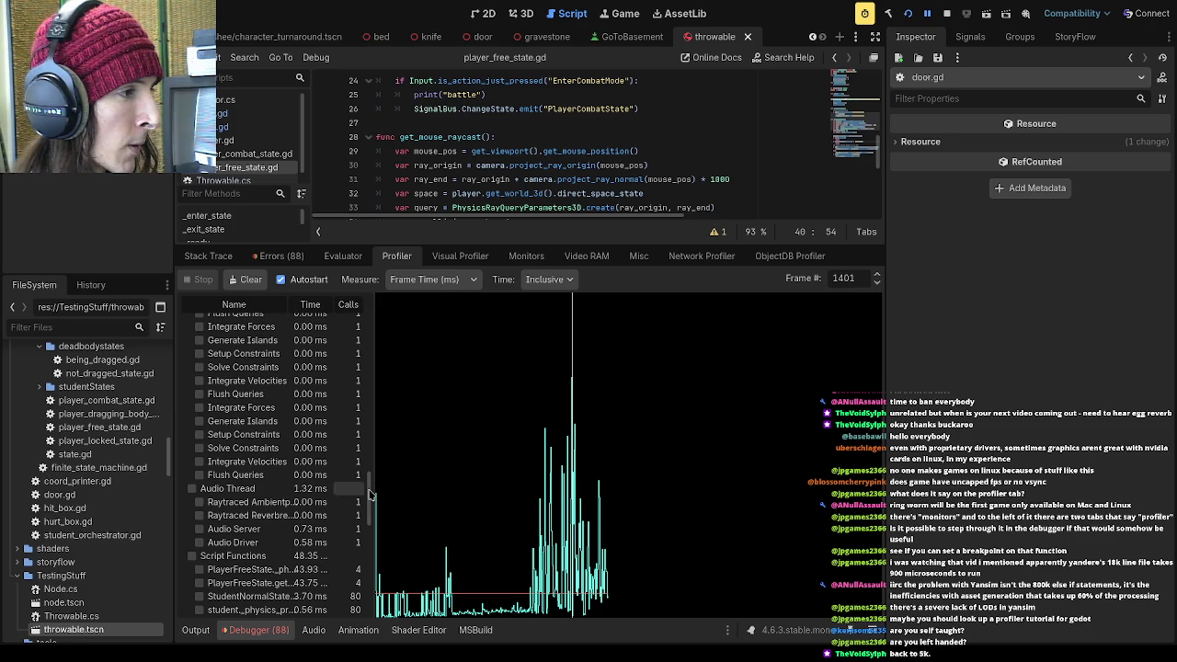
{"action": "scroll", "coordinate": [313, 479], "scroll_direction": "down", "scroll_amount": 3}
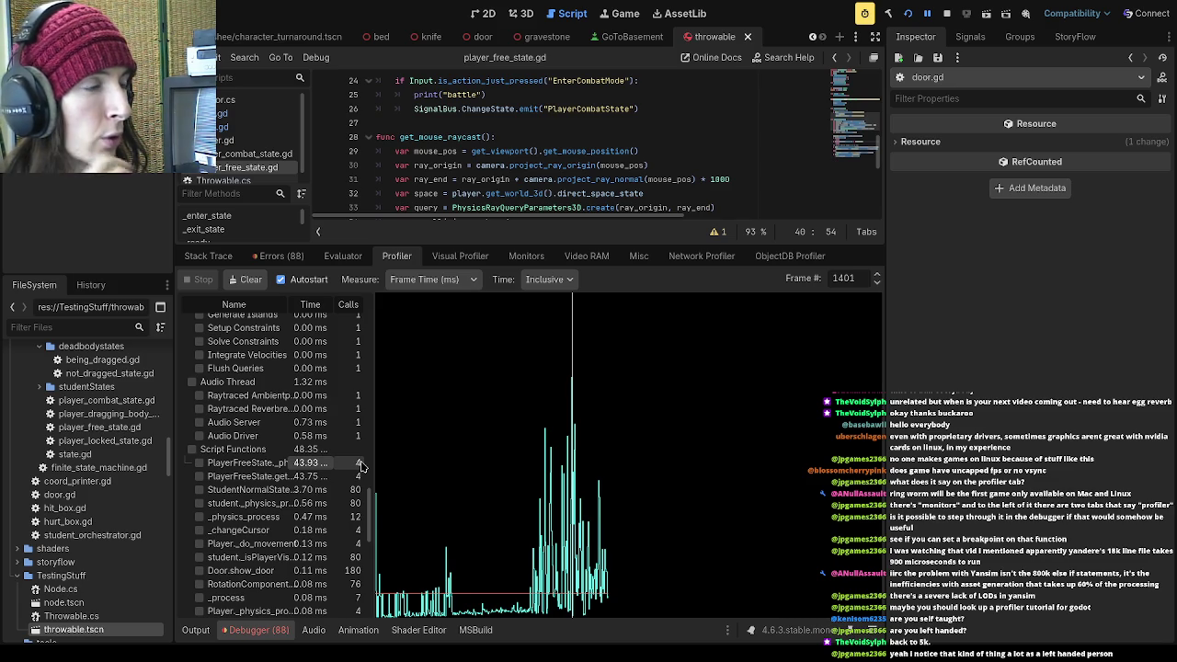
{"action": "mouse_move", "coordinate": [569, 246]}
{"action": "left_mouse_down"}
{"action": "mouse_move", "coordinate": [569, 352]}
{"action": "mouse_move", "coordinate": [569, 292]}
{"action": "left_mouse_up"}
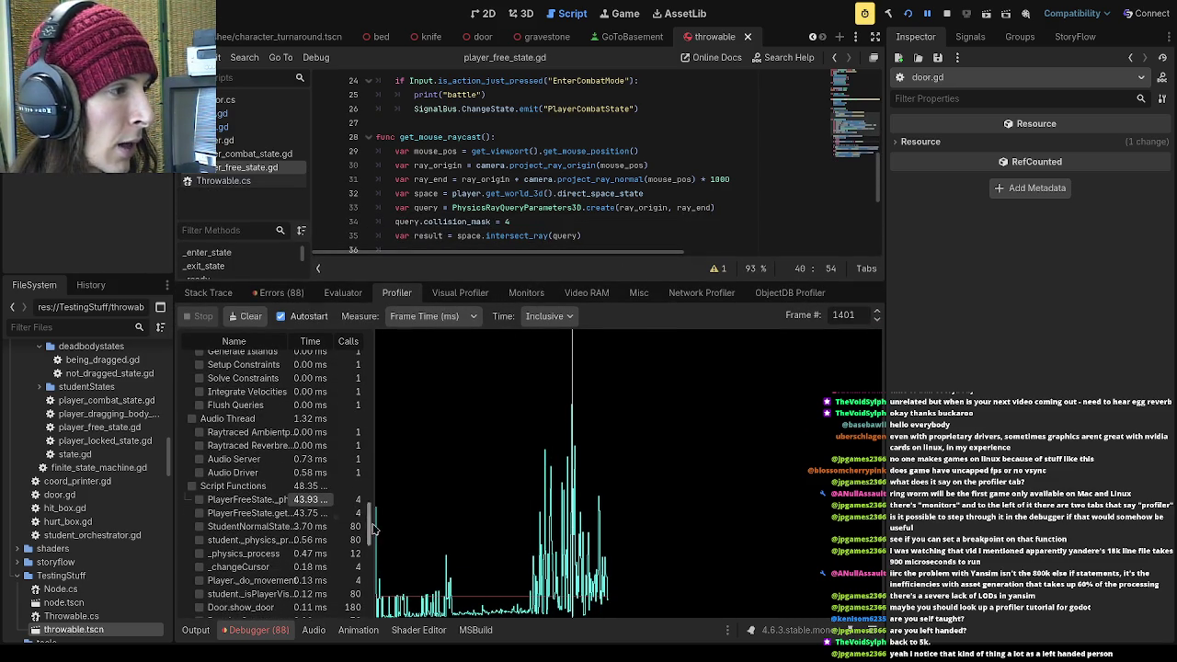
{"action": "scroll", "coordinate": [371, 526], "scroll_direction": "up", "scroll_amount": 1}
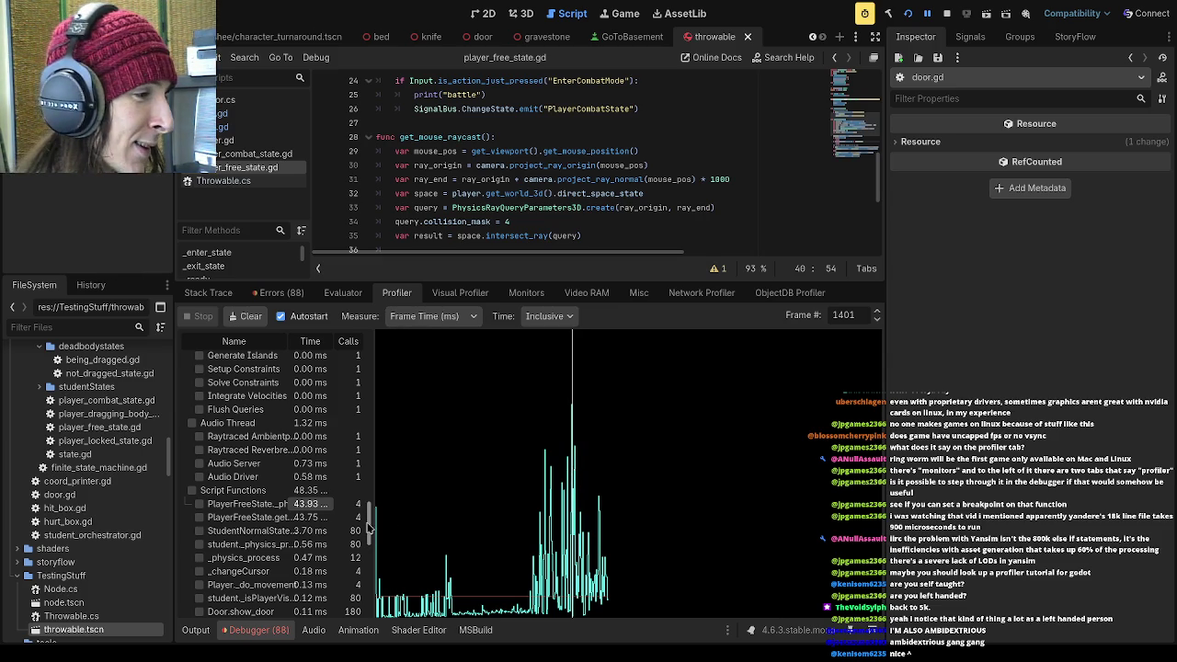
{"action": "scroll", "coordinate": [377, 497], "scroll_direction": "up", "scroll_amount": 5}
{"action": "mouse_move", "coordinate": [384, 482]}
{"action": "left_mouse_down"}
{"action": "mouse_move", "coordinate": [375, 340]}
{"action": "mouse_move", "coordinate": [372, 506]}
{"action": "left_mouse_up"}
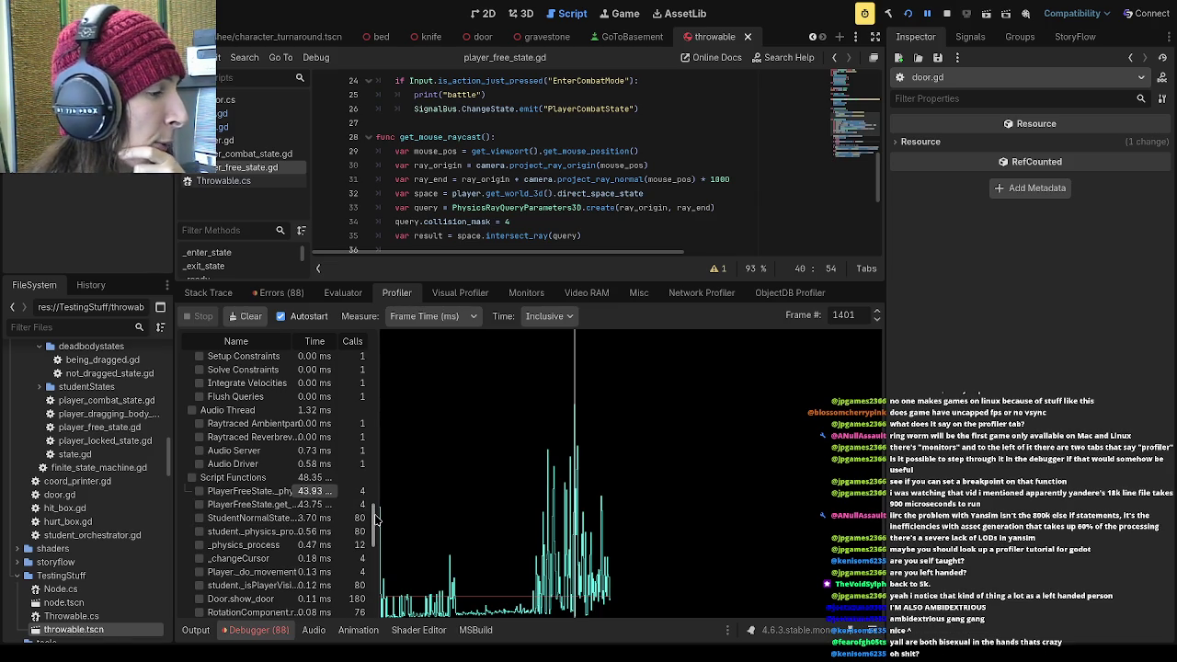
{"action": "scroll", "coordinate": [376, 517], "scroll_direction": "up", "scroll_amount": 1}
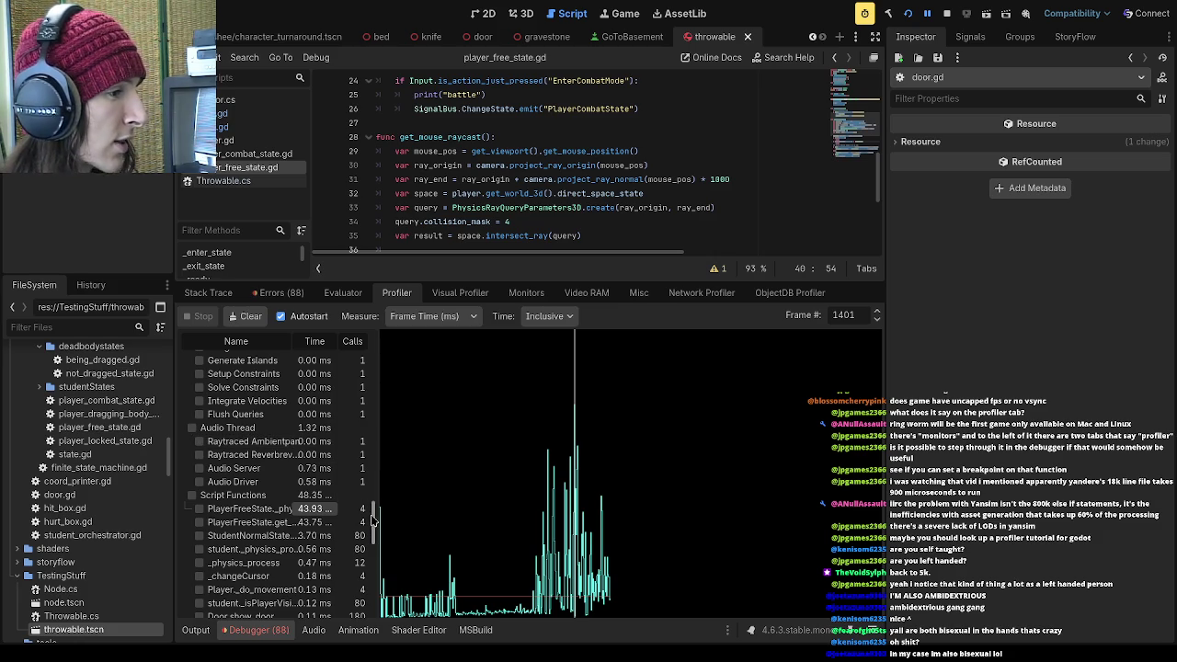
{"action": "scroll", "coordinate": [373, 507], "scroll_direction": "up", "scroll_amount": 1}
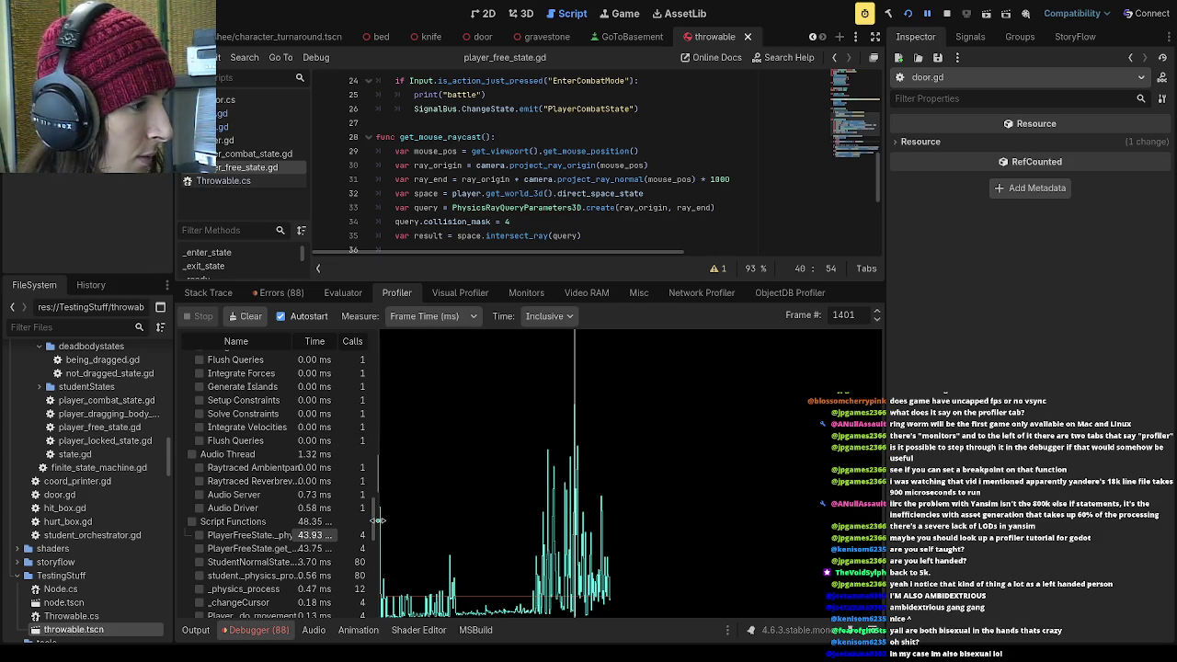
{"action": "scroll", "coordinate": [372, 524], "scroll_direction": "down", "scroll_amount": 2}
{"action": "scroll", "coordinate": [372, 526], "scroll_direction": "up", "scroll_amount": 2}
{"action": "scroll", "coordinate": [372, 526], "scroll_direction": "down", "scroll_amount": 2}
{"action": "scroll", "coordinate": [373, 538], "scroll_direction": "up", "scroll_amount": 2}
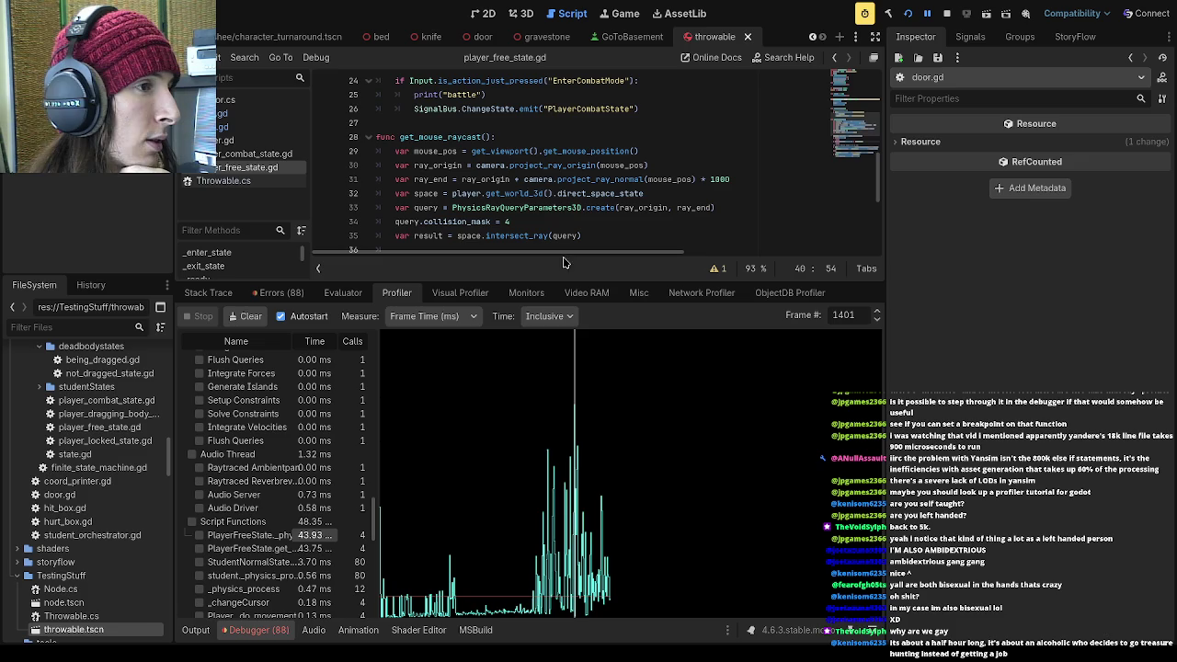
Scrub the Profiler graph back to the tall spike and select frame 1400
{"action": "left_click", "coordinate": [513, 456]}
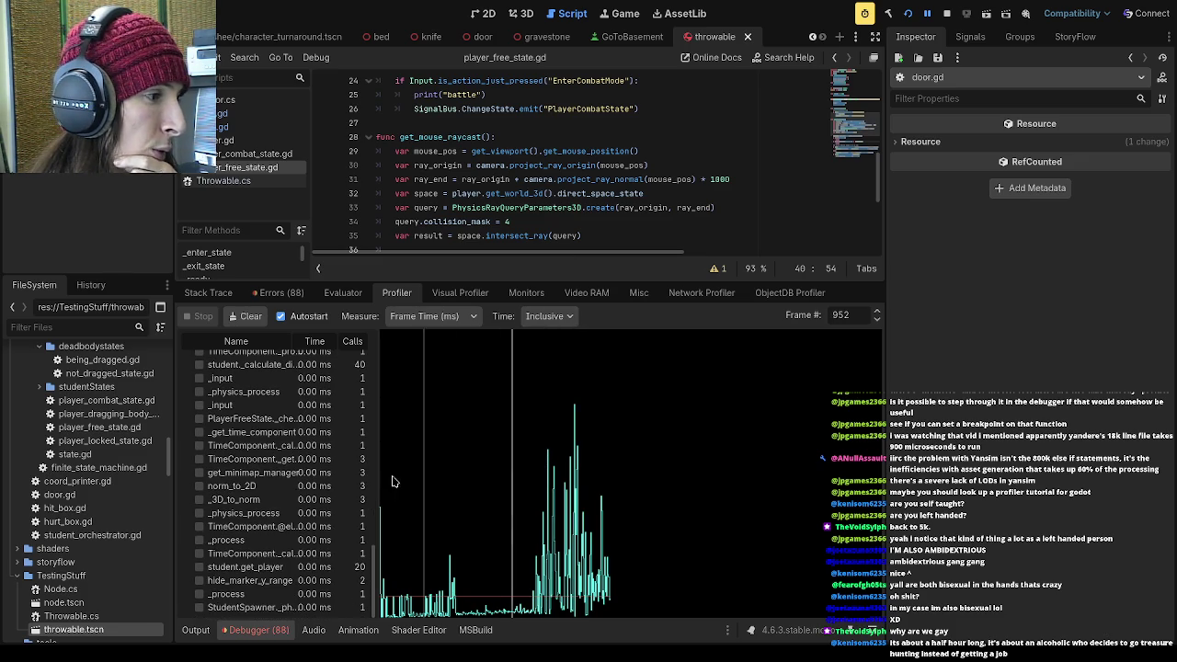
{"action": "scroll", "coordinate": [326, 495], "scroll_direction": "up", "scroll_amount": 5}
{"action": "scroll", "coordinate": [326, 495], "scroll_direction": "up", "scroll_amount": 3}
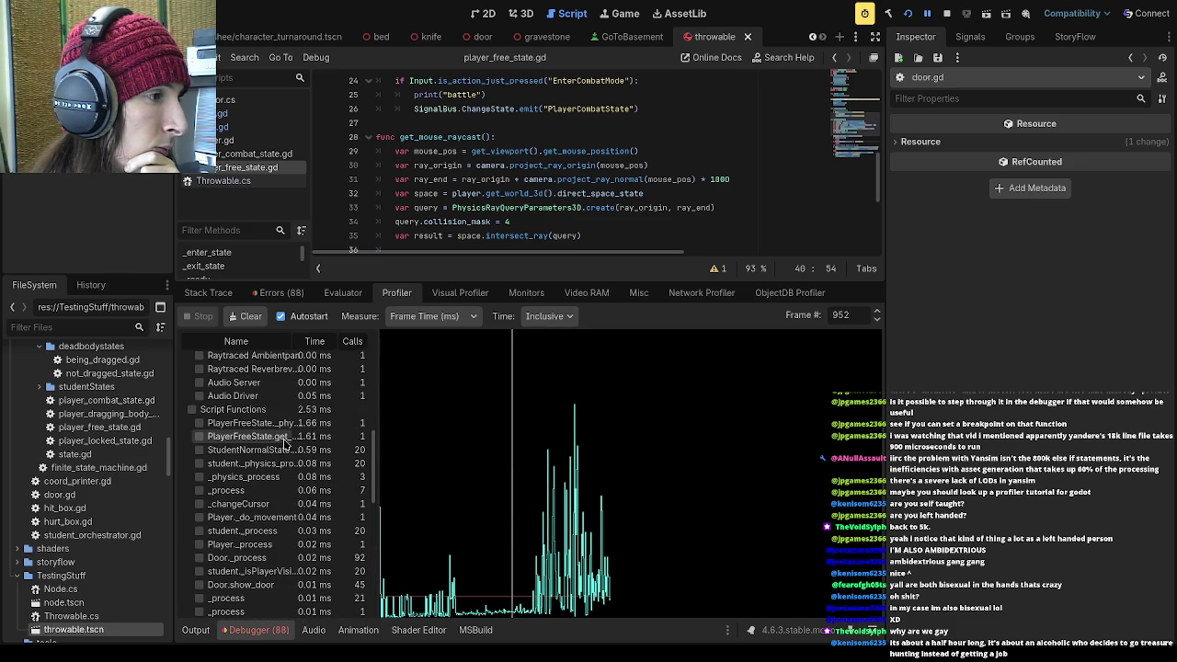
{"action": "left_click_drag", "start_coordinate": [389, 450], "coordinate": [530, 460]}
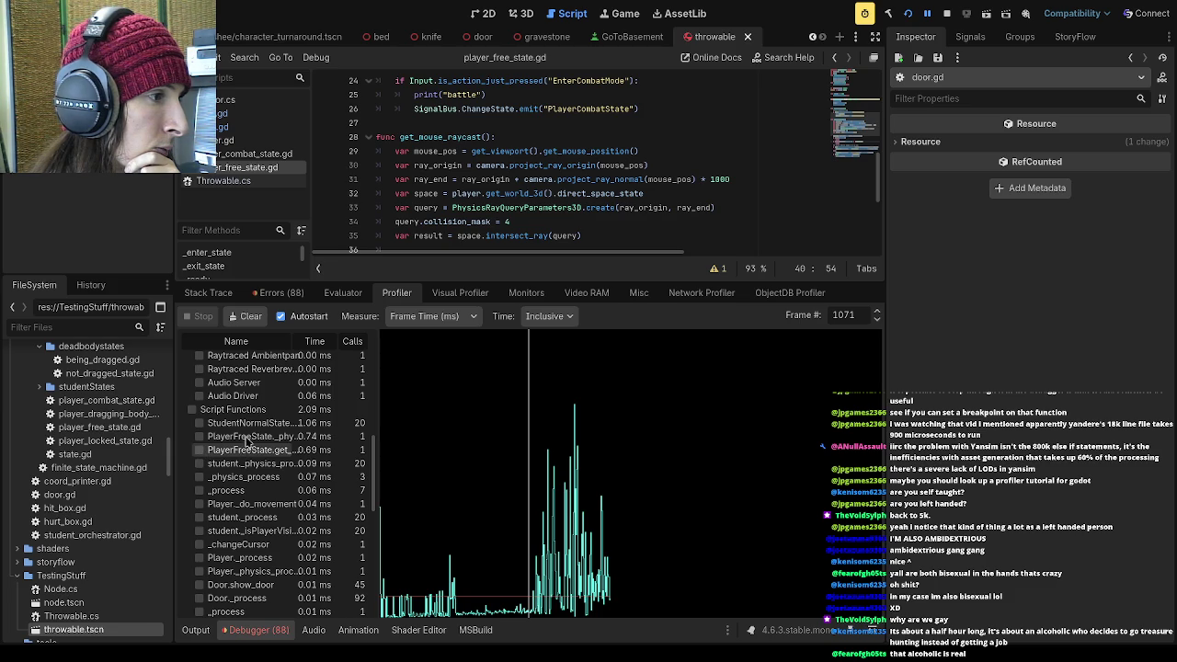
{"action": "left_click_drag", "start_coordinate": [466, 430], "coordinate": [578, 430]}
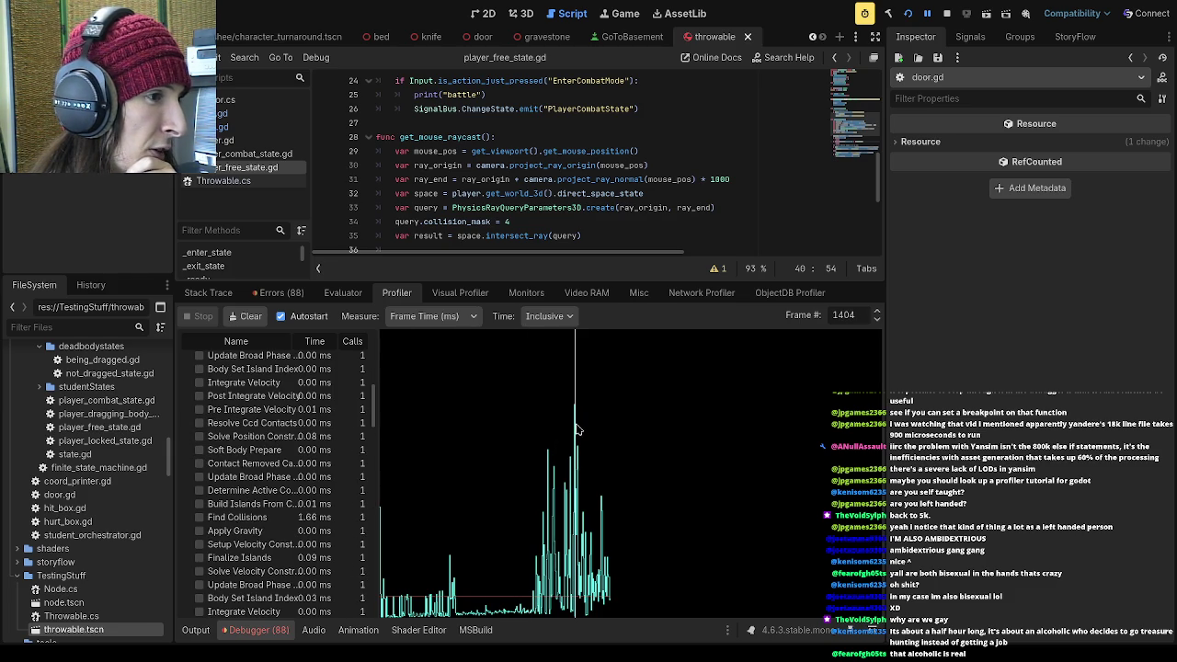
{"action": "left_click", "coordinate": [573, 428]}
Scroll the function list to Script Functions and tick the first PlayerFreeState function
{"action": "scroll", "coordinate": [281, 450], "scroll_direction": "up", "scroll_amount": 2}
{"action": "scroll", "coordinate": [280, 453], "scroll_direction": "up", "scroll_amount": 3}
{"action": "scroll", "coordinate": [350, 455], "scroll_direction": "down", "scroll_amount": 8}
{"action": "scroll", "coordinate": [339, 480], "scroll_direction": "down", "scroll_amount": 6}
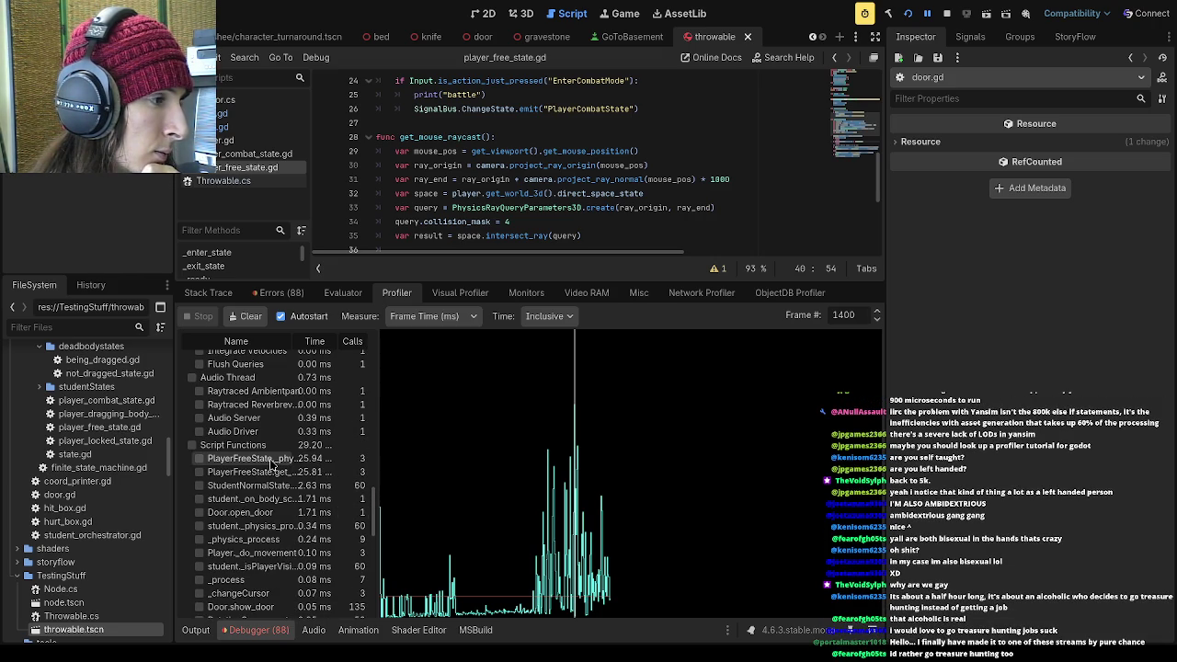
{"action": "left_click", "coordinate": [199, 457]}
Plot both PlayerFreeState functions, briefly adding and removing the StudentNormalState line
{"action": "left_click", "coordinate": [200, 472]}
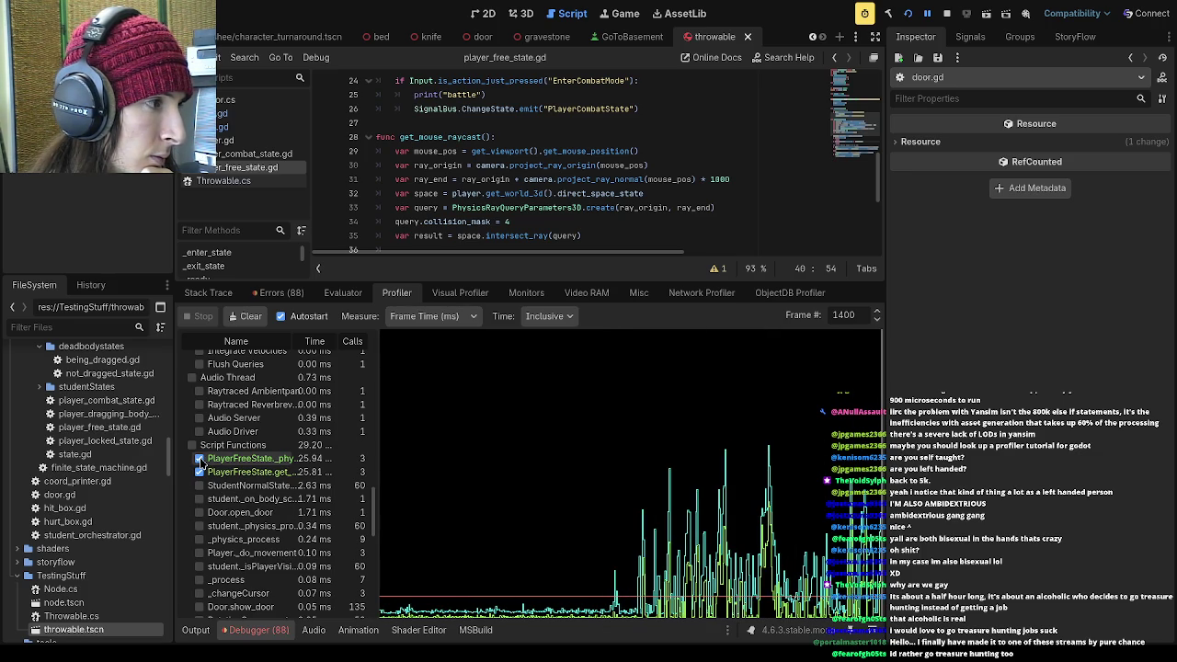
{"action": "left_click", "coordinate": [200, 458]}
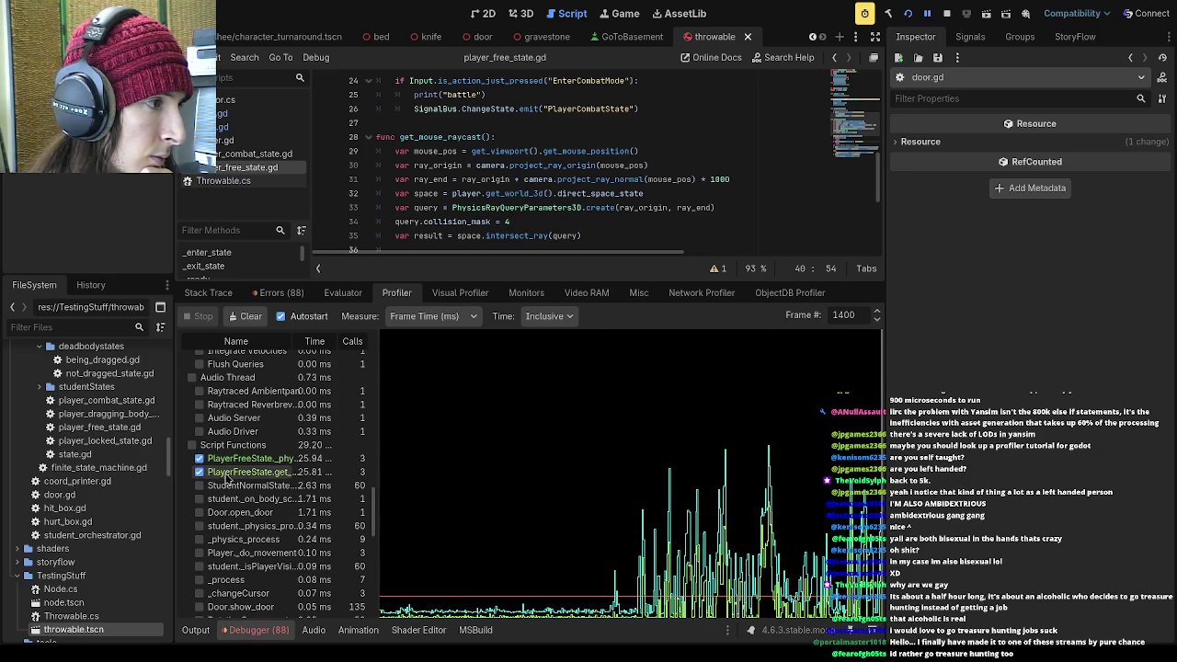
{"action": "left_click", "coordinate": [199, 498]}
{"action": "left_click", "coordinate": [200, 499]}
{"action": "left_click", "coordinate": [200, 457]}
{"action": "left_click", "coordinate": [199, 472]}
{"action": "left_click", "coordinate": [200, 472]}
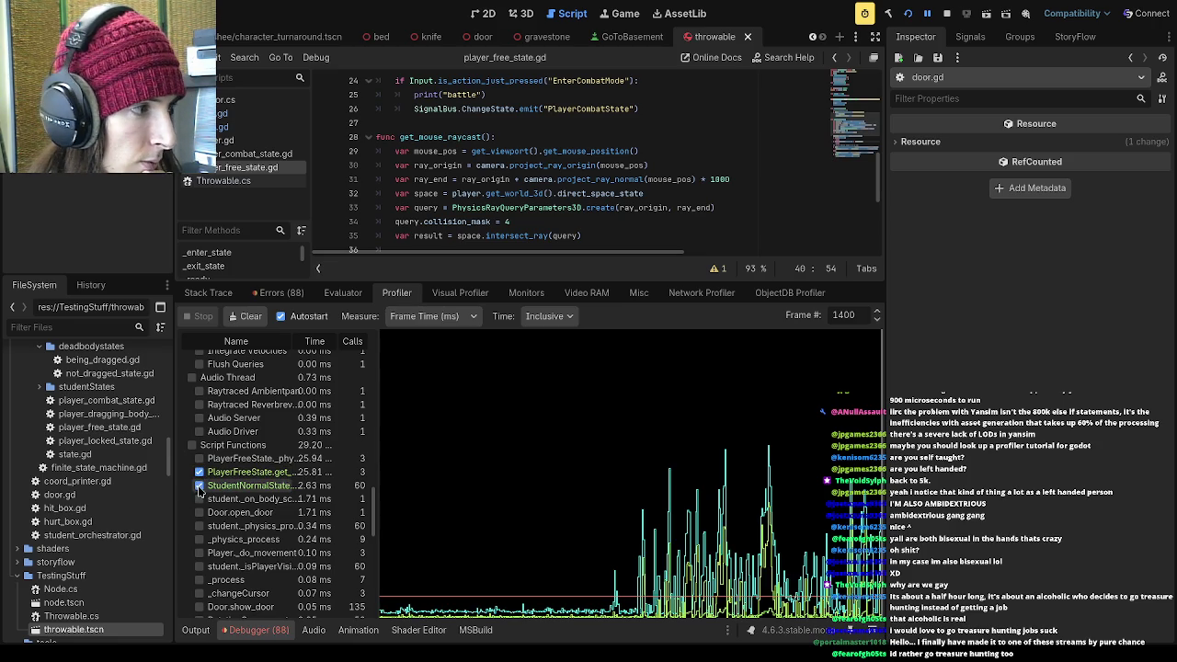
Hide StudentNormalState's line and re-plot PlayerFreeState's _physics_process alongside the raycast function
{"action": "left_click", "coordinate": [199, 485]}
{"action": "left_click", "coordinate": [199, 458]}
{"action": "left_click", "coordinate": [200, 459]}
{"action": "left_click", "coordinate": [200, 458]}
{"action": "left_click", "coordinate": [201, 458]}
{"action": "left_click", "coordinate": [200, 459]}
{"action": "left_click", "coordinate": [200, 459]}
{"action": "left_click", "coordinate": [200, 458]}
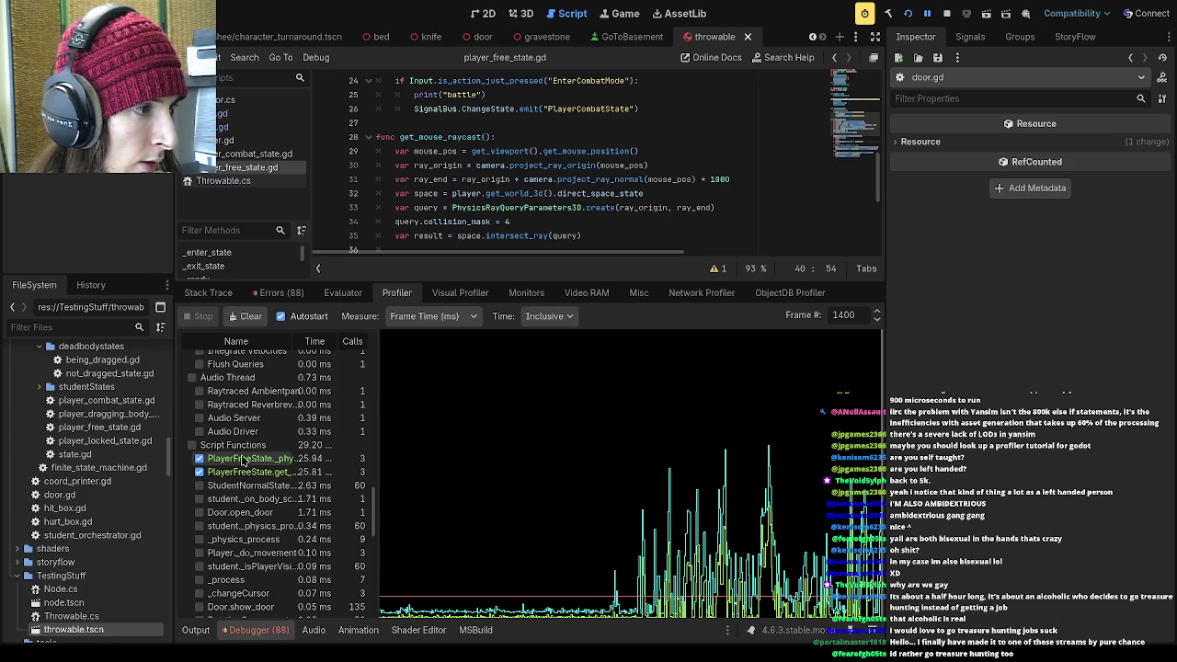
{"action": "left_click_drag", "start_coordinate": [552, 281], "coordinate": [552, 466]}
Make the profiler panel taller and remove the _physics_process line, leaving only get_mouse_raycast plotted
{"action": "scroll", "coordinate": [470, 365], "scroll_direction": "up", "scroll_amount": 8}
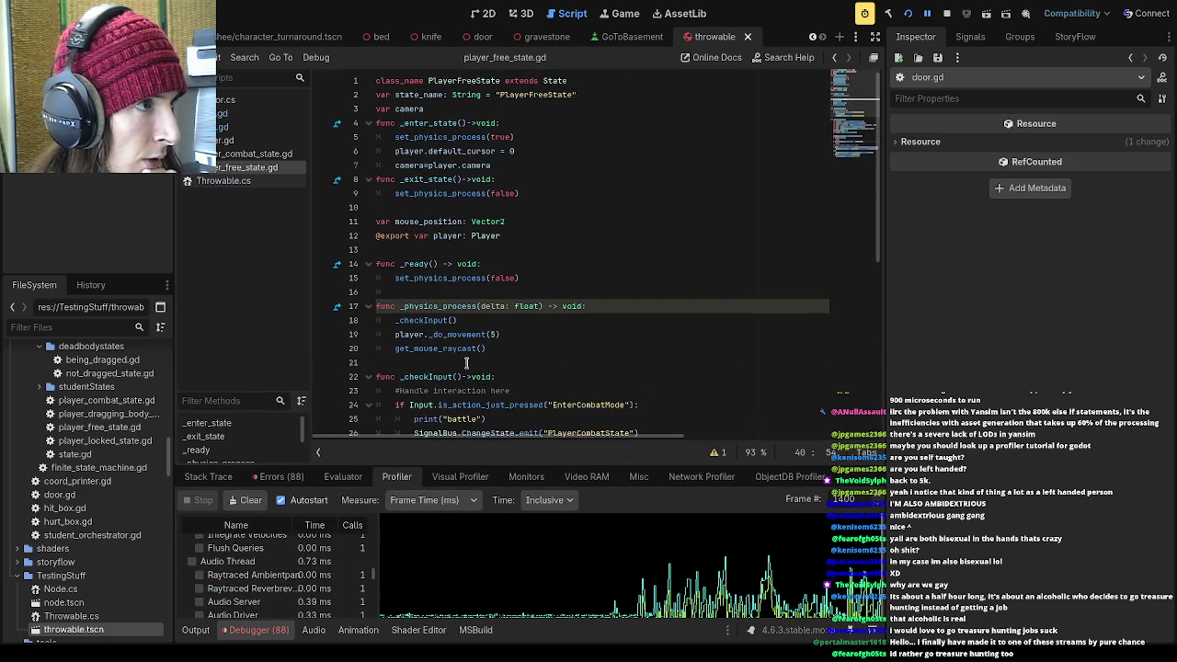
{"action": "left_click_drag", "start_coordinate": [493, 348], "coordinate": [391, 350]}
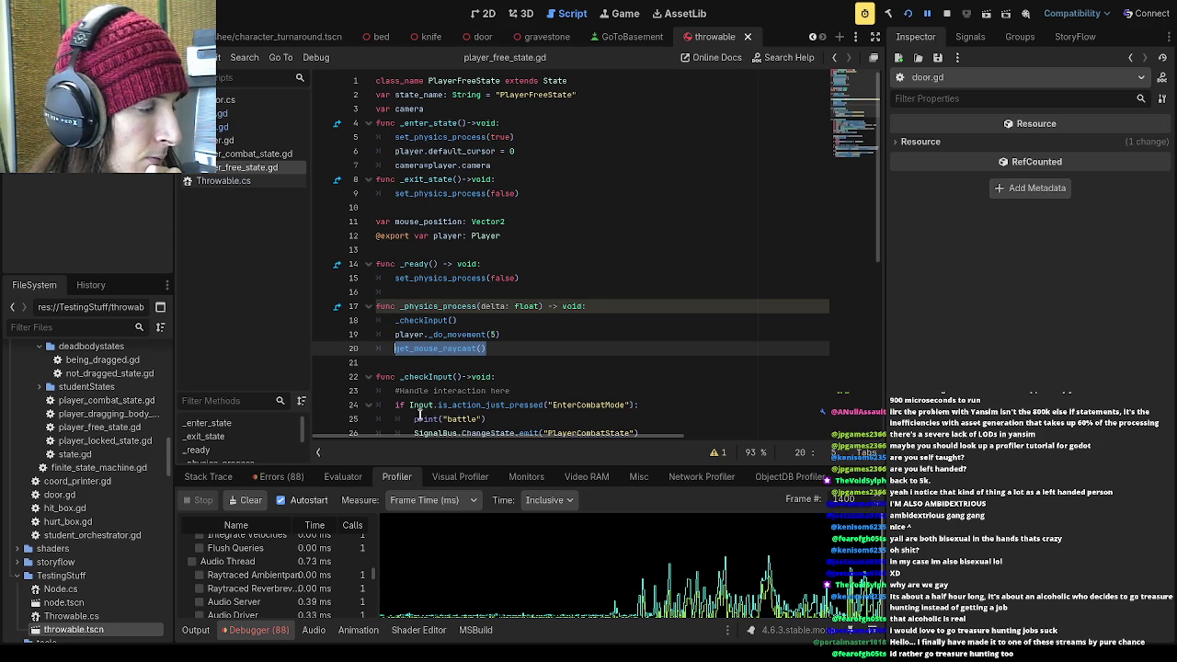
{"action": "left_click_drag", "start_coordinate": [373, 460], "coordinate": [354, 227]}
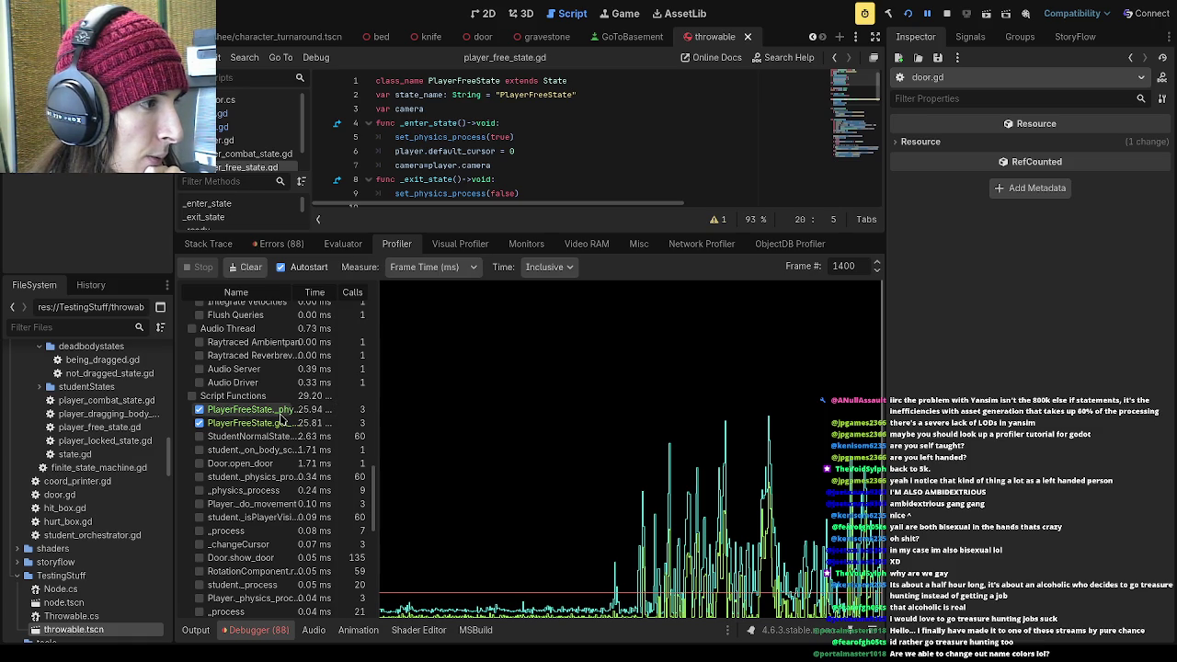
{"action": "left_click", "coordinate": [198, 410]}
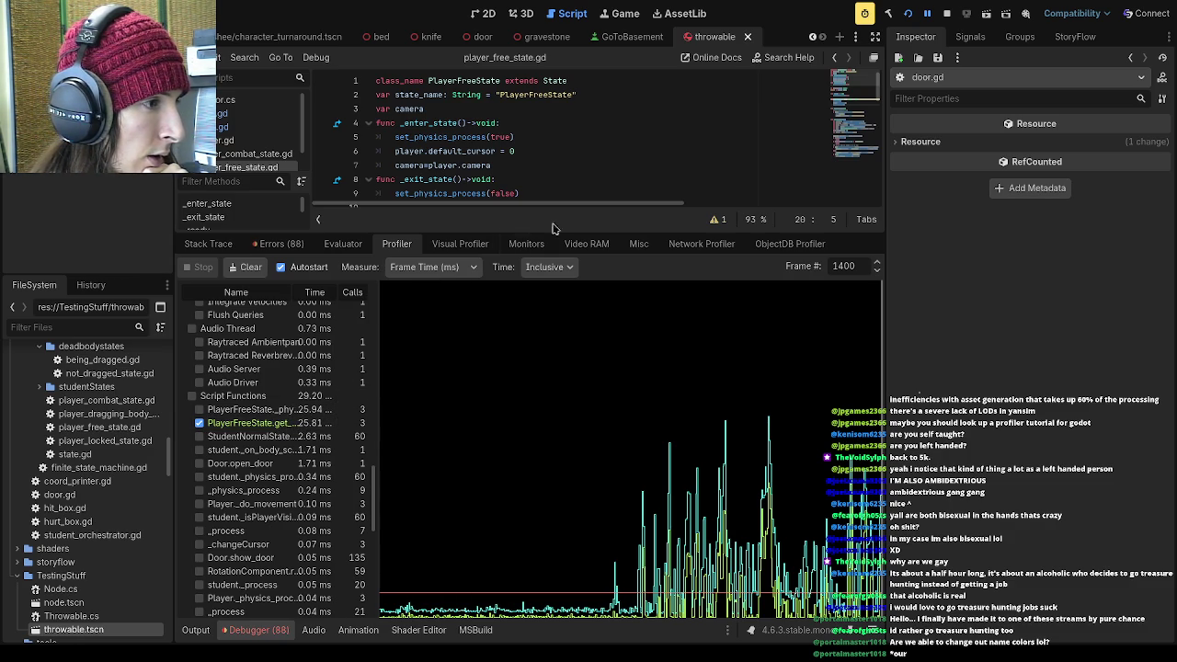
Enlarge the code view and jump to the get_mouse_raycast definition from line 20
{"action": "left_click_drag", "start_coordinate": [541, 231], "coordinate": [544, 542]}
{"action": "left_click", "coordinate": [439, 348], "text": "ctrl"}
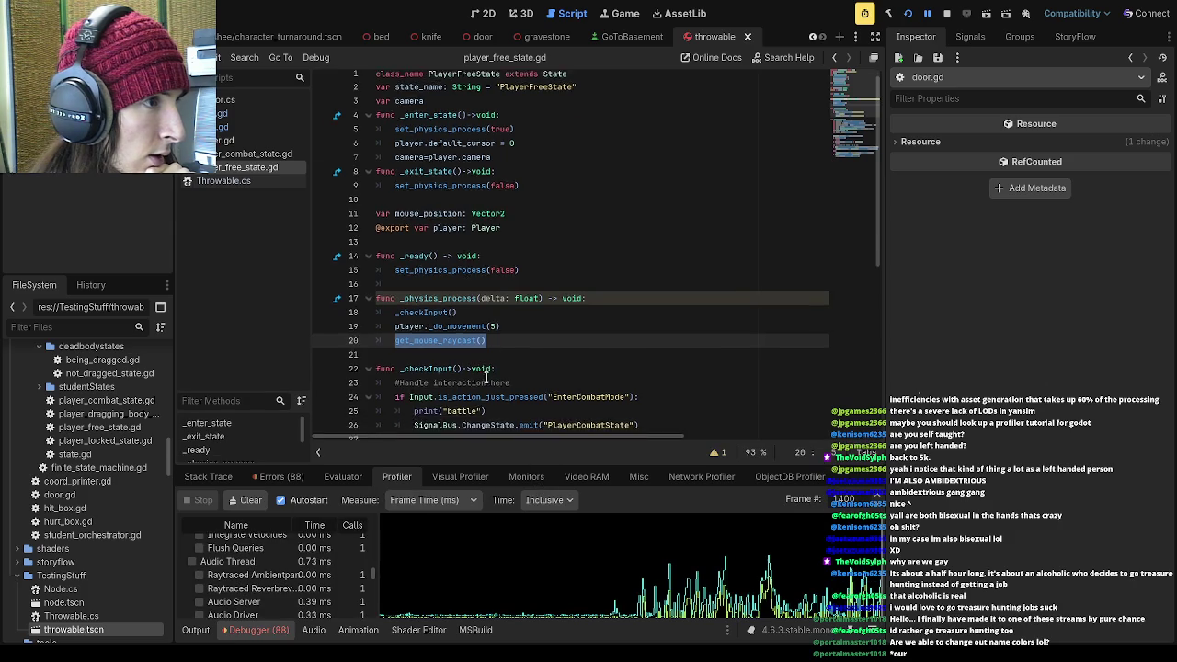
{"action": "left_click", "coordinate": [553, 408]}
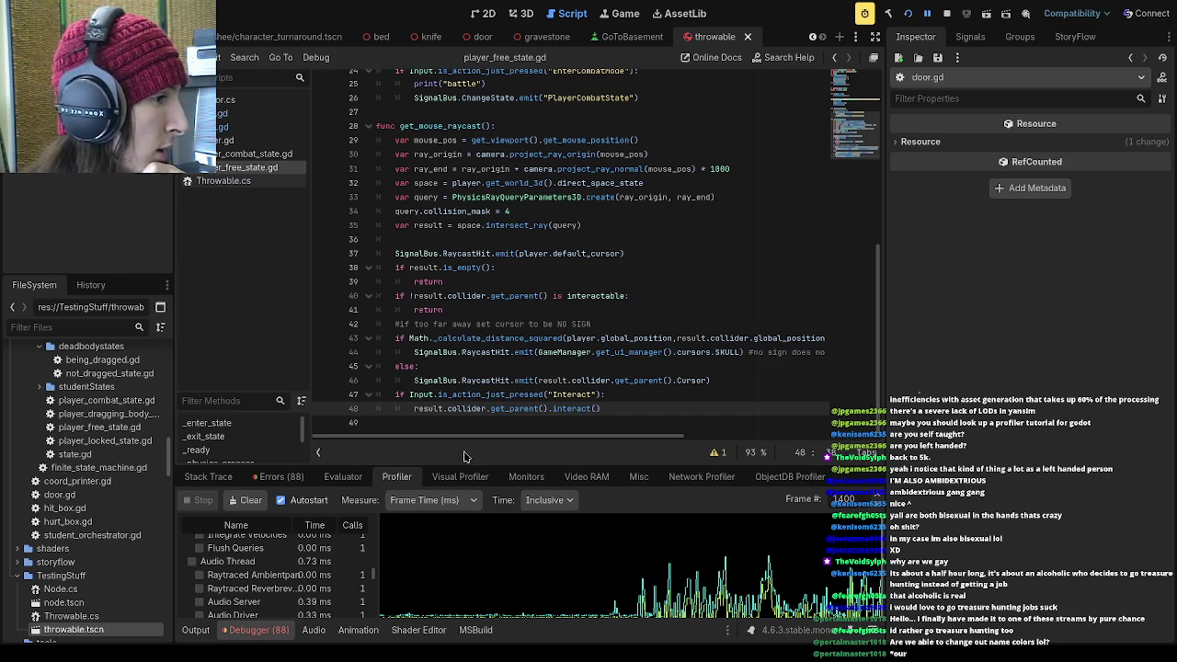
{"action": "left_click_drag", "start_coordinate": [465, 467], "coordinate": [464, 219]}
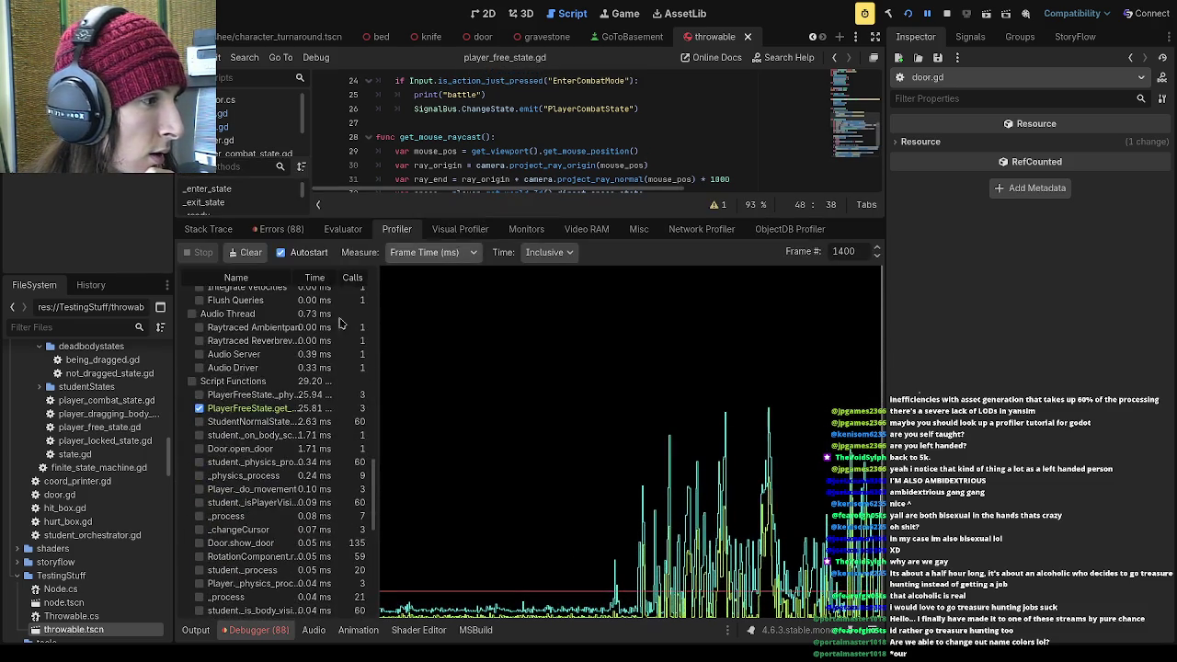
{"action": "left_click", "coordinate": [247, 409]}
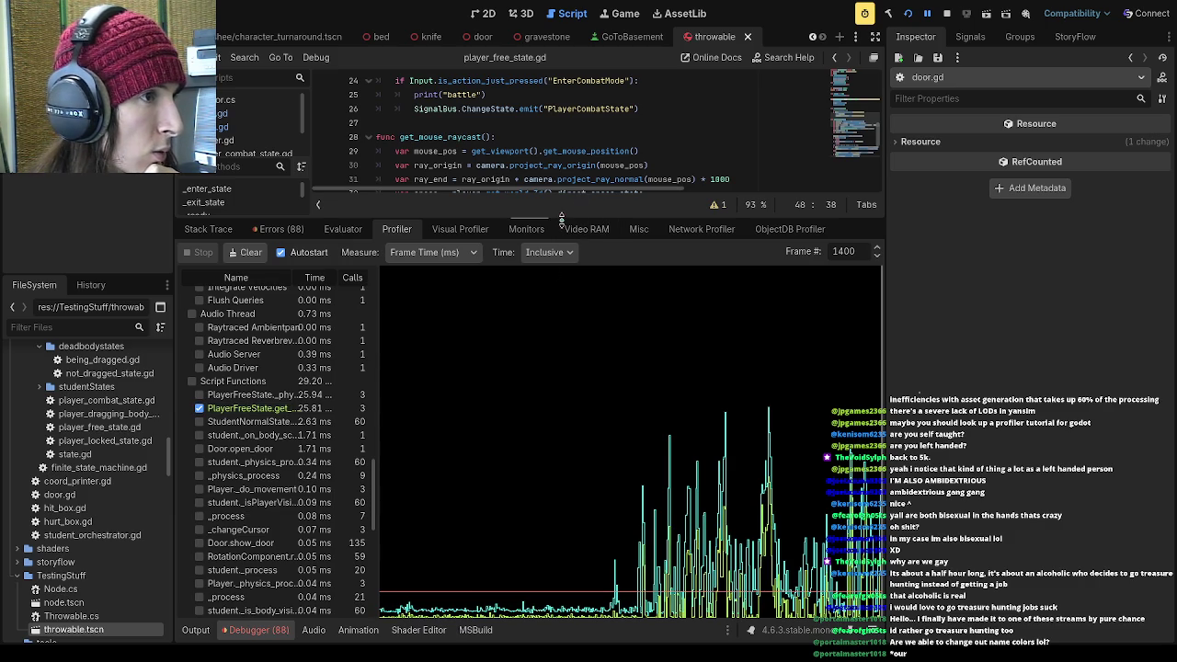
{"action": "left_click_drag", "start_coordinate": [579, 221], "coordinate": [572, 573]}
{"action": "scroll", "coordinate": [537, 375], "scroll_direction": "down", "scroll_amount": 1}
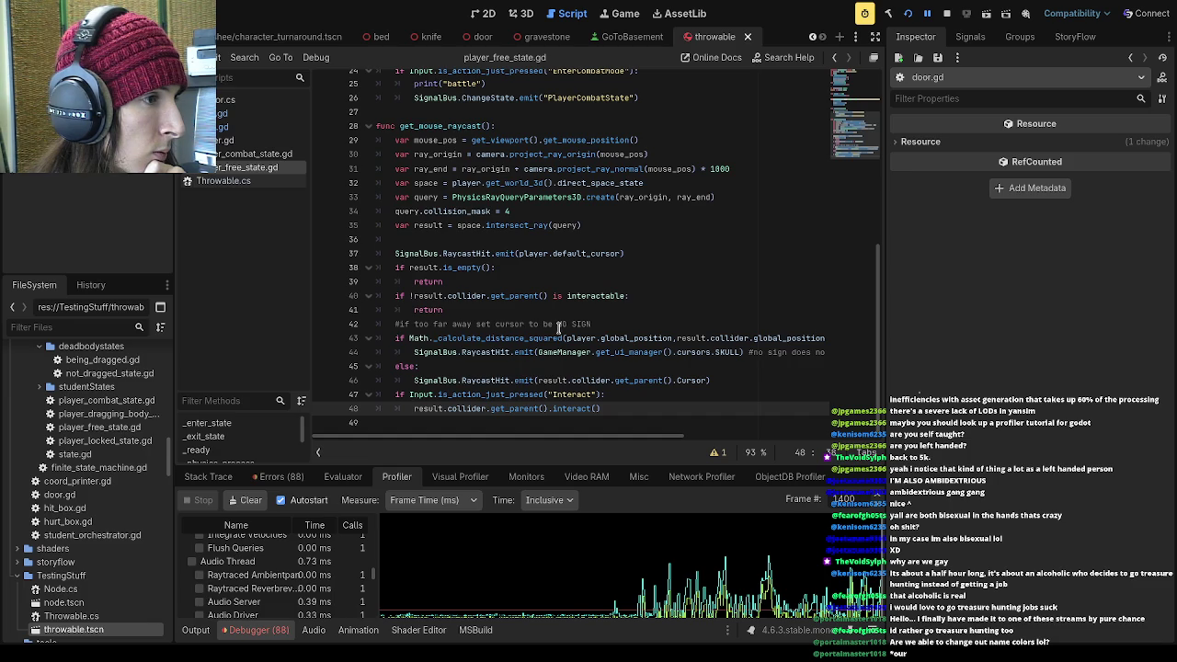
{"action": "left_click_drag", "start_coordinate": [561, 339], "coordinate": [436, 340]}
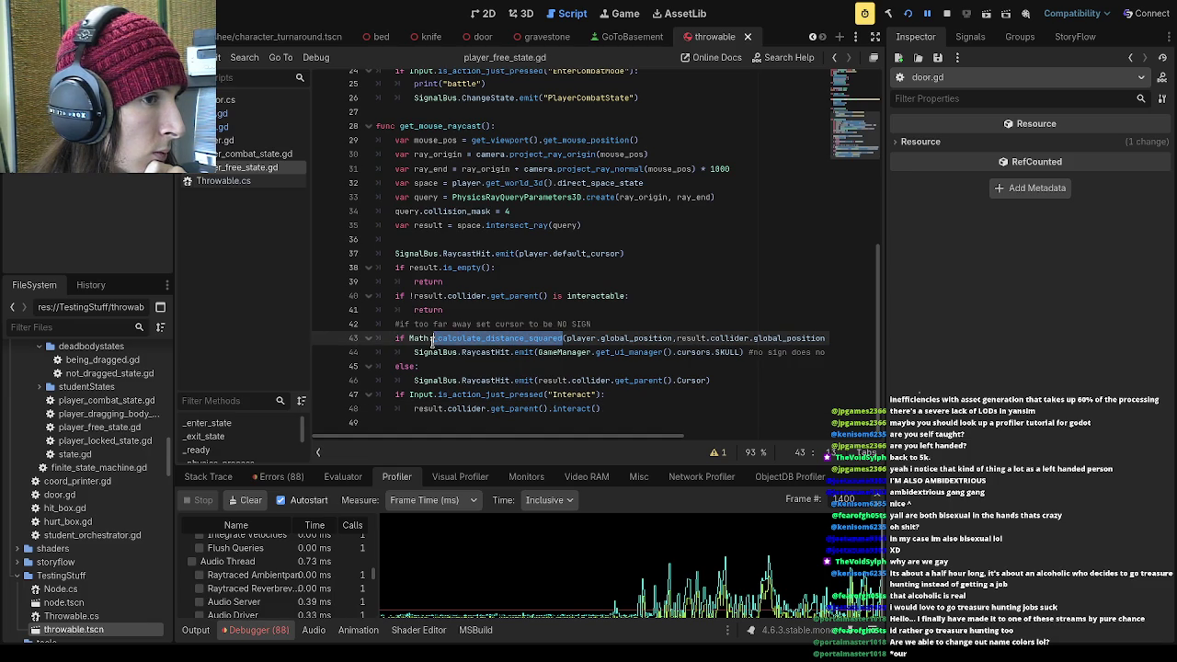
{"action": "left_click_drag", "start_coordinate": [508, 438], "coordinate": [732, 443]}
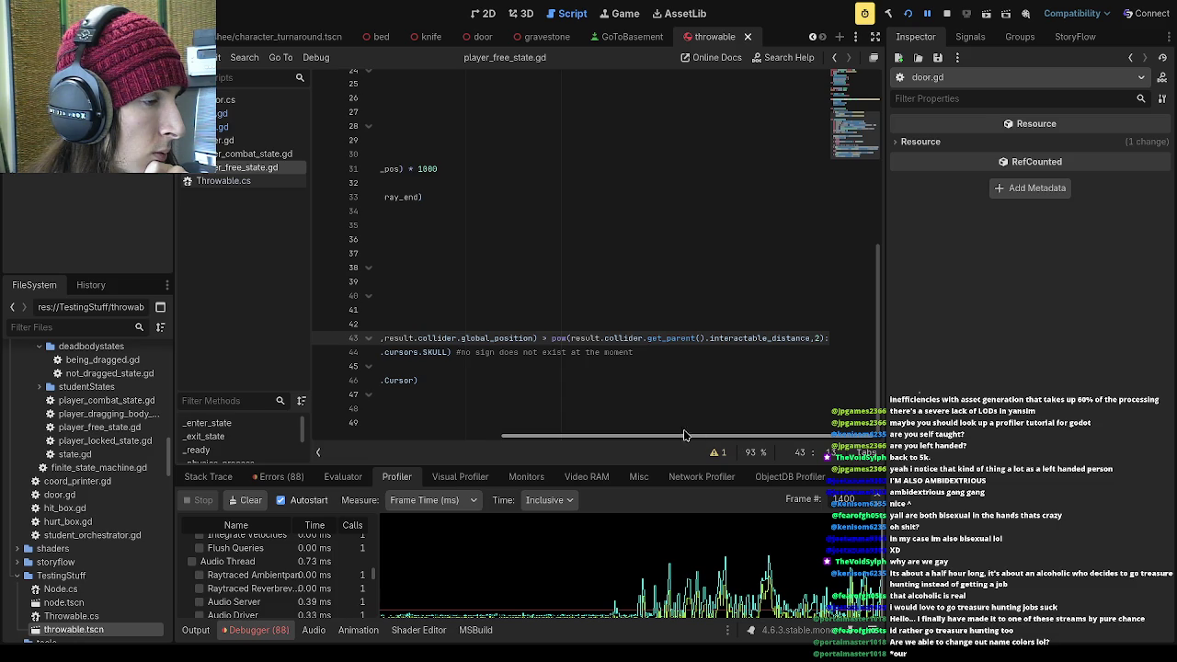
{"action": "left_click_drag", "start_coordinate": [704, 435], "coordinate": [496, 439]}
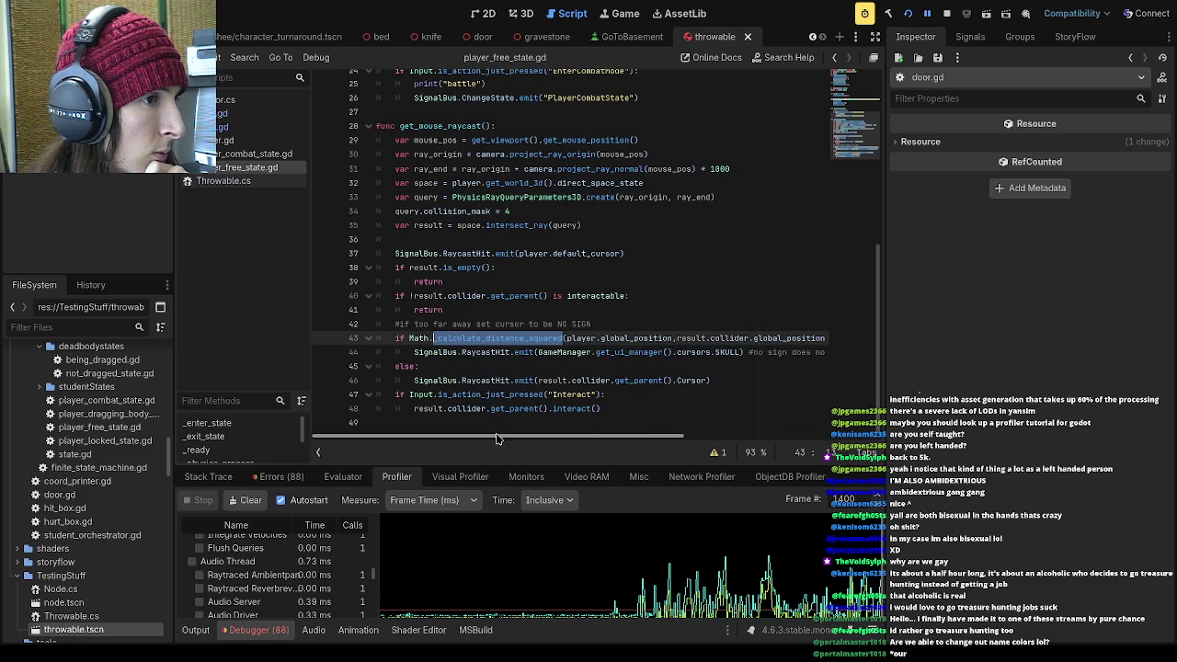
{"action": "double_click", "coordinate": [704, 338]}
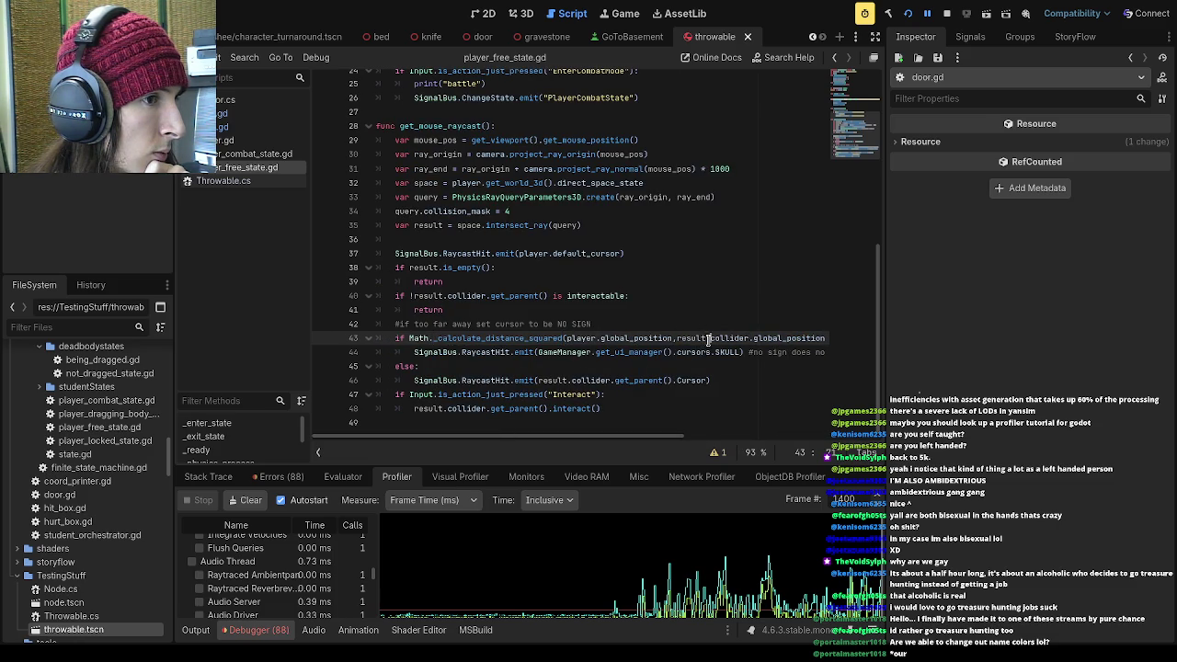
{"action": "left_click", "coordinate": [668, 380]}
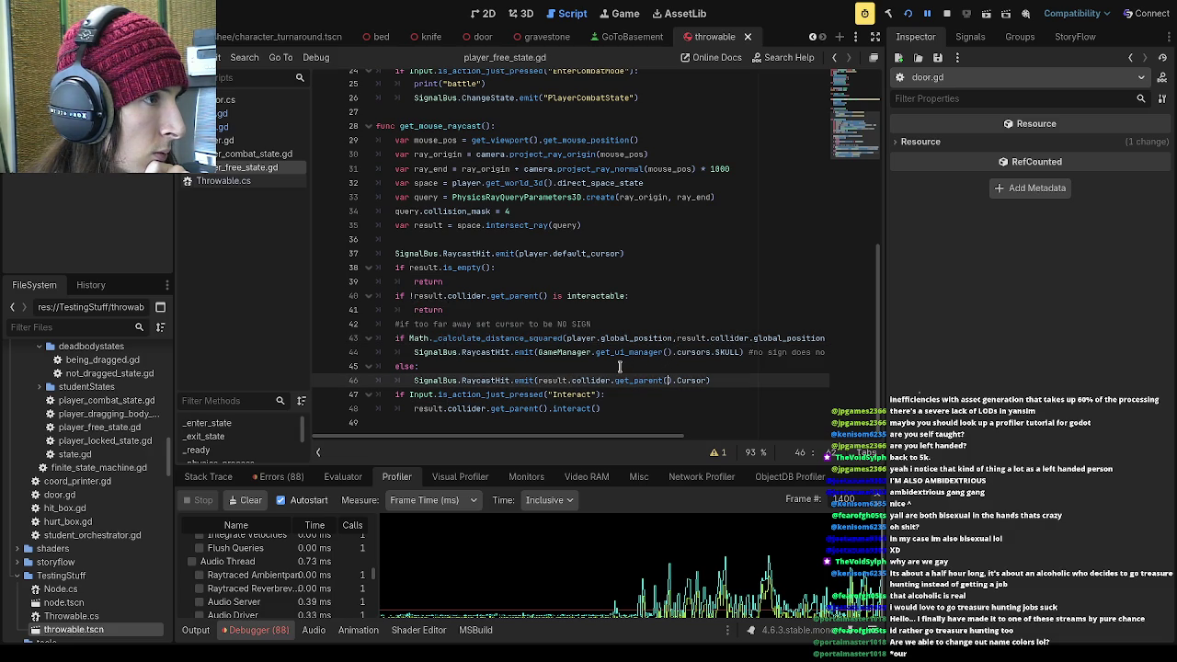